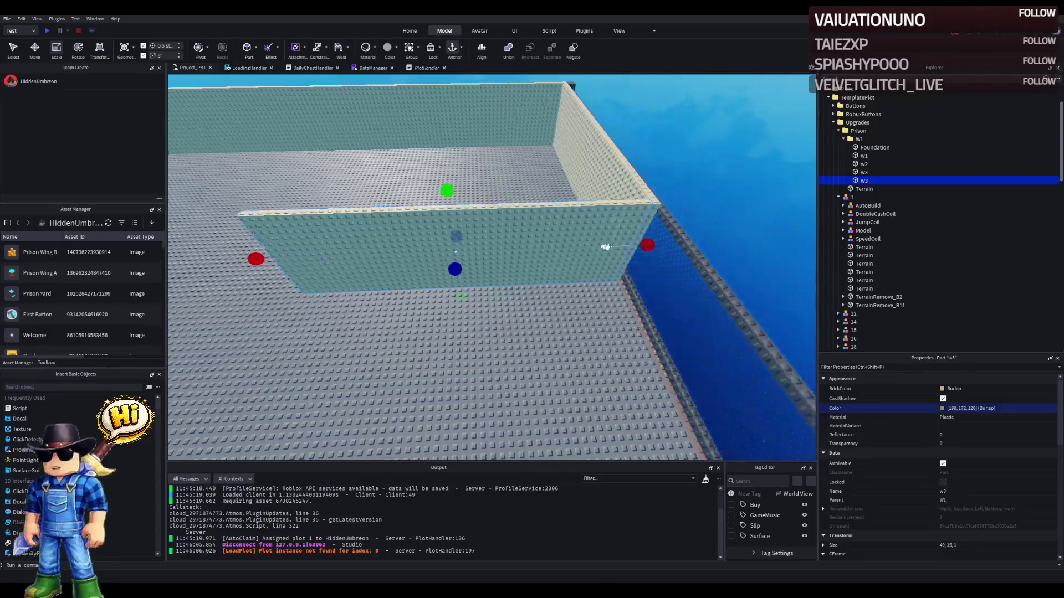
- Shrink w3 to about 23 studs wide, then duplicate it and size the copy to 17.5 studs wide
drag(646, 244, 634, 246)
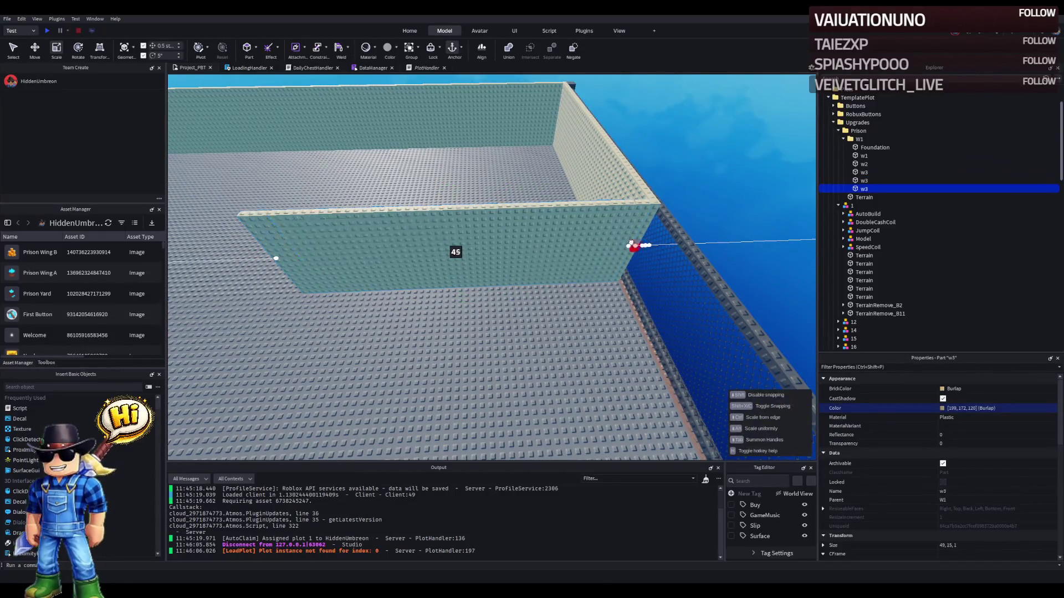
drag(518, 253, 518, 252)
click(563, 238)
key(ctrl+d)
mouse_move(258, 253)
mouse_down()
mouse_move(486, 250)
mouse_move(384, 246)
mouse_up()
drag(651, 241, 427, 251)
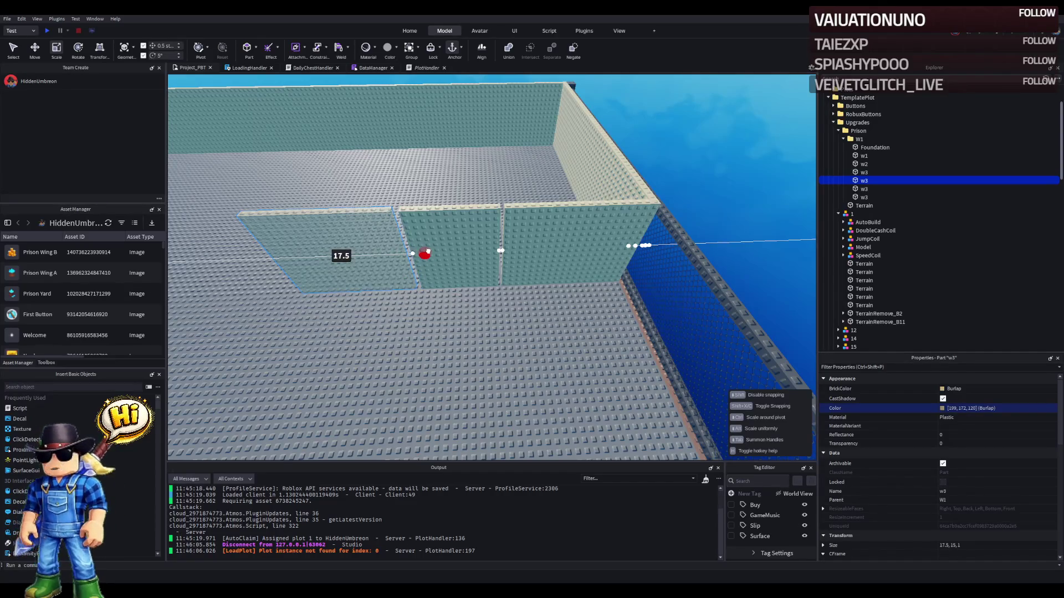
mouse_move(429, 252)
mouse_down()
mouse_move(512, 252)
mouse_move(484, 253)
mouse_move(501, 249)
mouse_up()
- Line up the left, middle and right w3 panels edge to edge at 18 by 15 by 1
key(ctrl+2)
click(554, 249)
key(ctrl+4)
click(468, 224)
ctrl+click(388, 231)
click(527, 239)
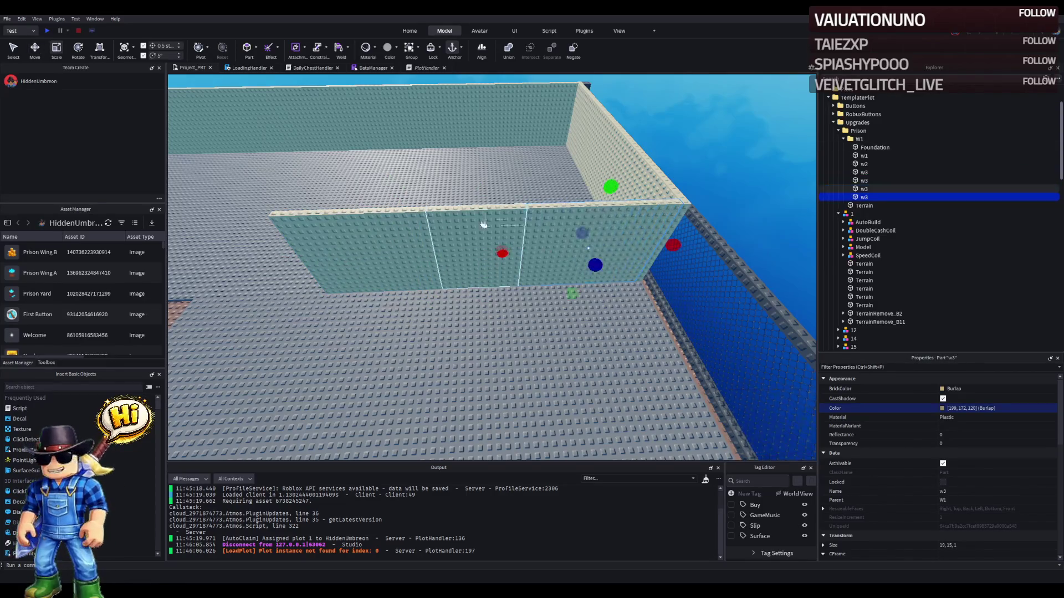
click(453, 226)
click(576, 219)
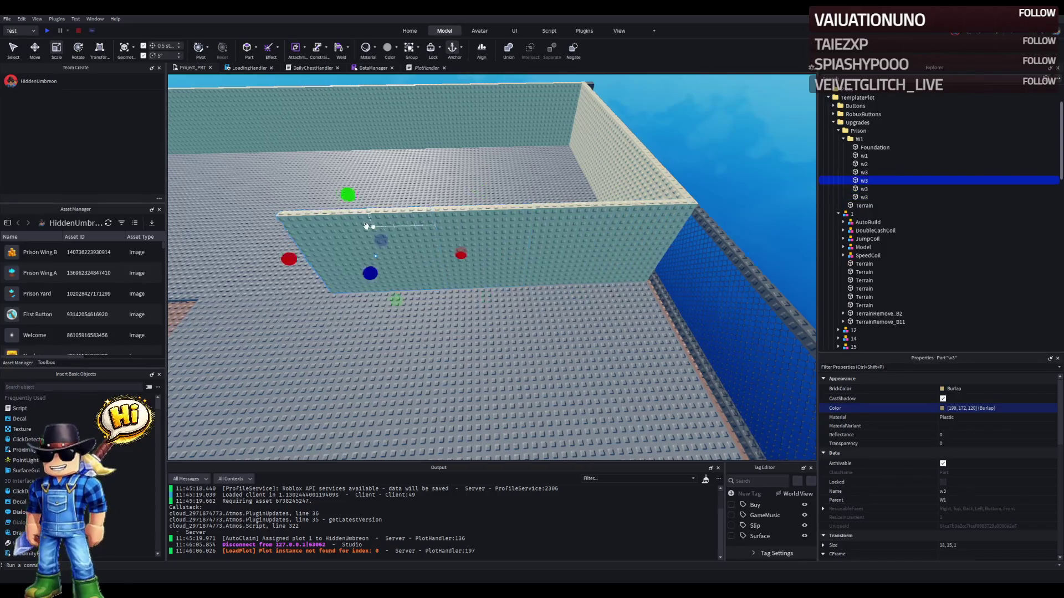
- Widen the right w3 panel to 38 studs
key(a)
drag(578, 262, 480, 272)
key(w)
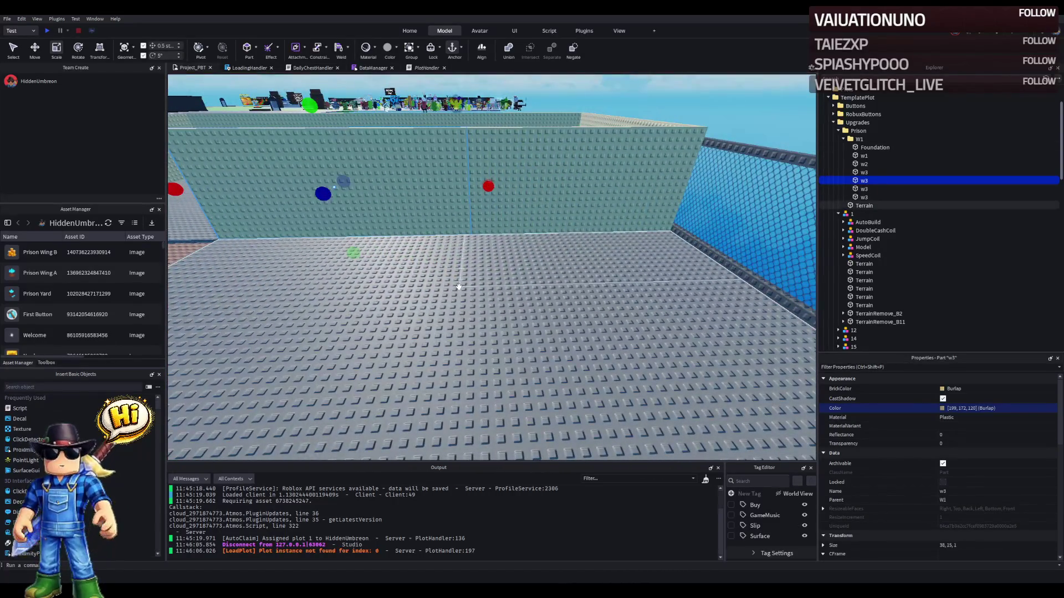
key(s)
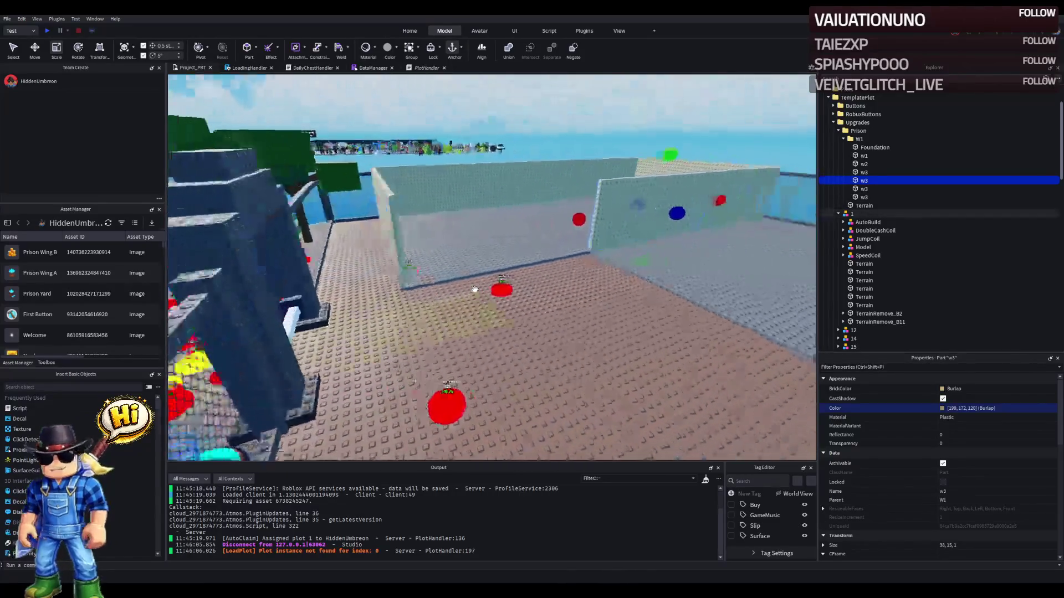
key(e)
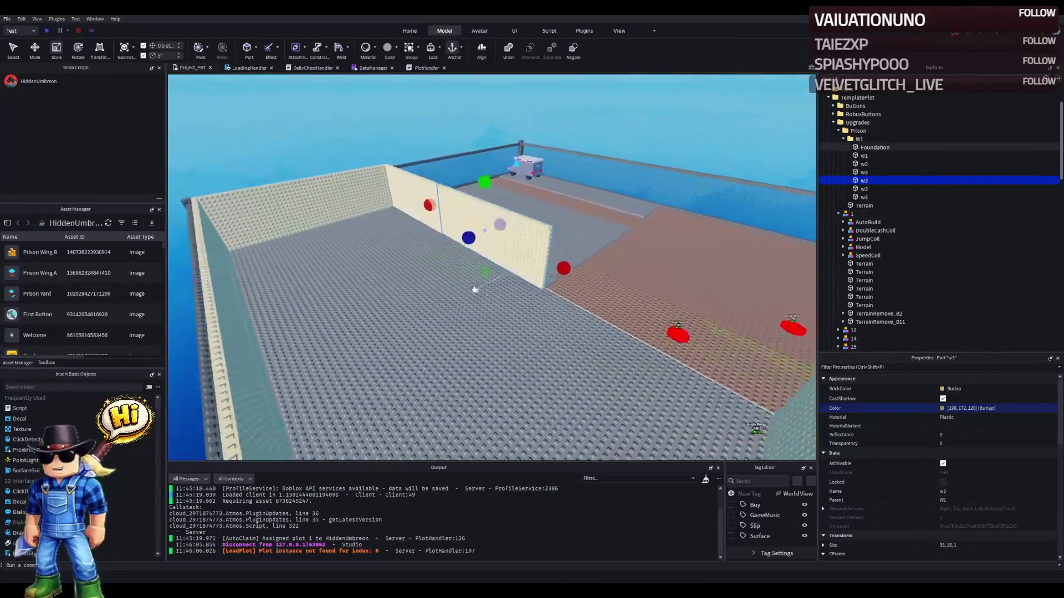
key(q)
- Look around the plot, then select the narrow middle panel to rename it
key(d)
key(a)
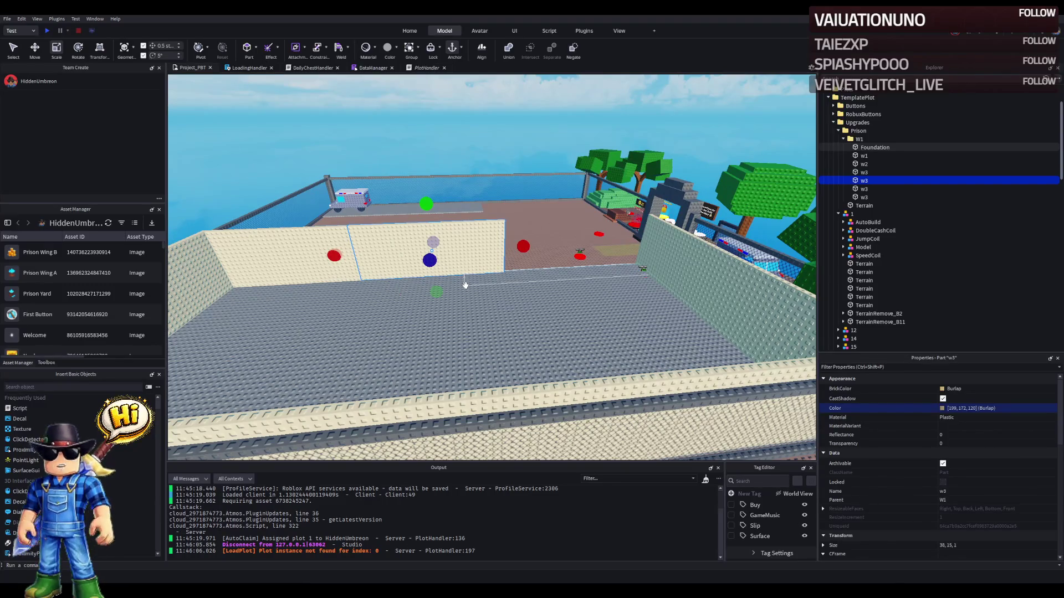
key(d)
key(a)
key(a)
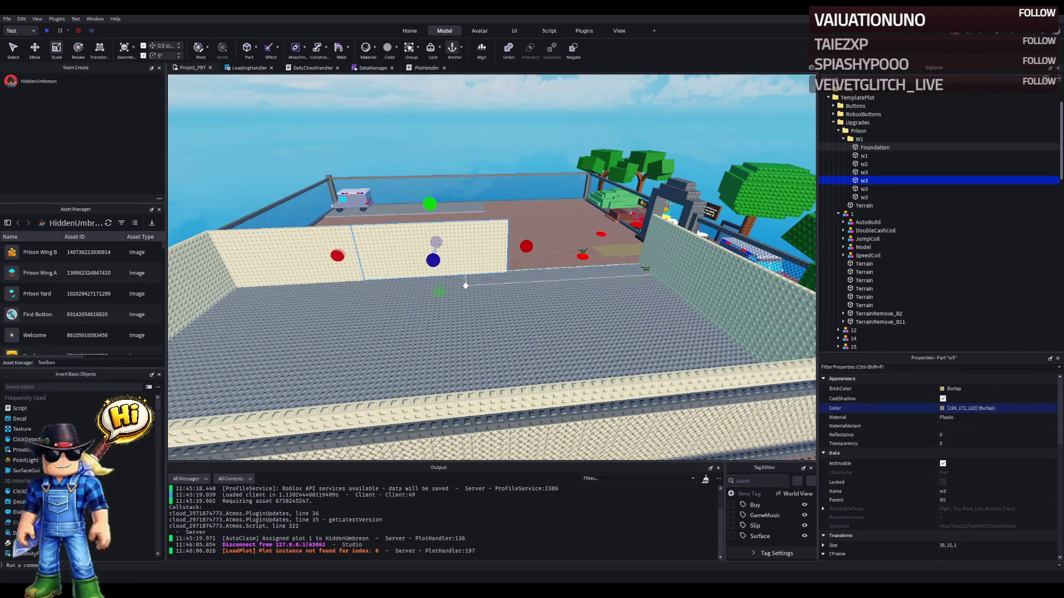
key(w)
key(d)
key(s)
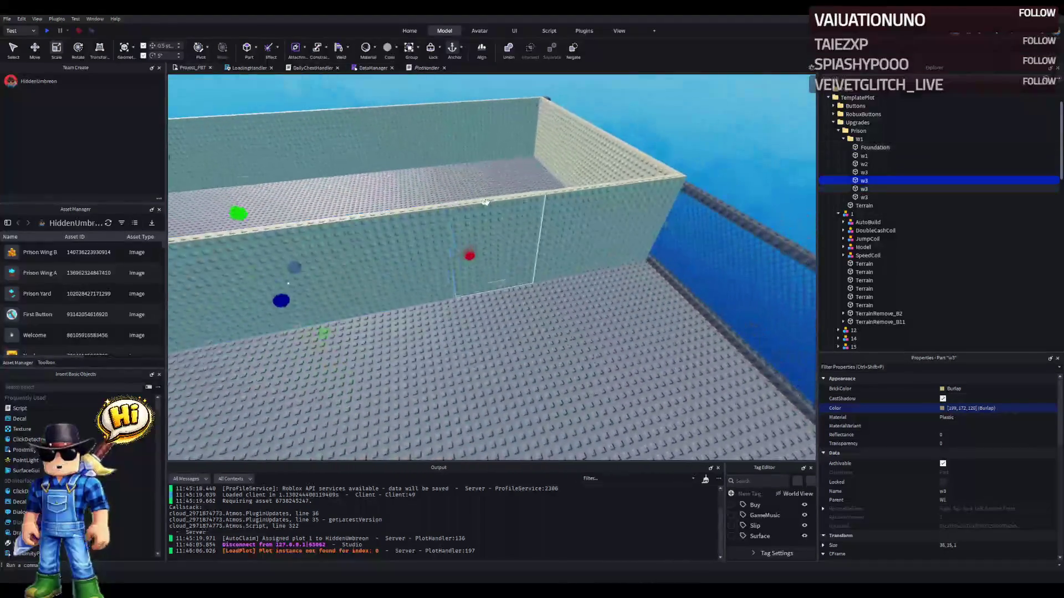
click(865, 188)
key(F2)
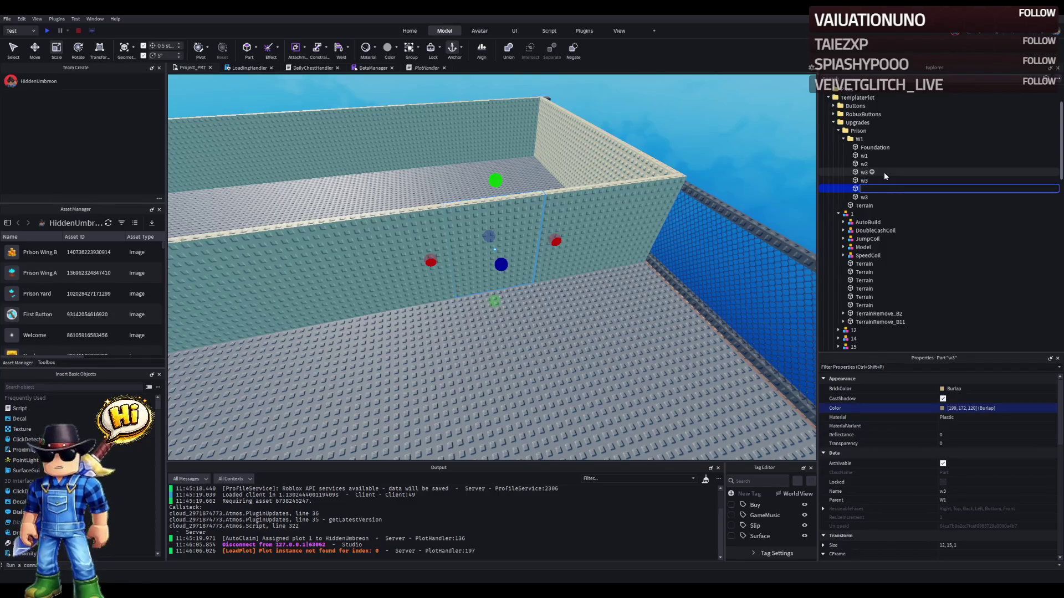
- Name the centre panel 'Opening' and group it with both w3 panels into model W4
text(Opening)
key(Return)
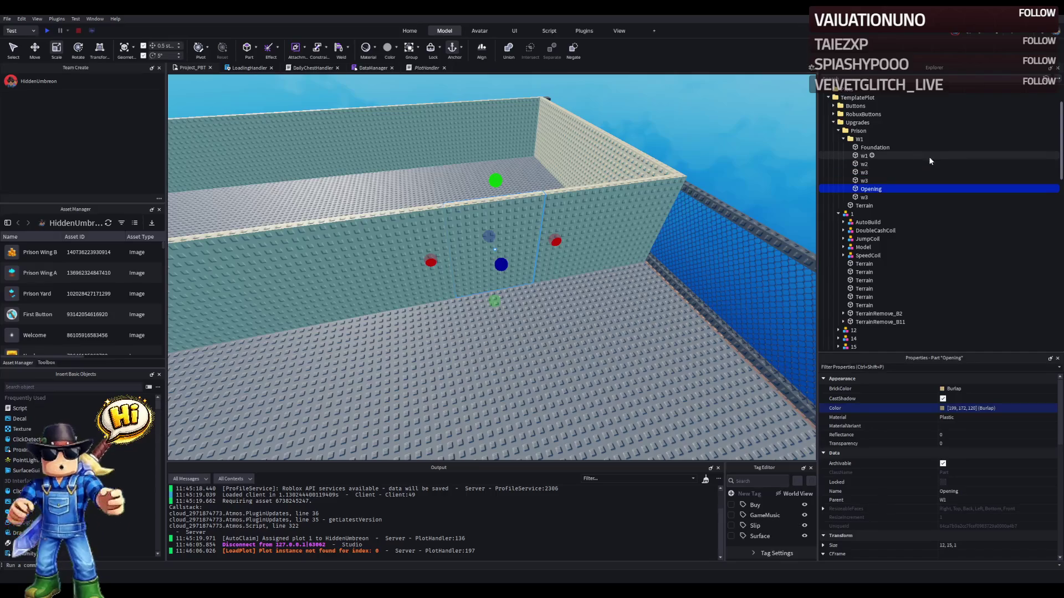
drag(573, 223, 321, 244)
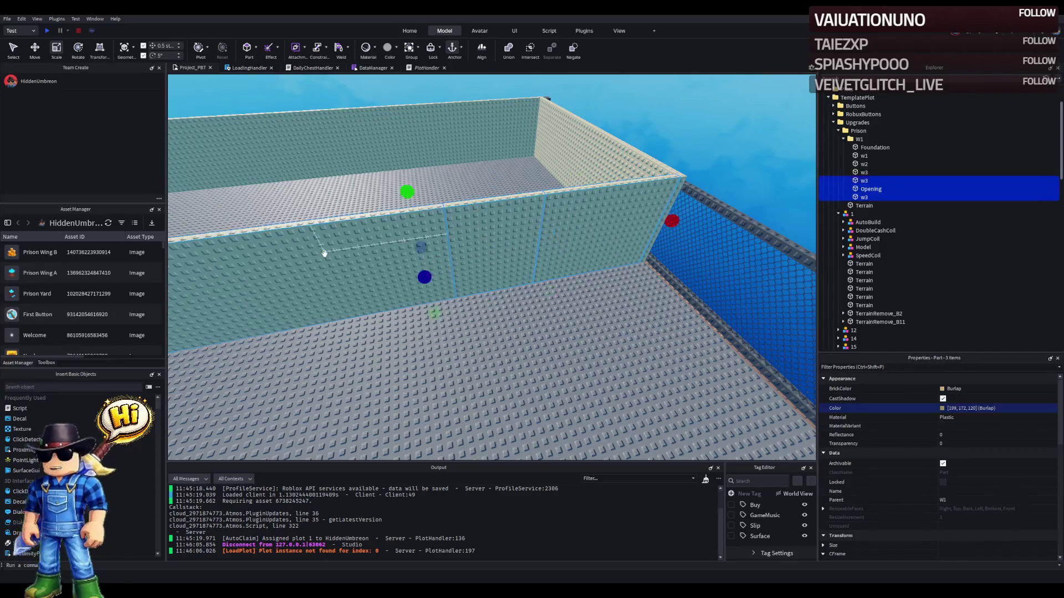
key(ctrl+g)
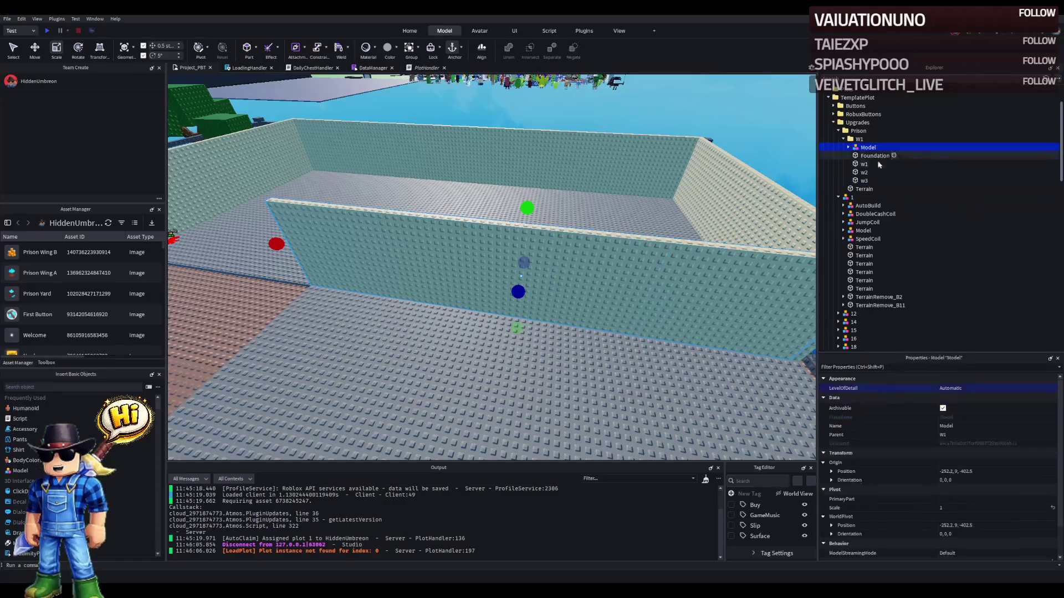
text(W4)
key(Return)
key(s)
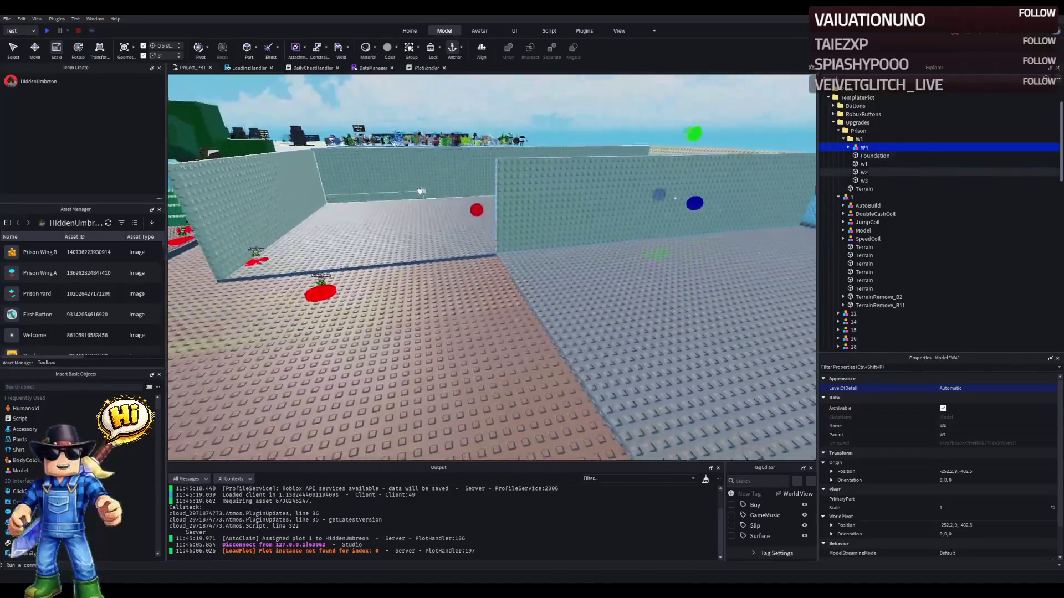
click(592, 188)
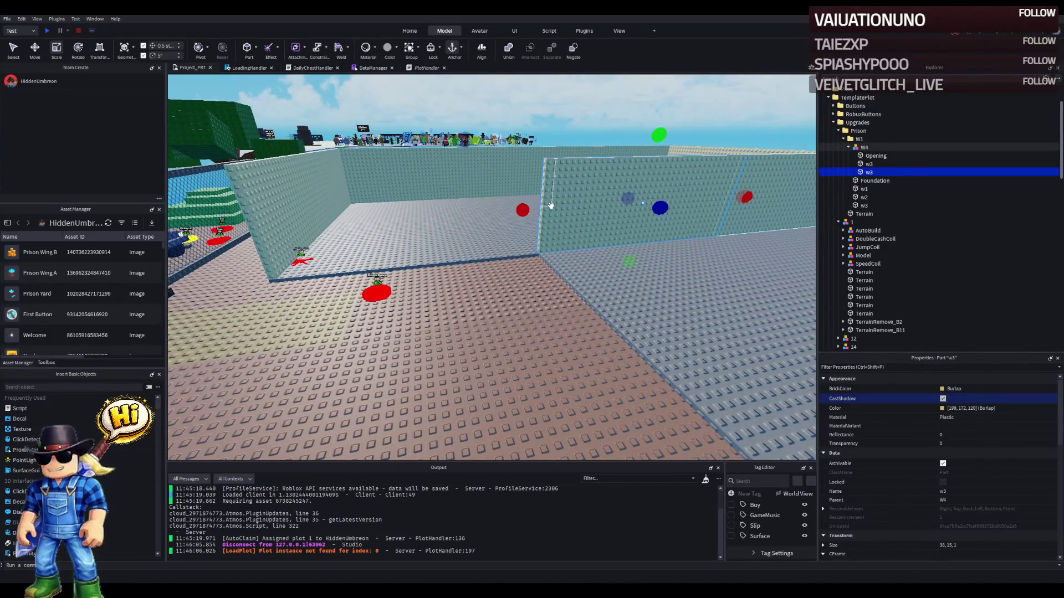
- Paste a copy of Opening and slide it along the wall into position
key(f)
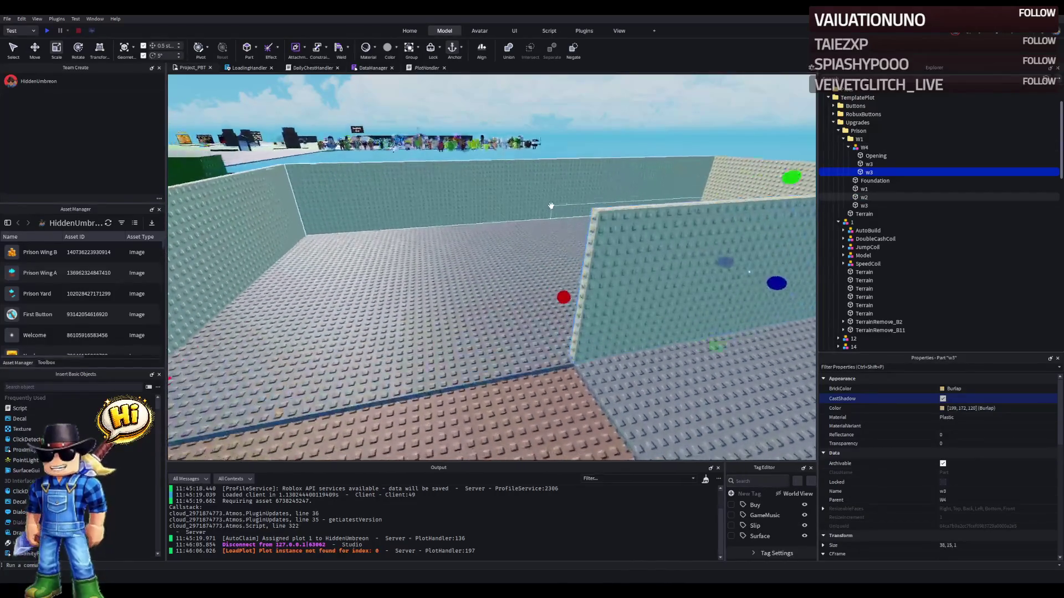
key(ctrl+v)
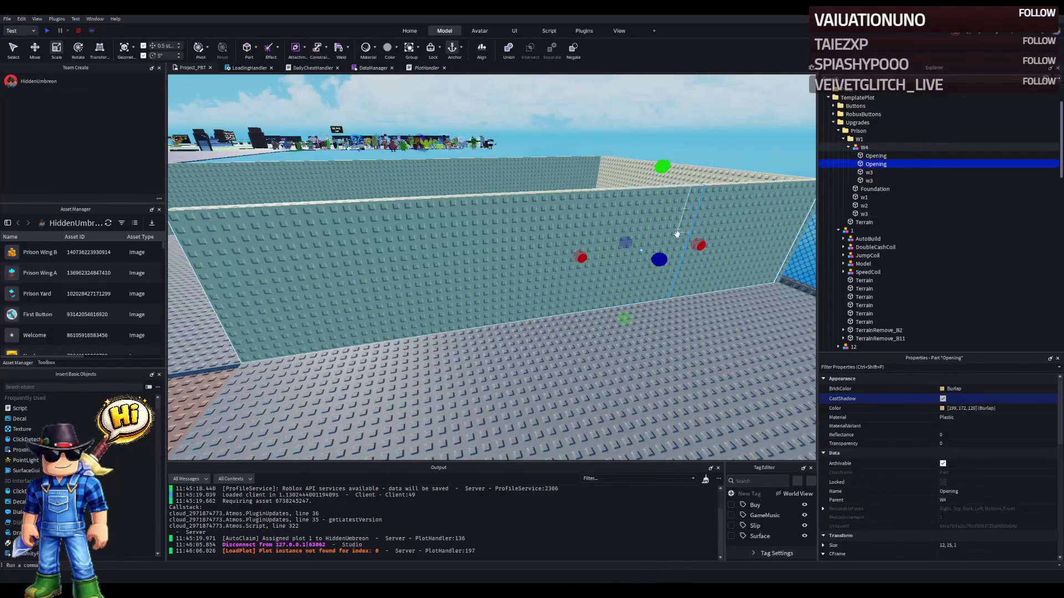
mouse_move(677, 246)
mouse_down()
mouse_move(622, 275)
mouse_move(525, 205)
mouse_move(527, 262)
mouse_move(467, 254)
mouse_move(536, 247)
mouse_up()
drag(467, 250, 570, 254)
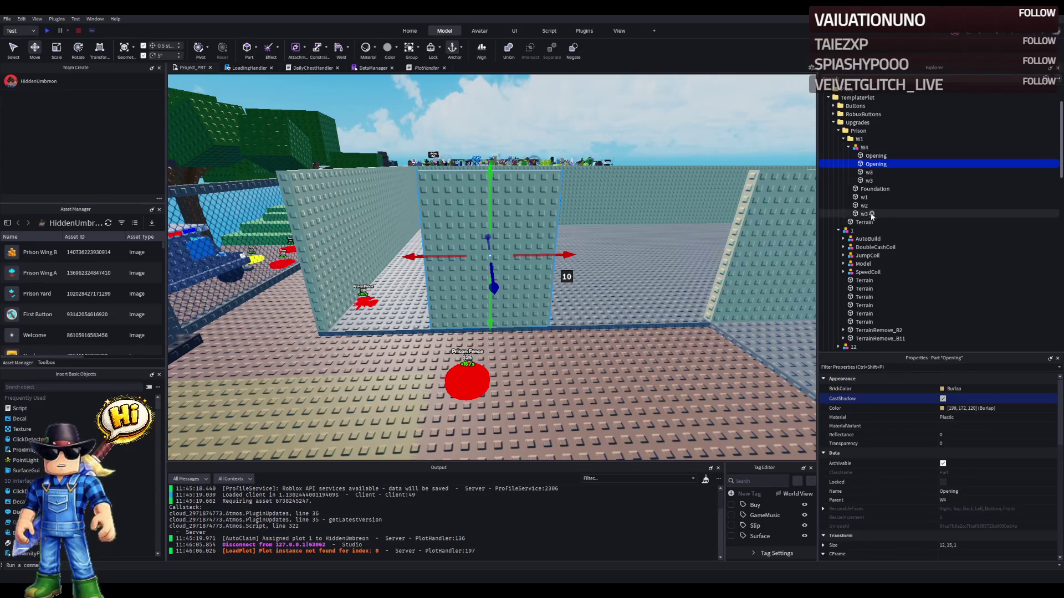
- Stretch the right w3 panel to 55 studs, then duplicate it and shrink the copy to 11 studs wide
click(738, 242)
key(ctrl+3)
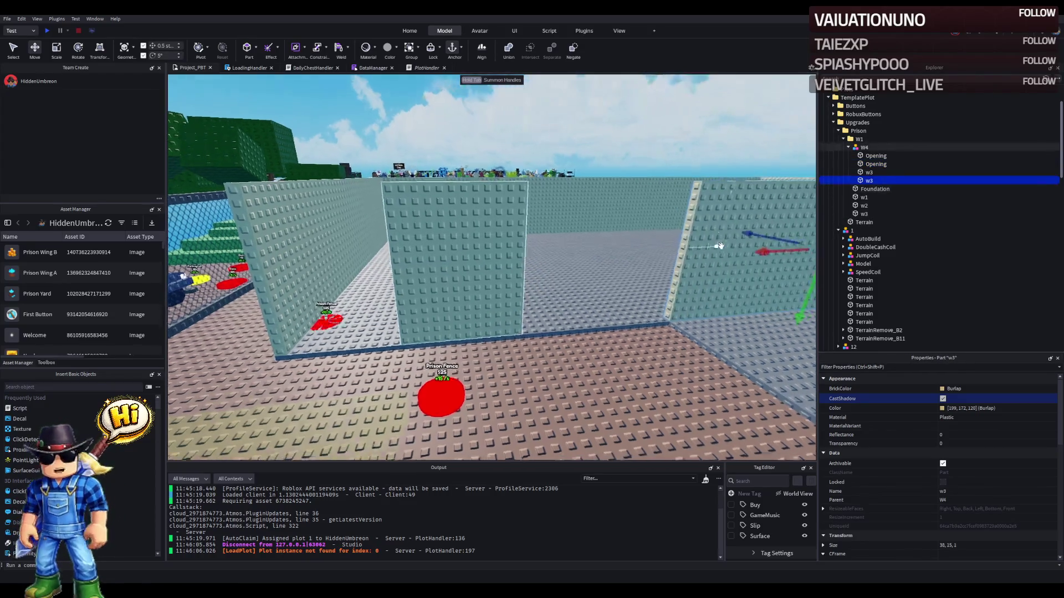
mouse_move(670, 260)
mouse_down()
mouse_move(544, 266)
mouse_move(511, 282)
mouse_up()
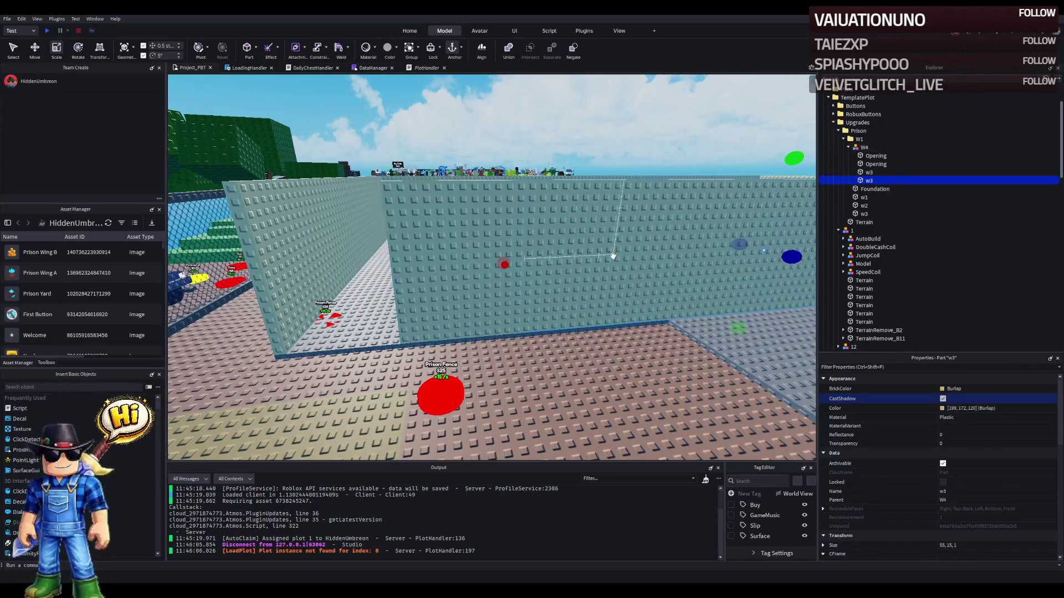
key(ctrl+d)
key(ctrl+2)
key(a)
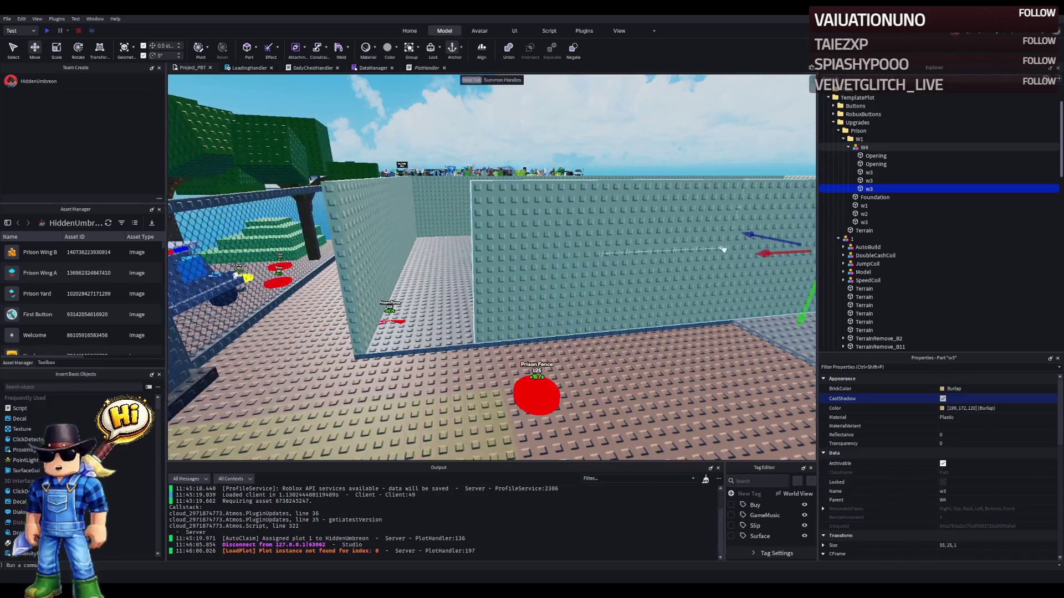
mouse_move(760, 249)
mouse_down()
mouse_move(629, 285)
mouse_move(569, 287)
mouse_up()
key(f)
key(ctrl+3)
key(ctrl+4)
drag(628, 245, 389, 292)
- Duplicate the Opening panel and shorten the copy to 8 studs tall
click(523, 260)
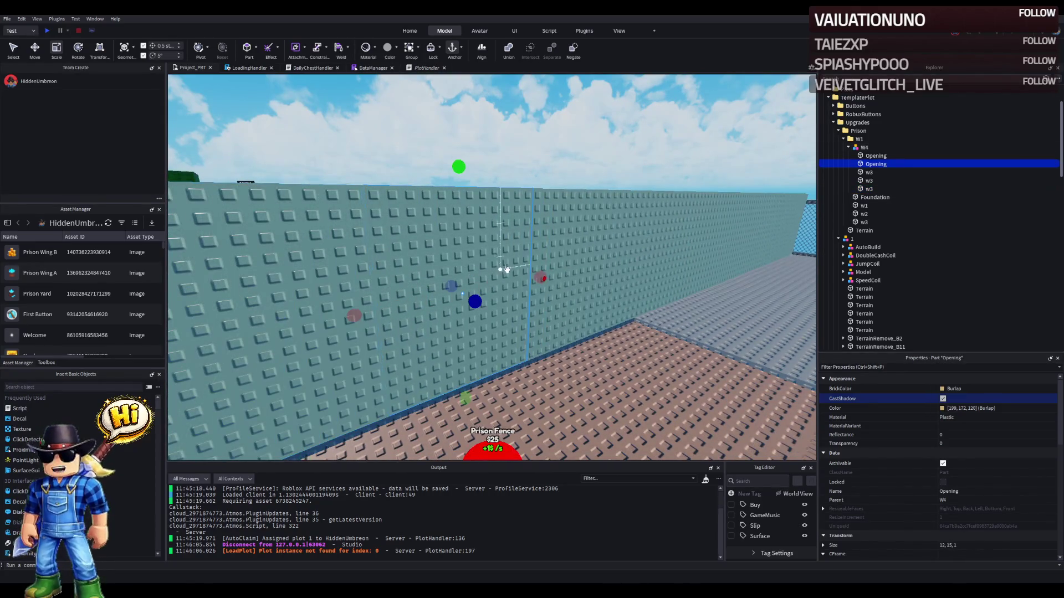
key(f)
right_click(531, 314)
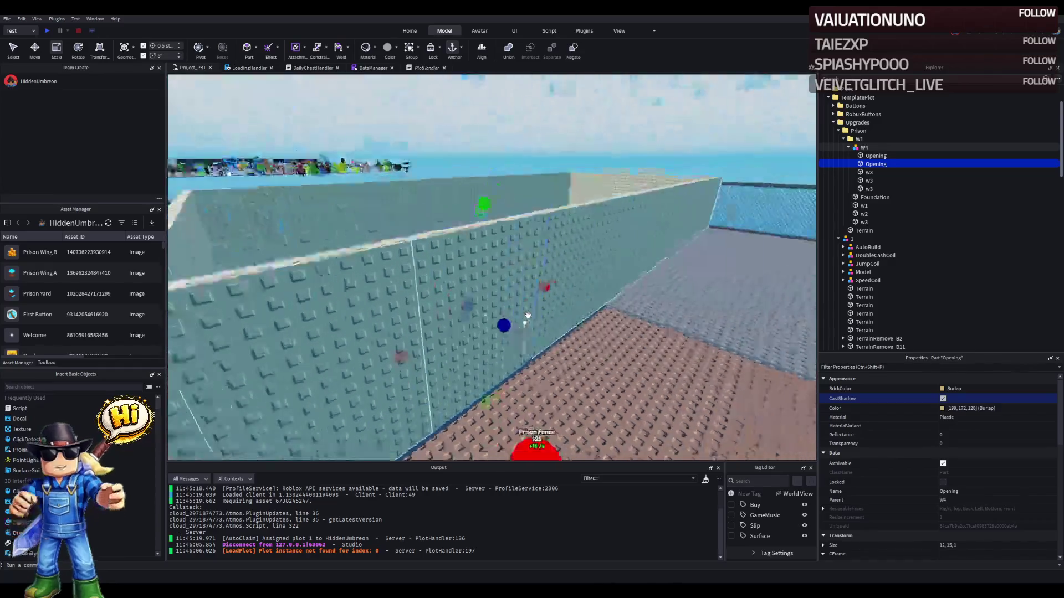
right_click(528, 316)
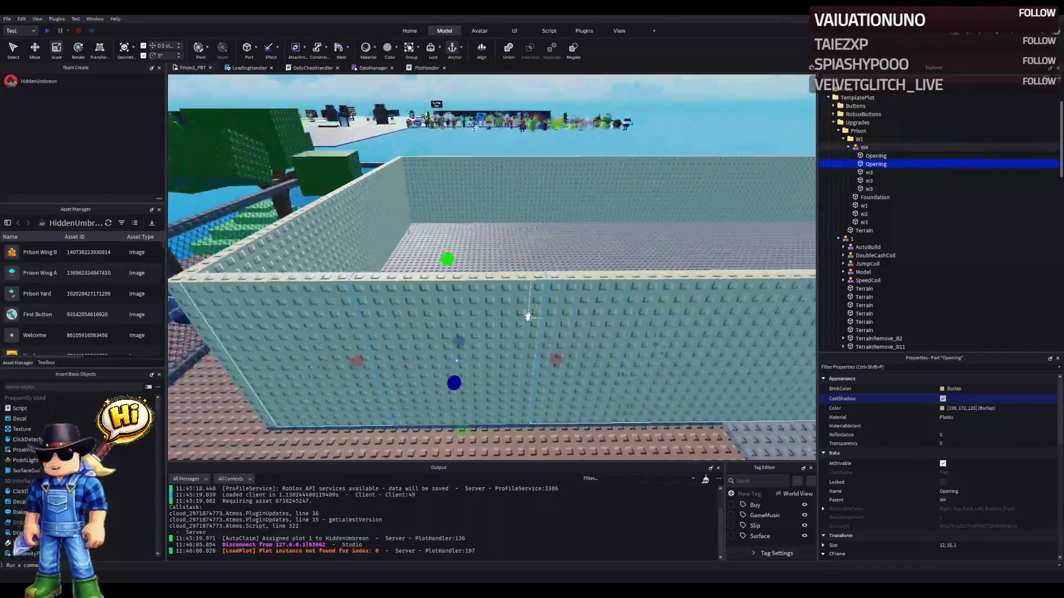
right_click(527, 314)
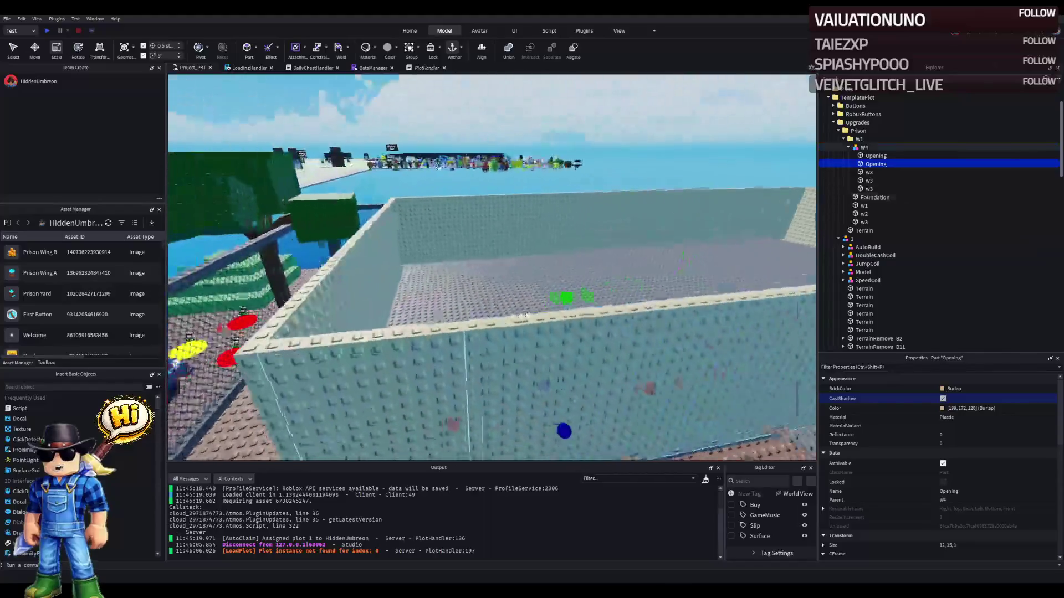
right_click(527, 314)
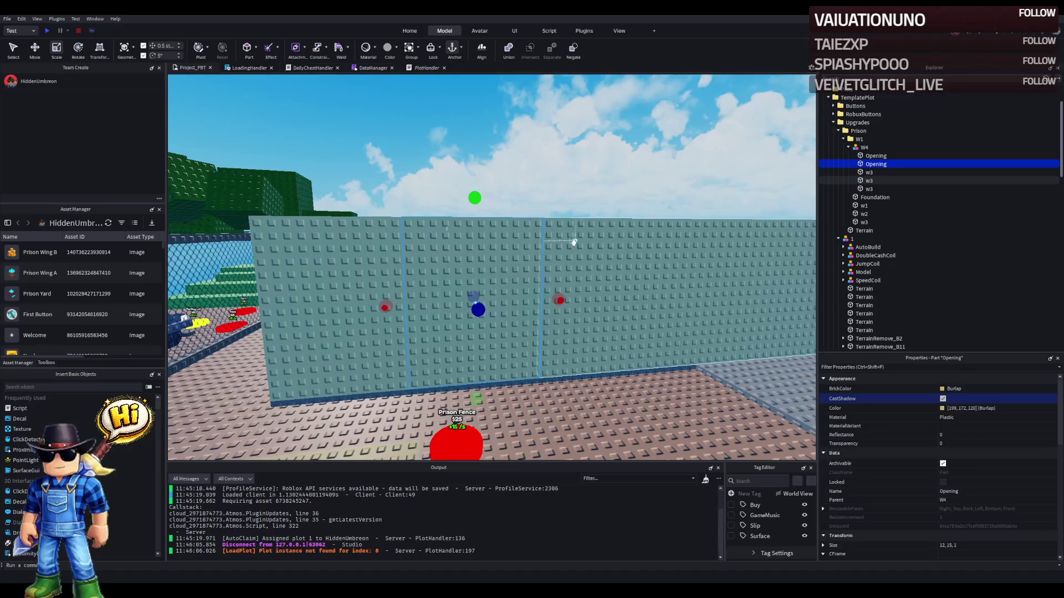
key(ctrl+d)
key(F2)
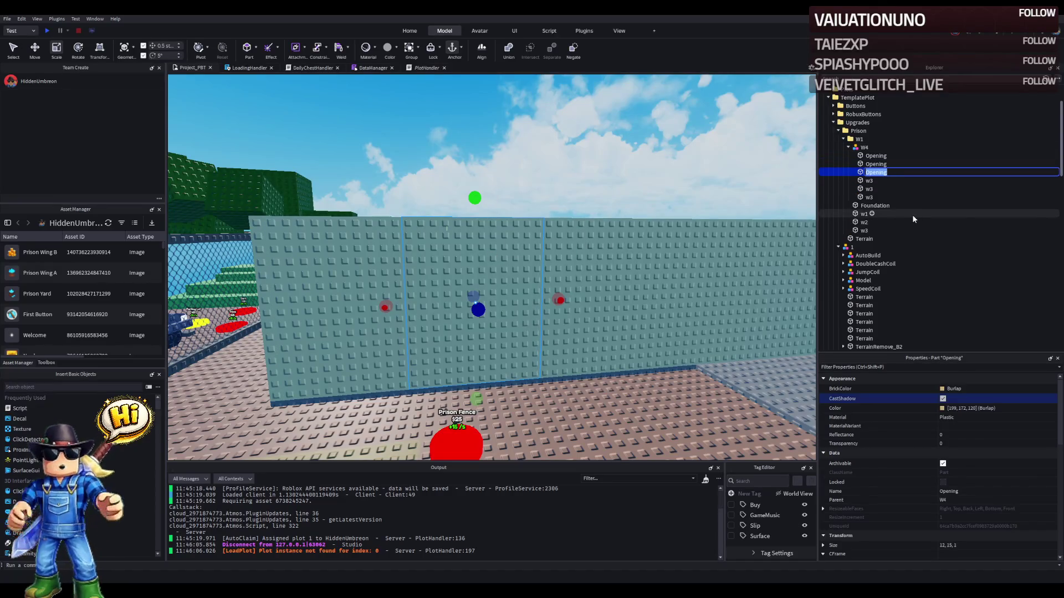
key(Return)
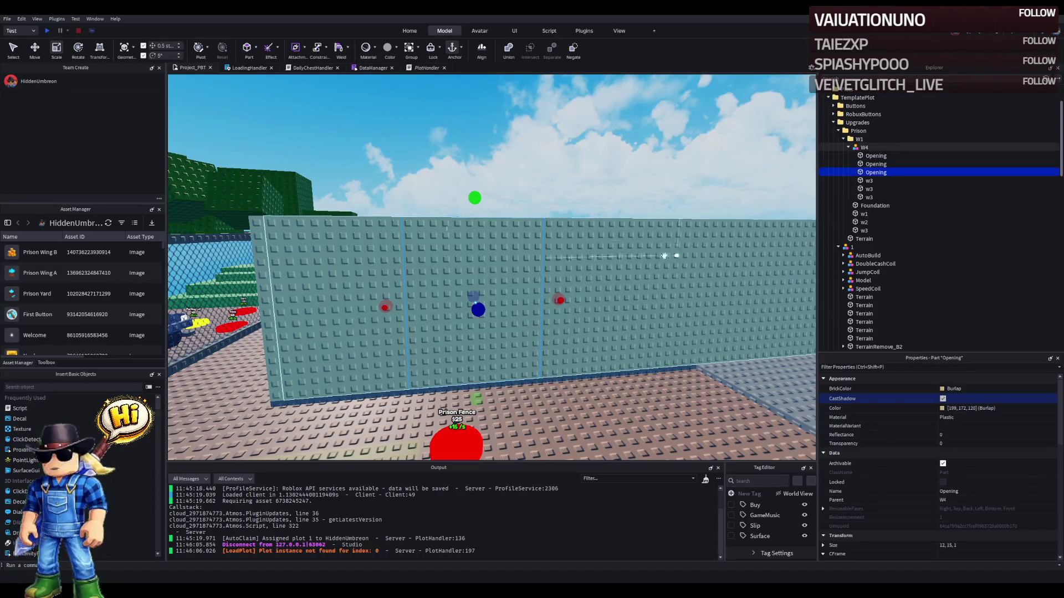
mouse_move(476, 394)
mouse_down()
mouse_move(499, 332)
mouse_move(511, 333)
mouse_move(476, 396)
mouse_up()
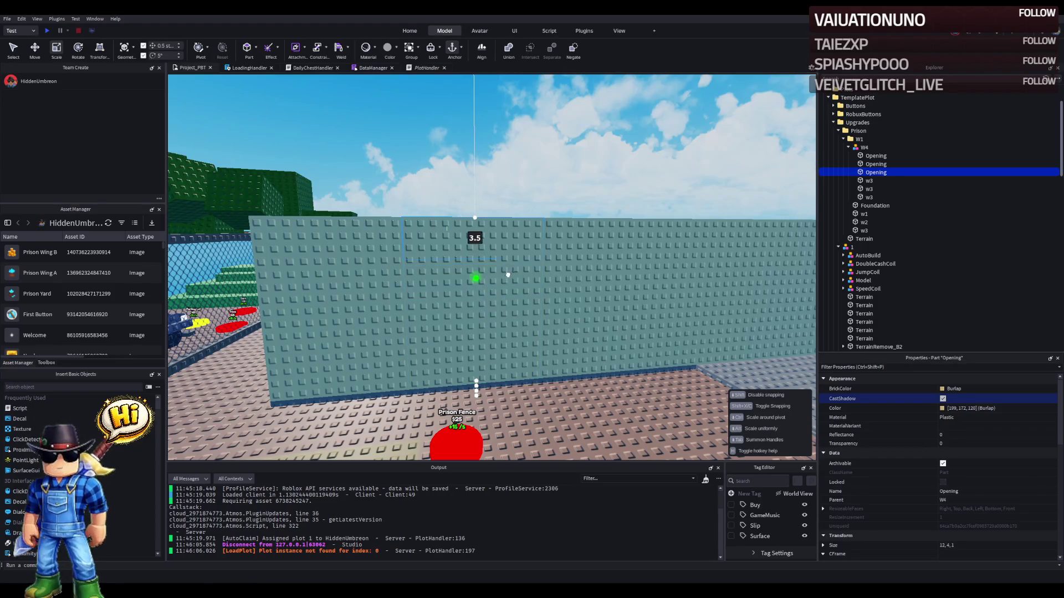
- Lower the top edge of the second Opening panel
click(512, 270)
mouse_move(475, 197)
mouse_down()
mouse_move(476, 254)
mouse_move(482, 242)
mouse_up()
key(s)
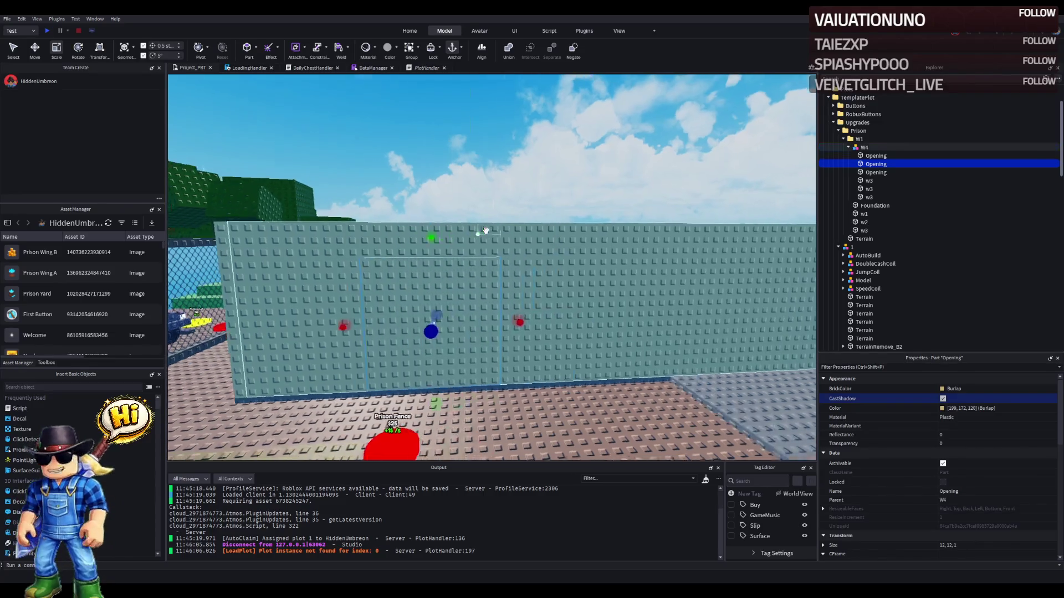
- Duplicate the third w3 panel and scale the copy into a thin 2 by 15 by 2 pillar
click(438, 234)
key(f)
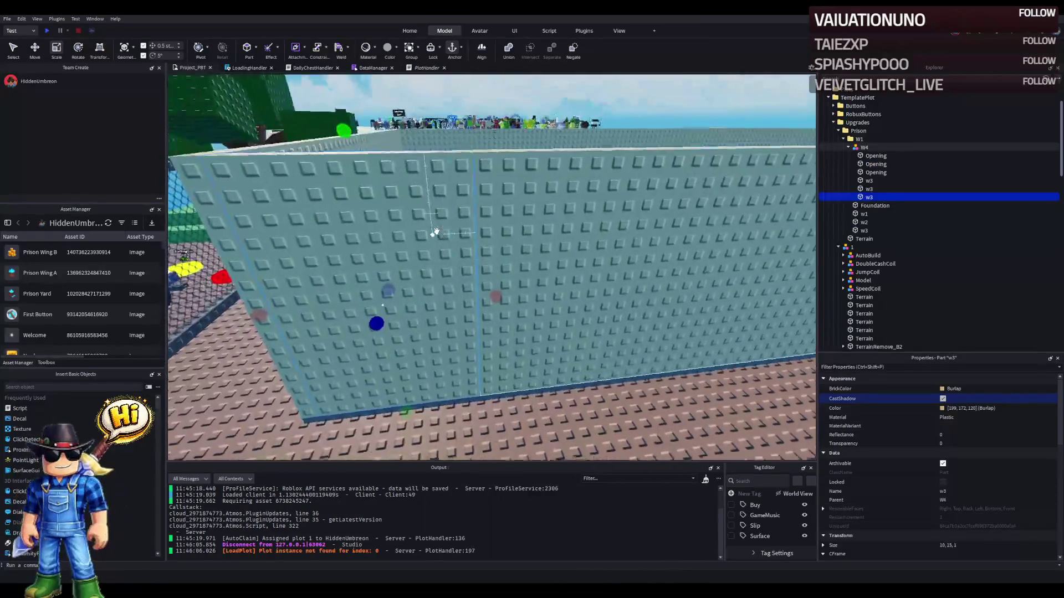
key(ctrl+d)
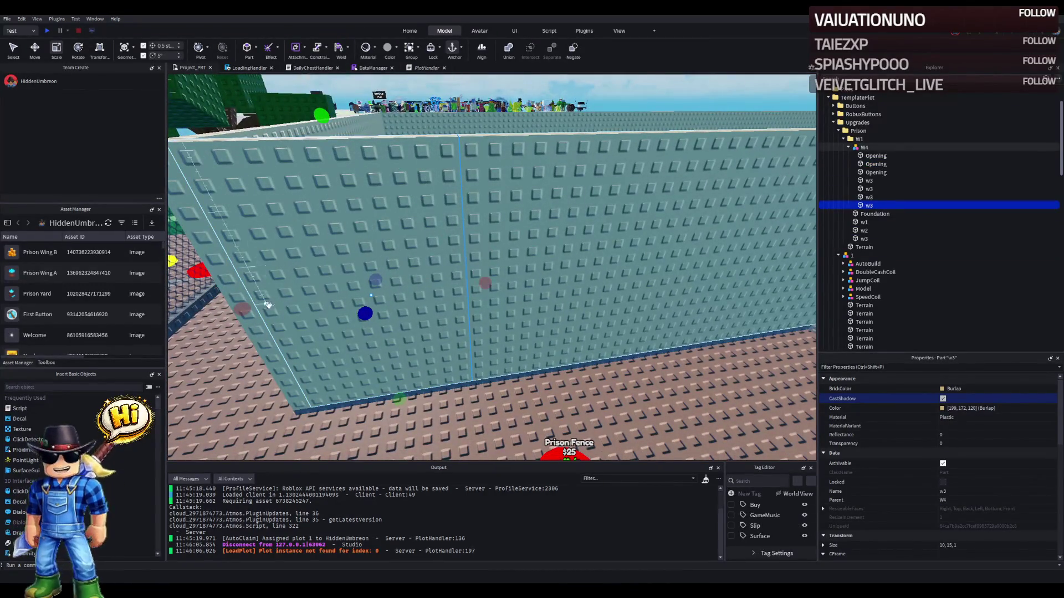
drag(243, 308, 248, 309)
key(e)
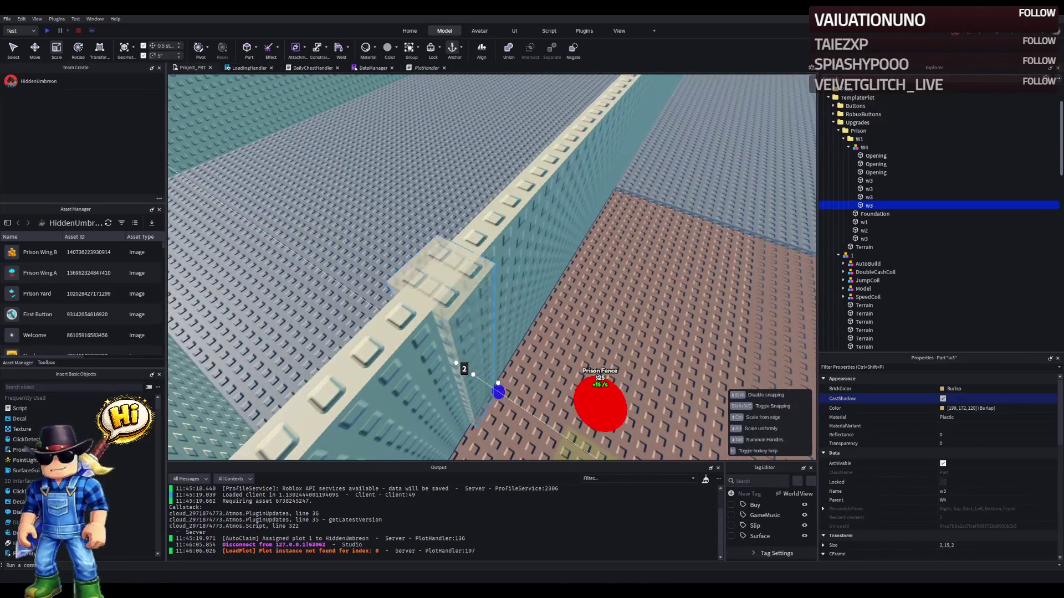
drag(498, 382, 496, 382)
key(q)
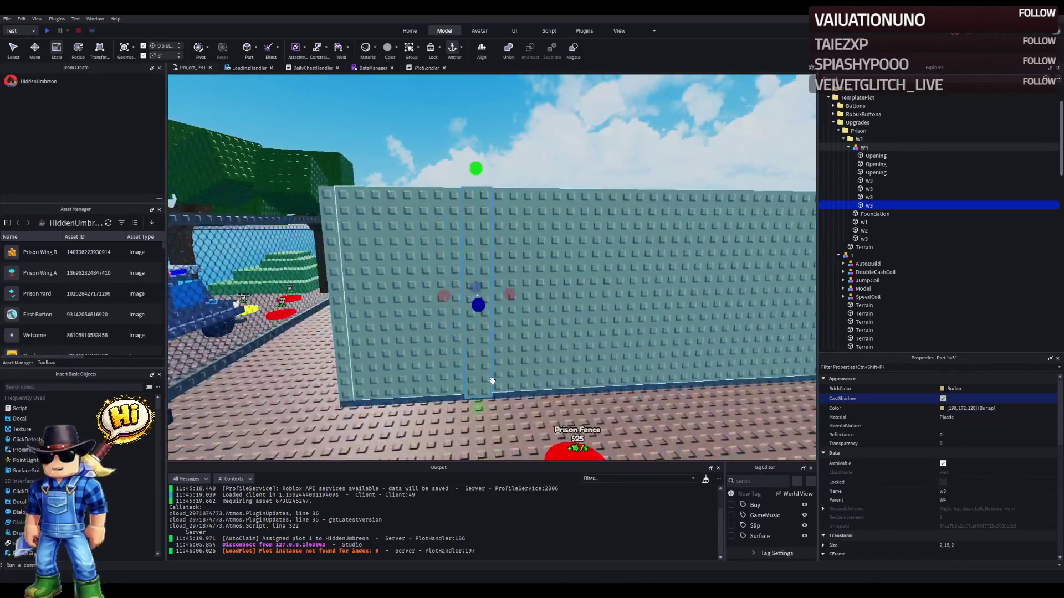
key(e)
drag(553, 340, 502, 333)
- Duplicate the pillar and move the copy right along the X axis beside it
key(ctrl+d)
key(ctrl+2)
mouse_move(435, 338)
mouse_down()
mouse_move(514, 339)
mouse_move(486, 344)
mouse_up()
key(f)
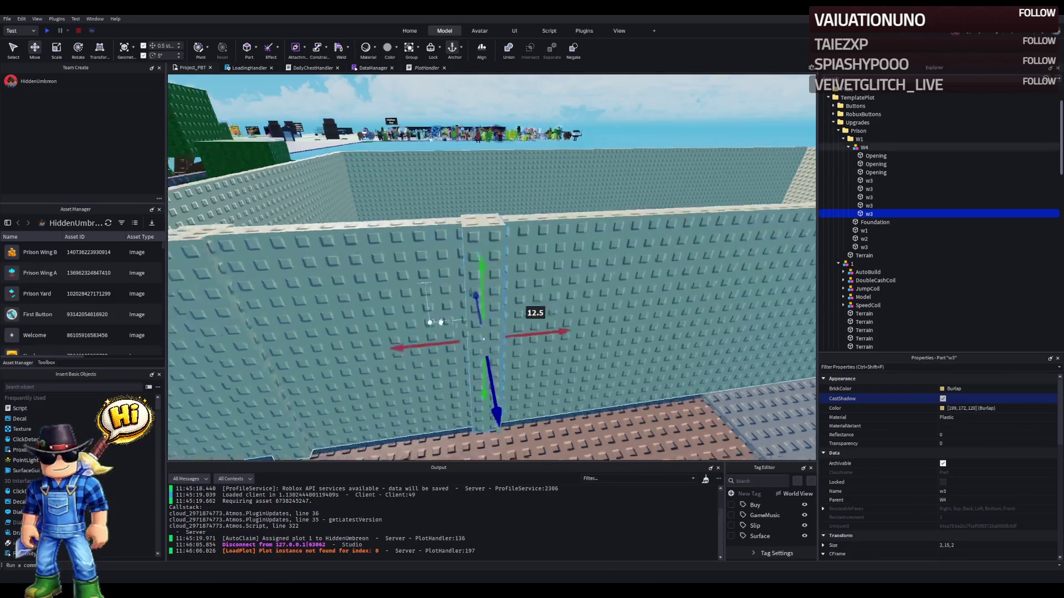
mouse_move(429, 361)
mouse_down()
mouse_move(571, 310)
mouse_move(607, 283)
mouse_up()
- Colour both pillars Linen
ctrl+click(455, 335)
click(942, 410)
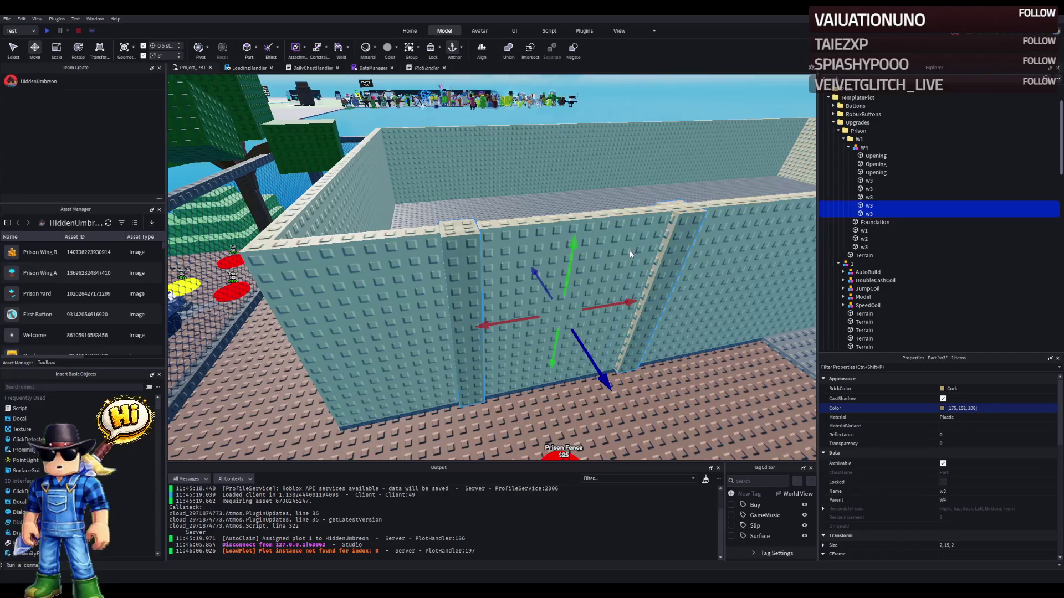
drag(618, 357, 618, 356)
key(a)
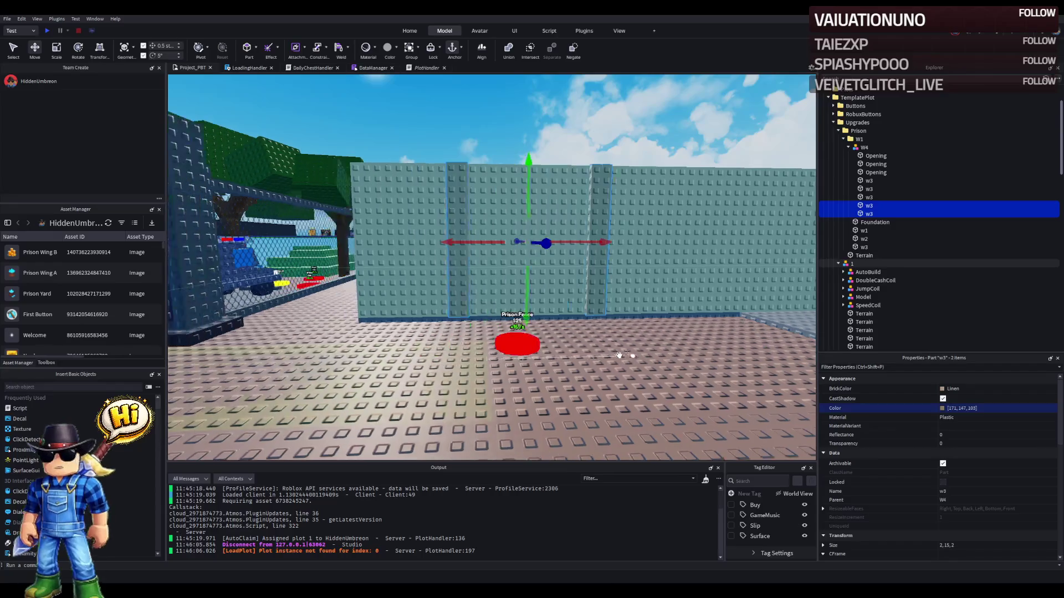
drag(581, 293, 542, 301)
key(e)
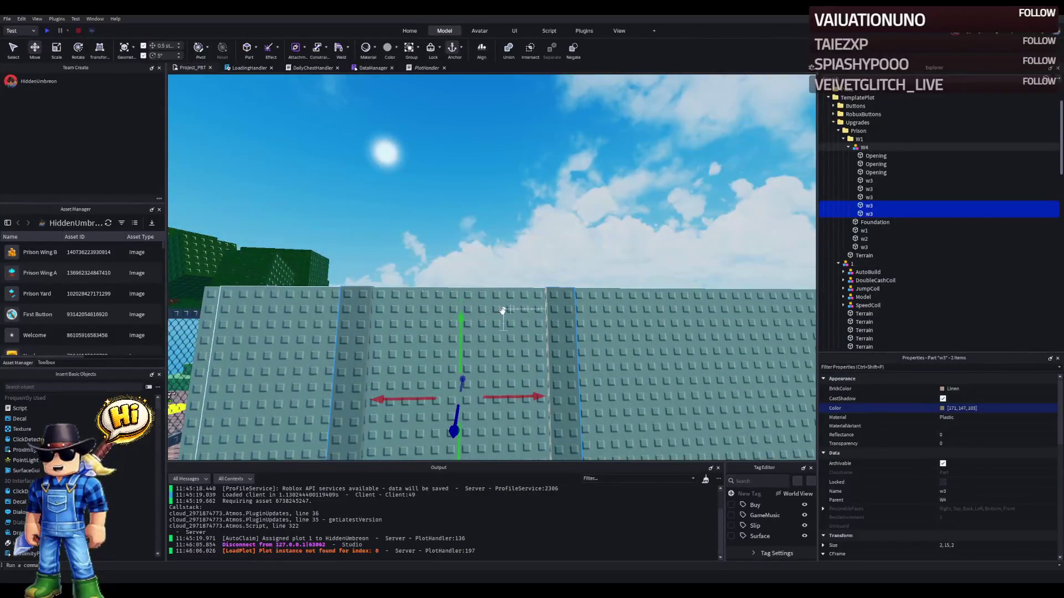
- Paste a pillar copy and lift it above the opening as the top beam
key(ctrl+v)
mouse_move(555, 343)
mouse_down()
mouse_move(569, 269)
mouse_move(595, 250)
mouse_up()
drag(619, 303, 560, 307)
key(ctrl+3)
- Delete the centre Opening panel, then undo the deletion
click(488, 350)
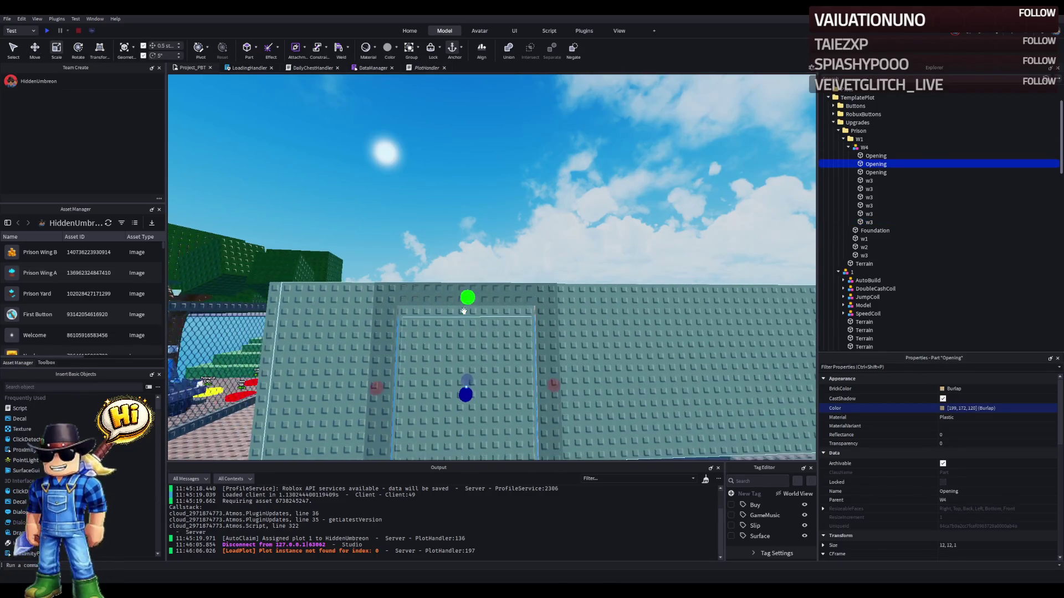
key(Delete)
key(s)
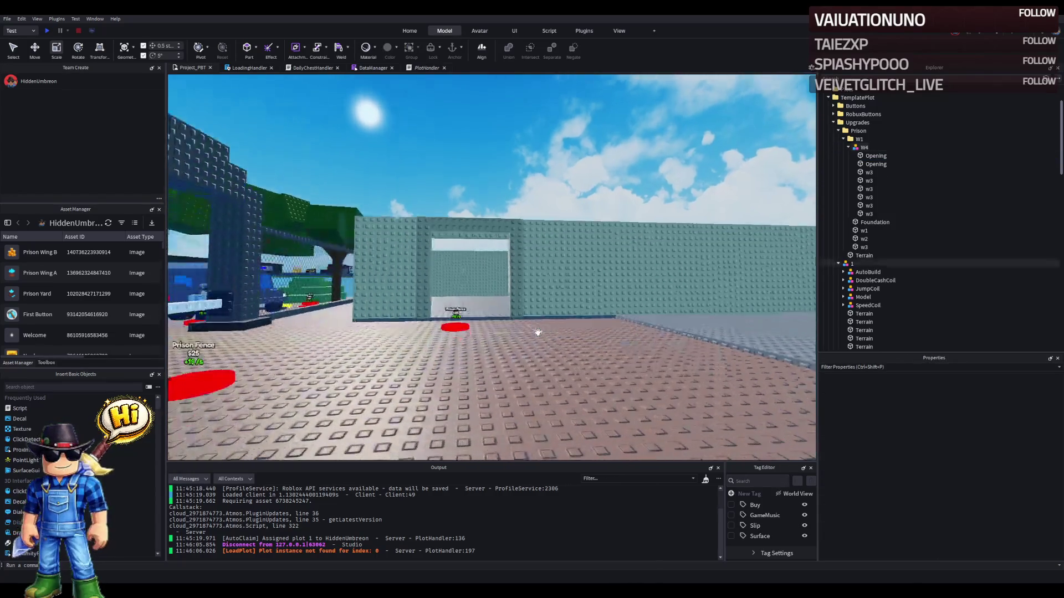
key(w)
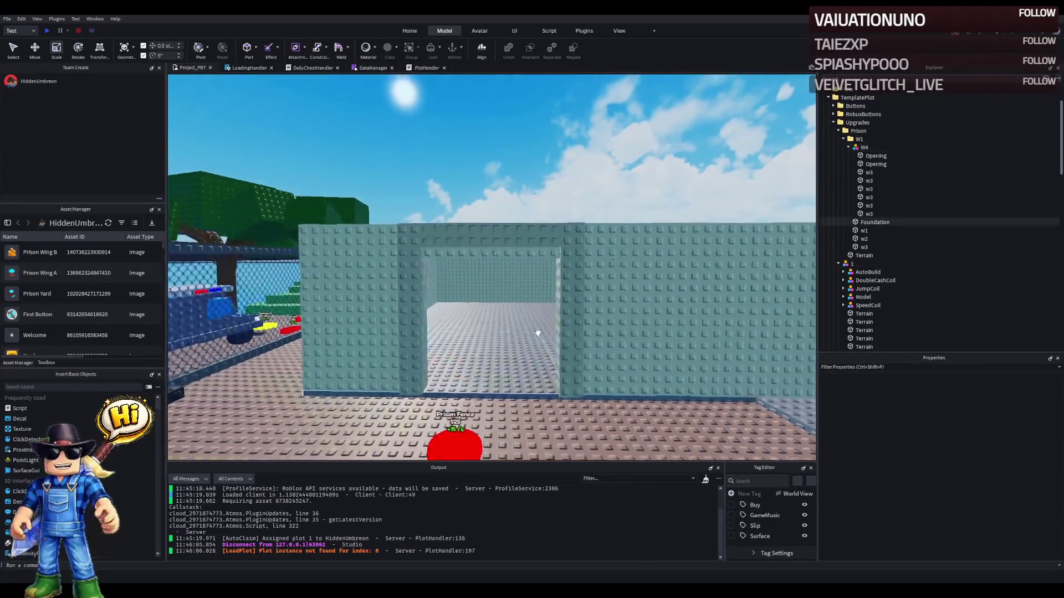
key(ctrl+z)
key(a)
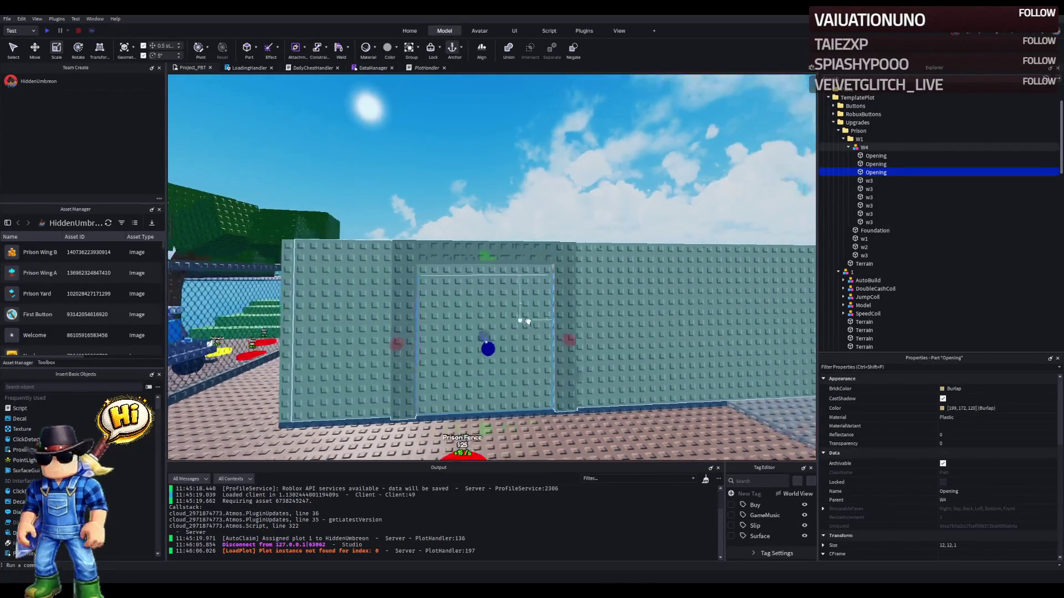
- Lower the top beam by 0.5 and shorten both pillars to meet it
click(519, 258)
key(ctrl+2)
drag(487, 294, 489, 306)
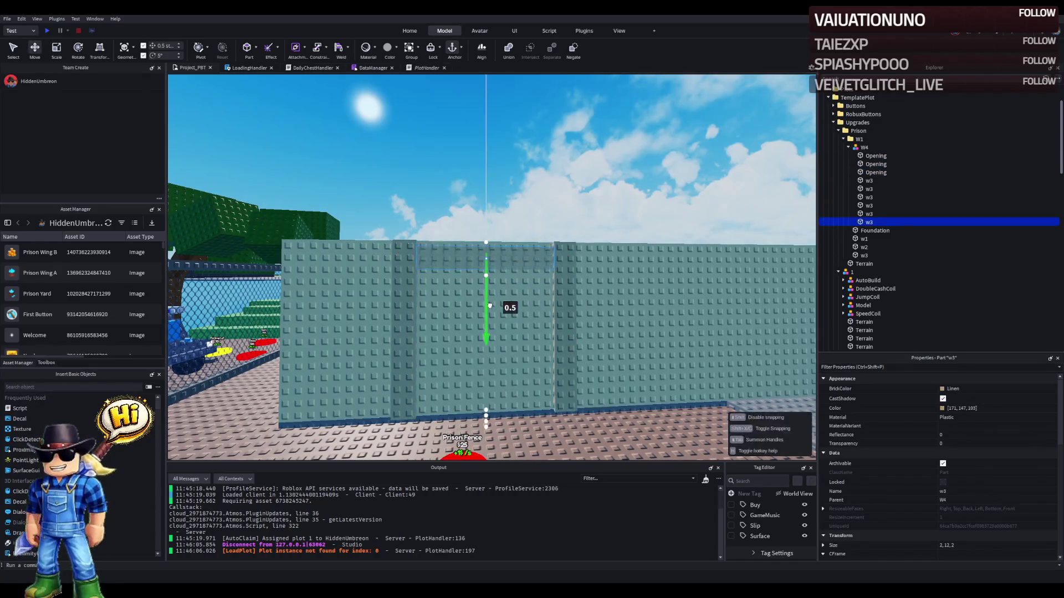
click(404, 300)
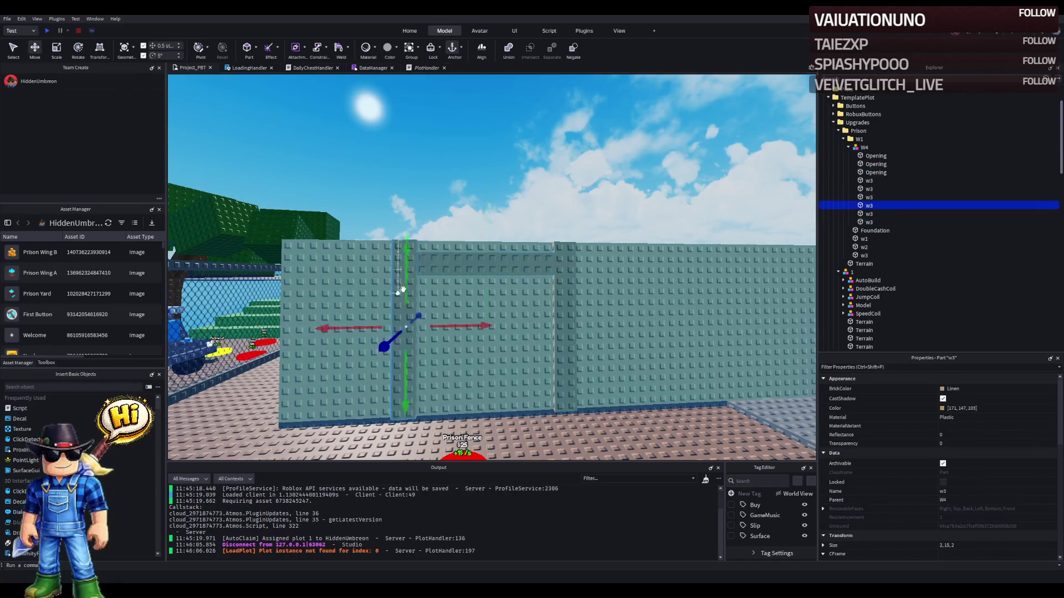
key(ctrl+3)
drag(438, 221, 435, 232)
click(596, 332)
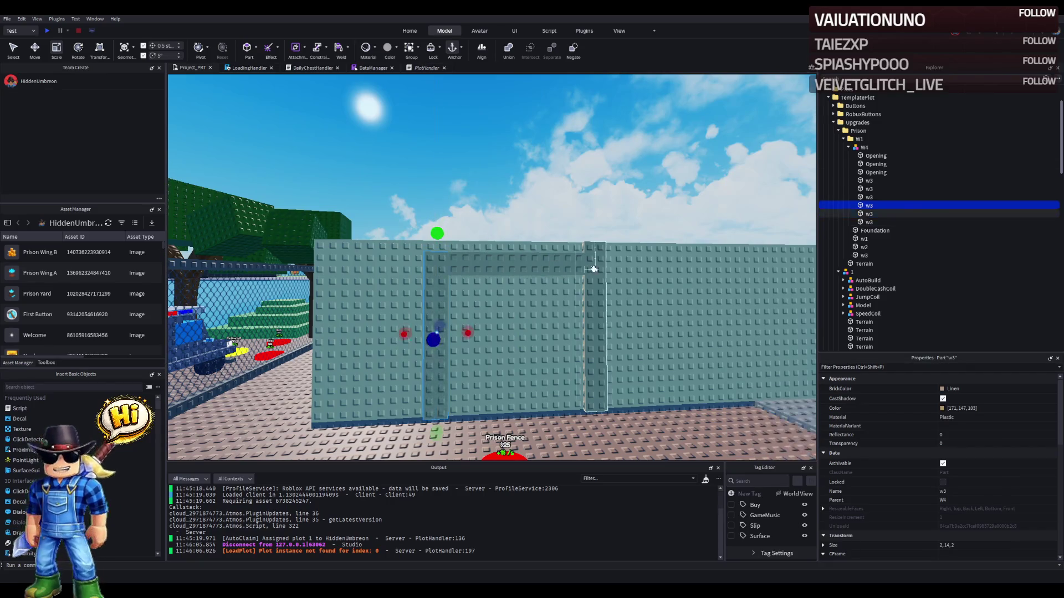
drag(589, 227, 587, 235)
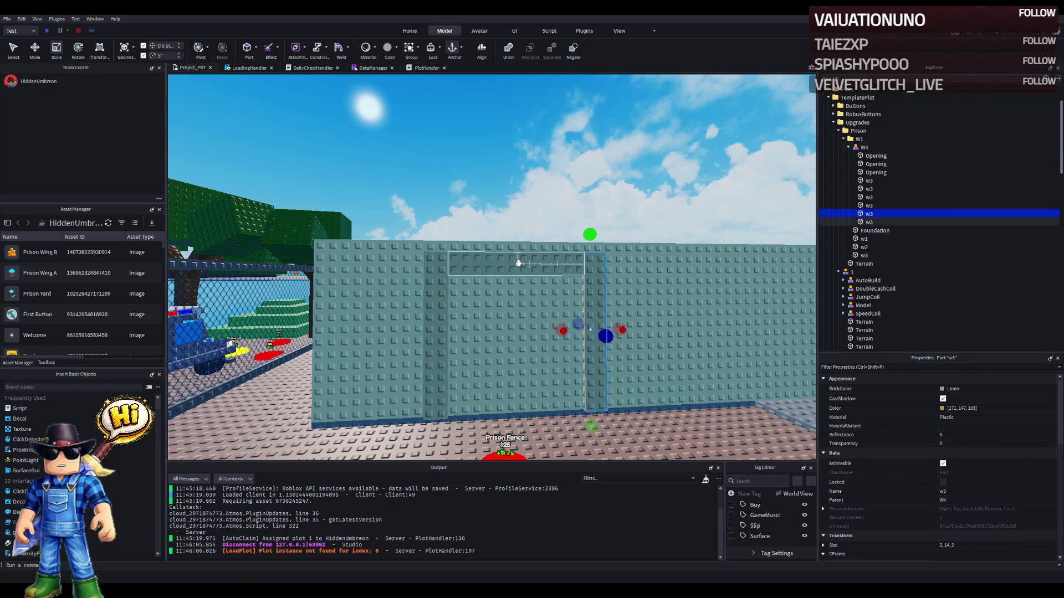
- Group the three frame parts into a new model
key(s)
click(515, 293)
key(w)
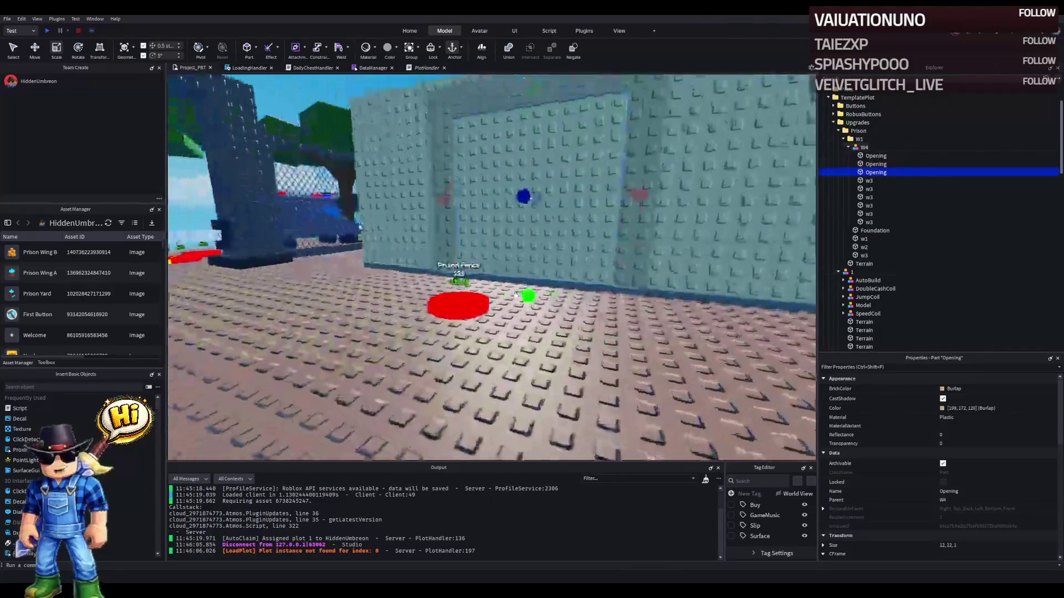
key(s)
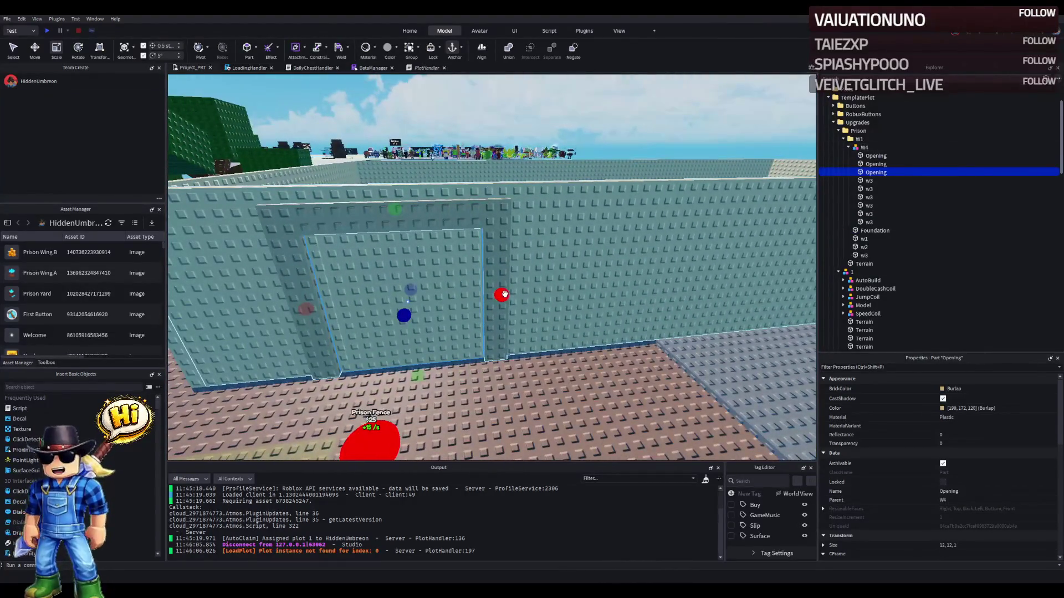
key(a)
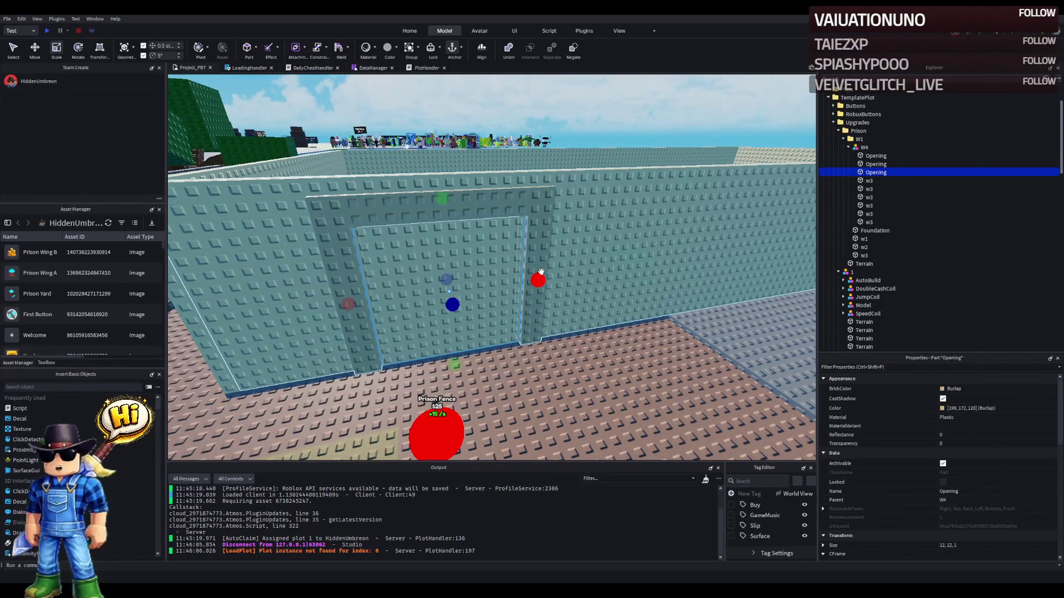
click(887, 213)
ctrl+click(887, 222)
ctrl+click(887, 206)
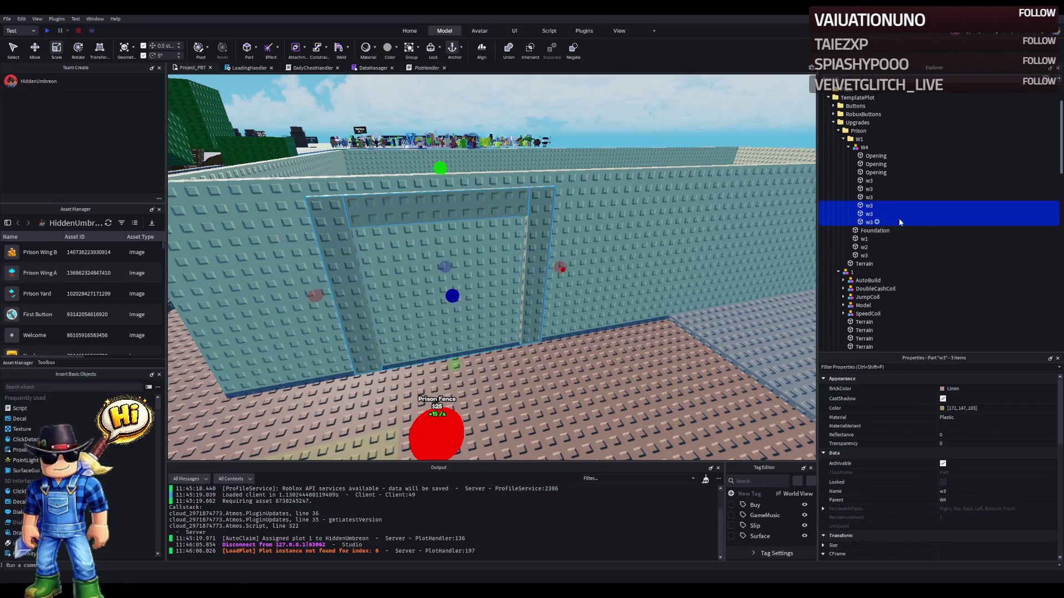
key(ctrl+g)
- Name the frame model DoorFrance and move it from W4 into W1
text(D)
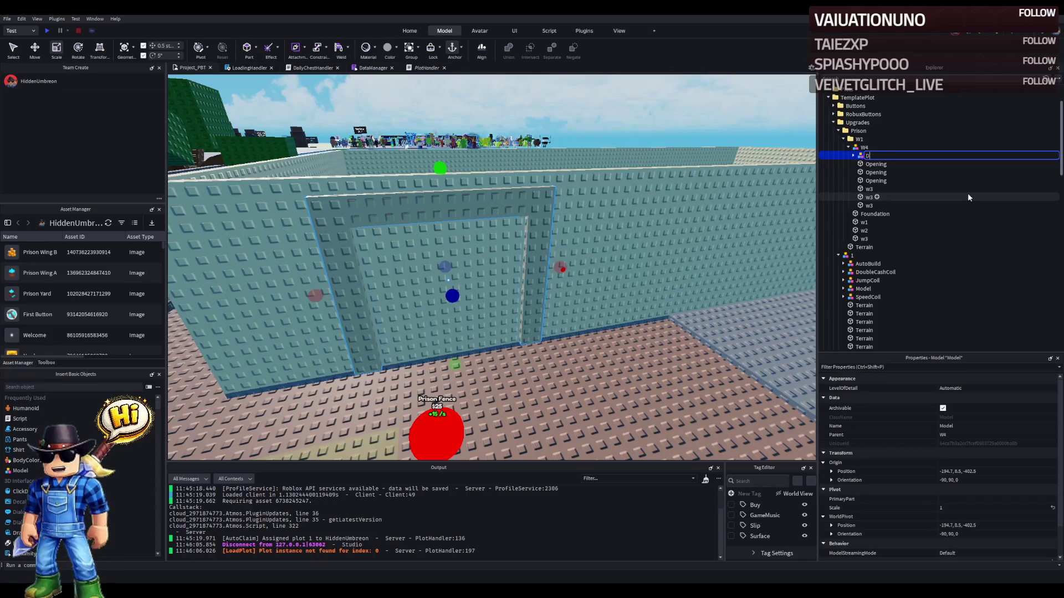
text(oorFrance)
key(Return)
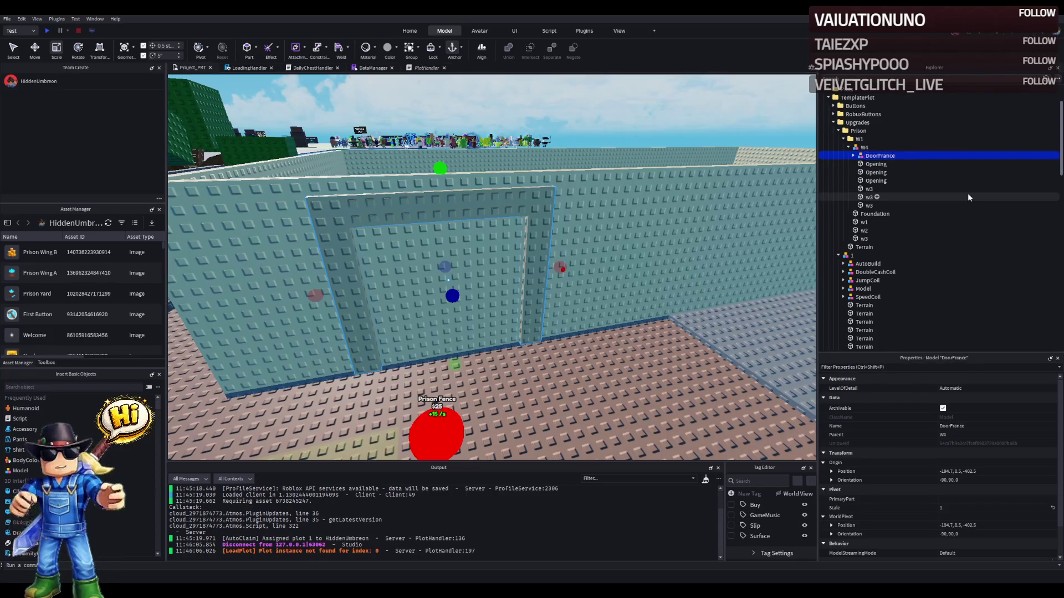
drag(868, 157, 859, 139)
- Rename the third Opening panel to Door1
click(875, 164)
click(877, 181)
key(F2)
text(Door1)
key(Return)
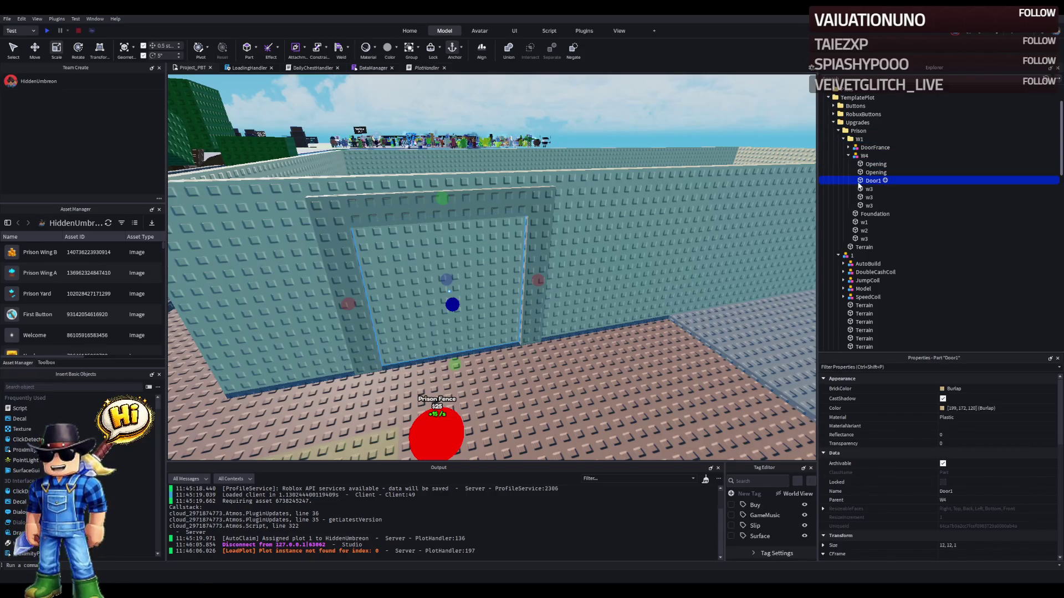
- Narrow the door from 12 to 6 studs wide and duplicate it into two Door1 halves
scroll(497, 301, up, 2)
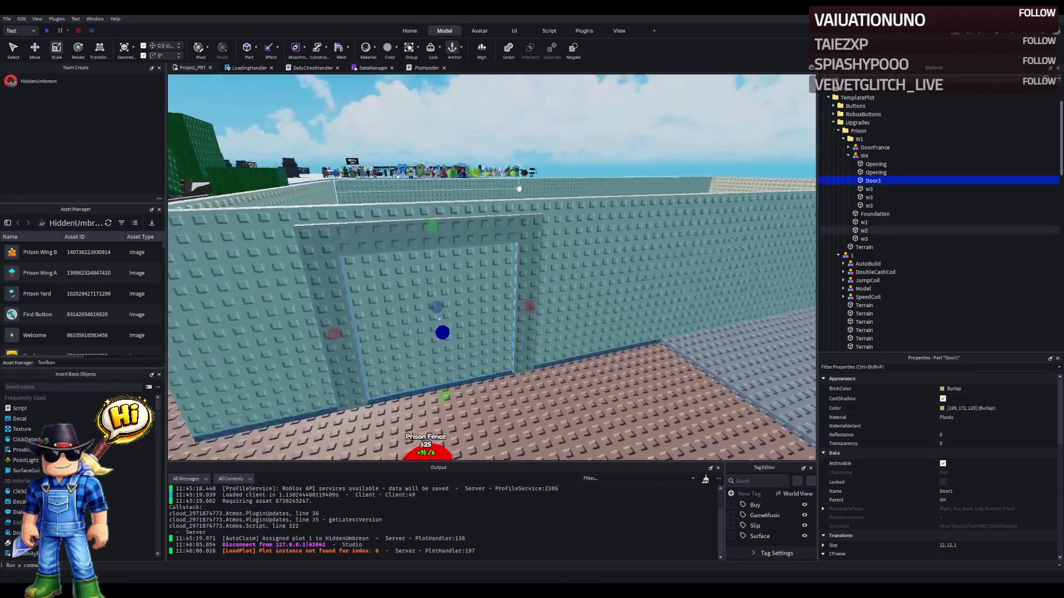
scroll(496, 301, up, 3)
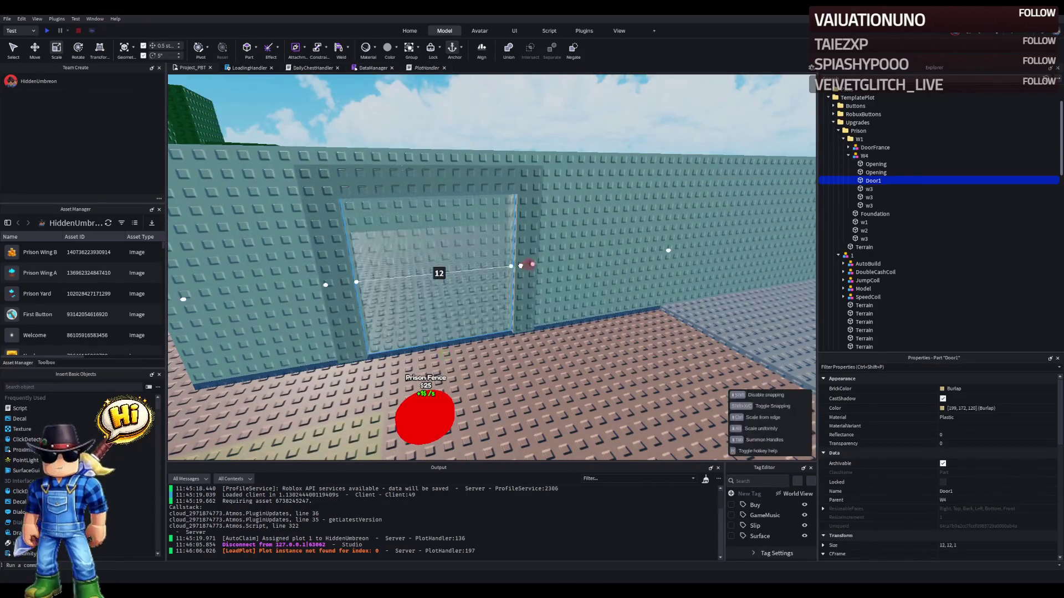
drag(520, 265, 458, 270)
key(ctrl+2)
key(ctrl+d)
ctrl+click(501, 242)
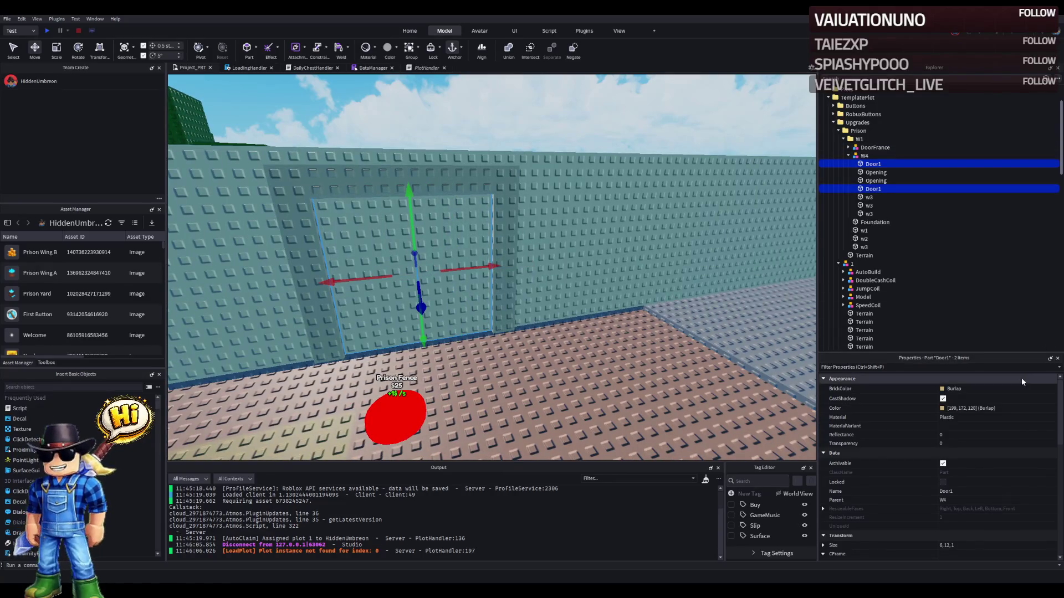
- Set both Door1 halves' BrickColor to Smoky grey
click(953, 388)
text(Copper)
key(Return)
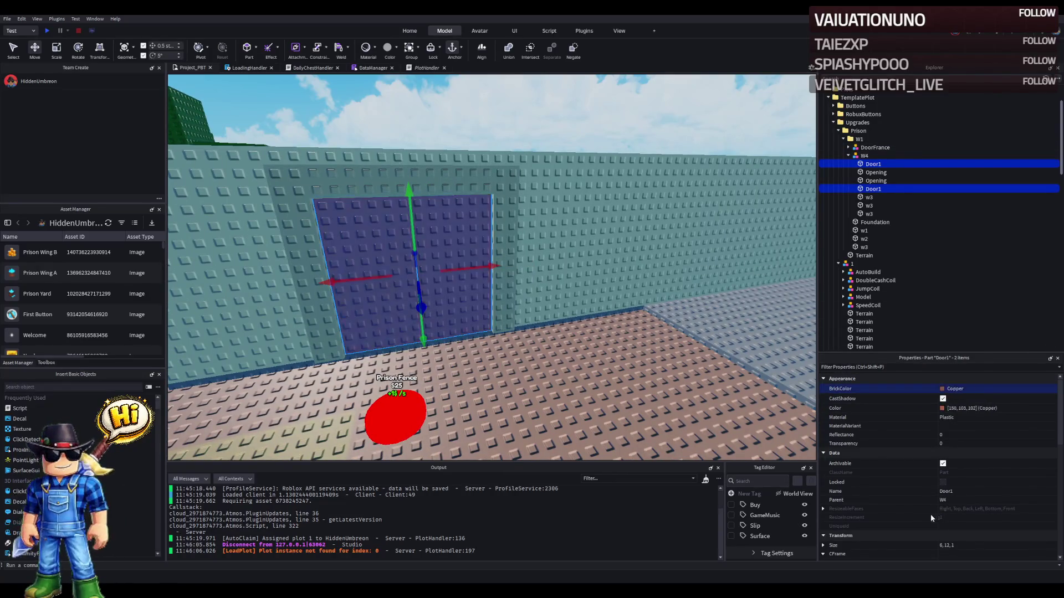
text(CorkMedium stone grey)
key(Return)
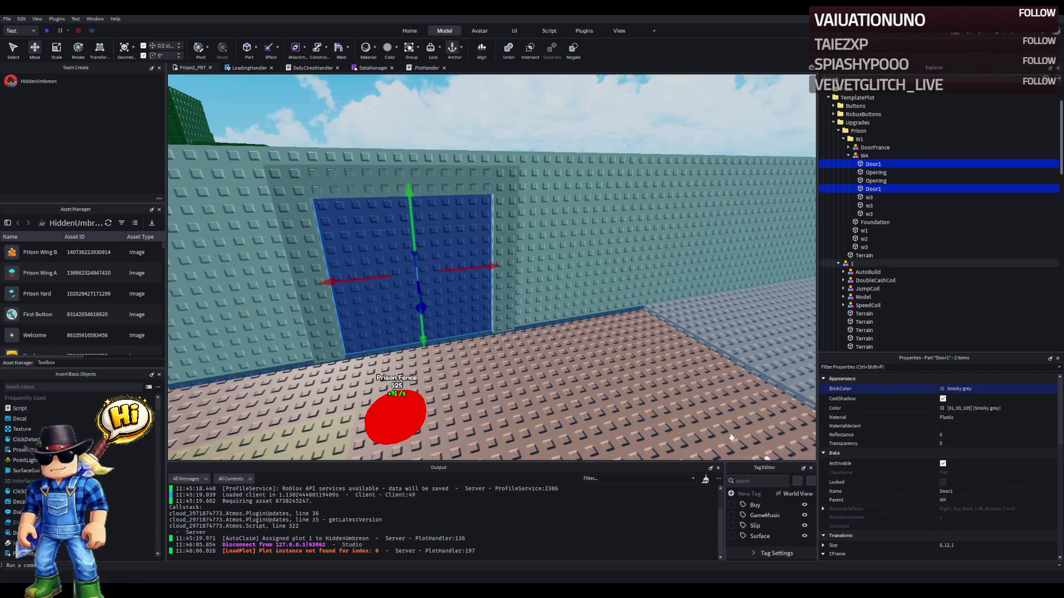
- Focus on the two doors and zoom in and out to check their fit in the wall
scroll(651, 390, up, 5)
key(f)
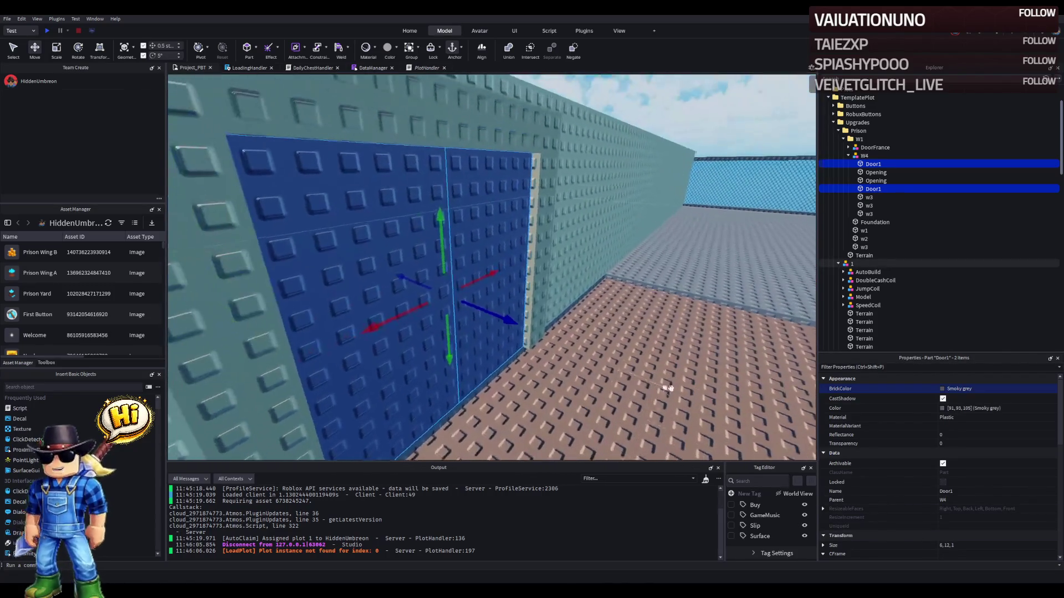
scroll(672, 364, down, 5)
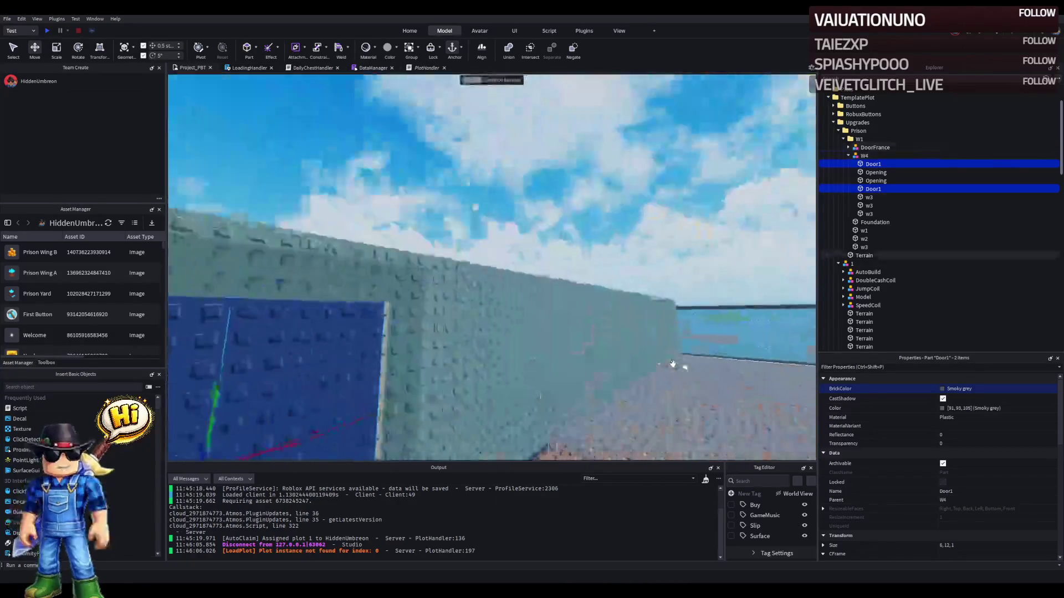
scroll(673, 364, up, 8)
scroll(673, 363, down, 10)
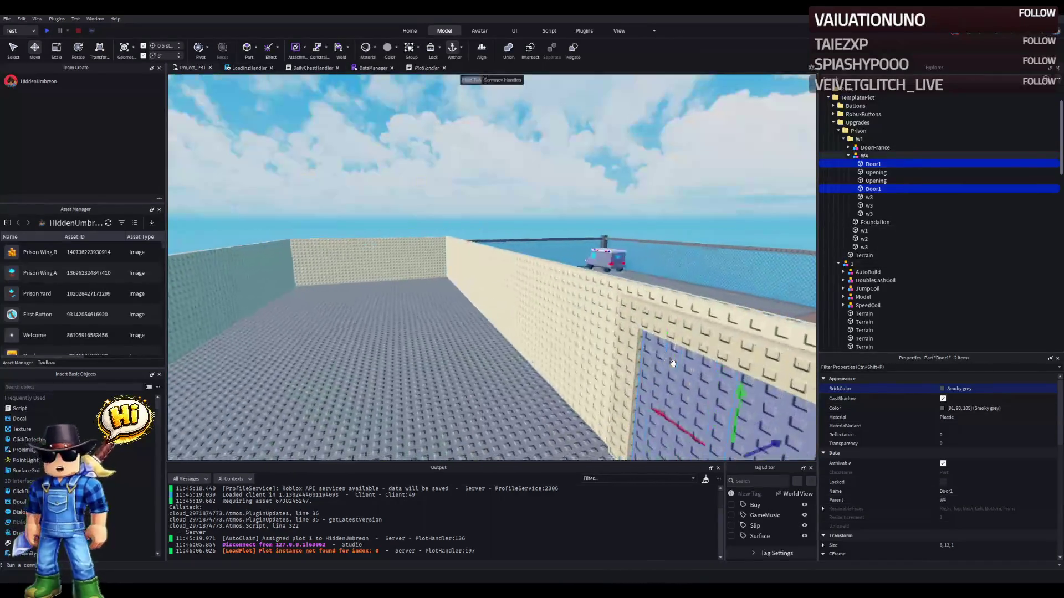
scroll(673, 363, up, 10)
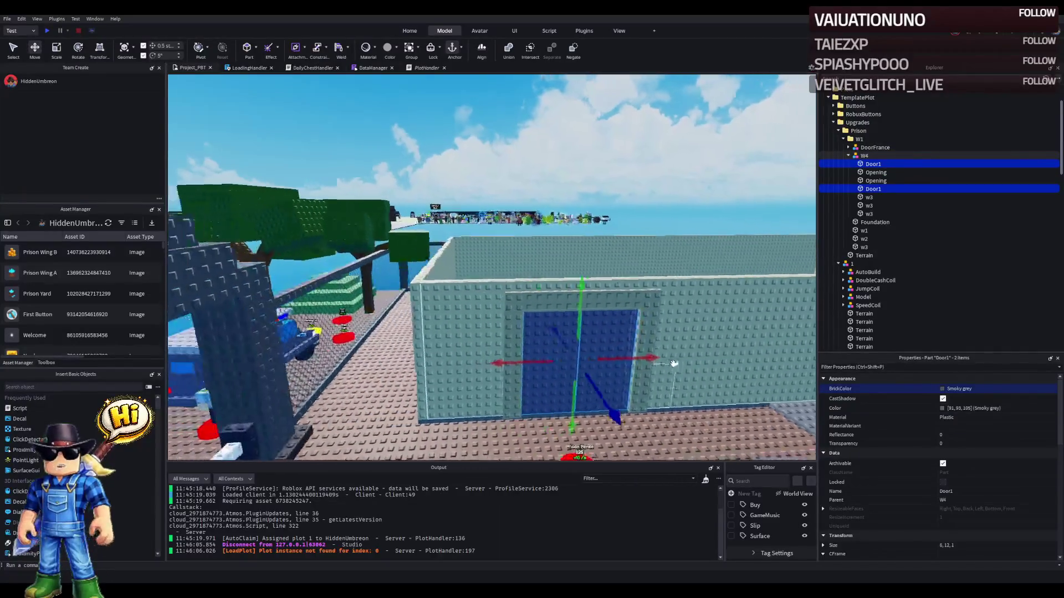
scroll(672, 363, down, 10)
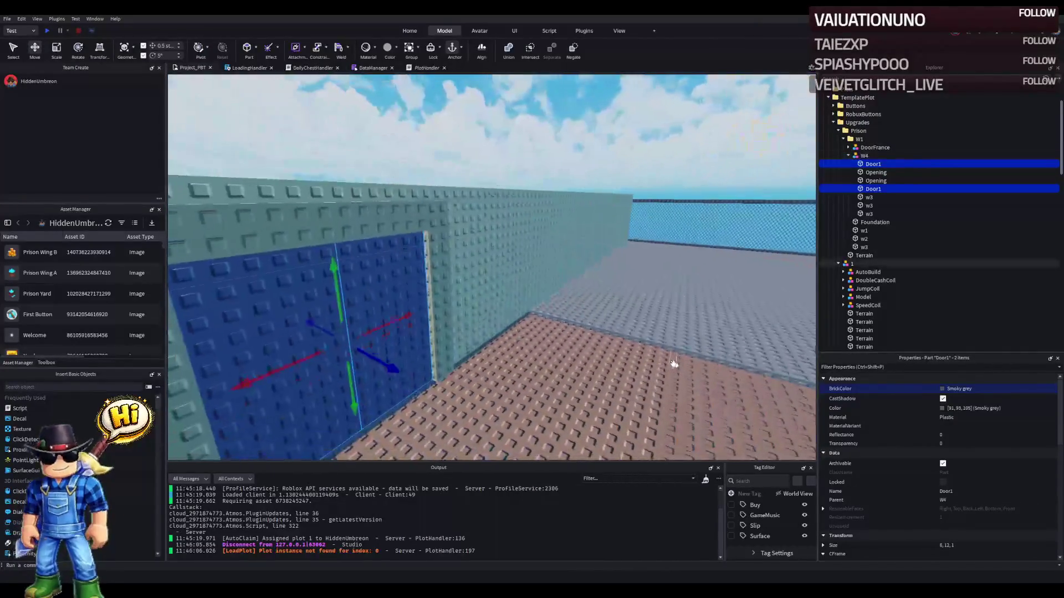
scroll(864, 222, down, 15)
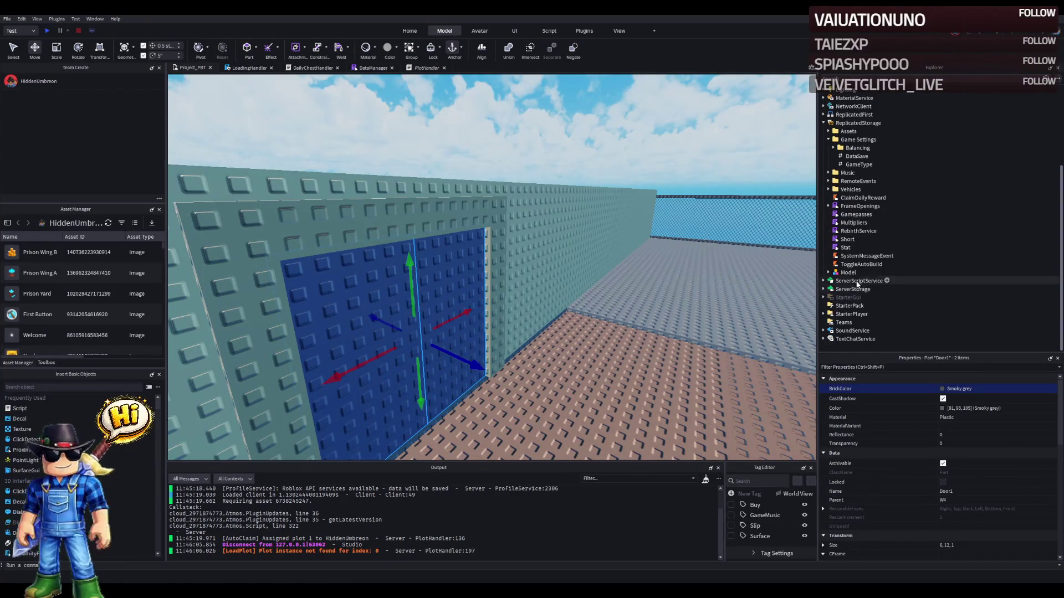
- Change Lighting's OutdoorAmbient, trying greenish and yellow tones before a pale cream colour
scroll(870, 277, up, 3)
click(845, 159)
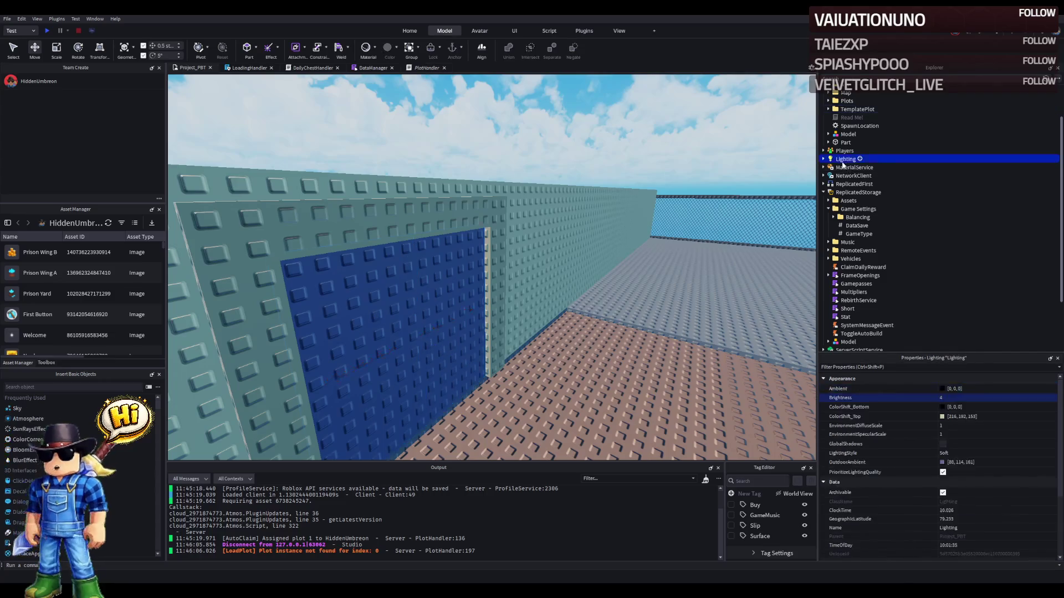
click(942, 467)
key(ctrl+v)
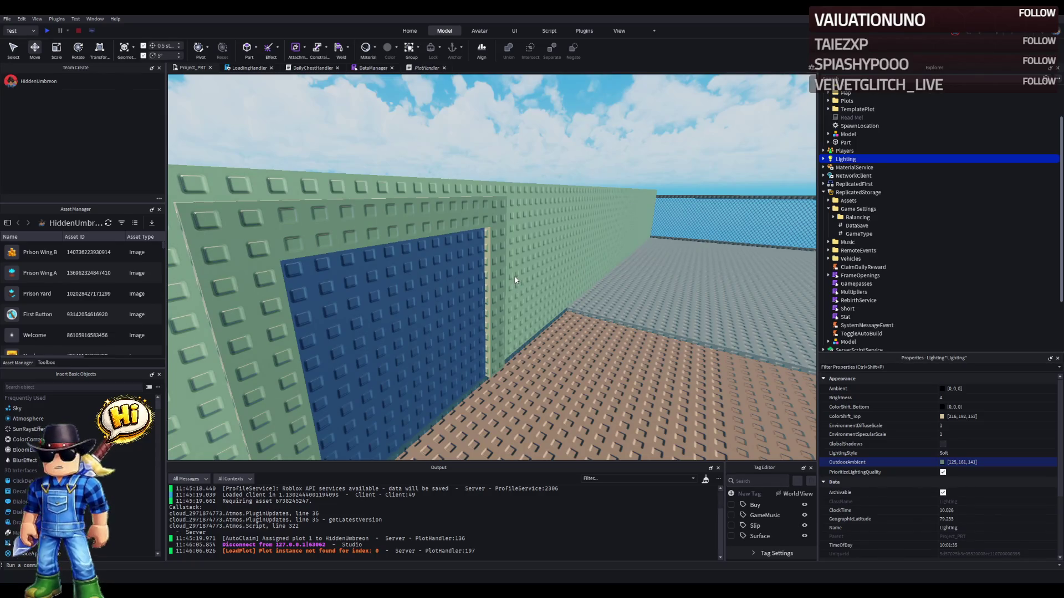
key(ctrl+v)
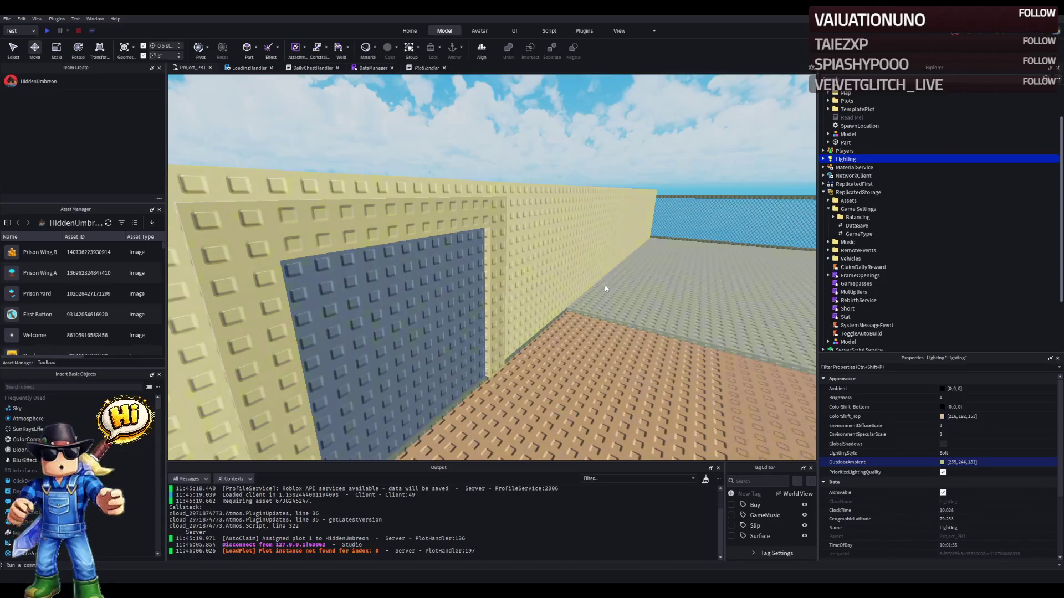
key(ctrl+v)
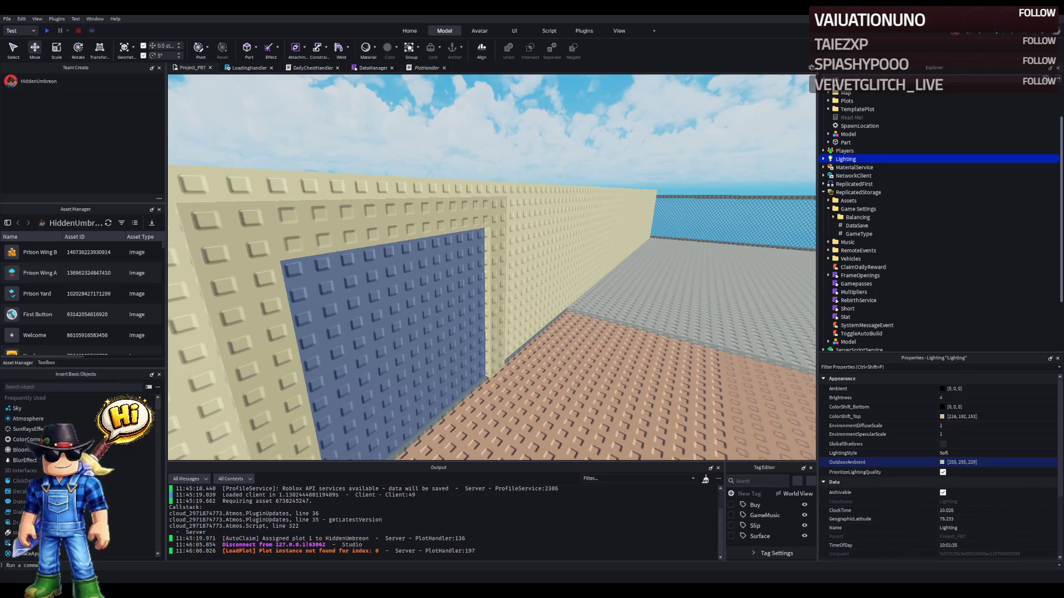
scroll(585, 373, down, 10)
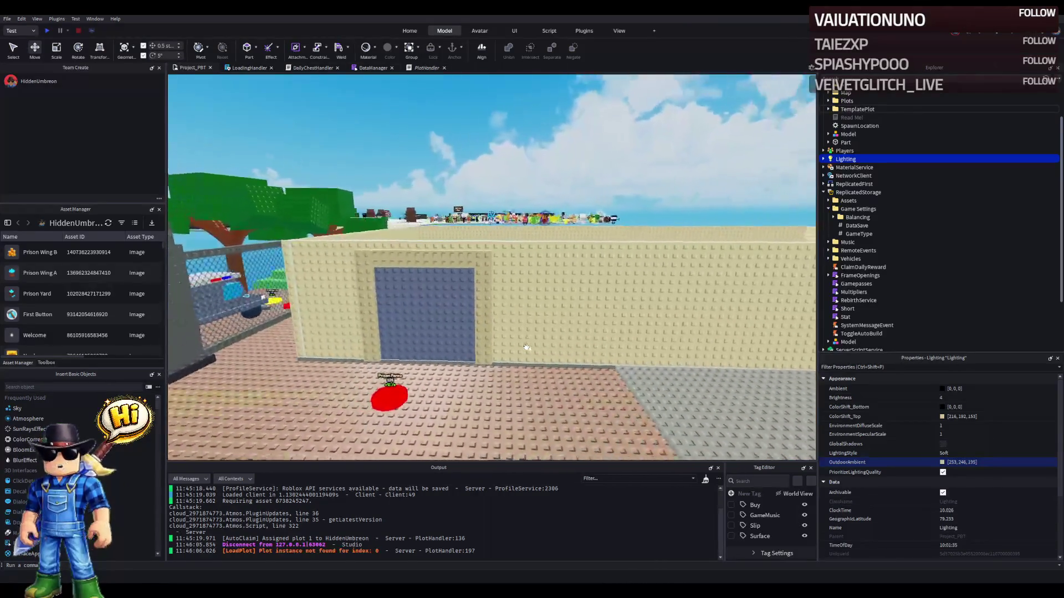
scroll(526, 348, up, 5)
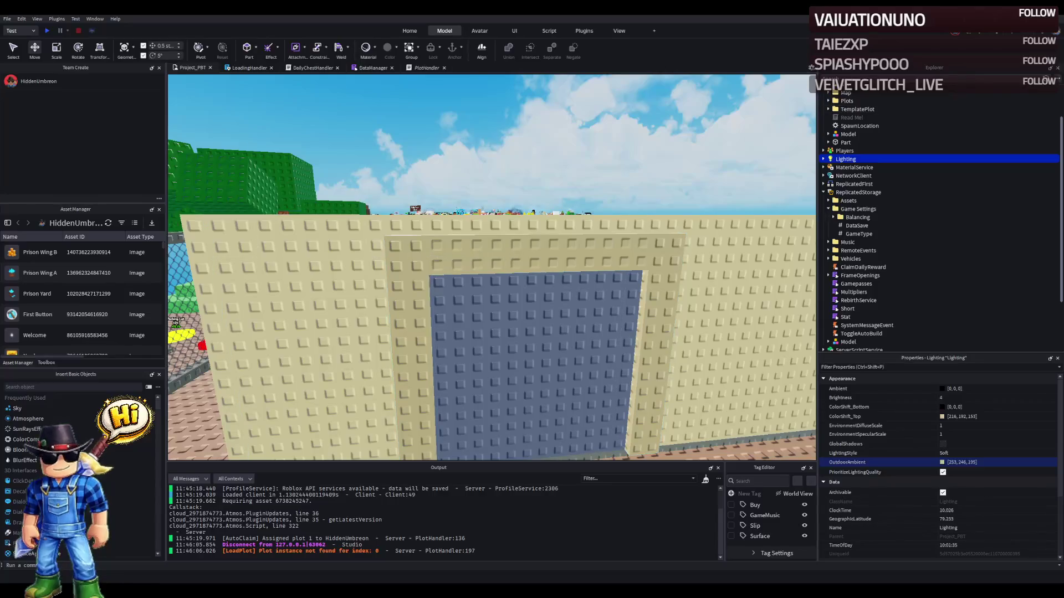
scroll(474, 245, down, 5)
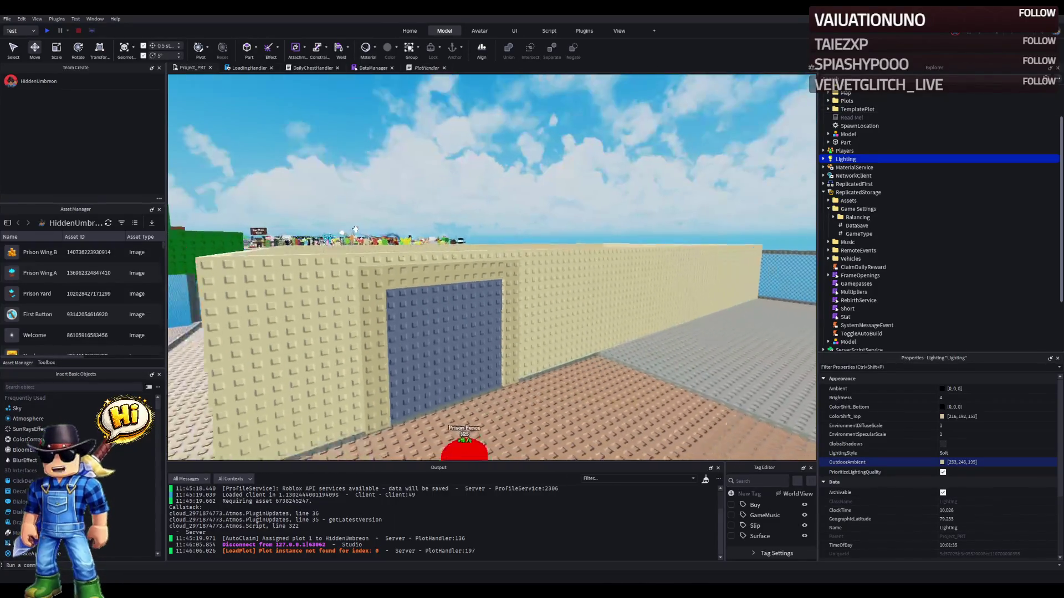
click(475, 244)
scroll(475, 245, up, 5)
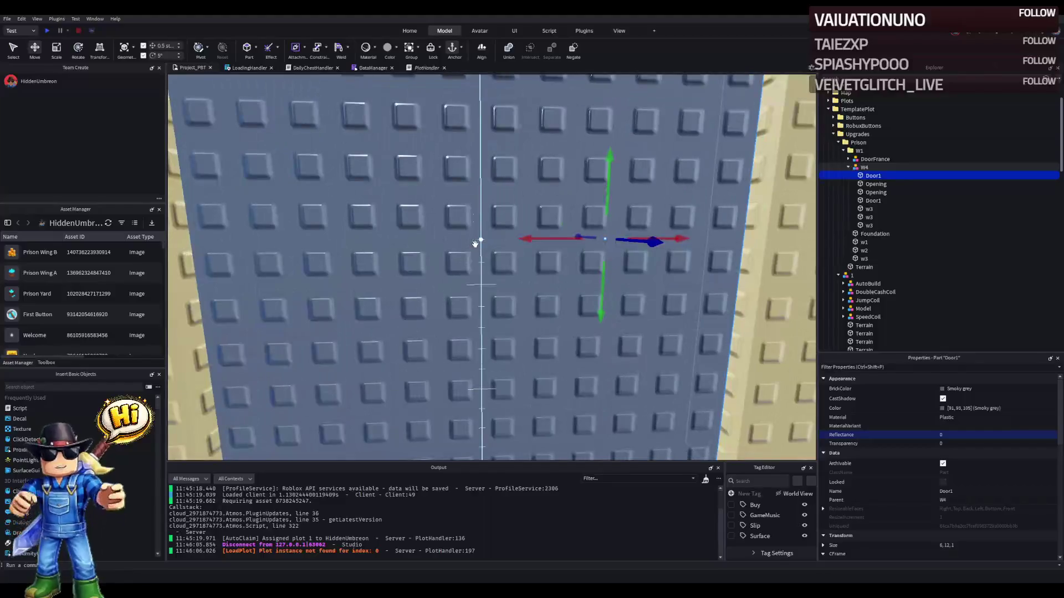
scroll(474, 244, down, 2)
scroll(526, 244, down, 2)
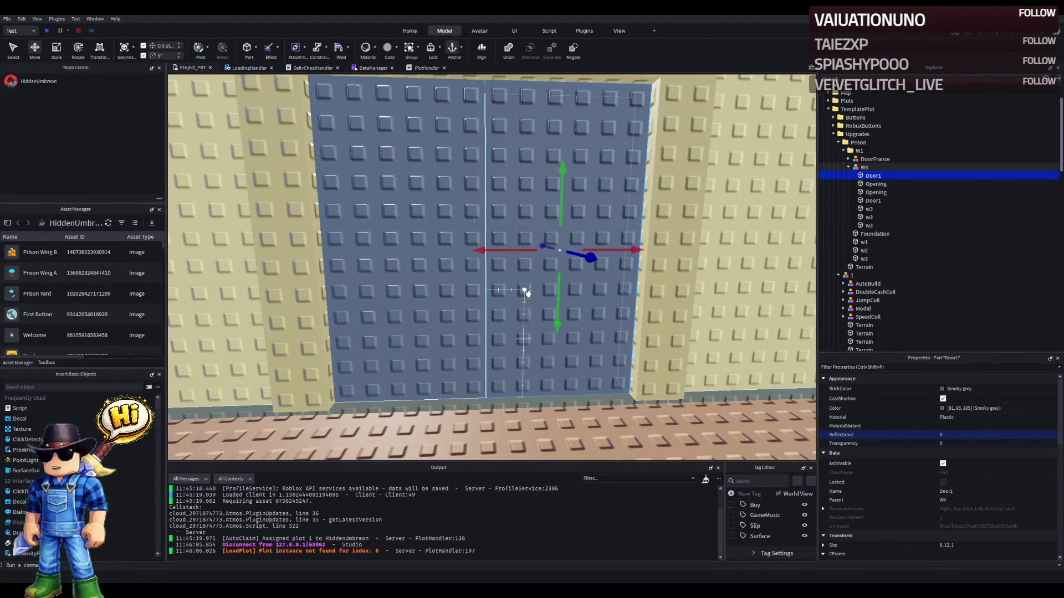
scroll(527, 292, down, 3)
scroll(554, 296, up, 3)
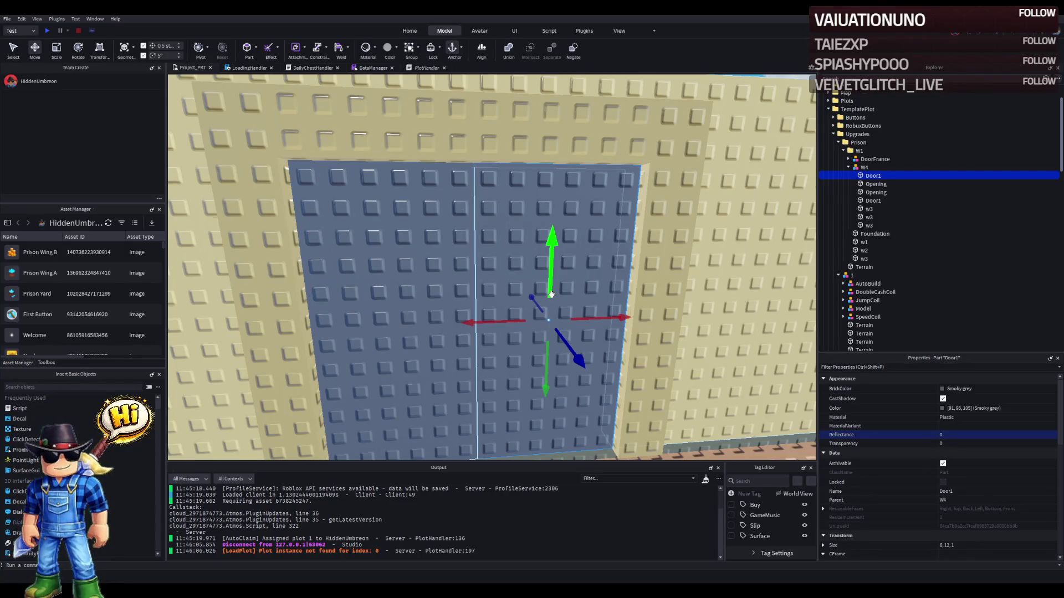
scroll(551, 294, down, 5)
scroll(532, 277, up, 4)
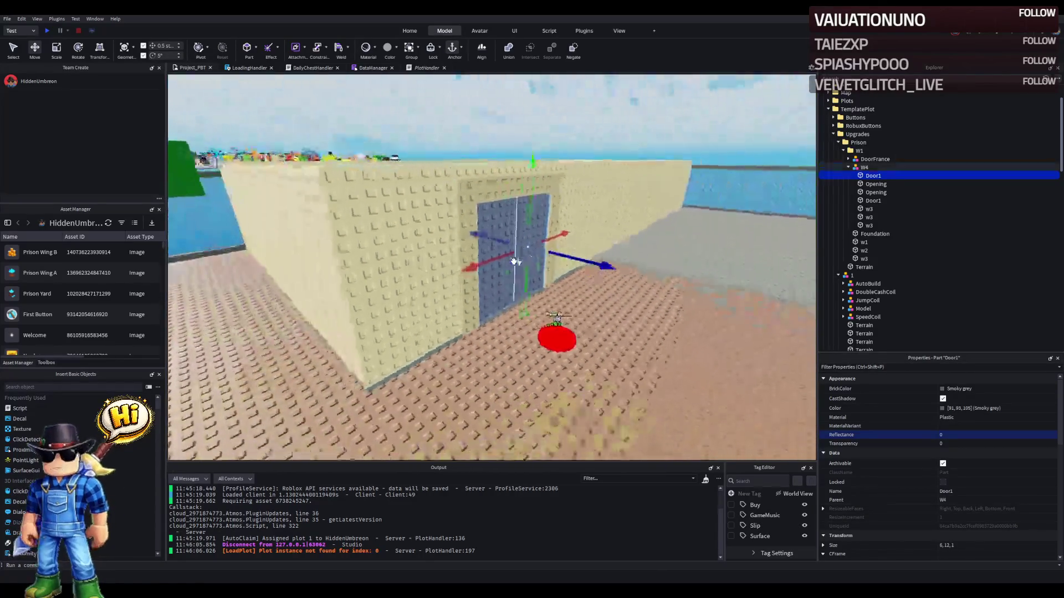
scroll(514, 261, down, 4)
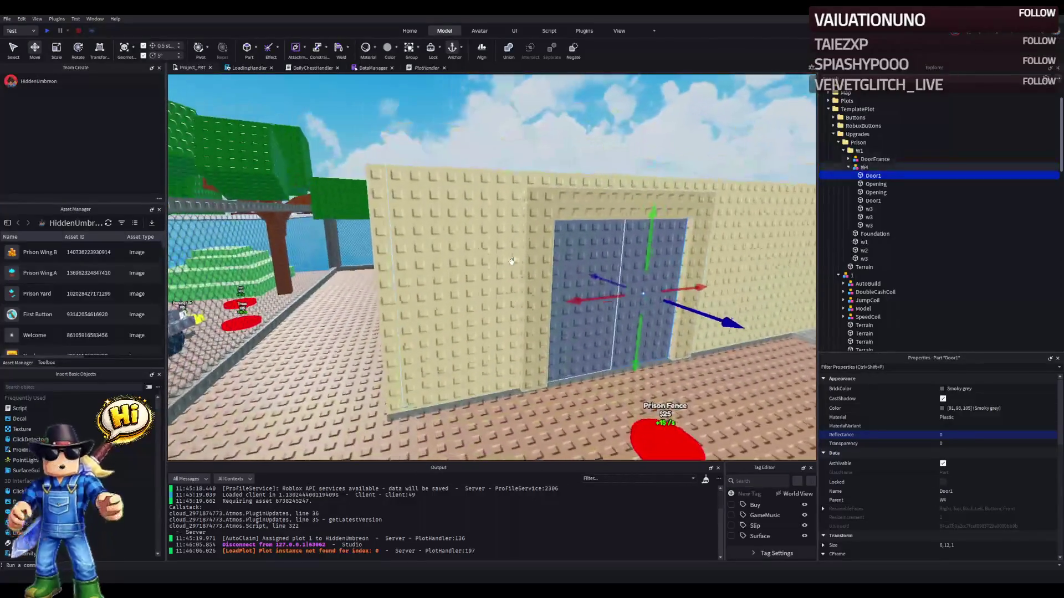
click(498, 262)
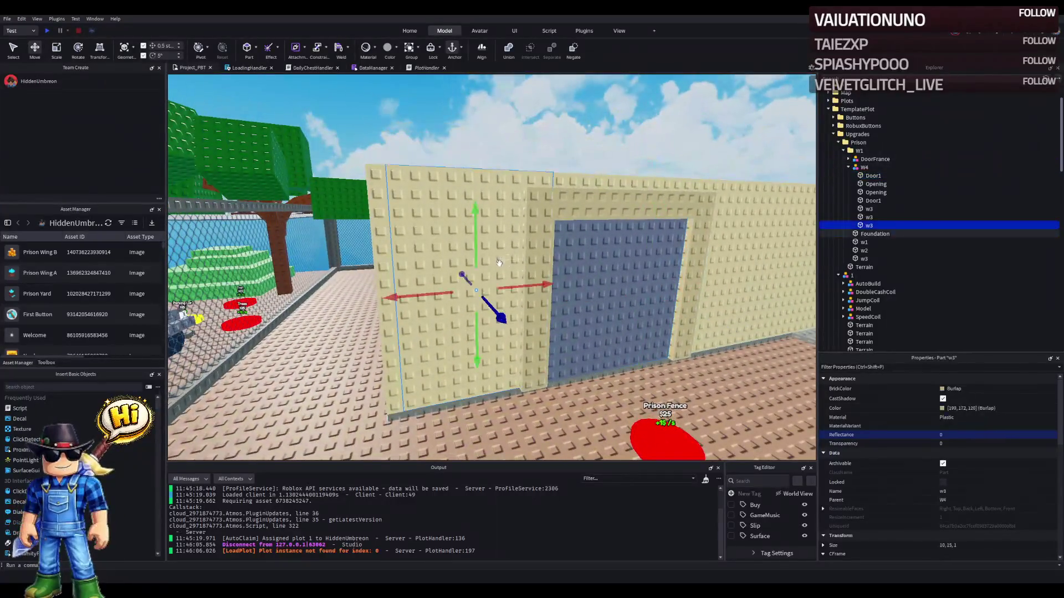
- Recolour three walls through Dark stone, Smoky and Medium stone grey to a dark grey
click(862, 259)
shift+click(863, 242)
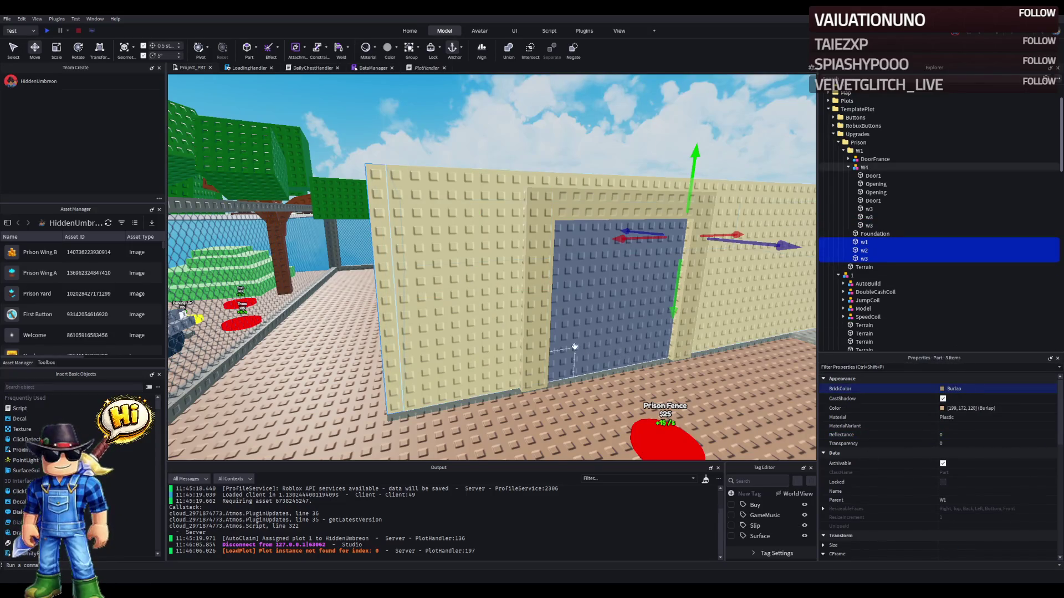
key(f)
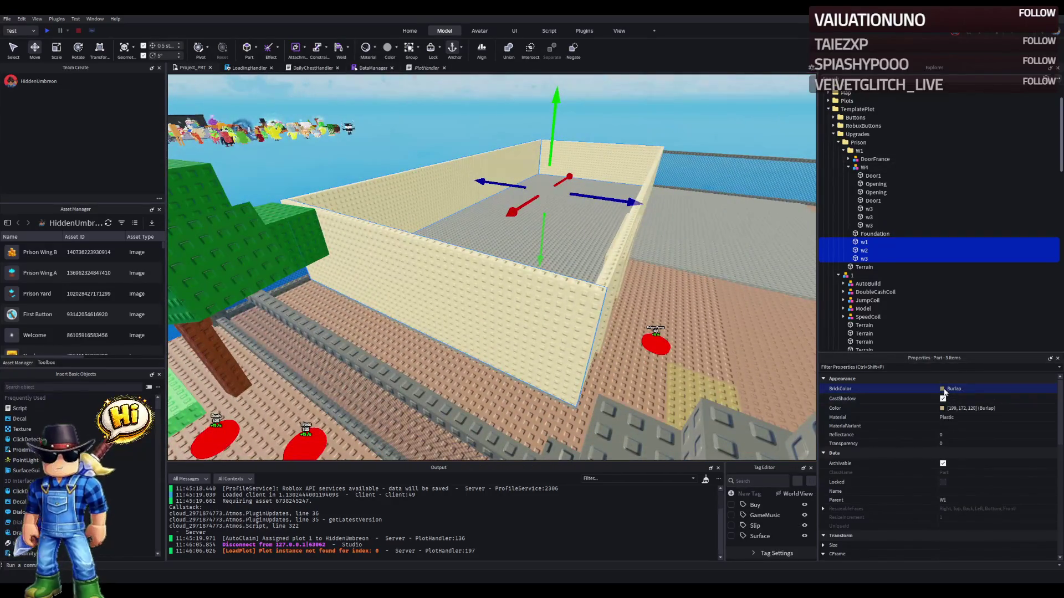
click(944, 391)
click(891, 517)
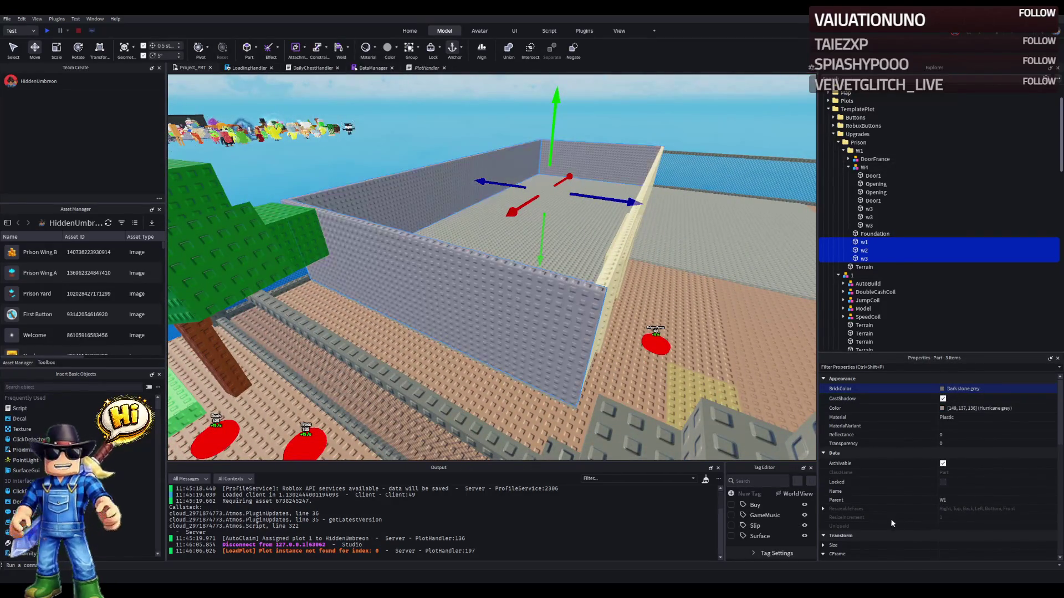
key(Down)
key(Down)
key(Down)
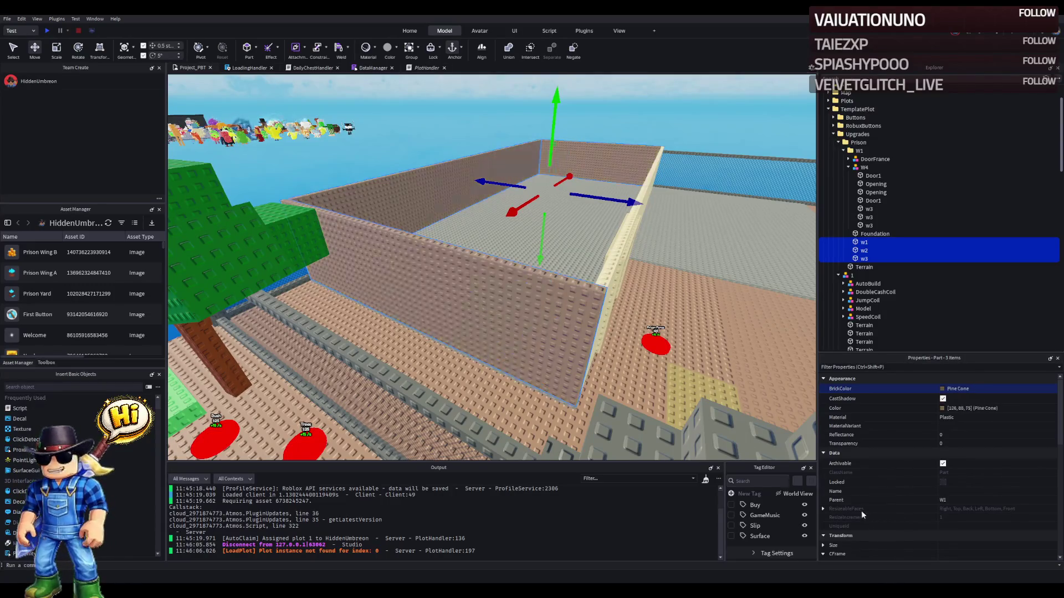
key(Down)
key(Down)
key(Down)
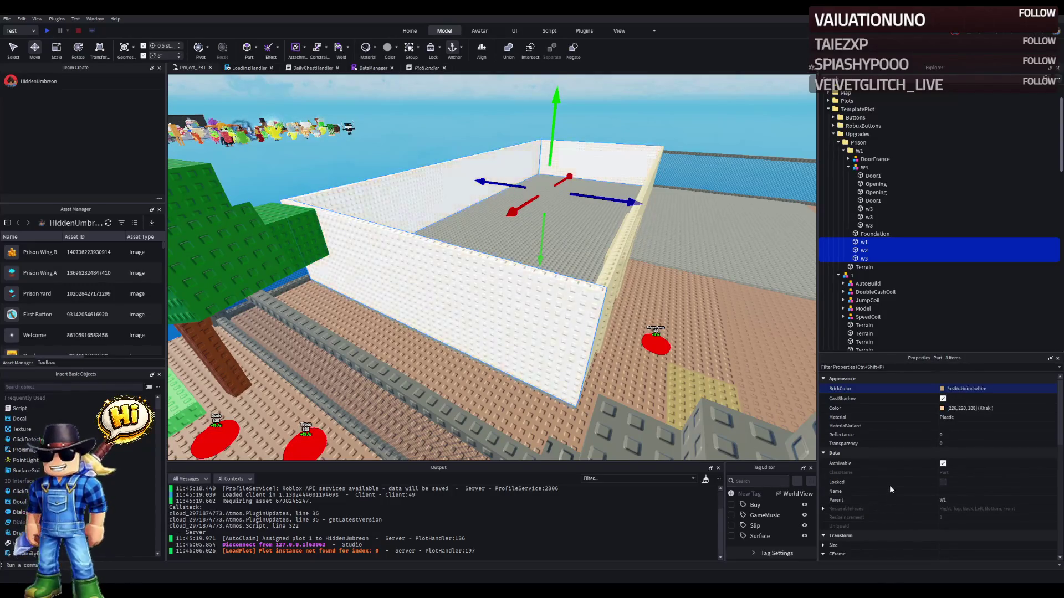
key(Down)
key(Down)
key(Down)
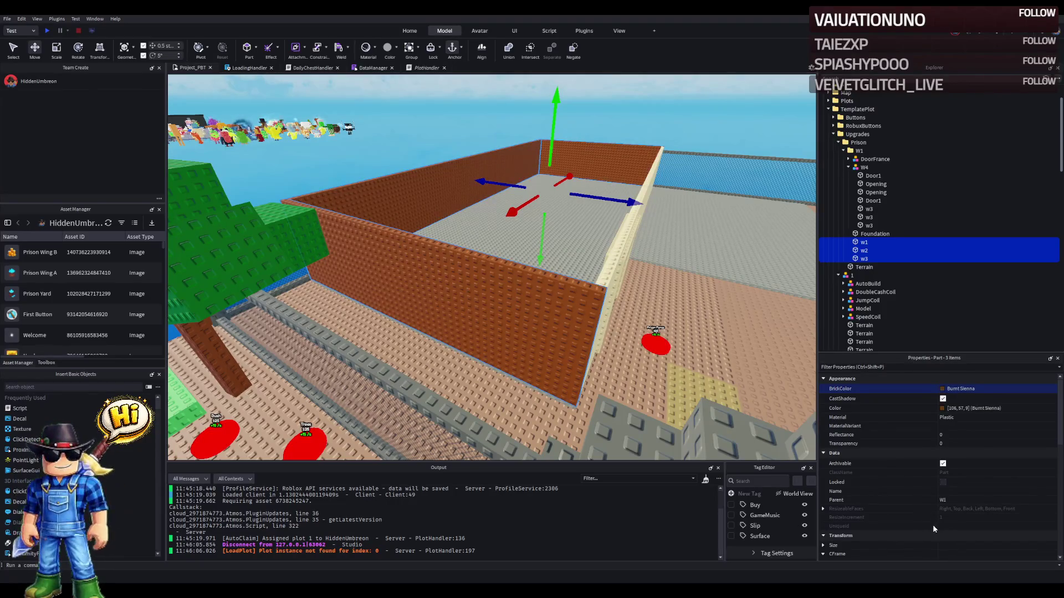
key(Down)
key(Down)
key(Down)
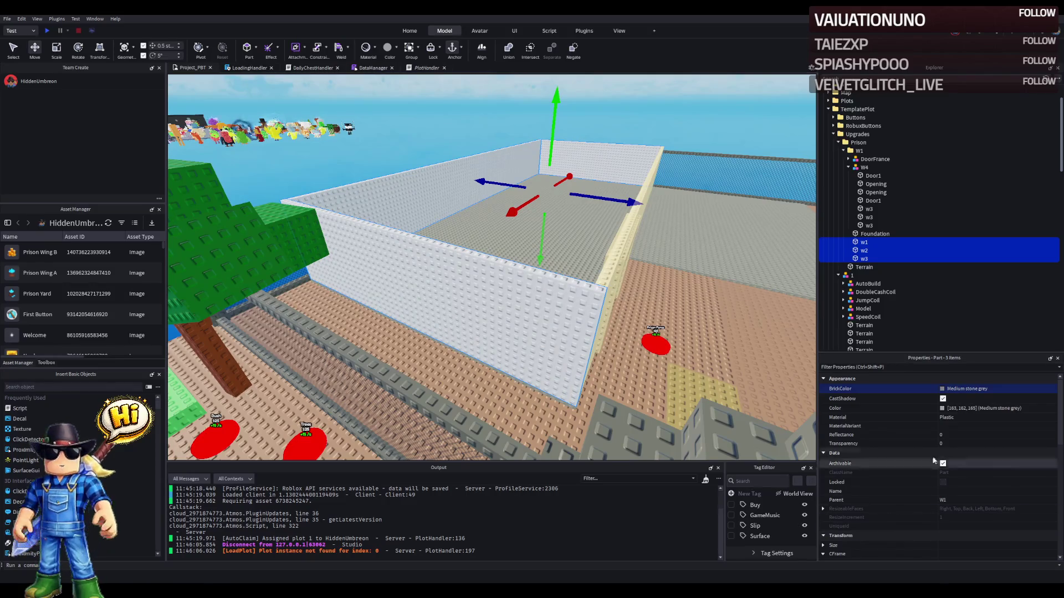
click(834, 409)
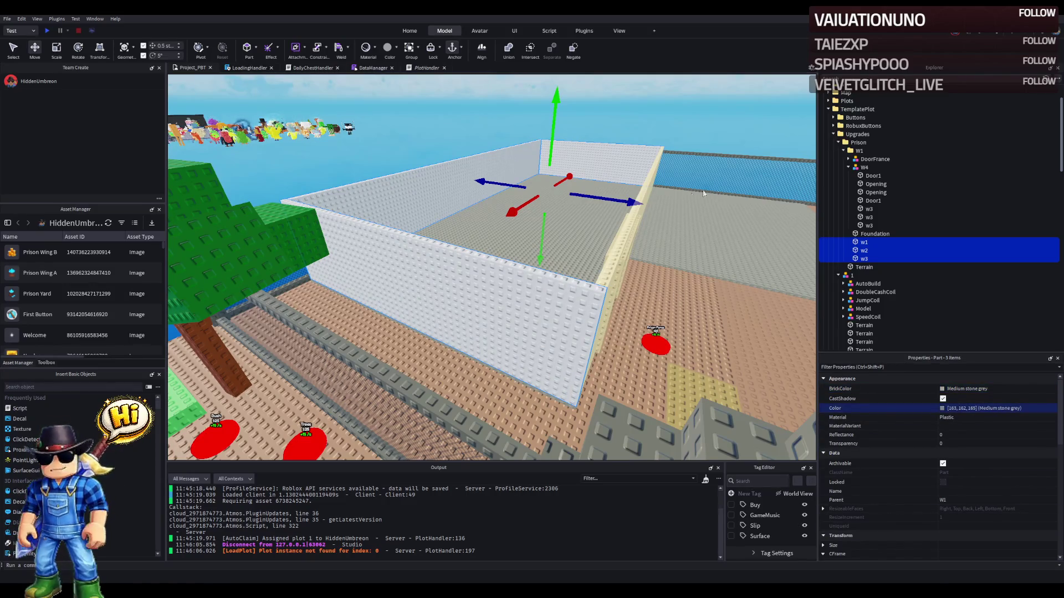
key(Down)
key(Down)
key(Down)
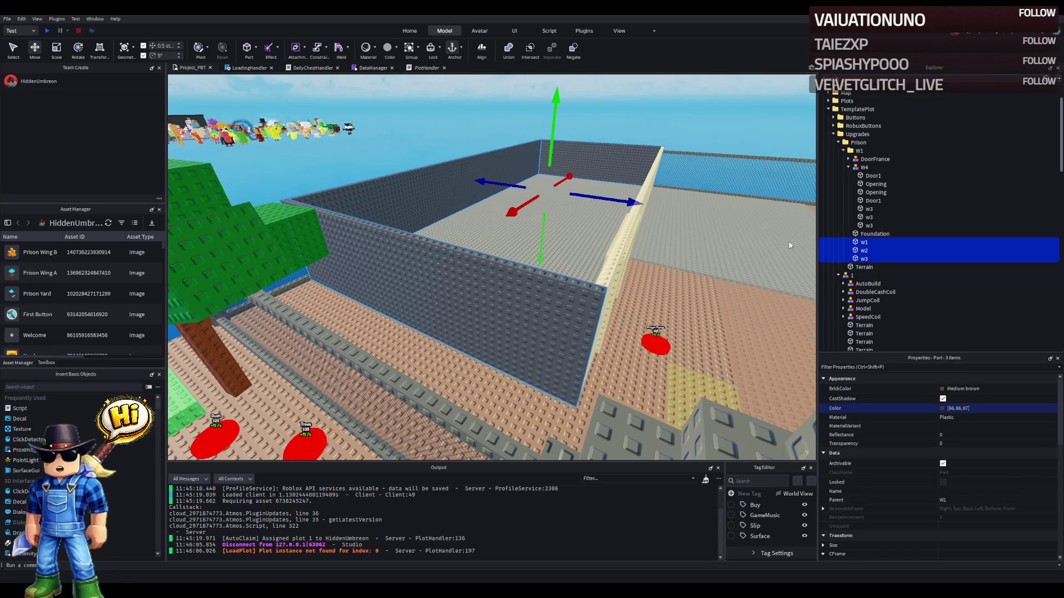
key(Down)
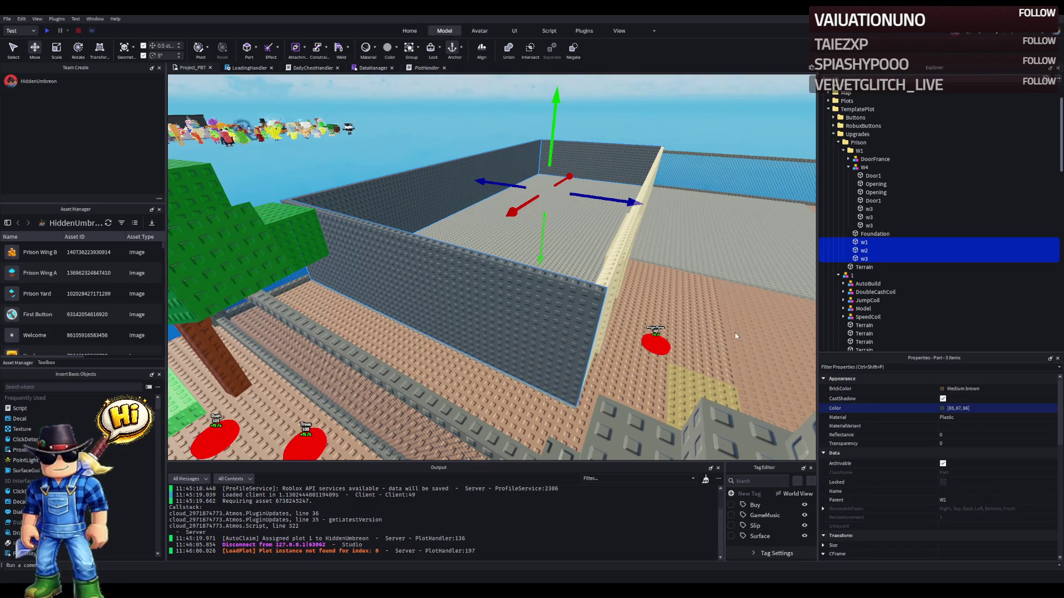
- Set the w3 walls under W4 to colour 65,67,66 and rename them w4
drag(611, 304, 611, 304)
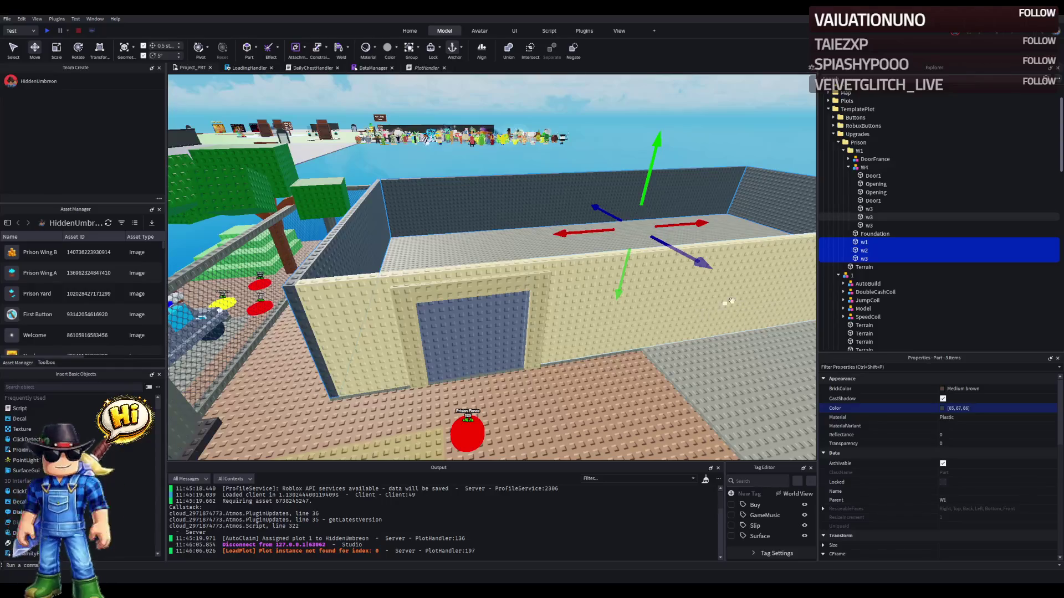
click(868, 209)
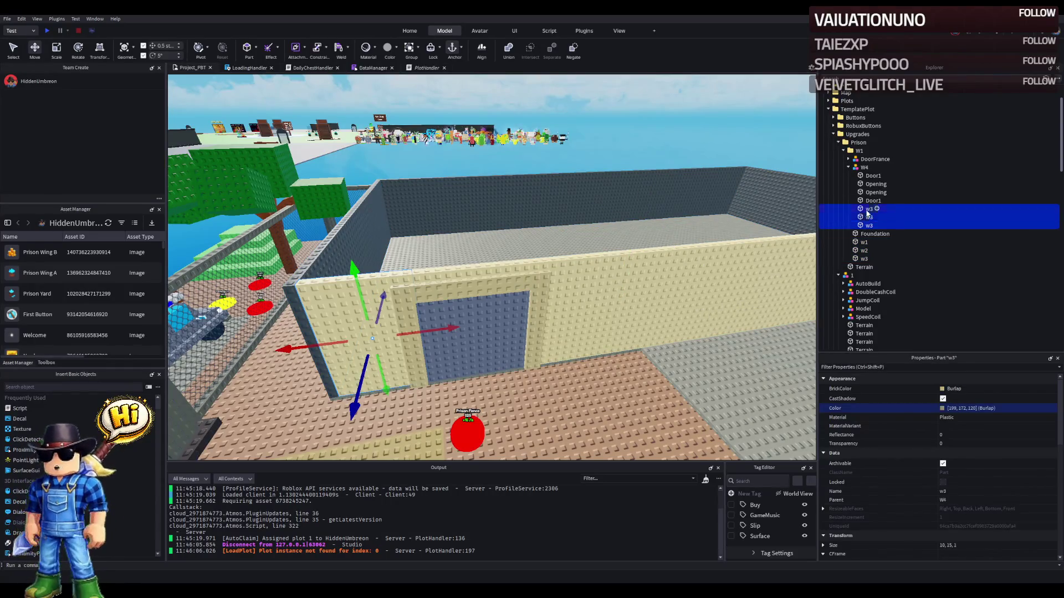
shift+click(869, 225)
click(1012, 409)
text(65,67,66)
key(Return)
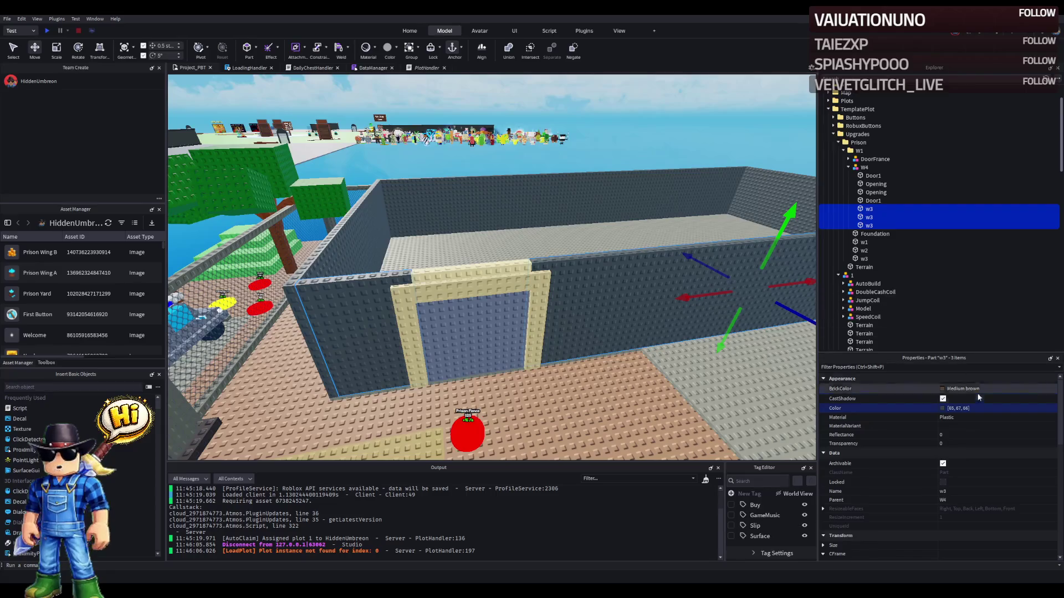
click(969, 491)
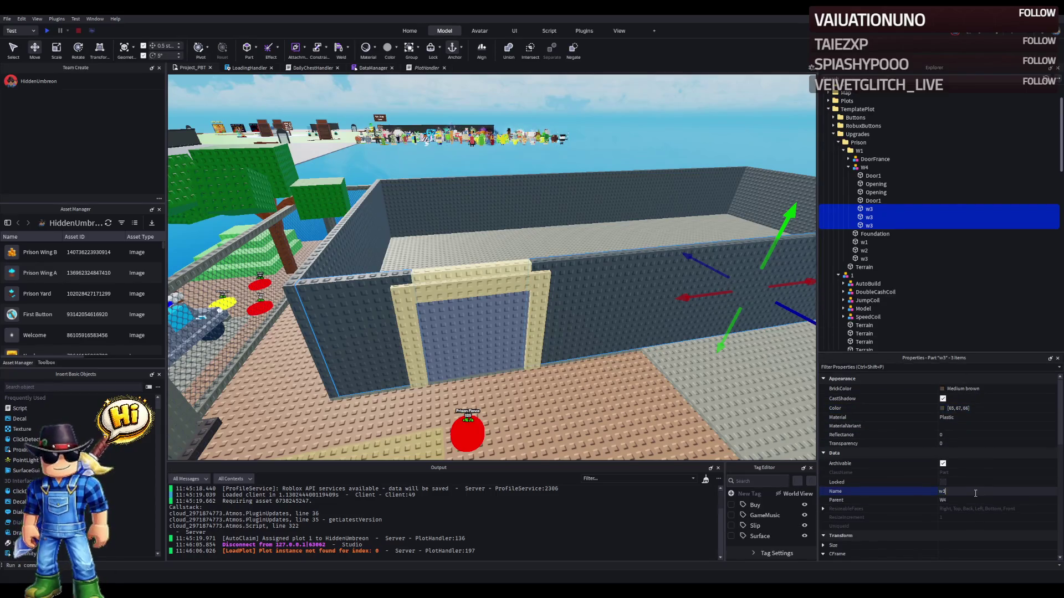
text(w4)
key(Return)
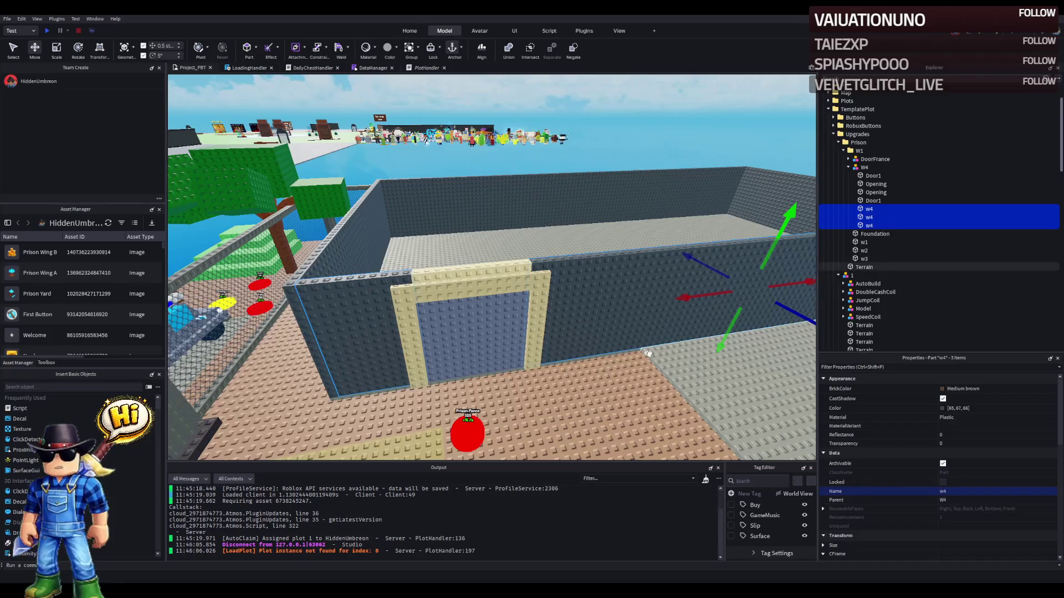
- Colour the three DoorFrance w3 frame parts near-black, 43,44,43
scroll(449, 302, up, 3)
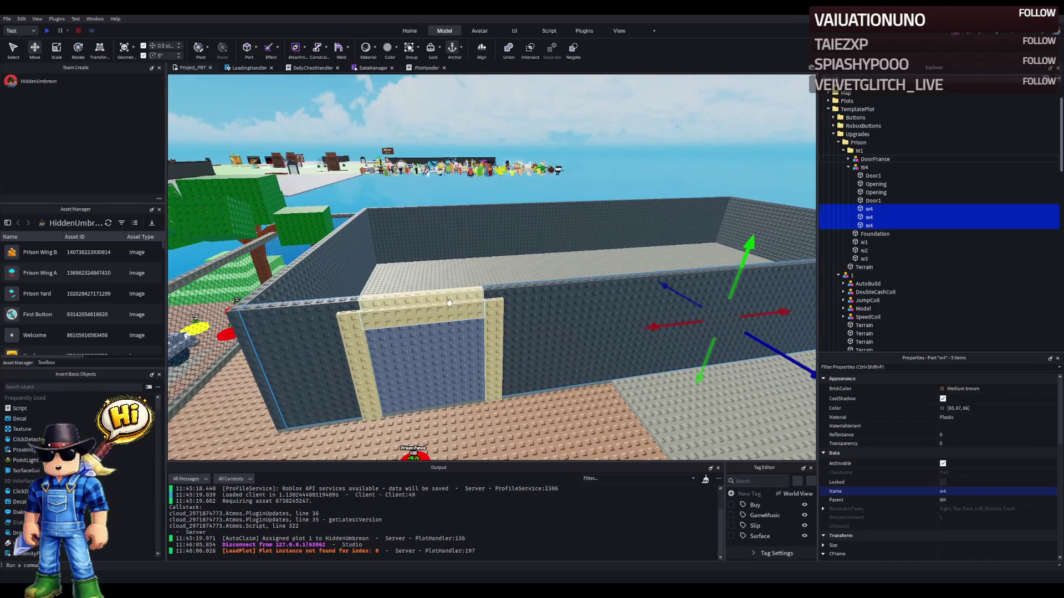
click(449, 302)
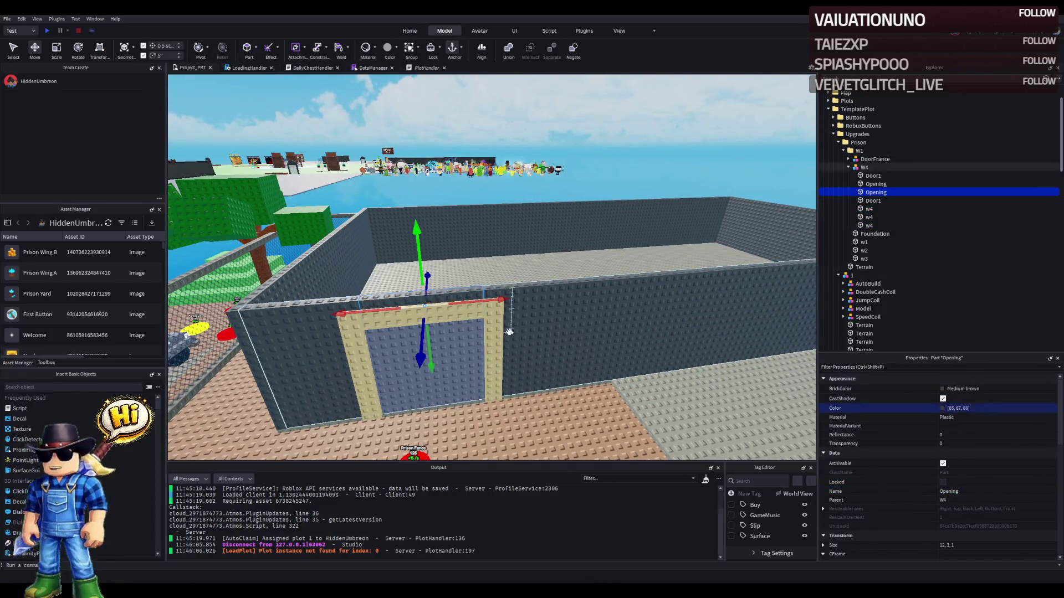
click(385, 310)
shift+click(869, 184)
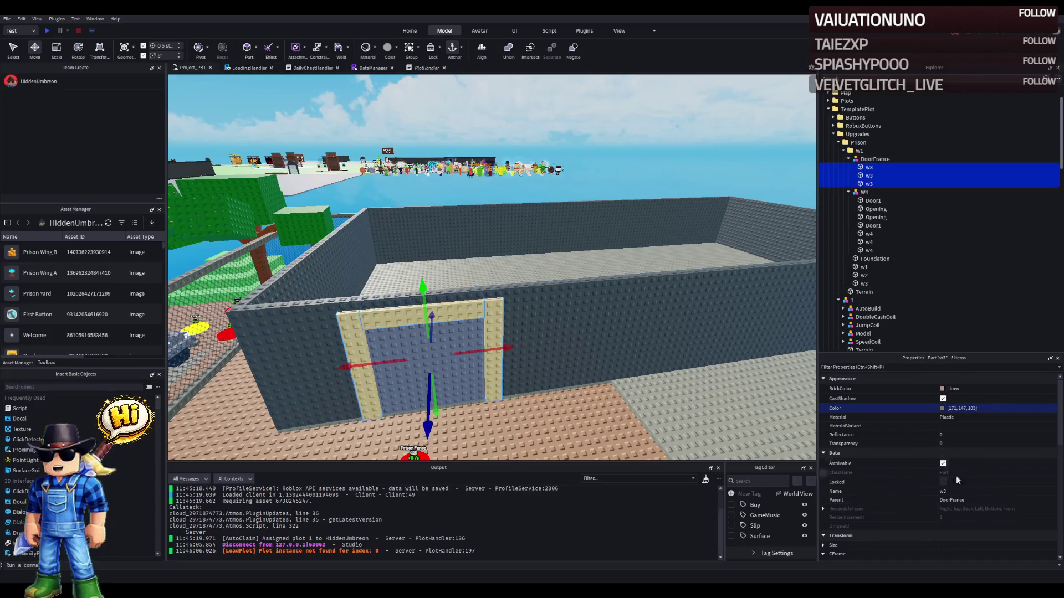
click(1017, 409)
key(ctrl+v)
key(Return)
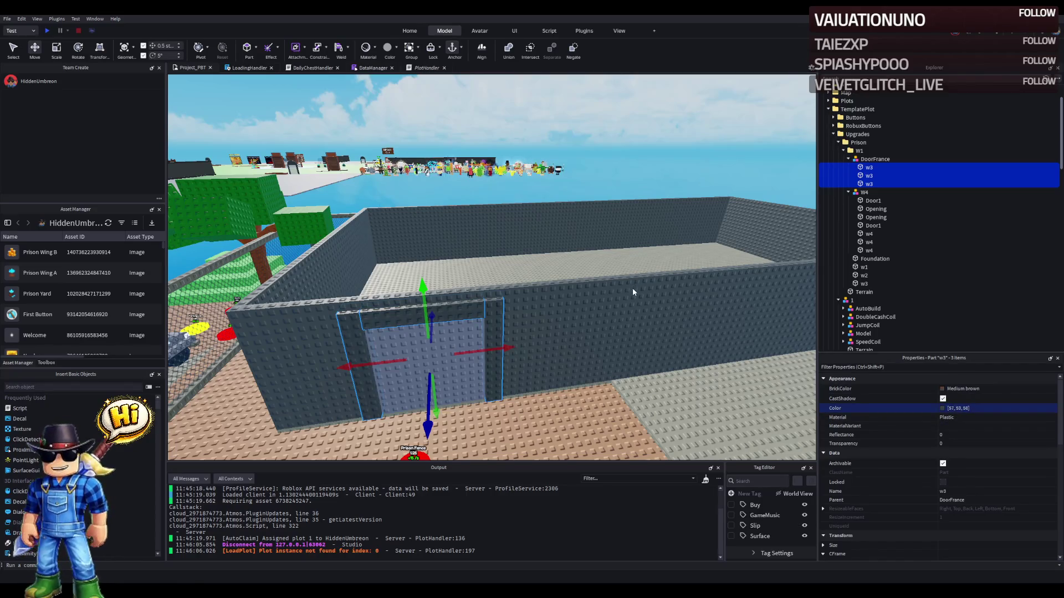
key(ctrl+v)
key(Return)
click(582, 351)
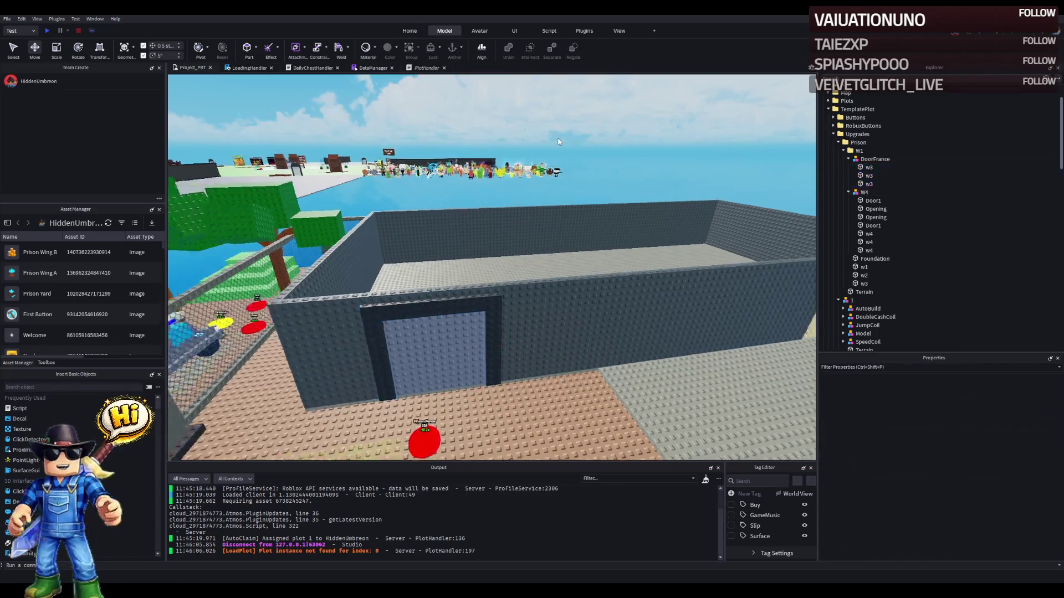
- Set the tan Opening wall piece's colour to dark grey 65,67,66
key(w)
key(w)
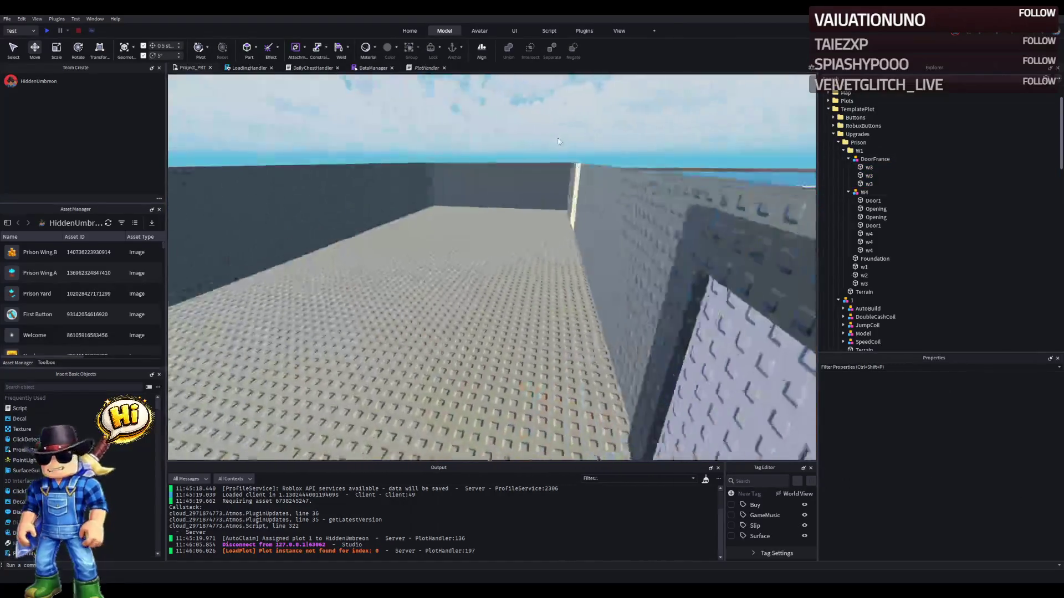
click(534, 250)
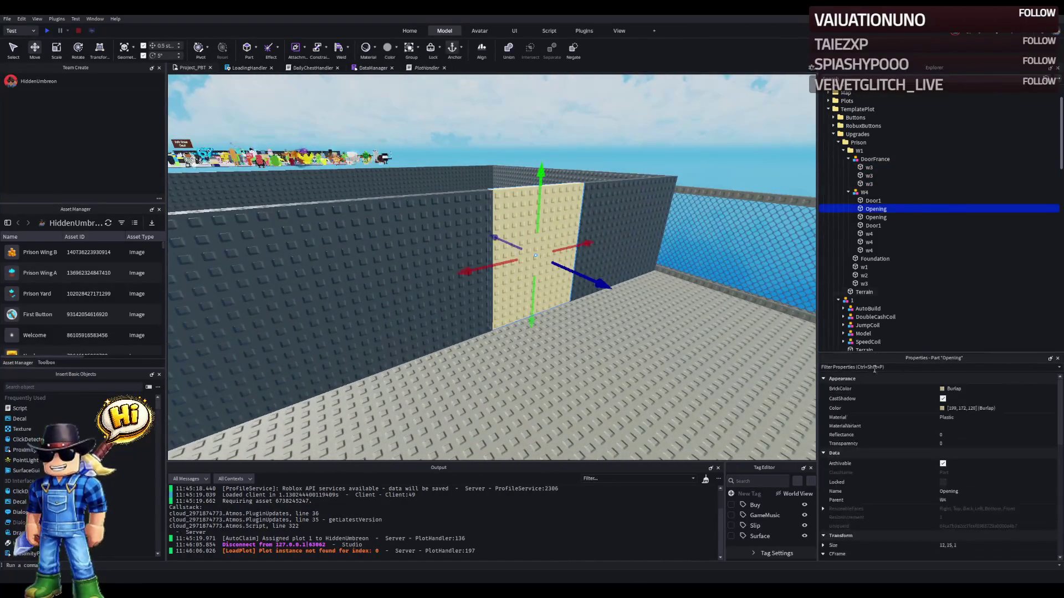
click(975, 409)
text(65,67,66)
key(Return)
click(756, 144)
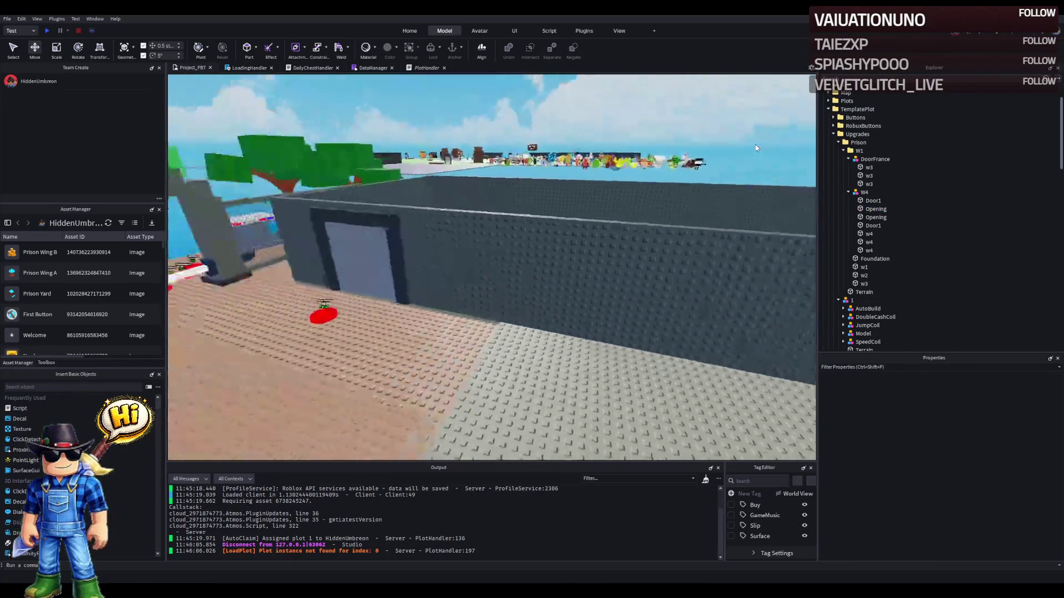
- Make both Door1 panels Dark stone grey
key(w)
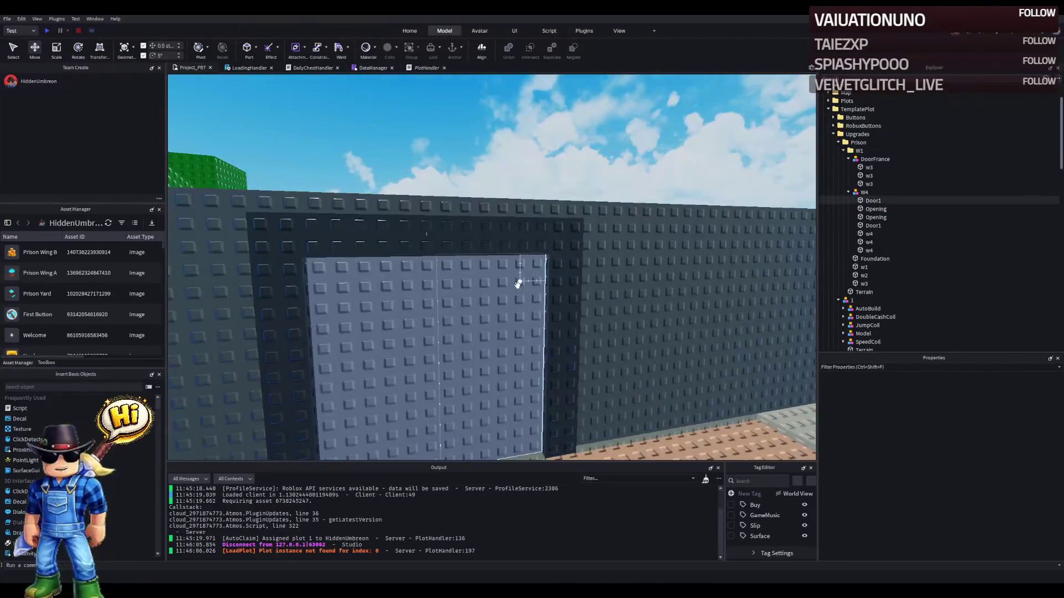
click(518, 280)
click(992, 394)
key(ctrl+v)
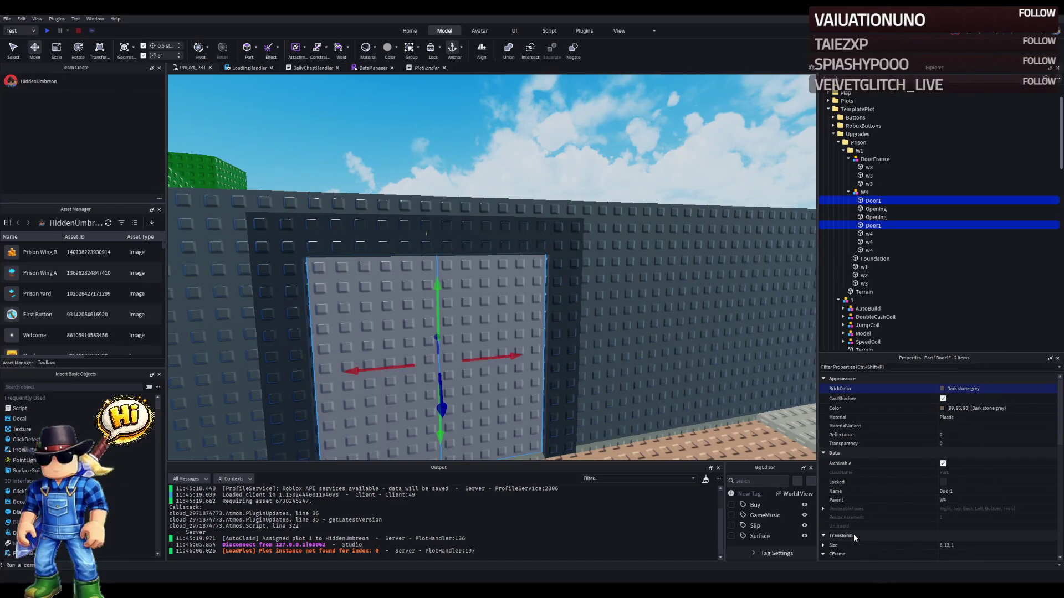
scroll(574, 332, down, 2)
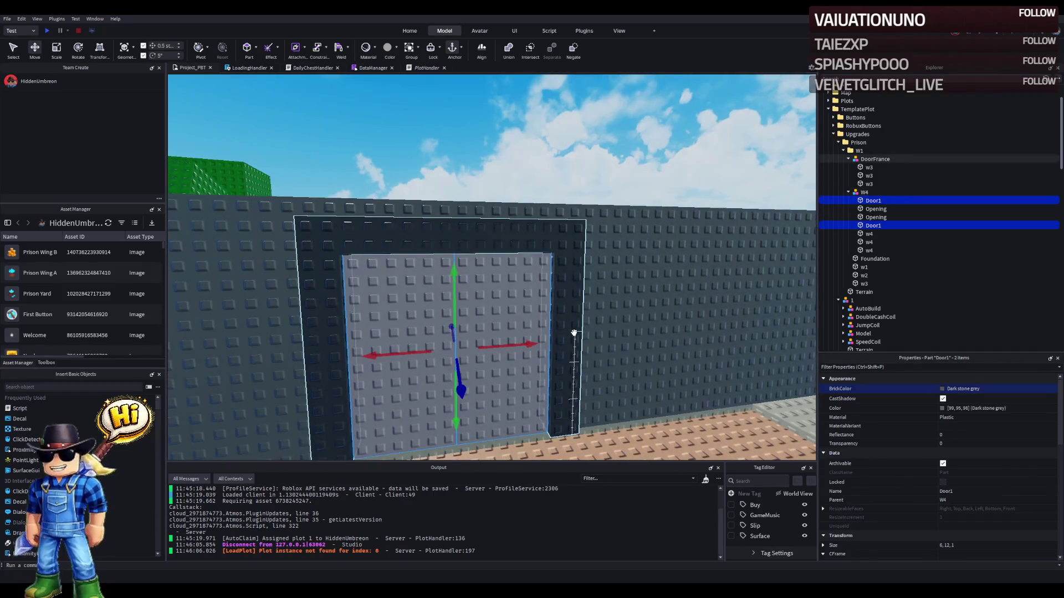
scroll(574, 334, down, 2)
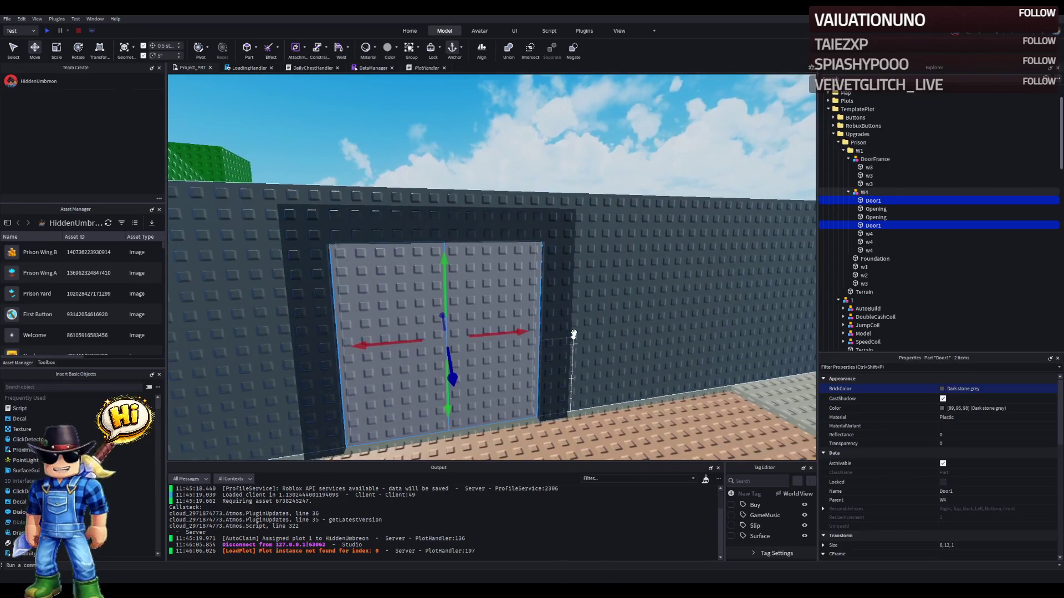
scroll(574, 334, down, 5)
key(Left)
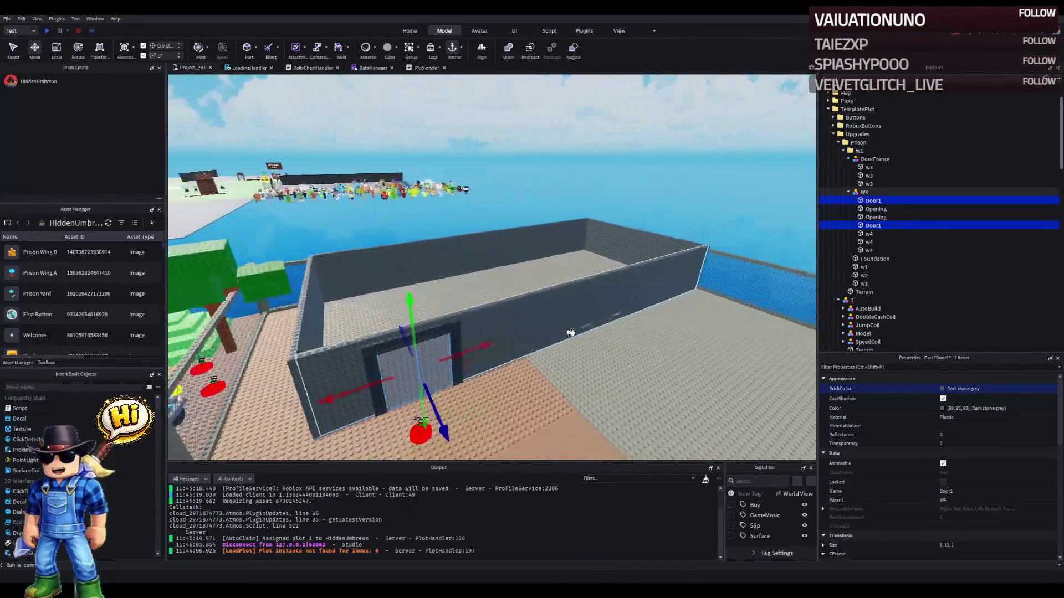
key(Left)
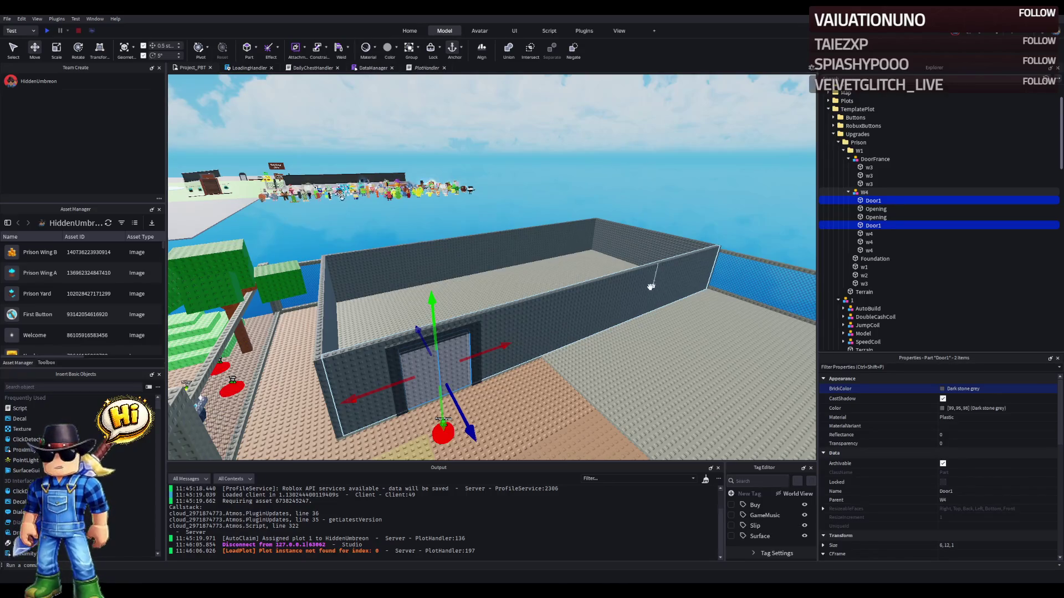
- Select both Door1 panels, framing the door in view
key(f)
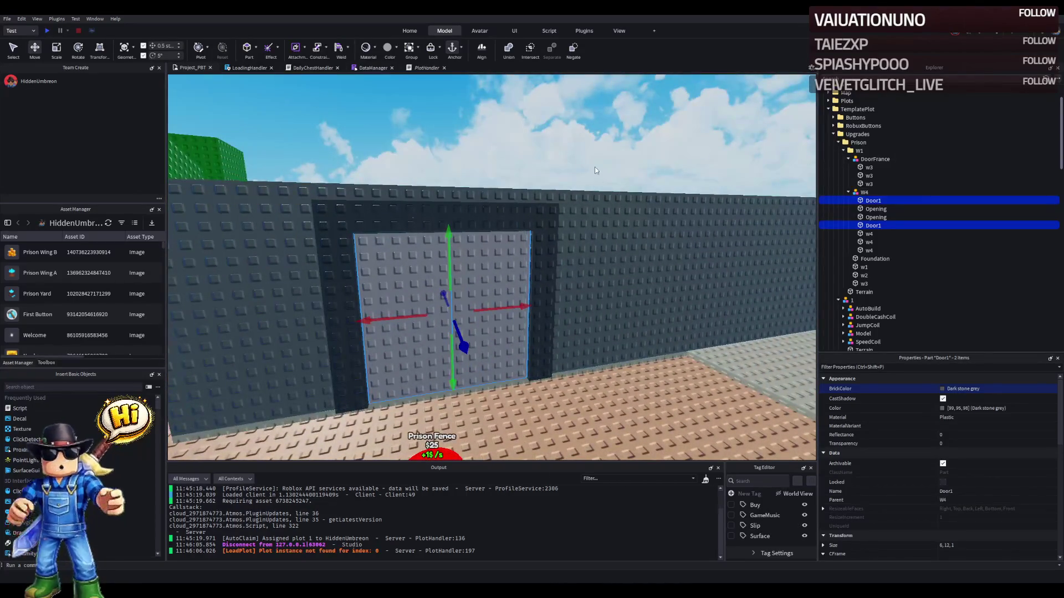
click(499, 285)
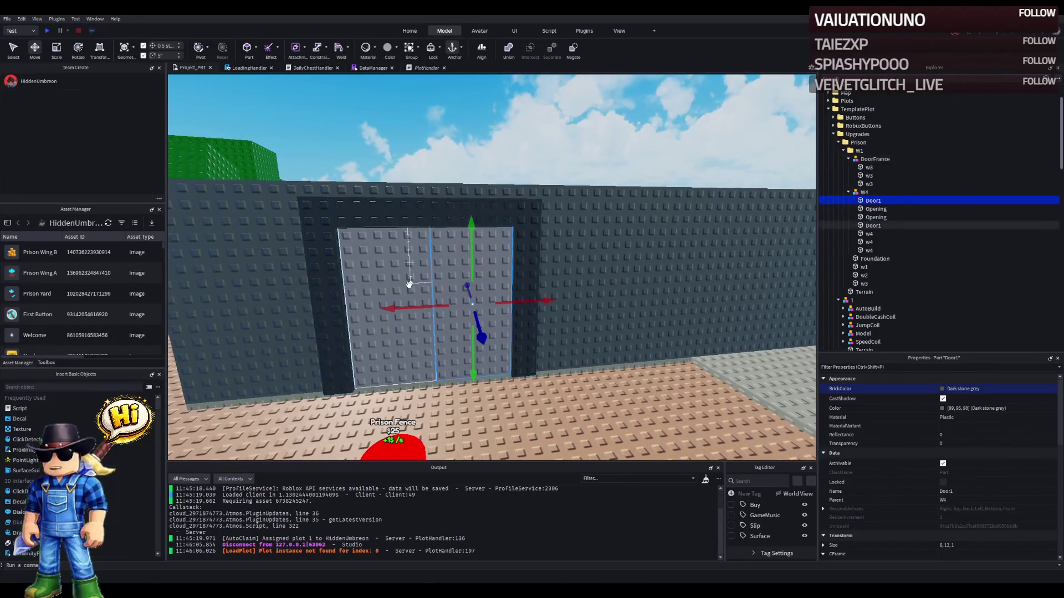
click(416, 287)
key(f)
key(s)
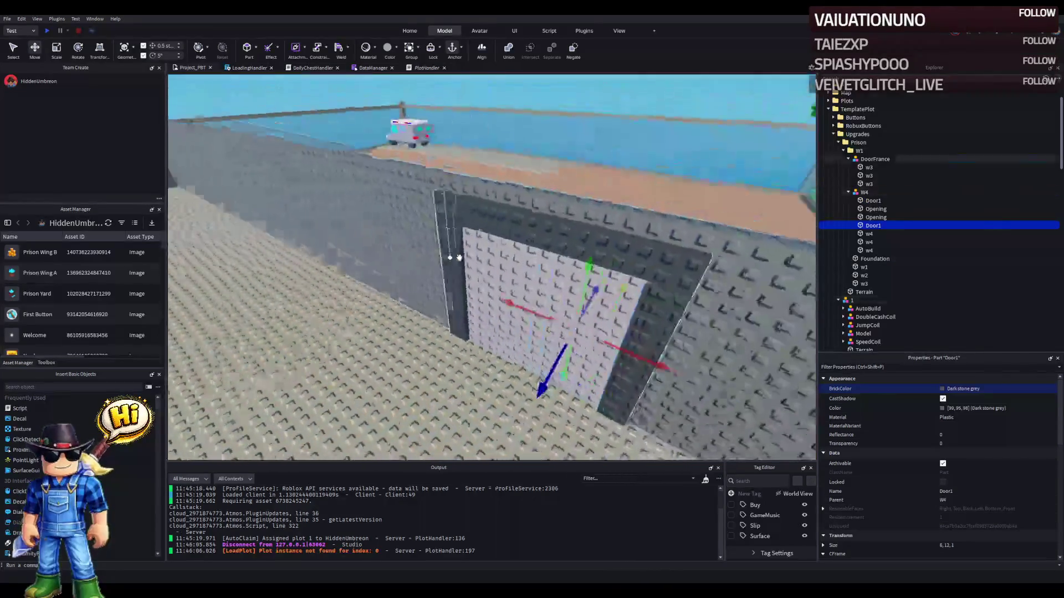
key(f)
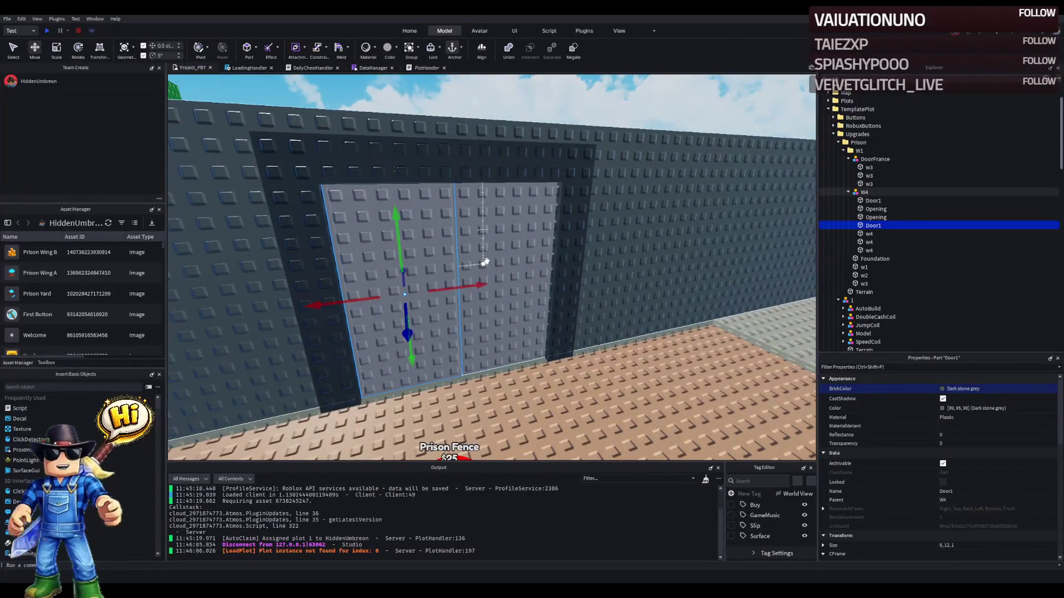
key(q)
ctrl+click(881, 201)
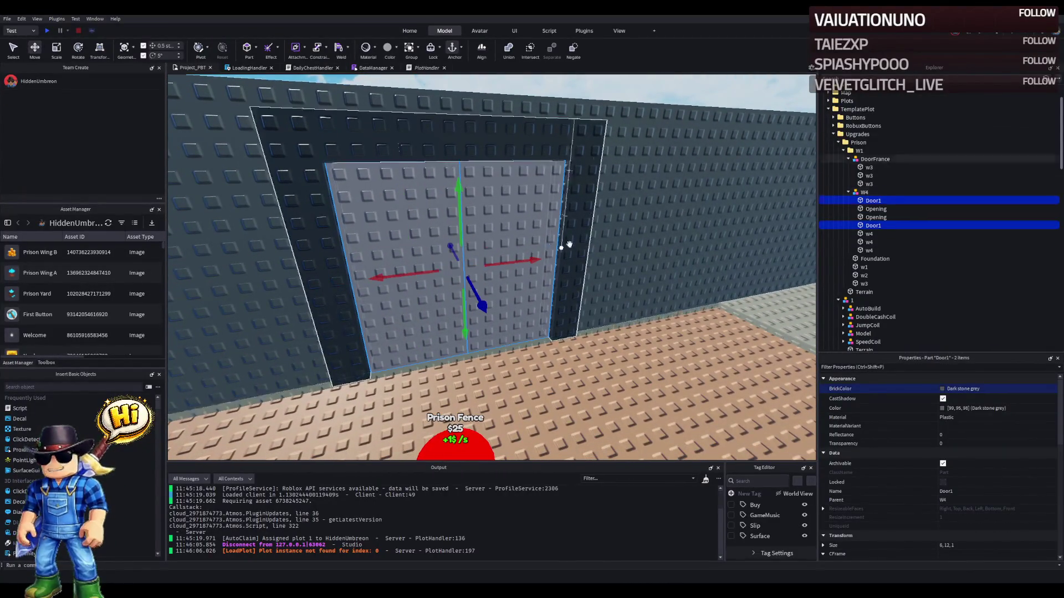
- Group the two panels into a model named Door placed under W1
key(ctrl+g)
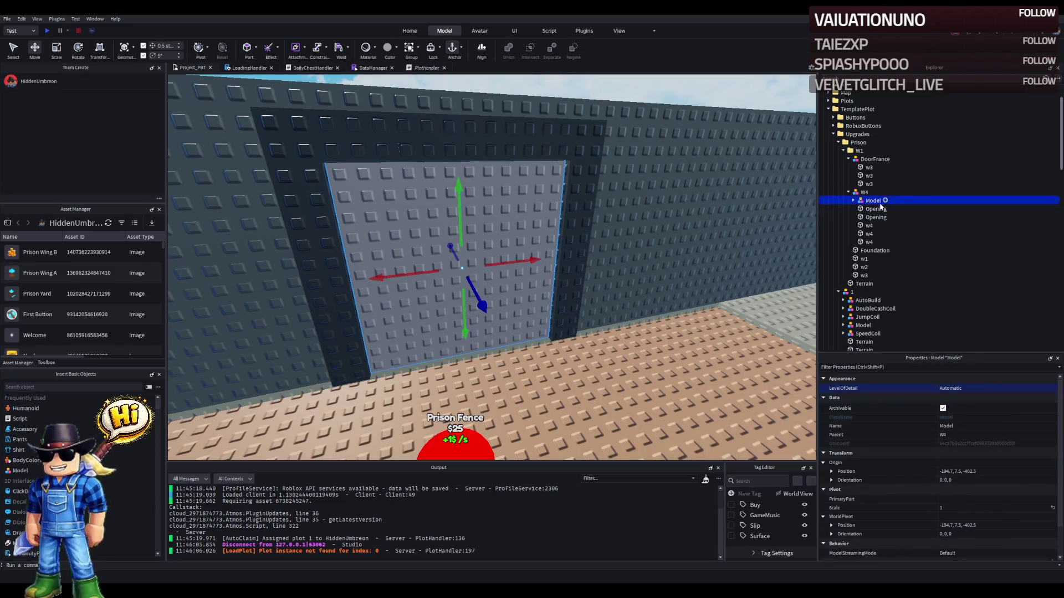
drag(870, 154, 871, 155)
text(oor)
key(Return)
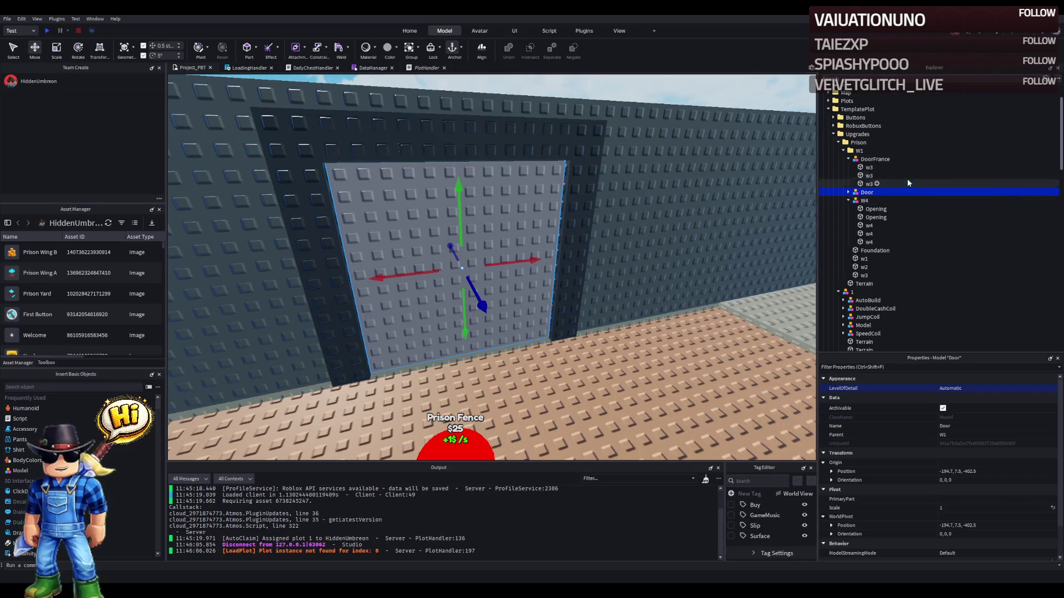
click(875, 159)
click(848, 159)
key(f)
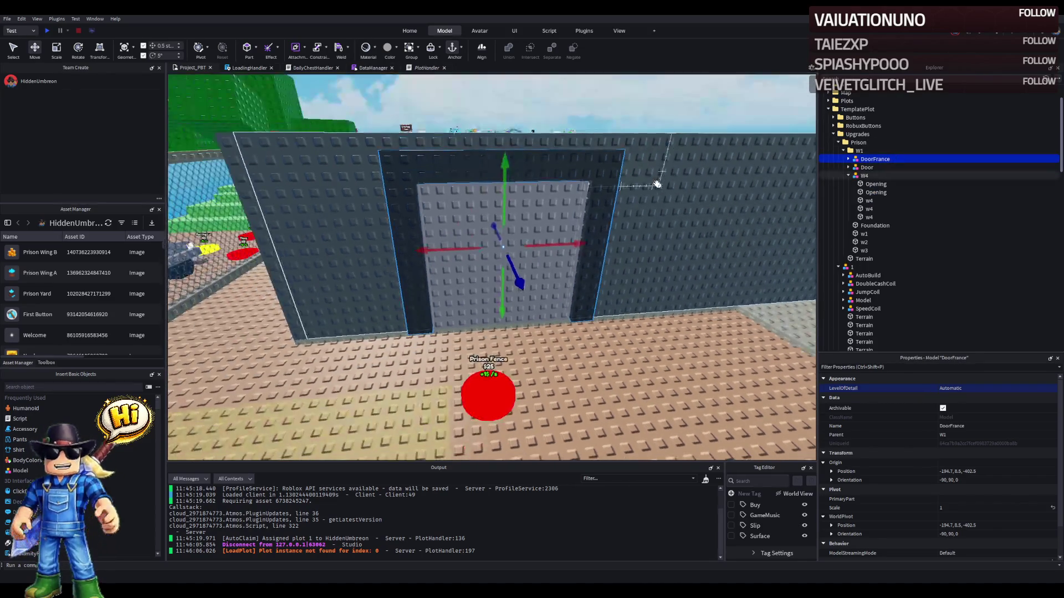
click(635, 200)
key(f)
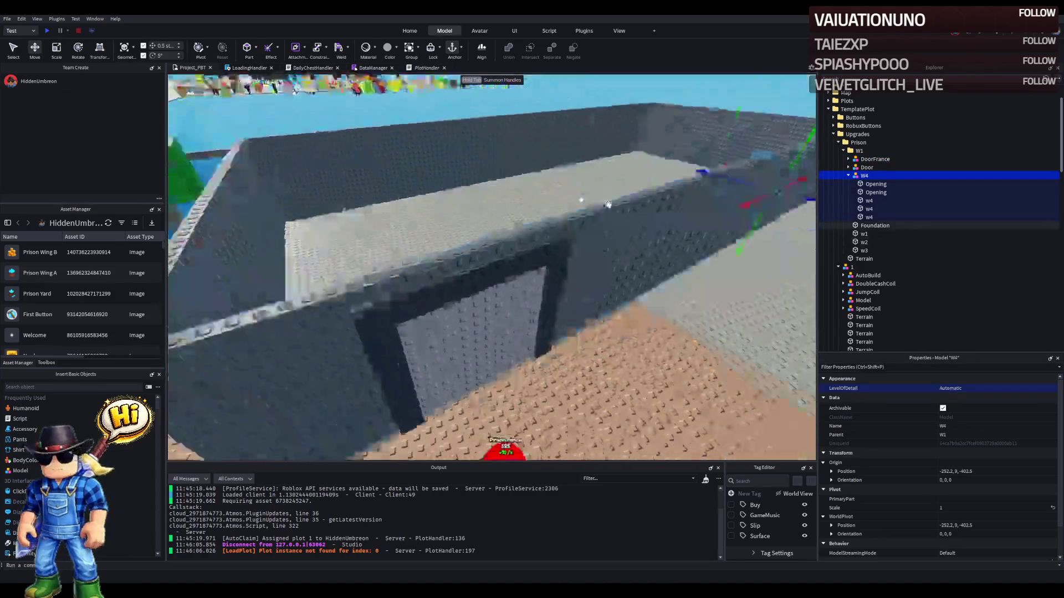
scroll(670, 193, down, 5)
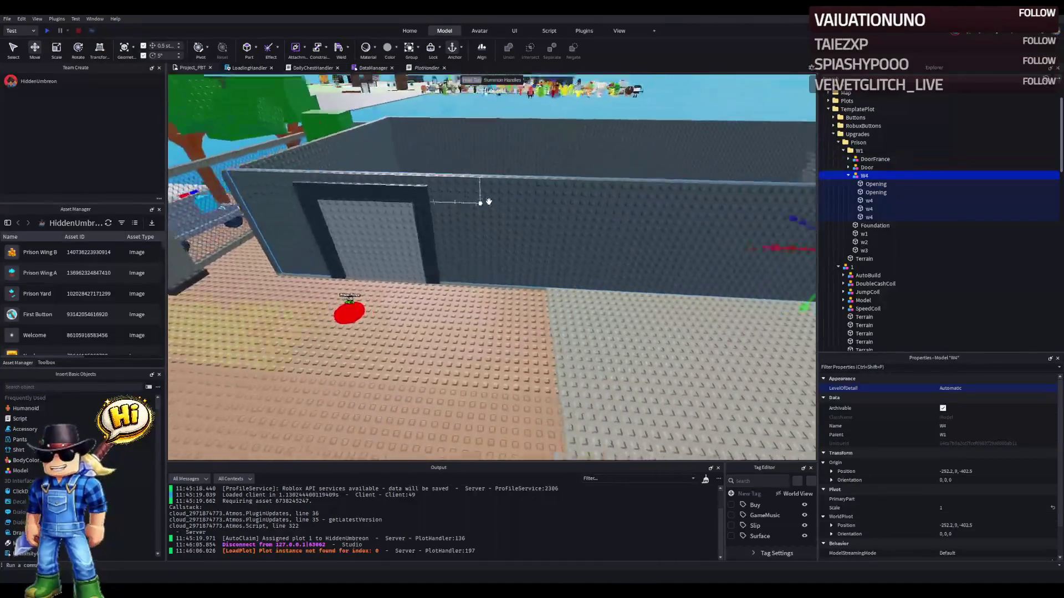
click(672, 226)
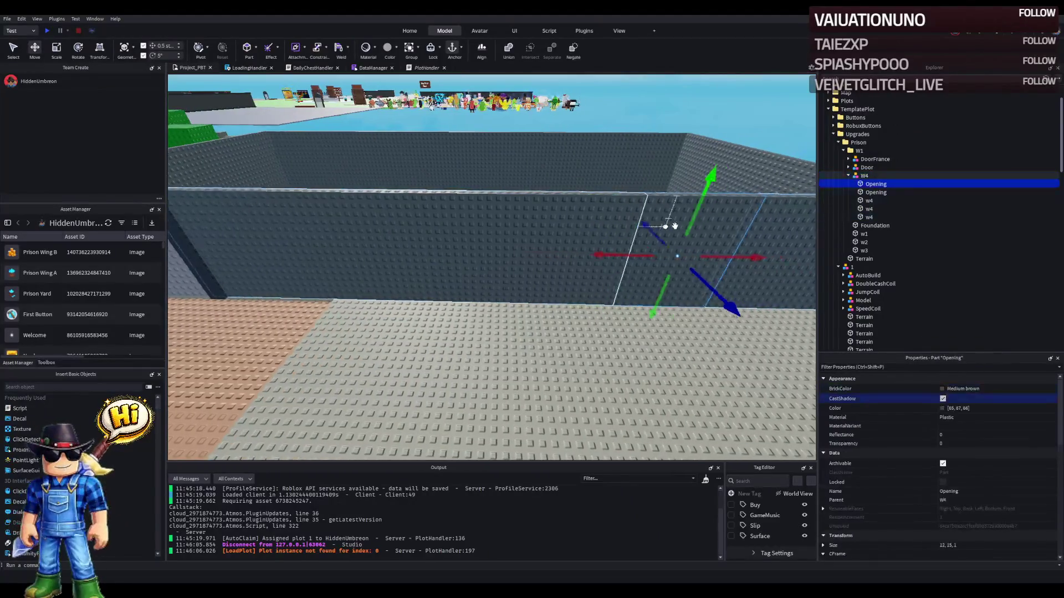
key(a)
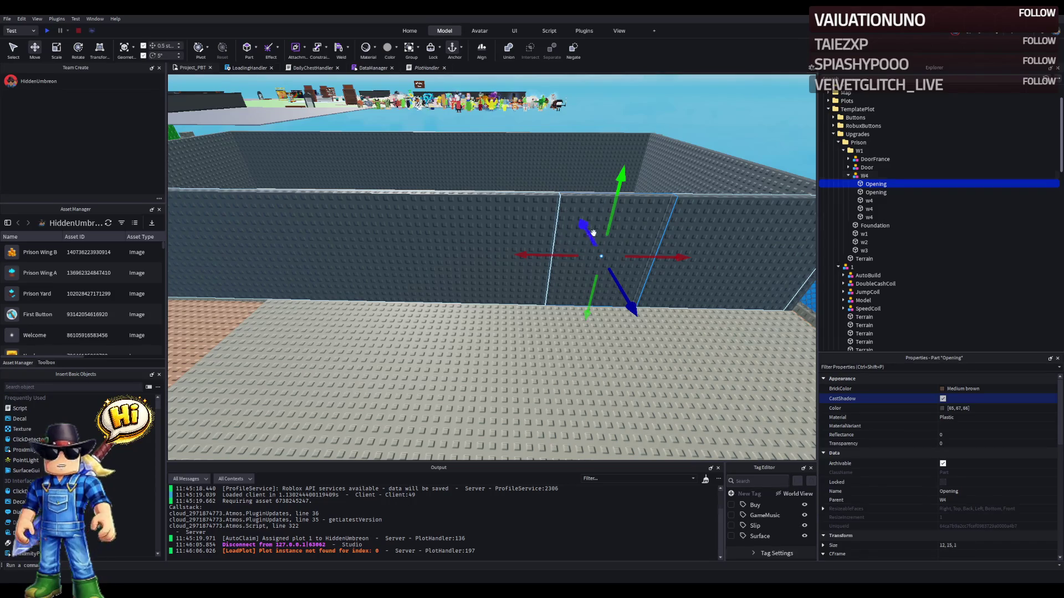
key(e)
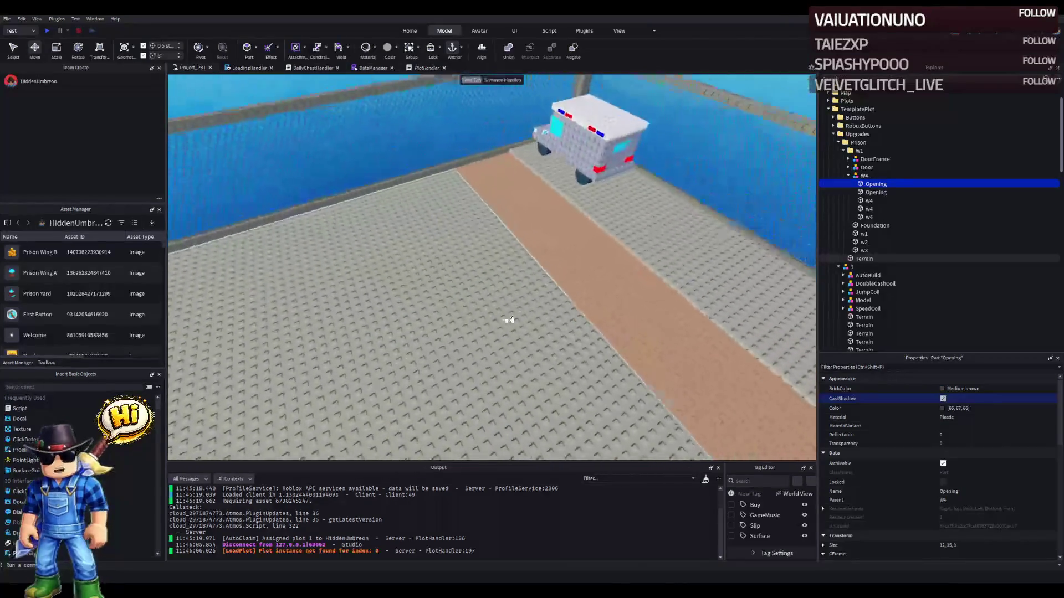
key(a)
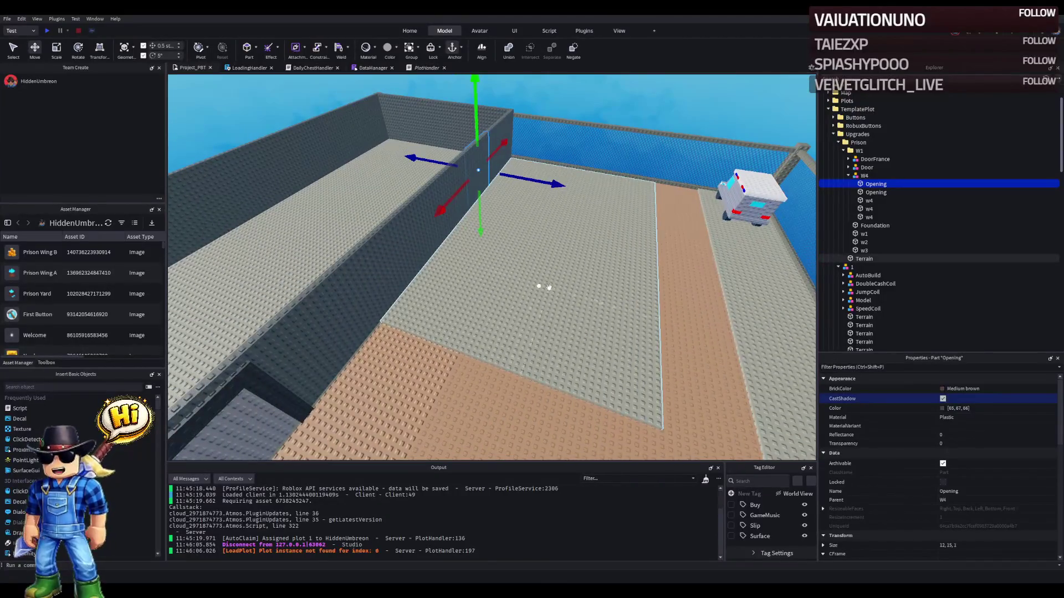
key(Left)
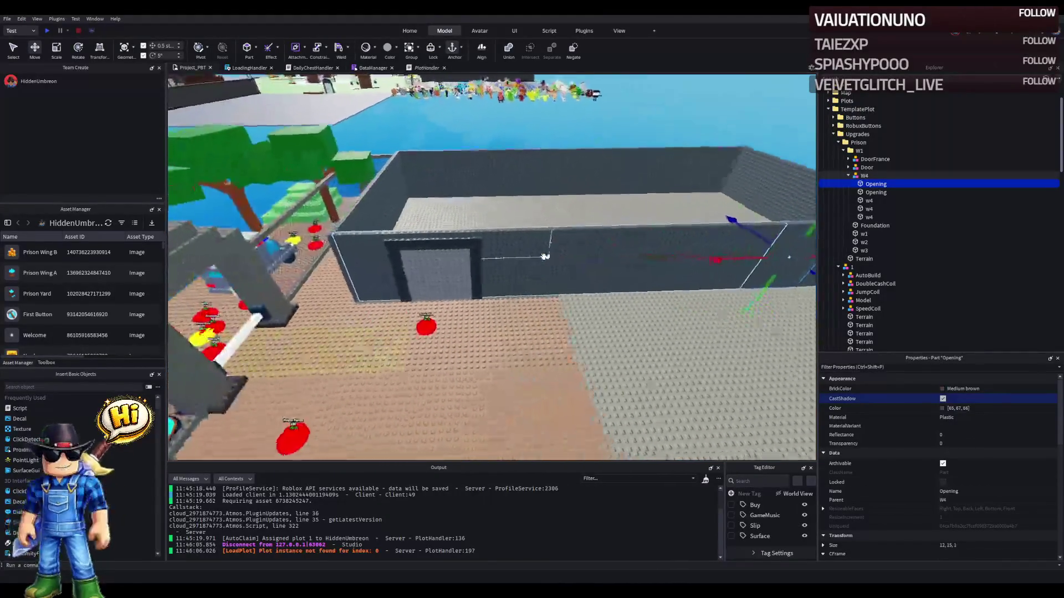
key(d)
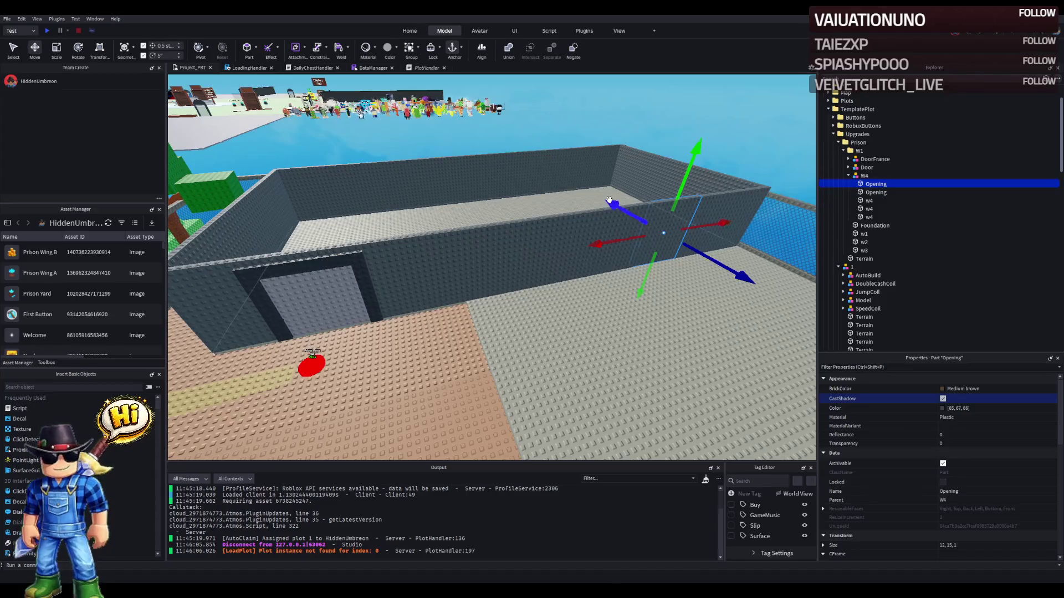
key(a)
key(w)
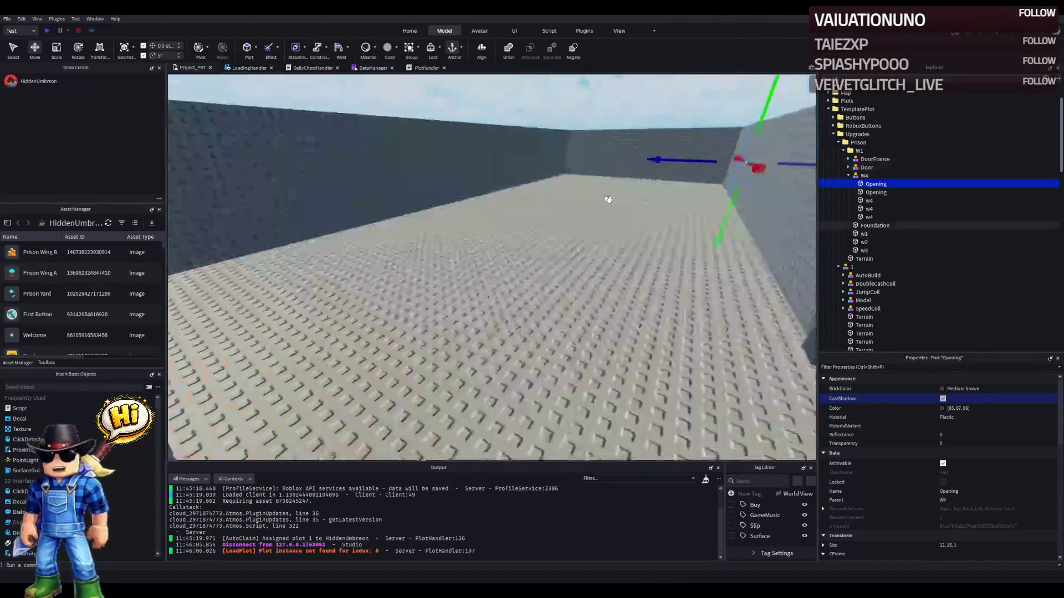
key(s)
key(e)
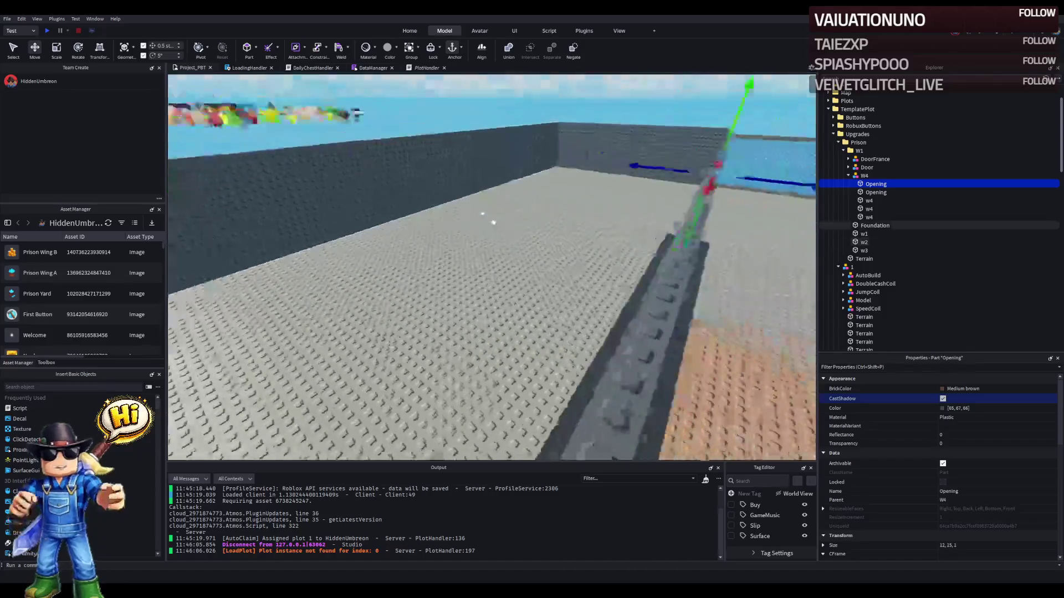
key(d)
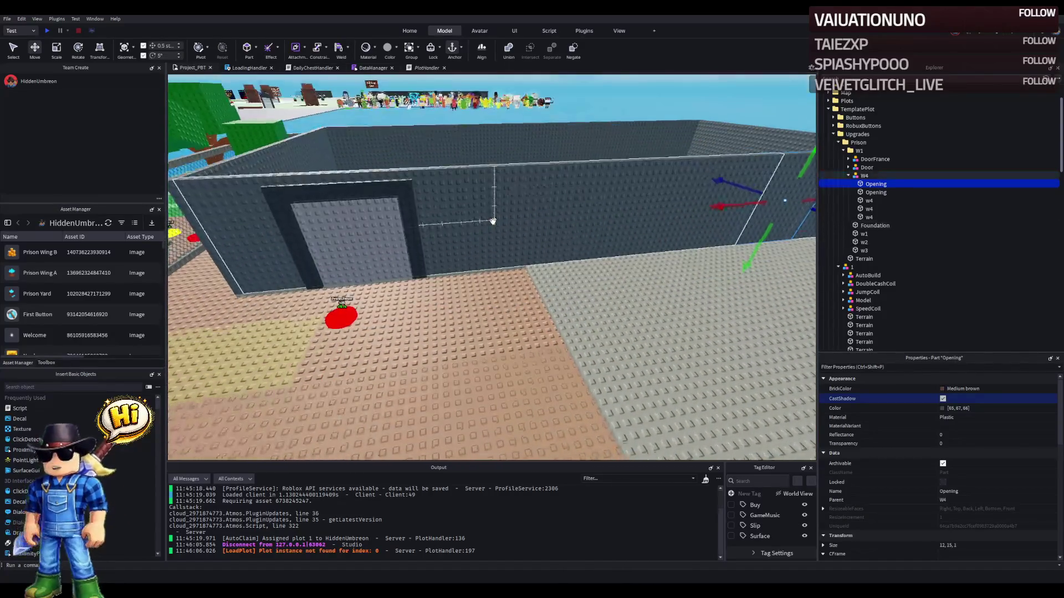
key(q)
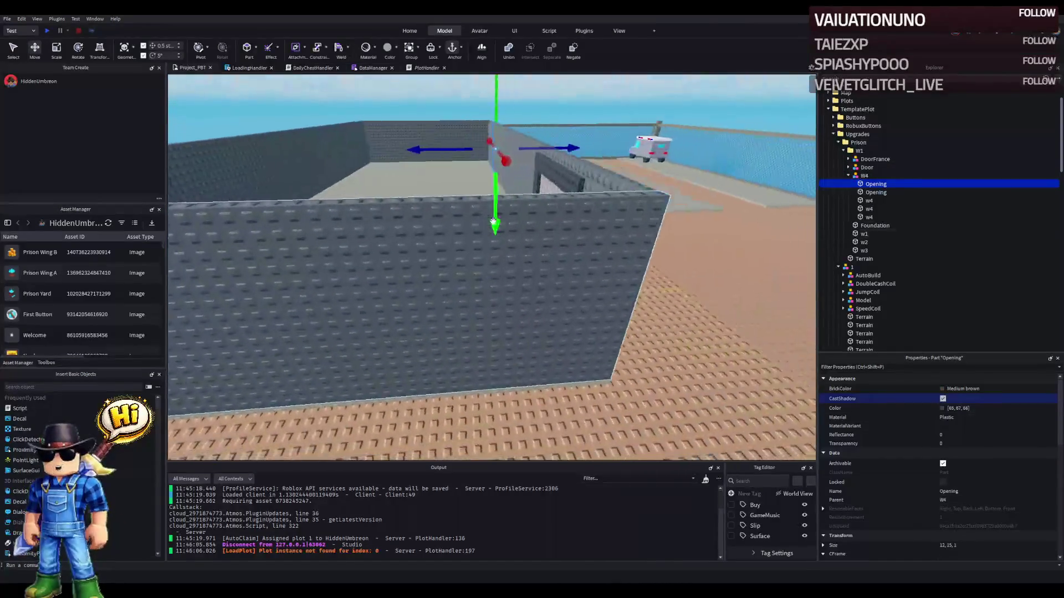
key(d)
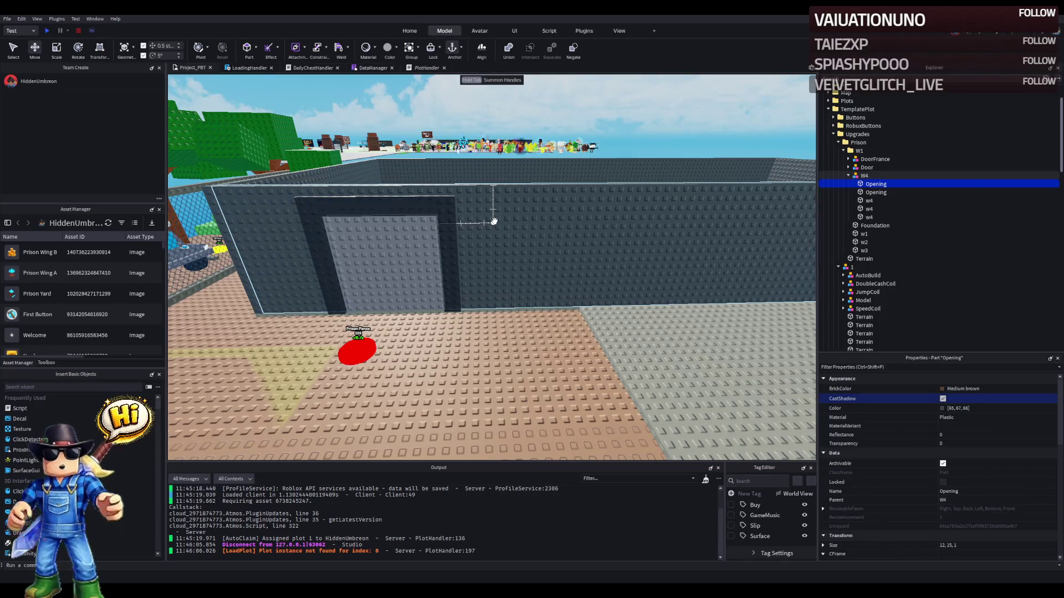
- Select the Door1 panel, then collapse the Prison and TemplatePlot folders in Explorer
click(376, 254)
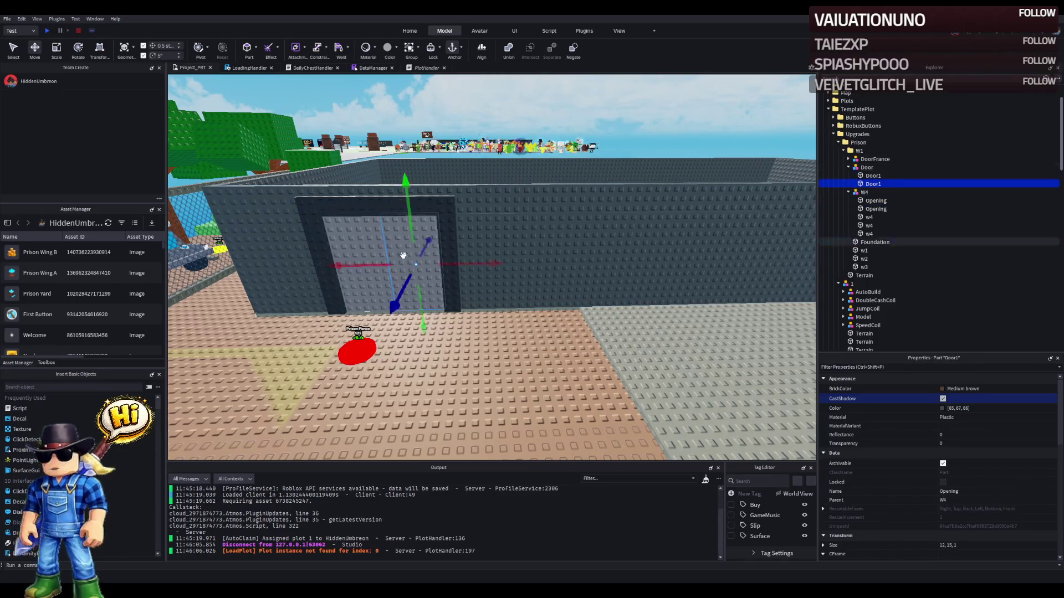
scroll(971, 531, down, 5)
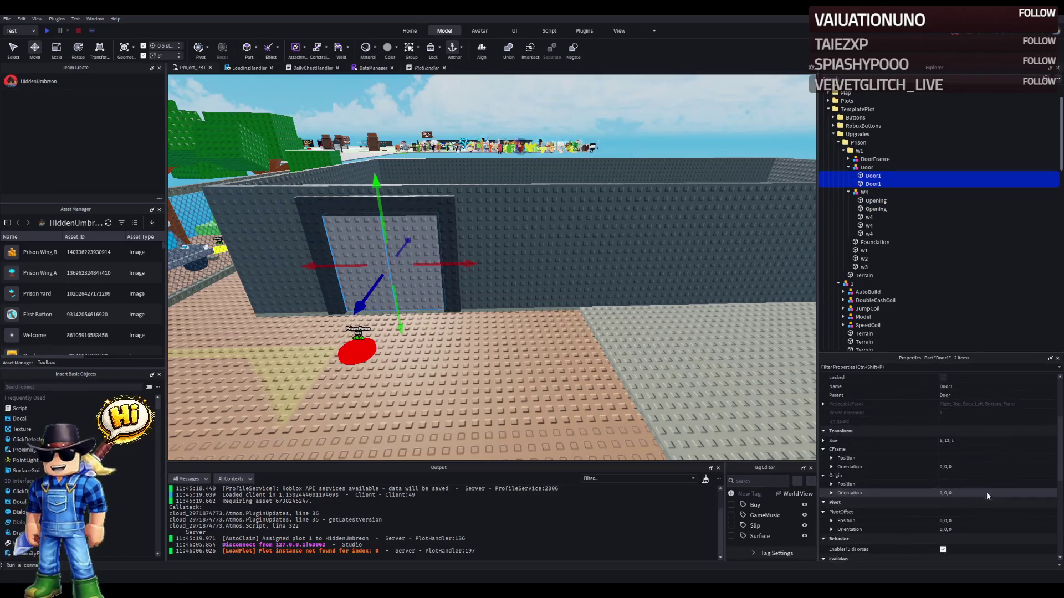
scroll(971, 530, down, 3)
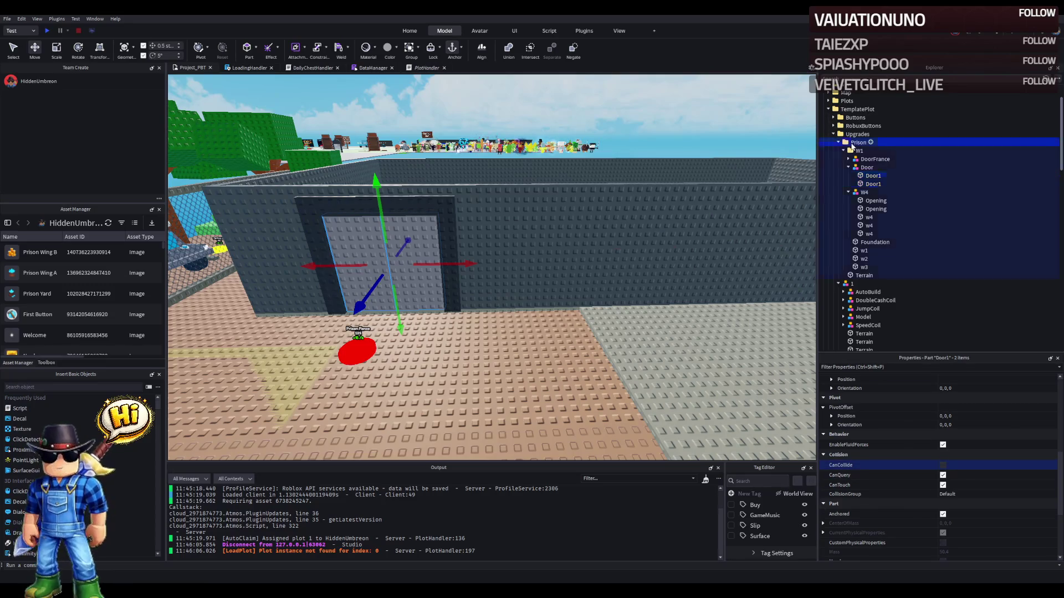
double_click(853, 144)
double_click(854, 109)
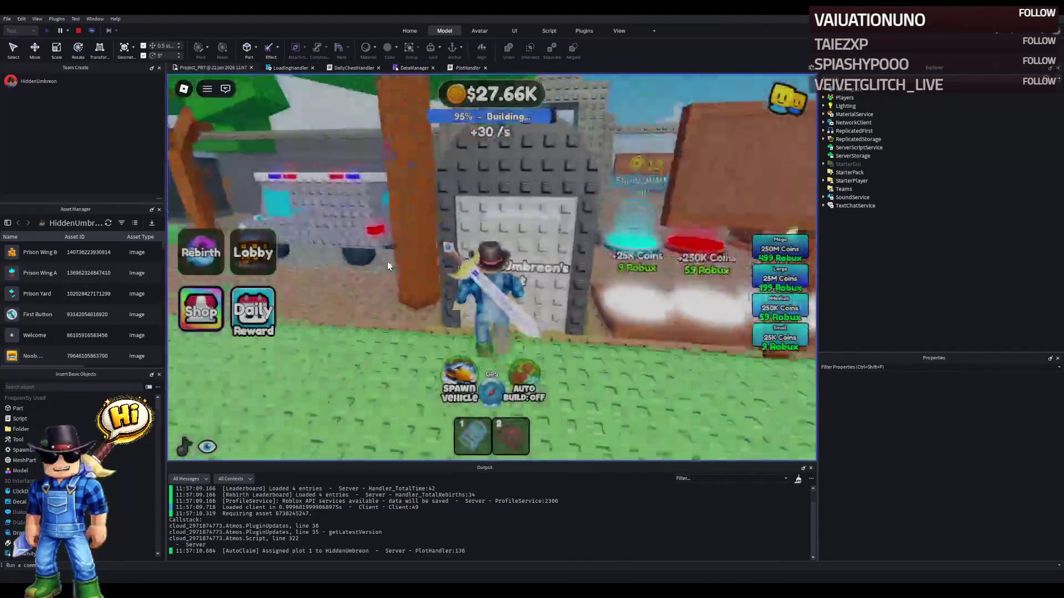
- Run the avatar through the gate into the yard and along the grey walls
key(w)
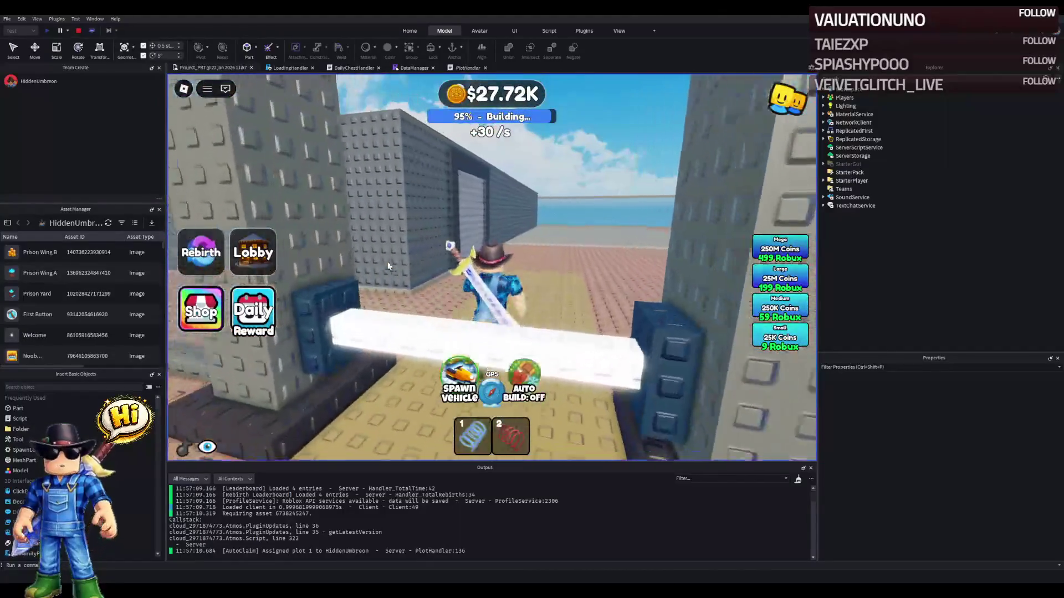
key(w)
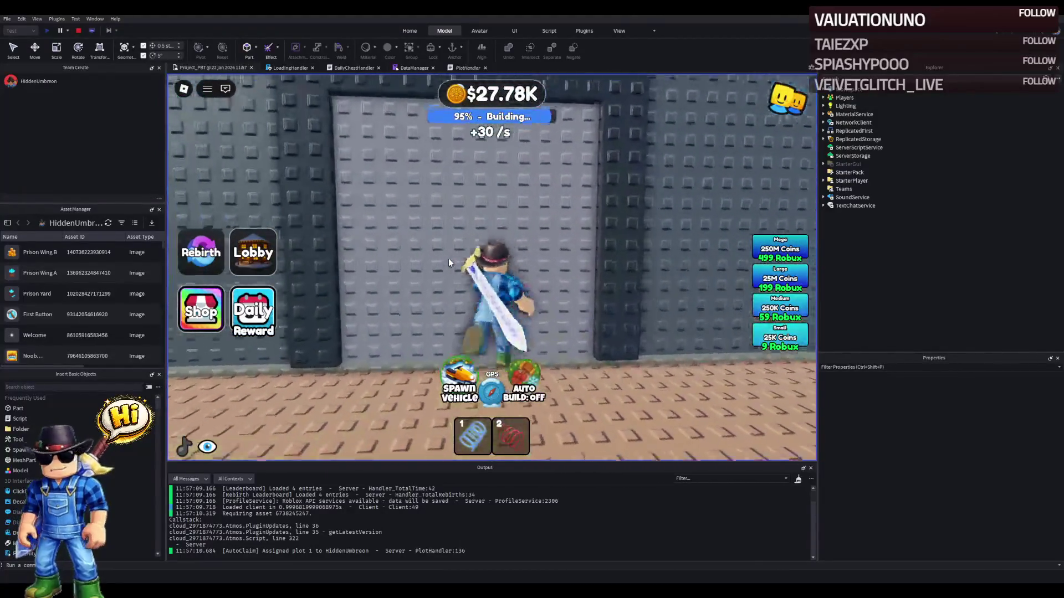
key(a)
key(a)
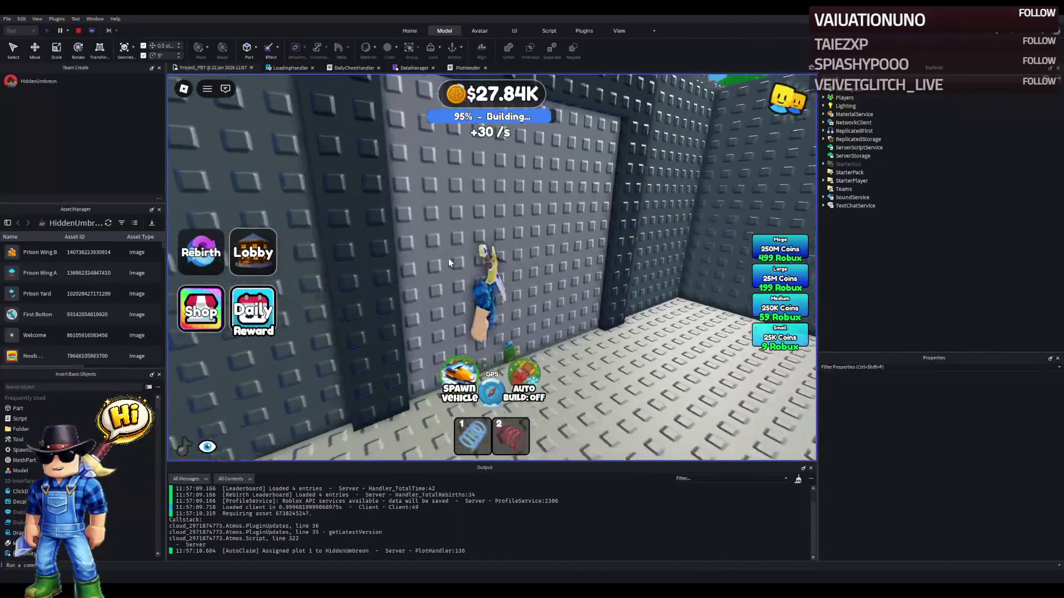
key(w)
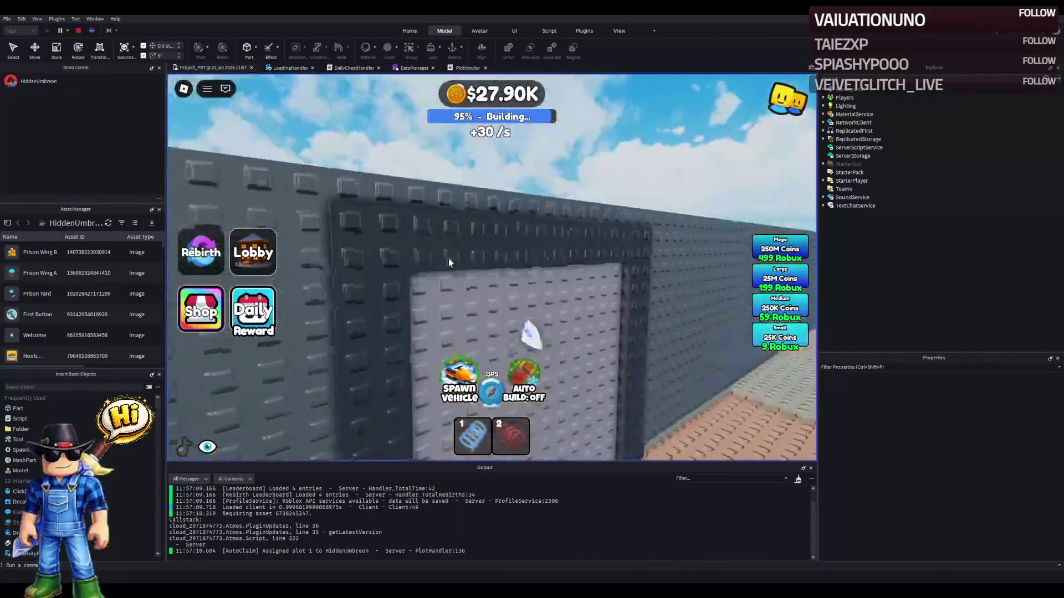
key(s)
key(a)
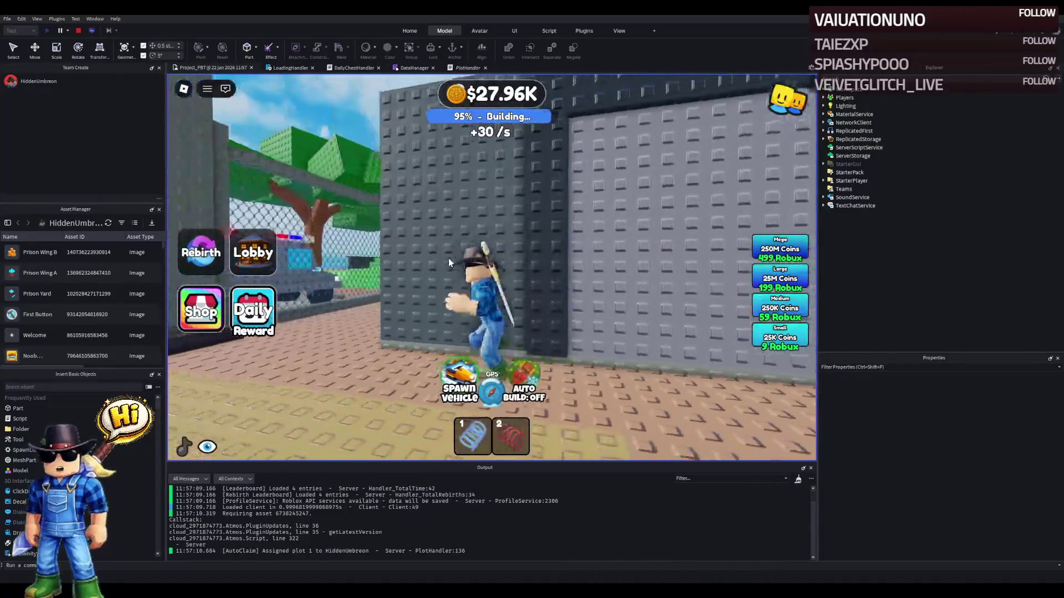
key(a)
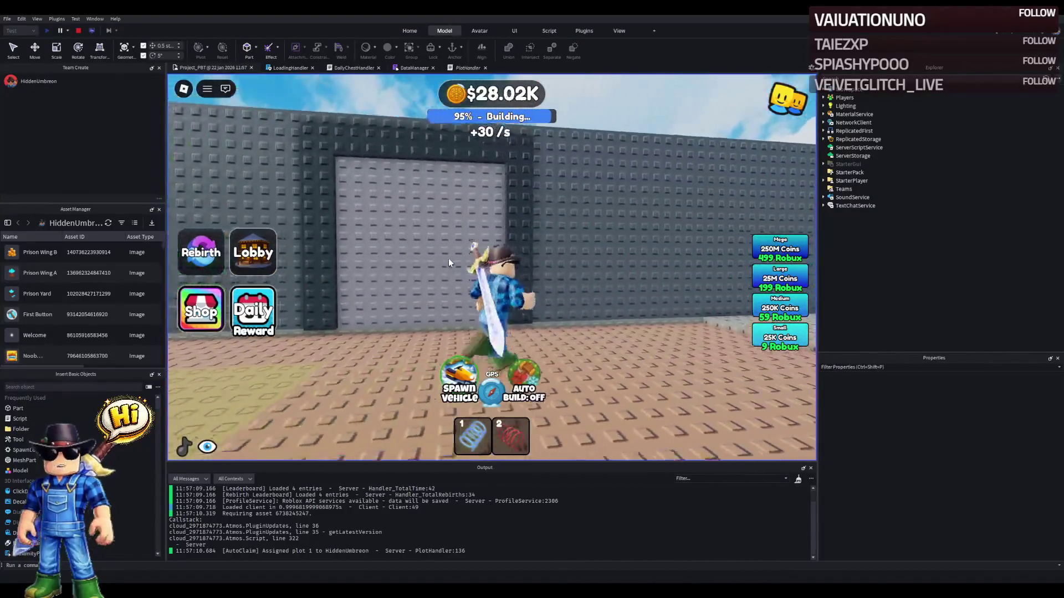
key(s)
key(d)
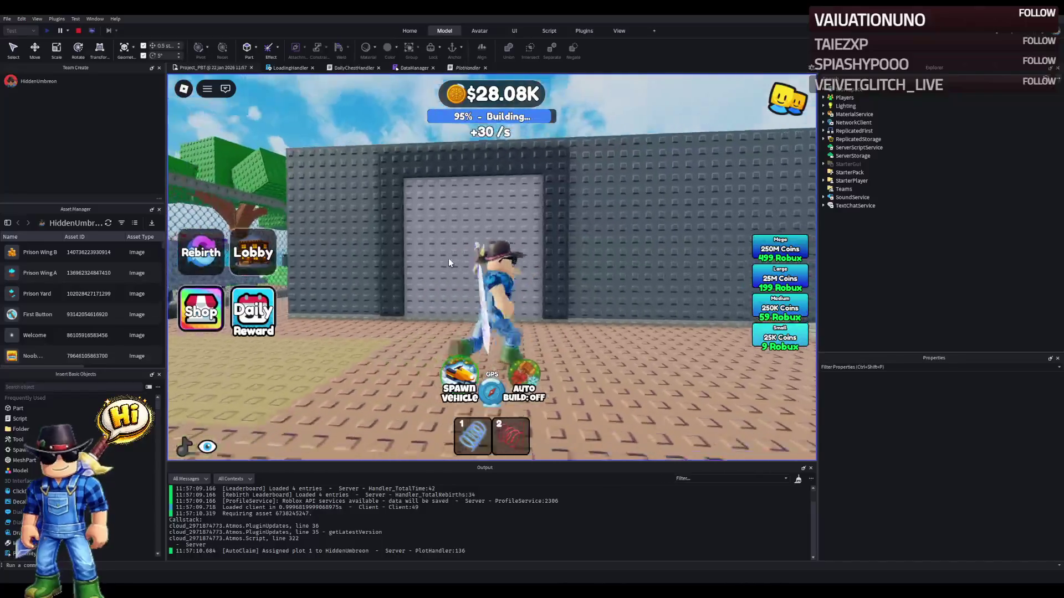
key(d)
key(s)
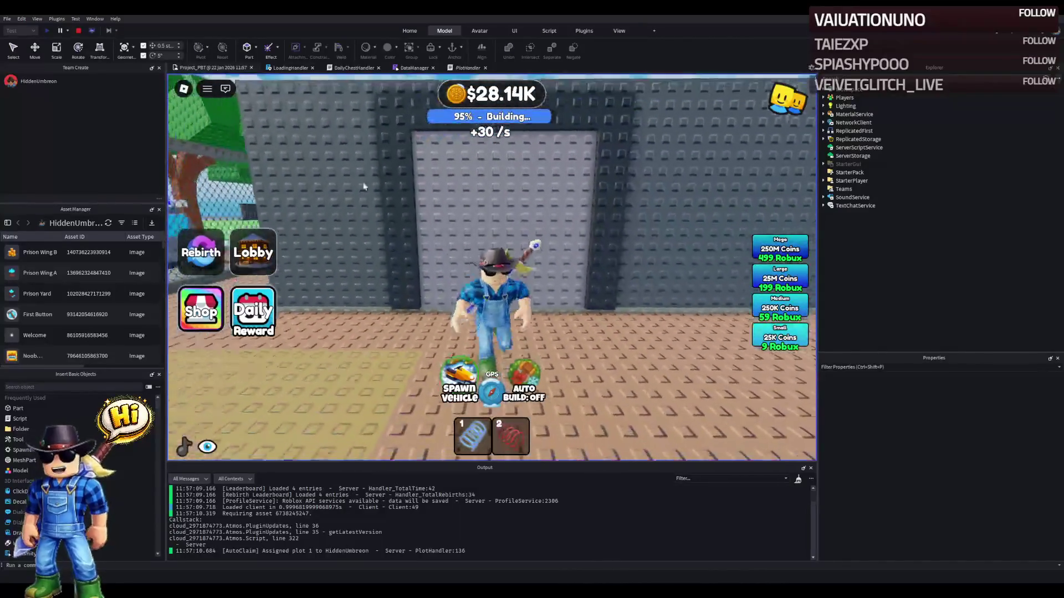
key(a)
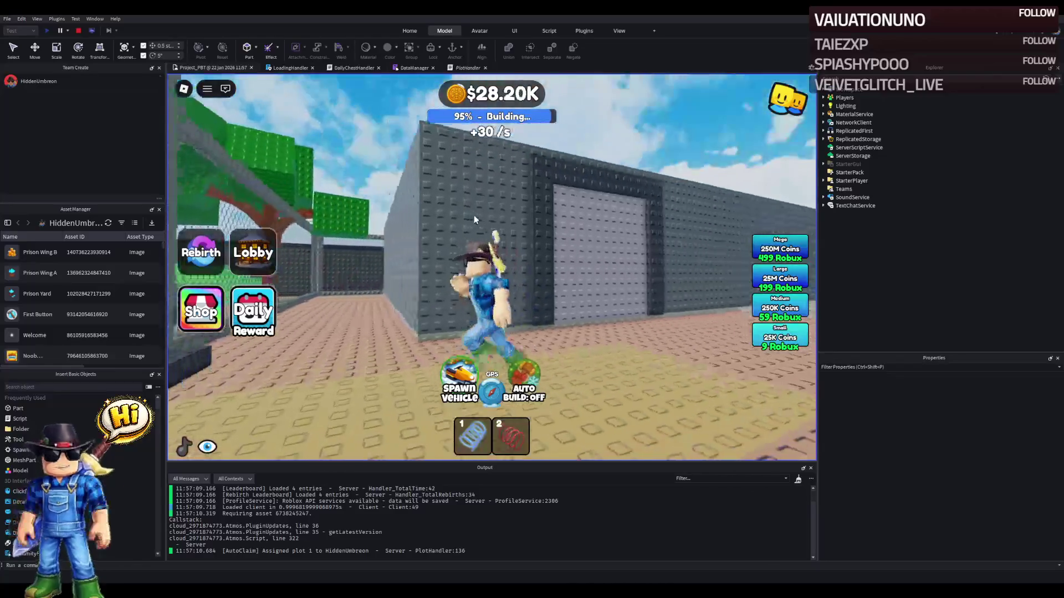
key(w)
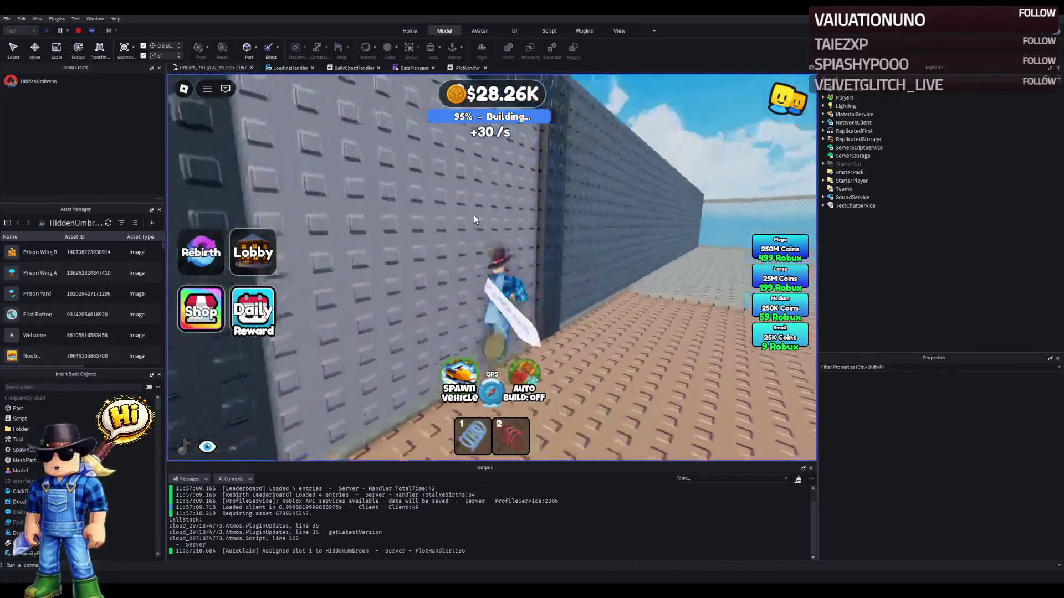
key(s)
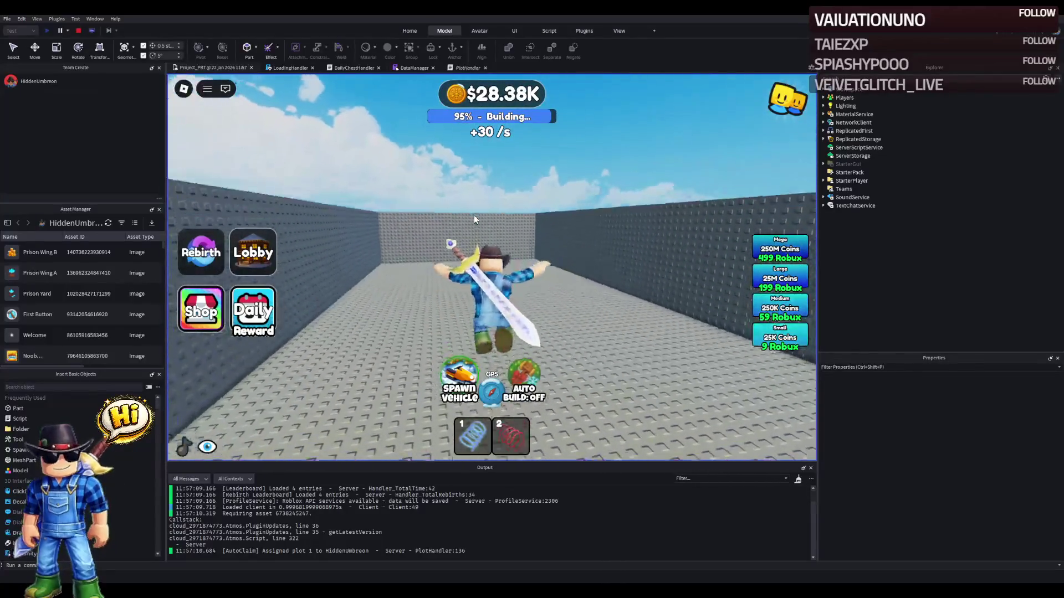
- Turn around, run the avatar back out through the gate, and stop the playtest
key(Left)
key(w)
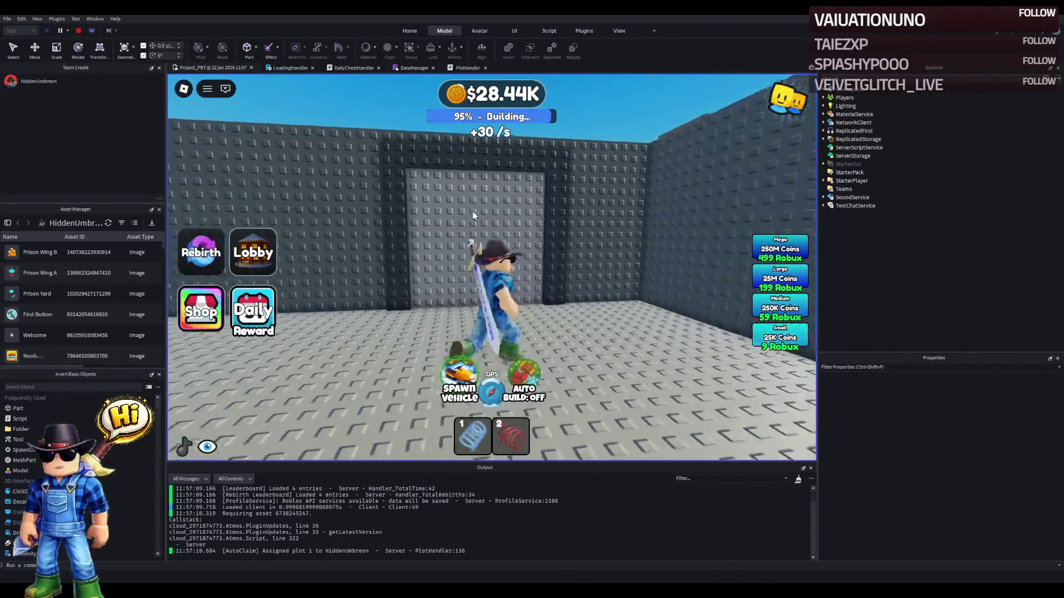
key(s)
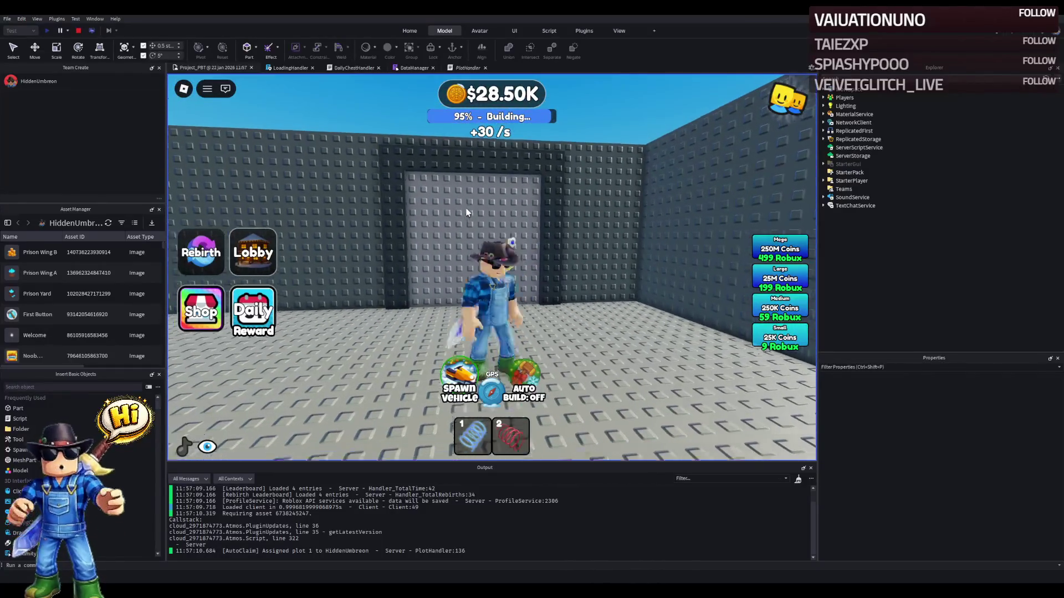
key(w)
key(w)
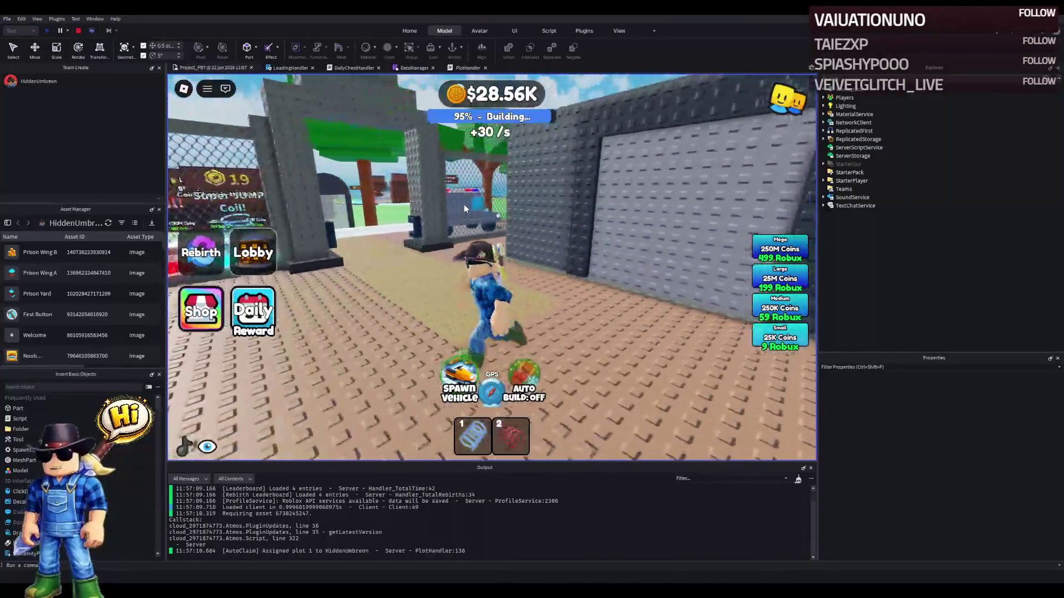
key(w)
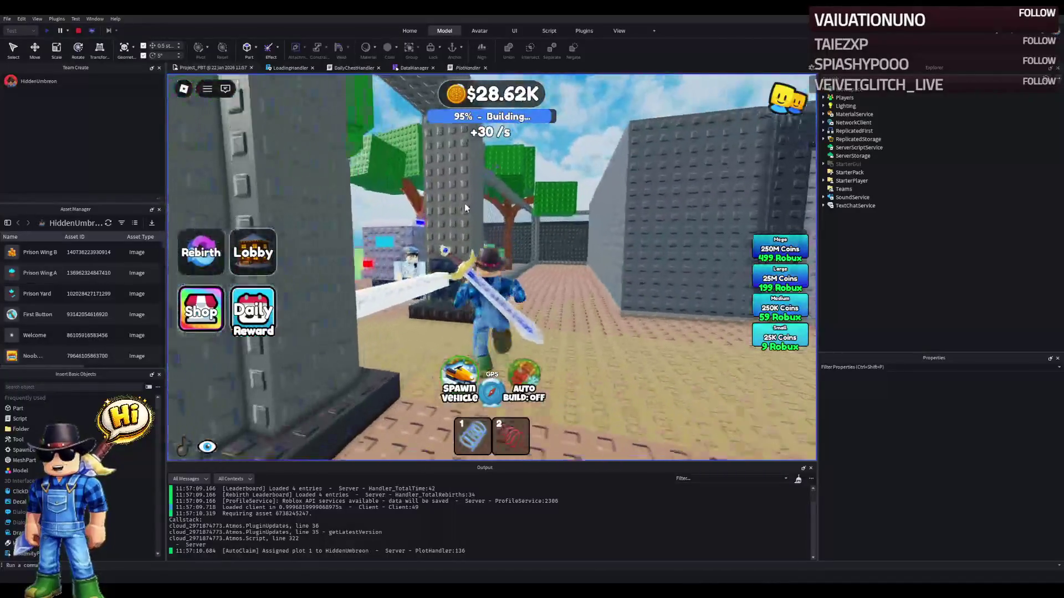
key(w)
key(s)
key(w)
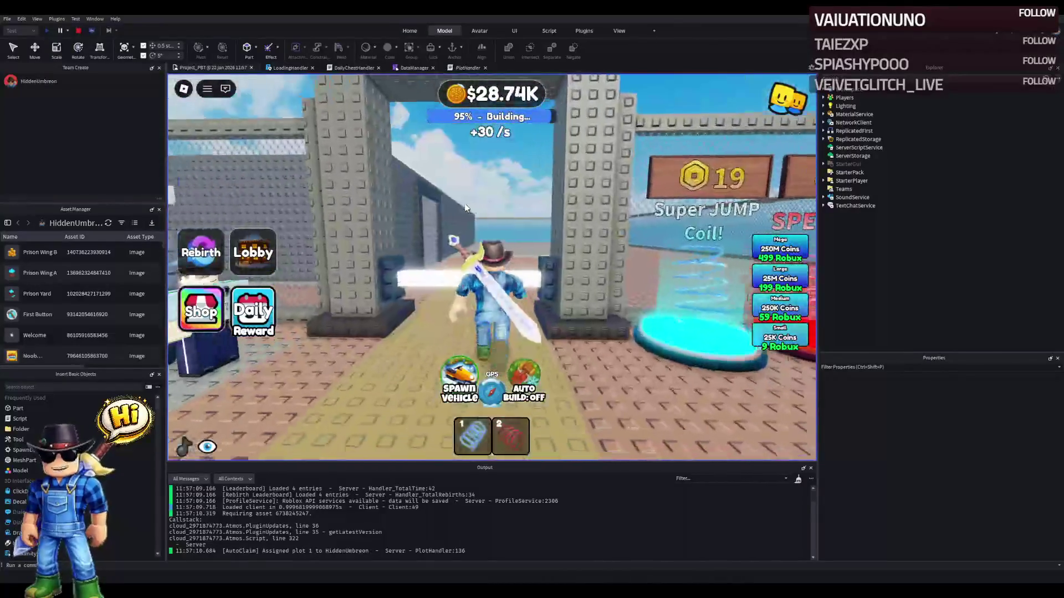
click(78, 31)
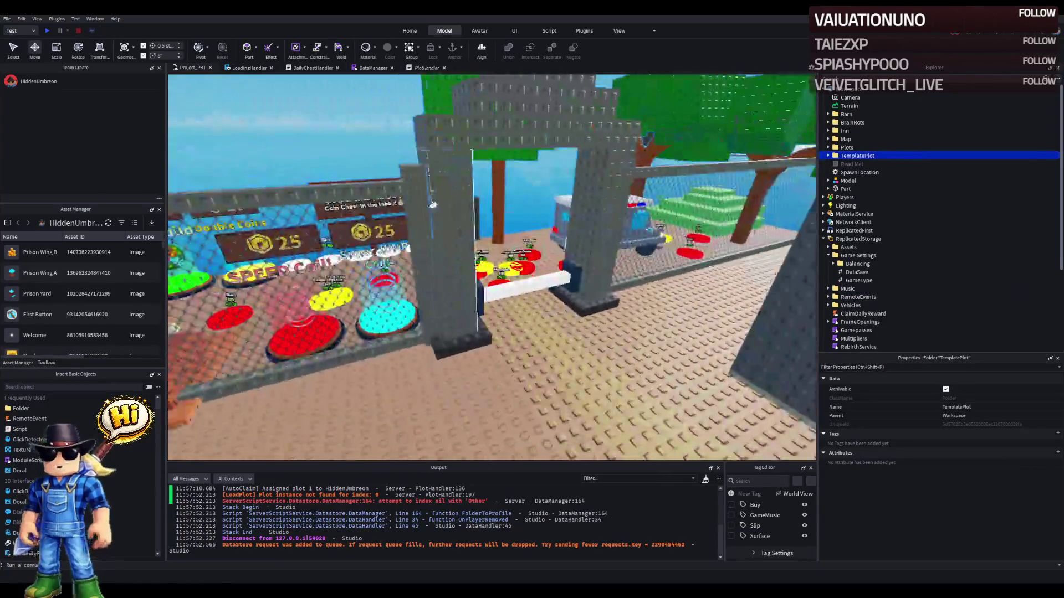
- Make the six gate pillar parts of the fence wall Ghost grey
click(482, 221)
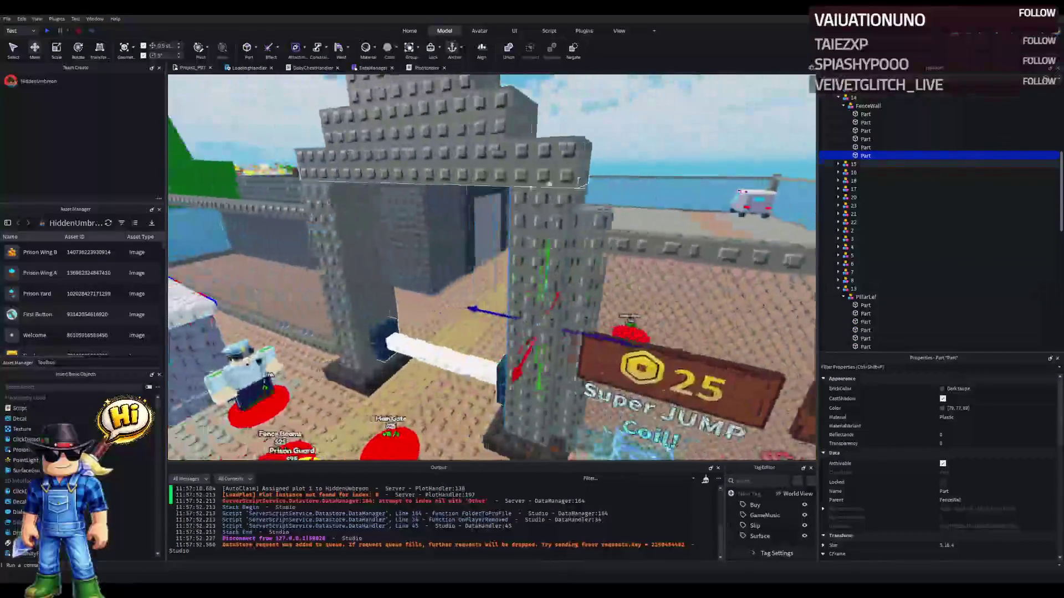
shift+click(865, 114)
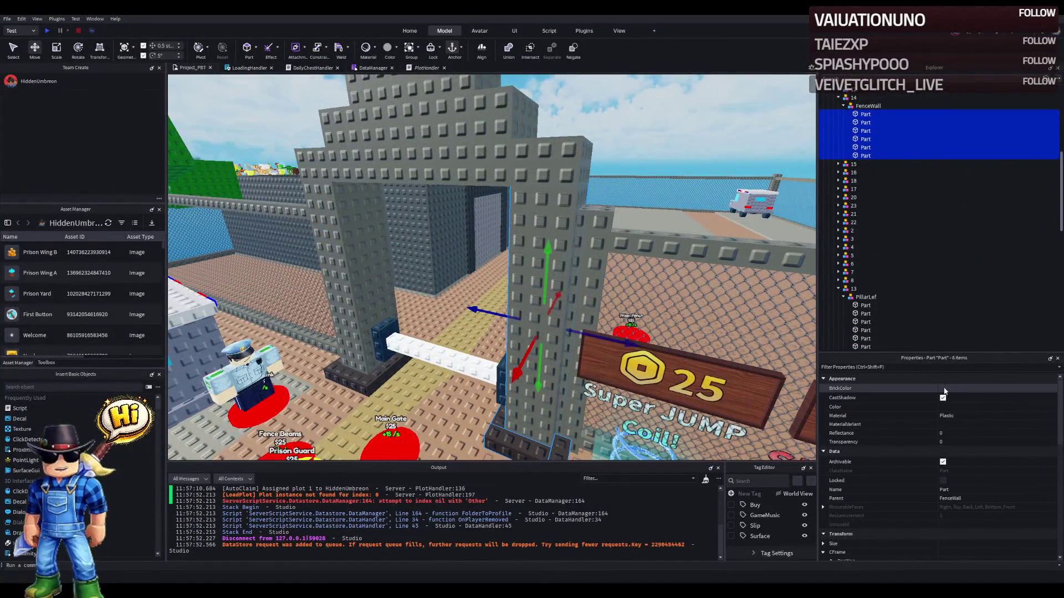
scroll(558, 385, up, 5)
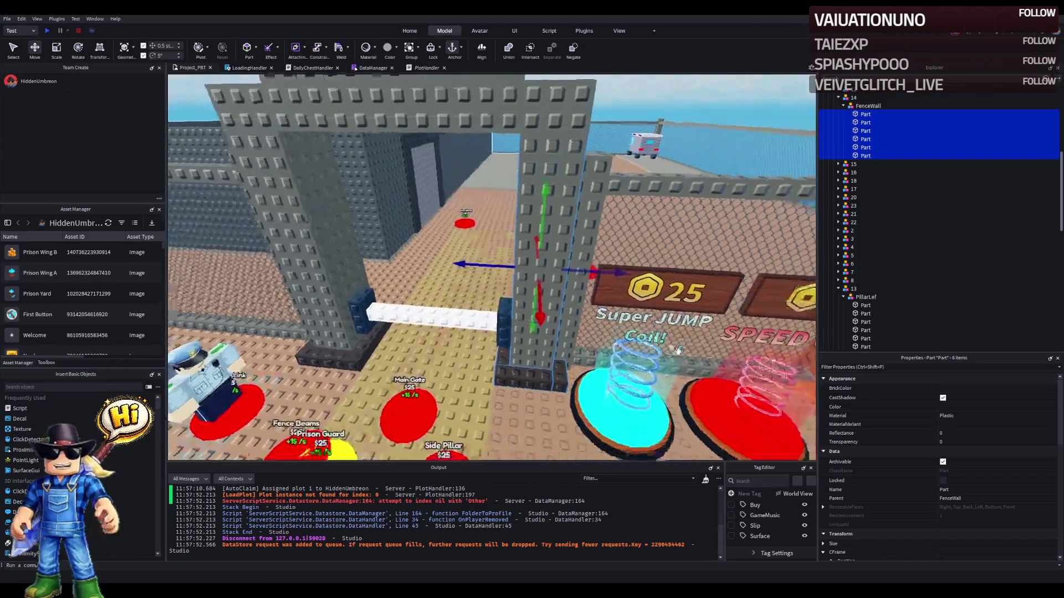
click(953, 387)
click(935, 533)
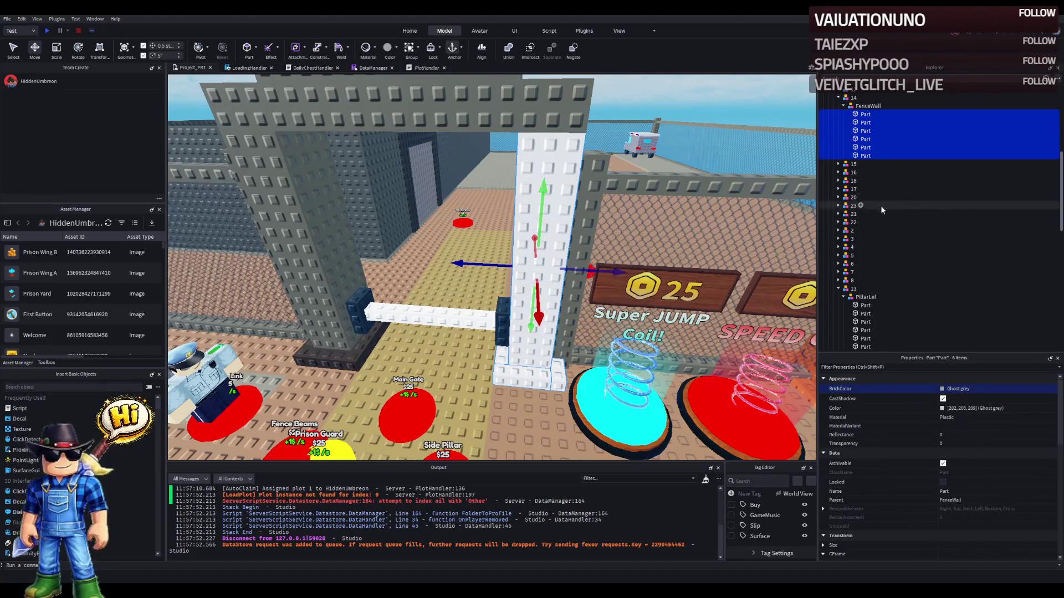
- Group five fence-wall parts into a new model and darken them to Dark taupe
mouse_move(557, 375)
mouse_down()
mouse_move(533, 355)
mouse_move(561, 308)
mouse_up()
click(519, 378)
ctrl+click(535, 308)
ctrl+click(521, 322)
ctrl+click(554, 310)
key(ctrl+g)
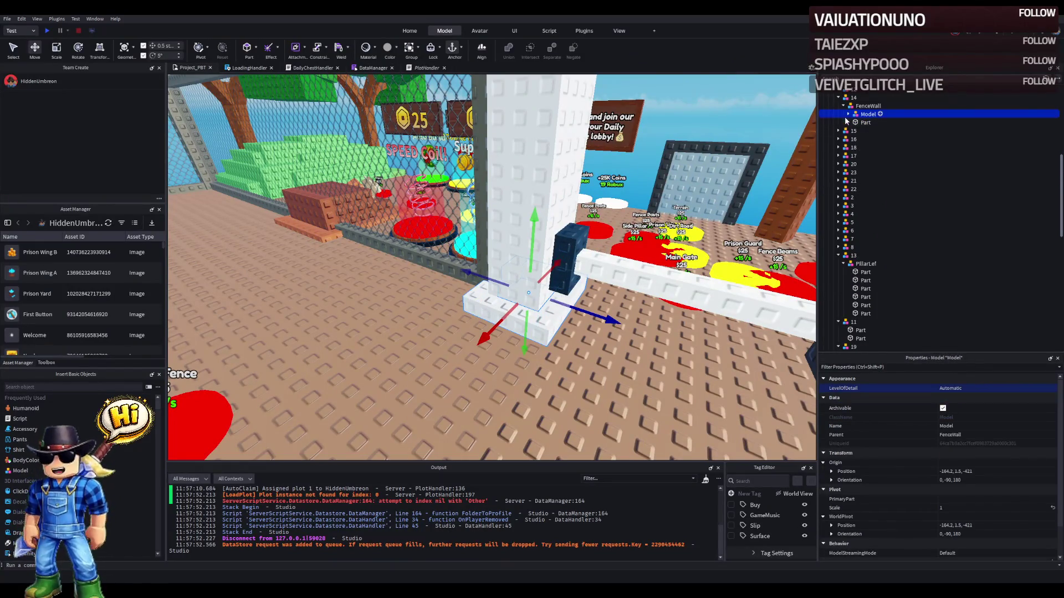
click(848, 114)
click(870, 123)
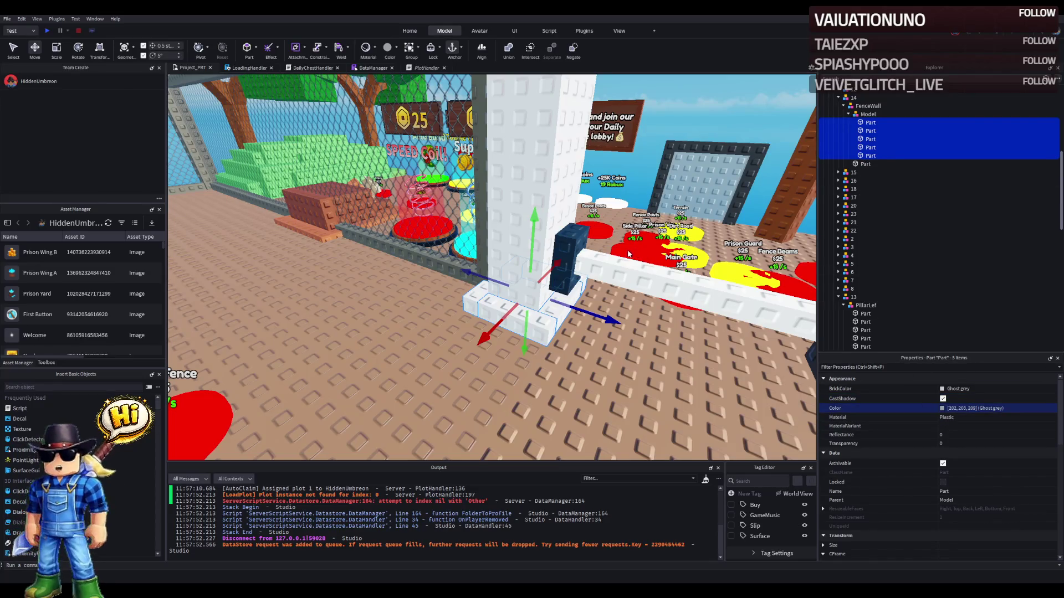
key(ctrl+z)
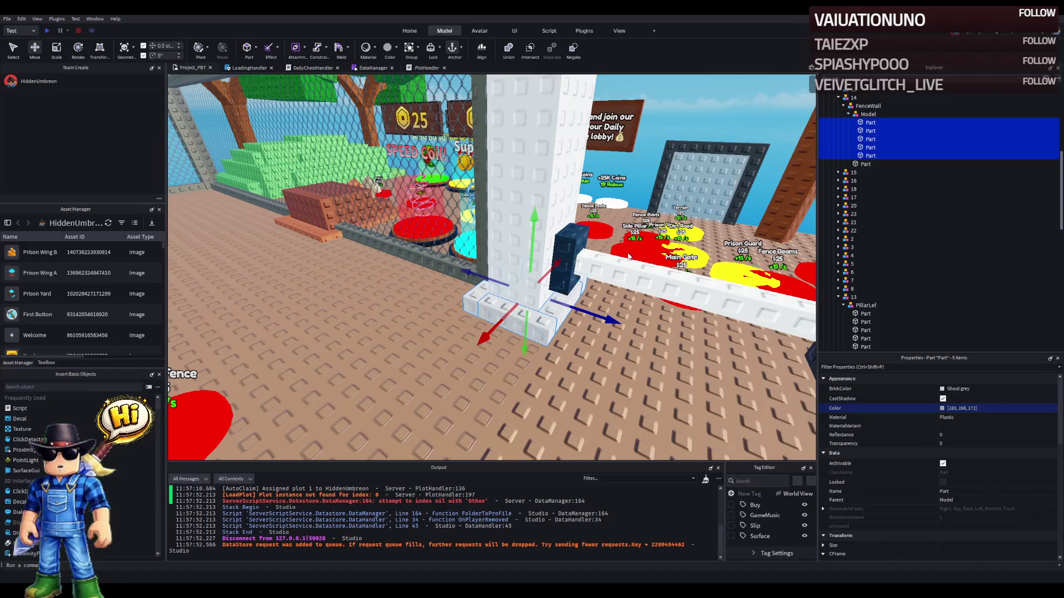
key(ctrl+z)
key(ctrl+z)
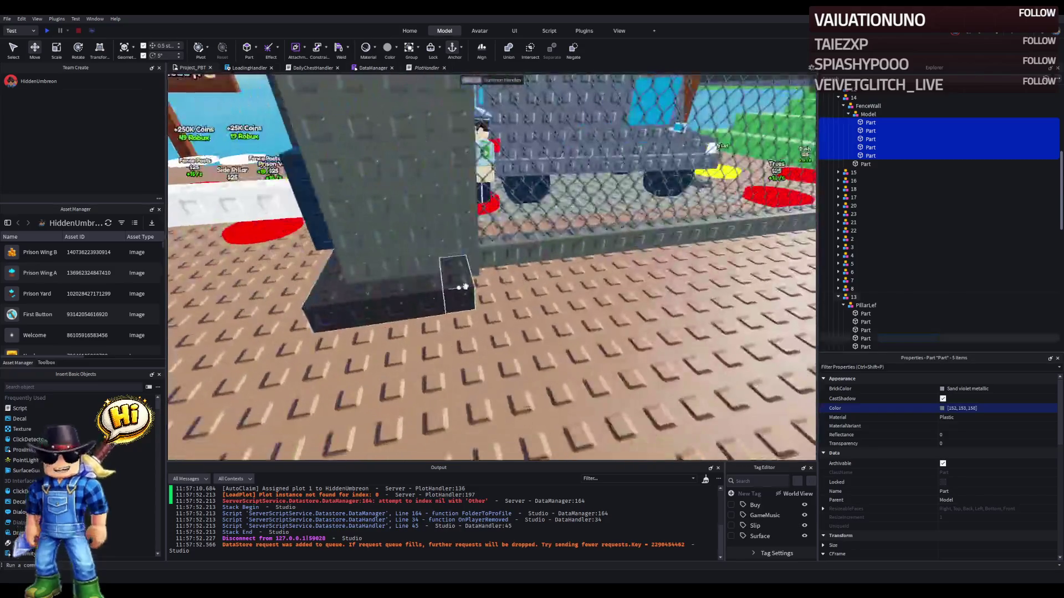
- Colour five PillarLef base parts light grey 152,153,158 and group them into a model
click(454, 283)
scroll(877, 282, down, 1)
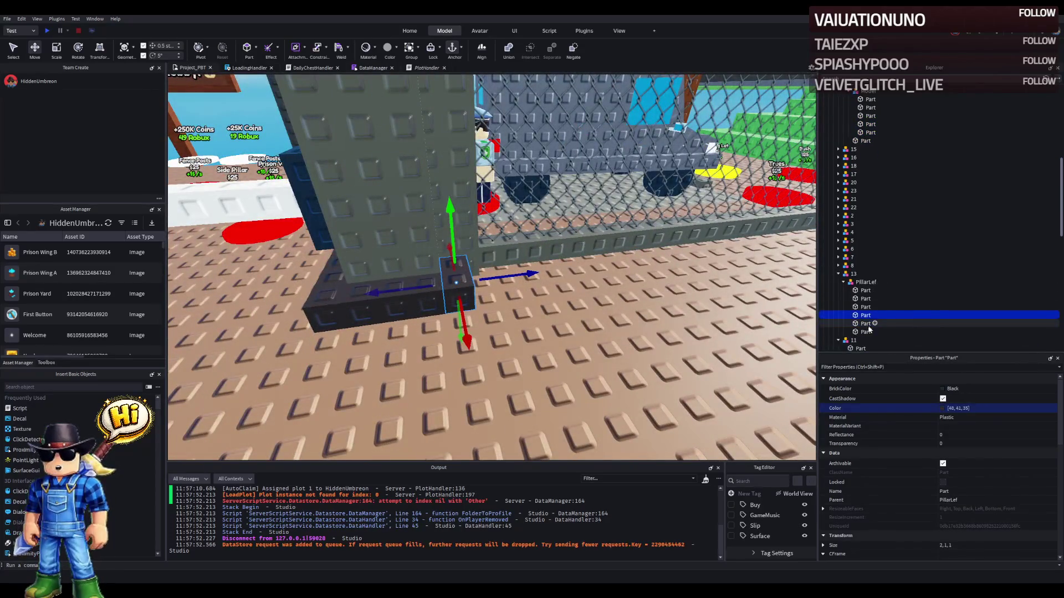
click(867, 332)
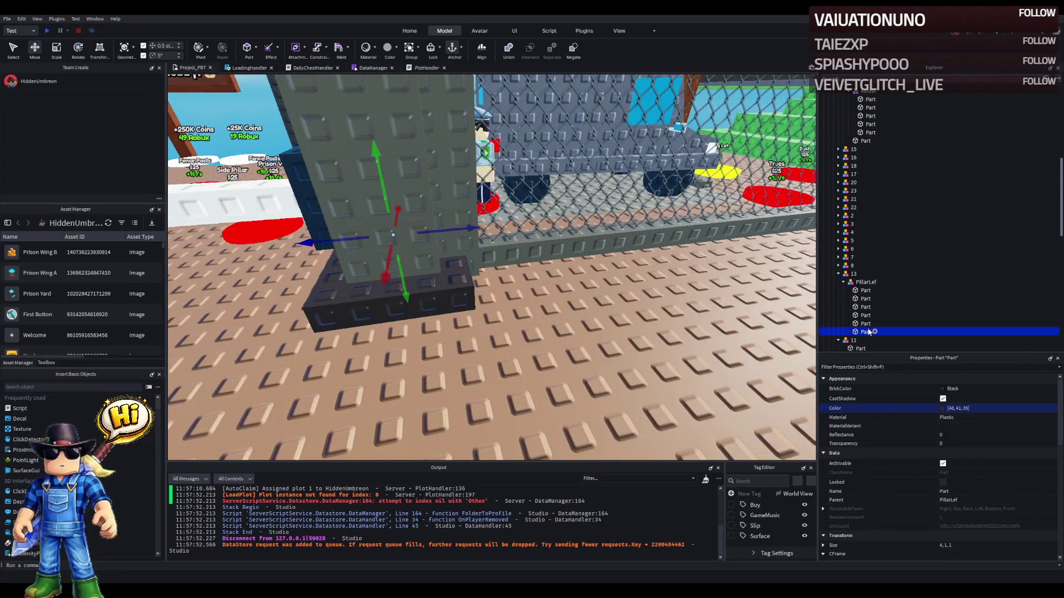
shift+click(866, 291)
key(f)
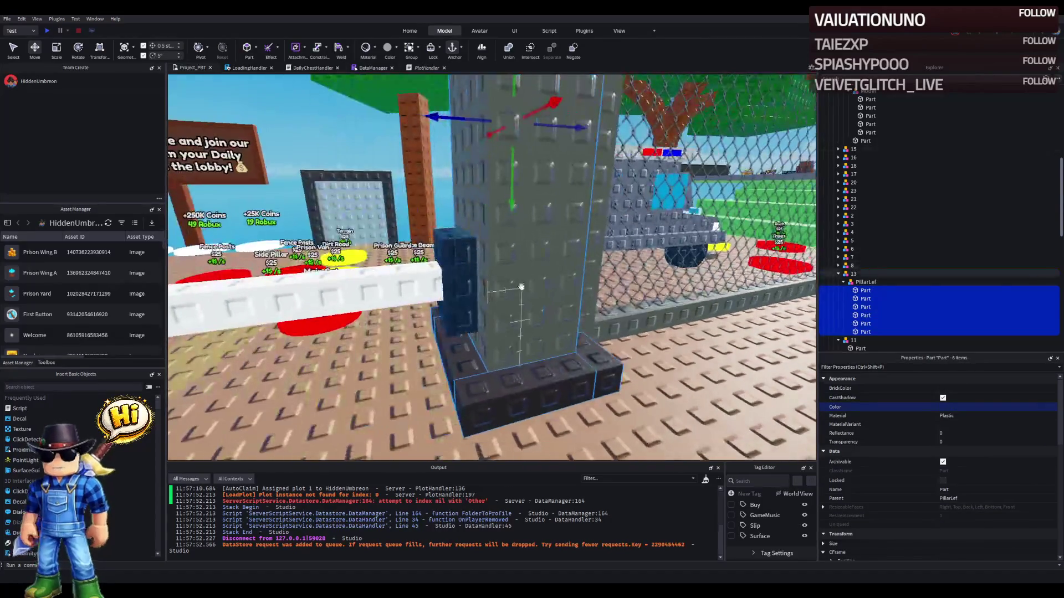
ctrl+click(865, 290)
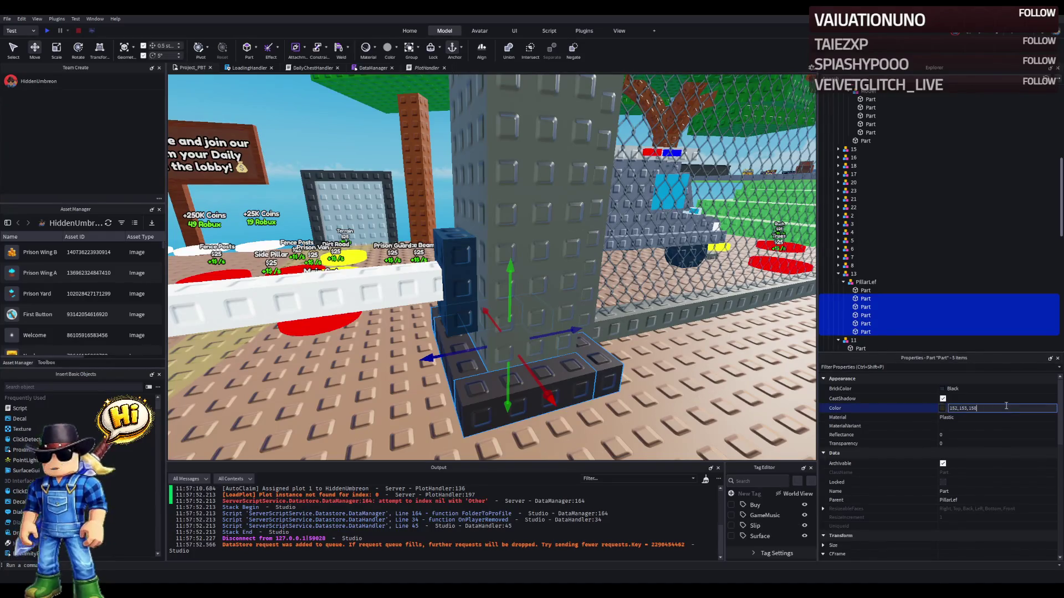
key(Return)
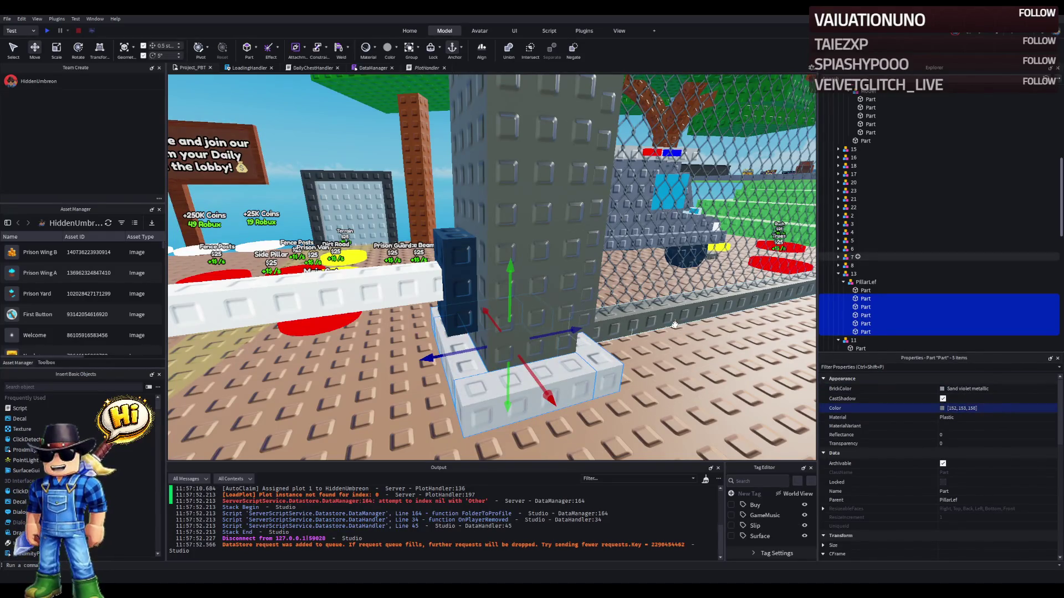
key(ctrl+g)
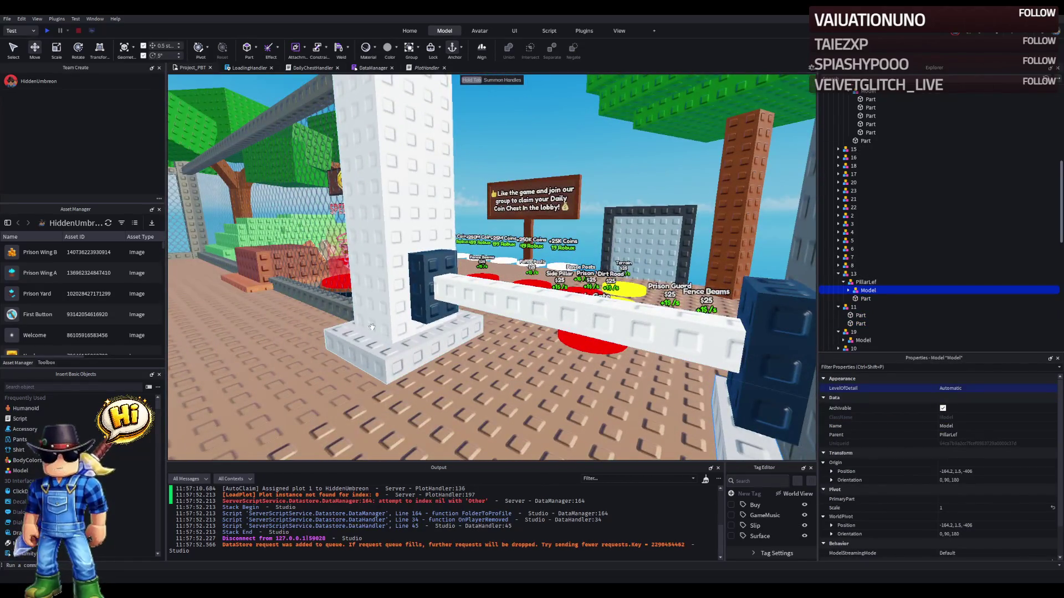
- Make the remaining PillarLef wall part Ghost grey, 202,203,209
click(410, 258)
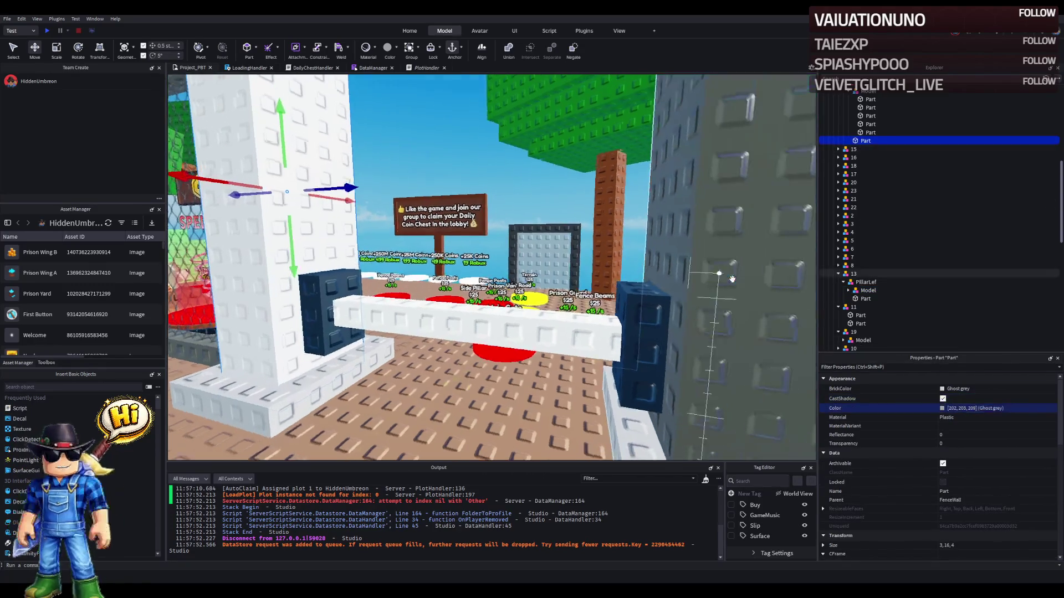
click(724, 273)
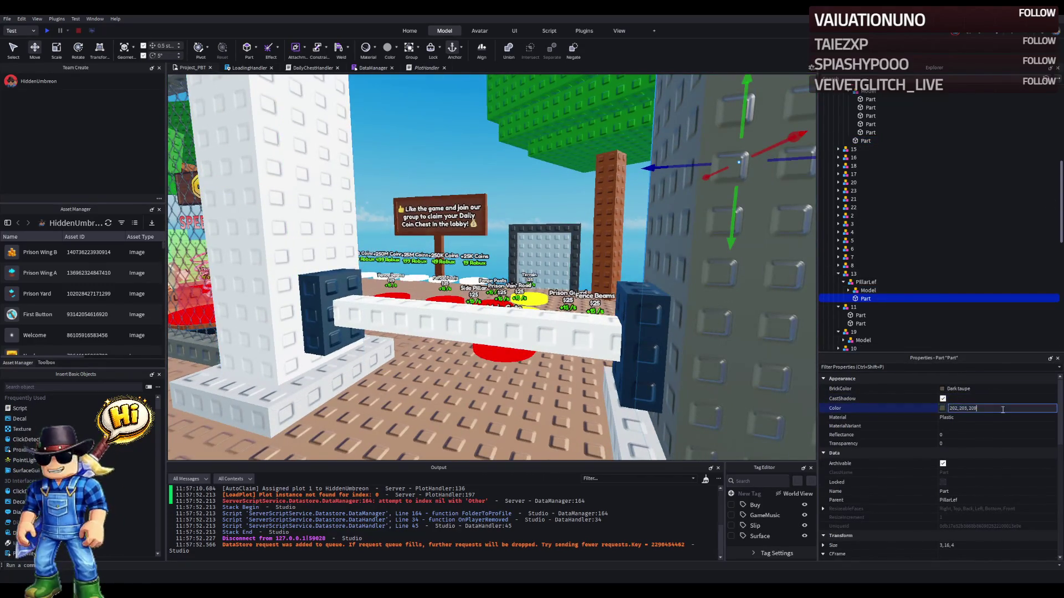
key(Return)
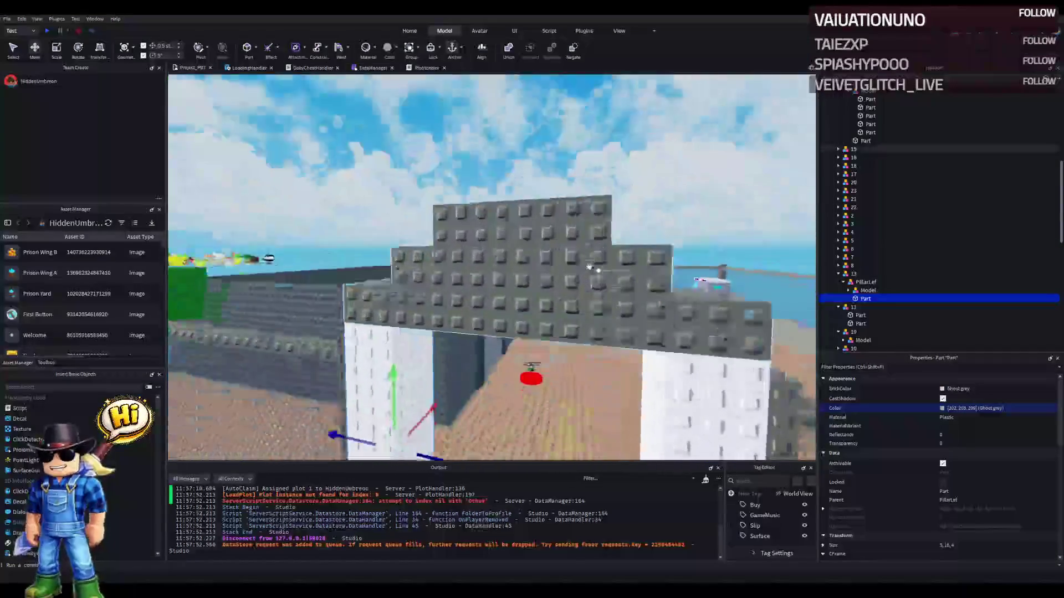
click(532, 360)
ctrl+click(554, 283)
ctrl+click(498, 421)
- Set the three selected fence parts to Ghost grey
click(1010, 407)
key(ctrl+v)
key(Return)
click(672, 183)
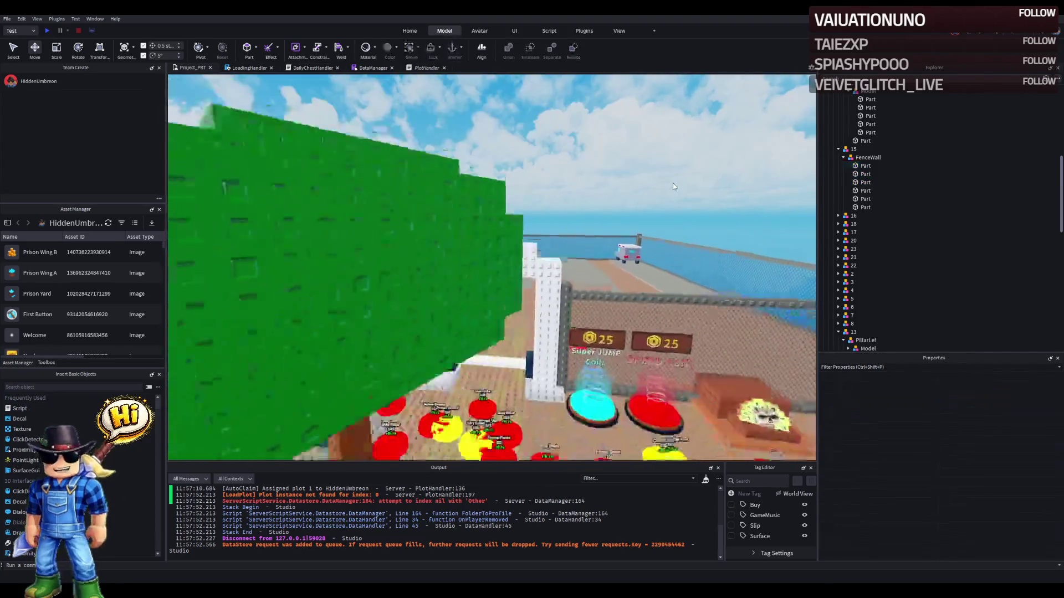
key(s)
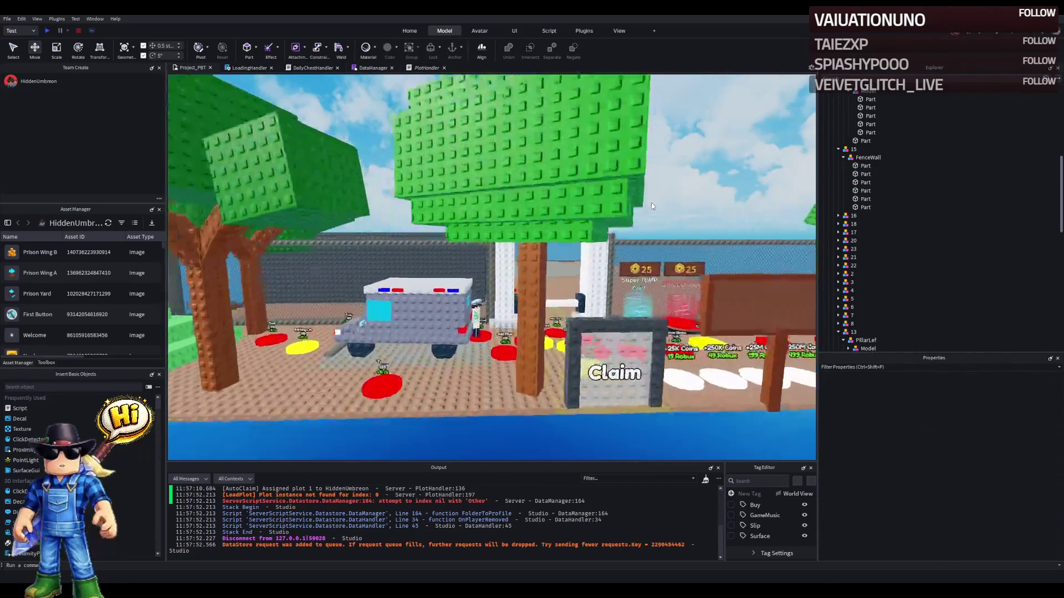
key(w)
key(w)
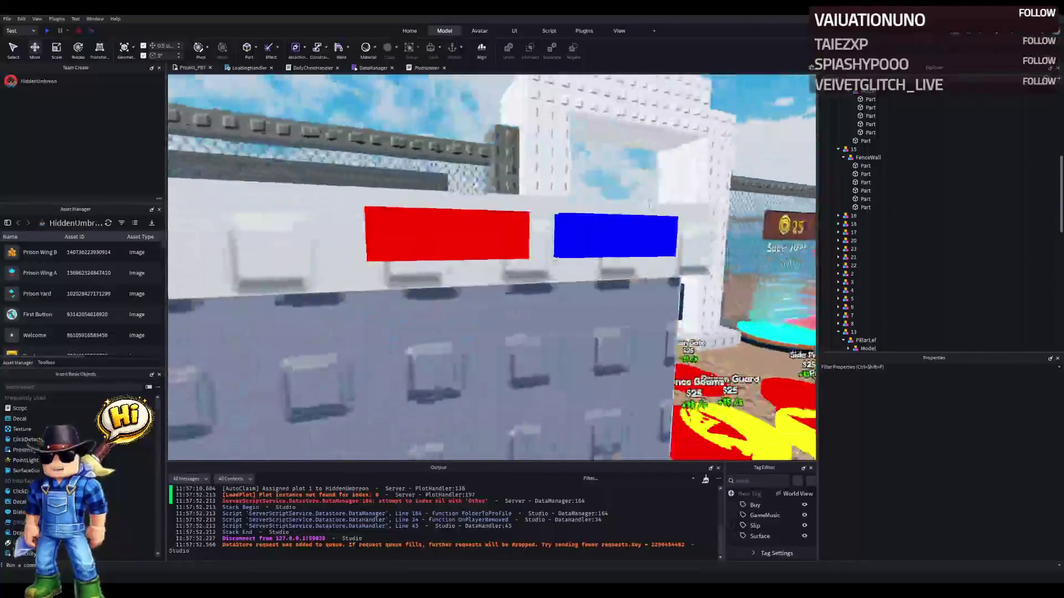
key(s)
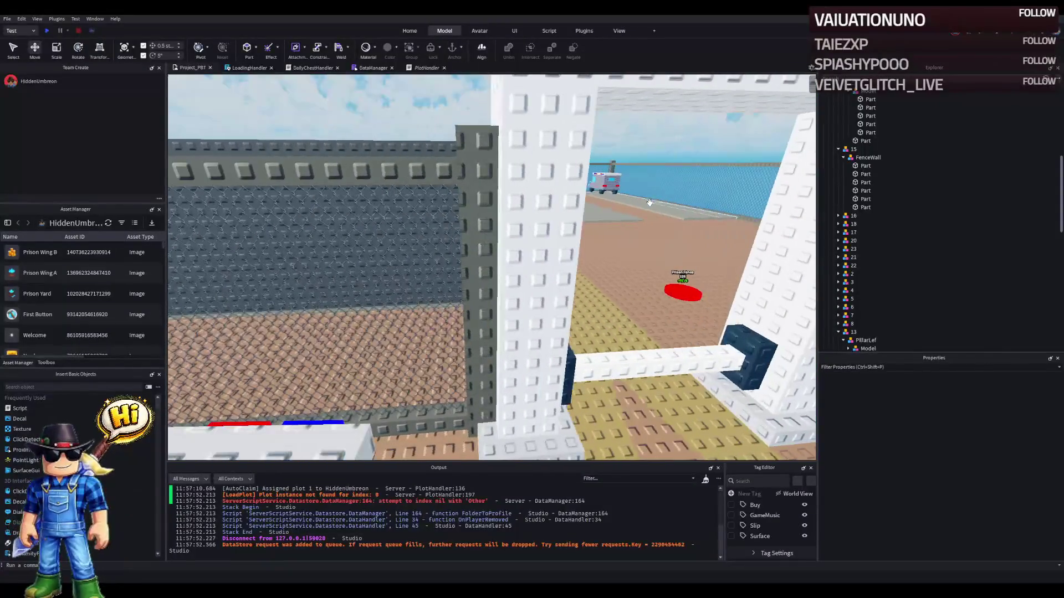
- Try yellow and green tones on two fence rails, settling on Grime (127,142,100)
click(601, 172)
ctrl+click(867, 331)
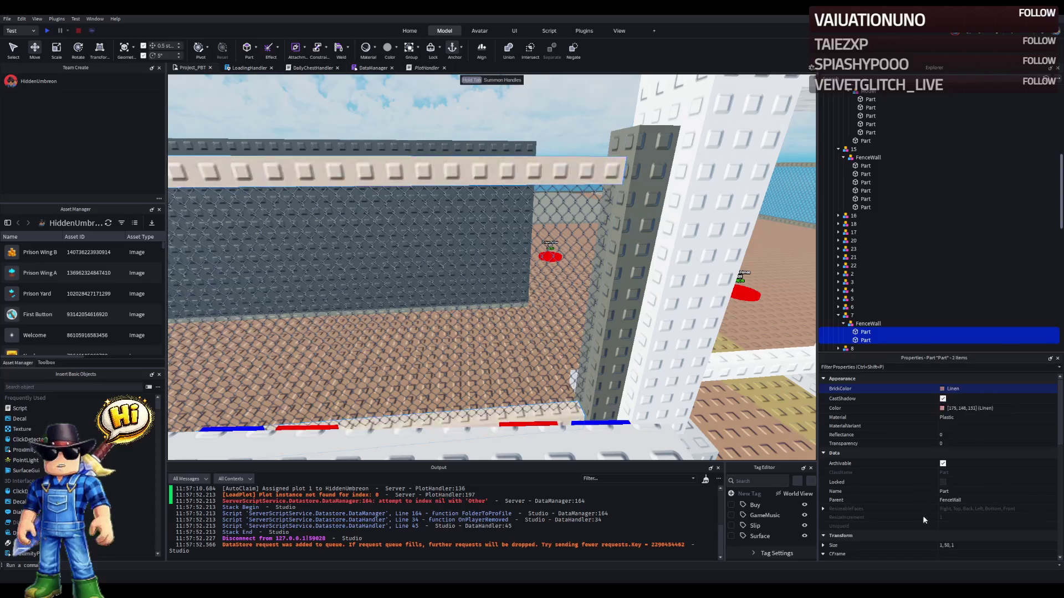
key(ctrl+z)
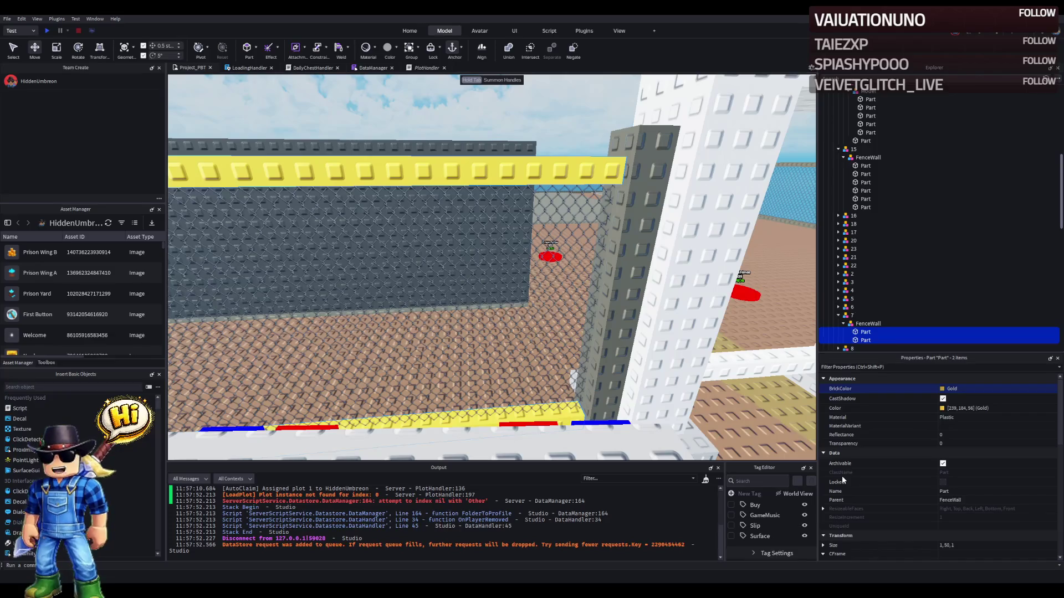
key(ctrl+z)
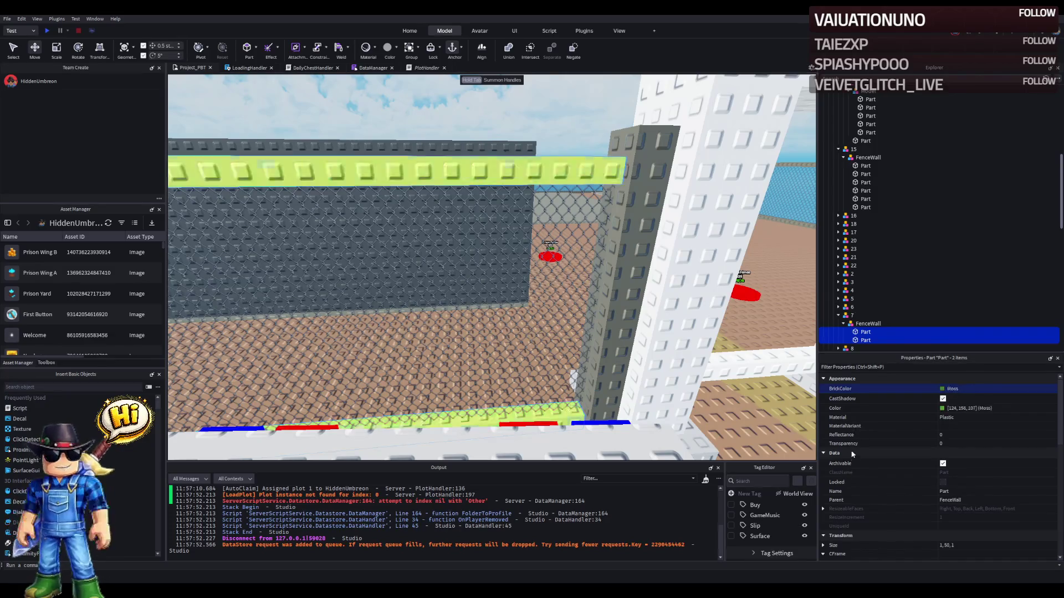
key(ctrl+z)
key(ctrl+z)
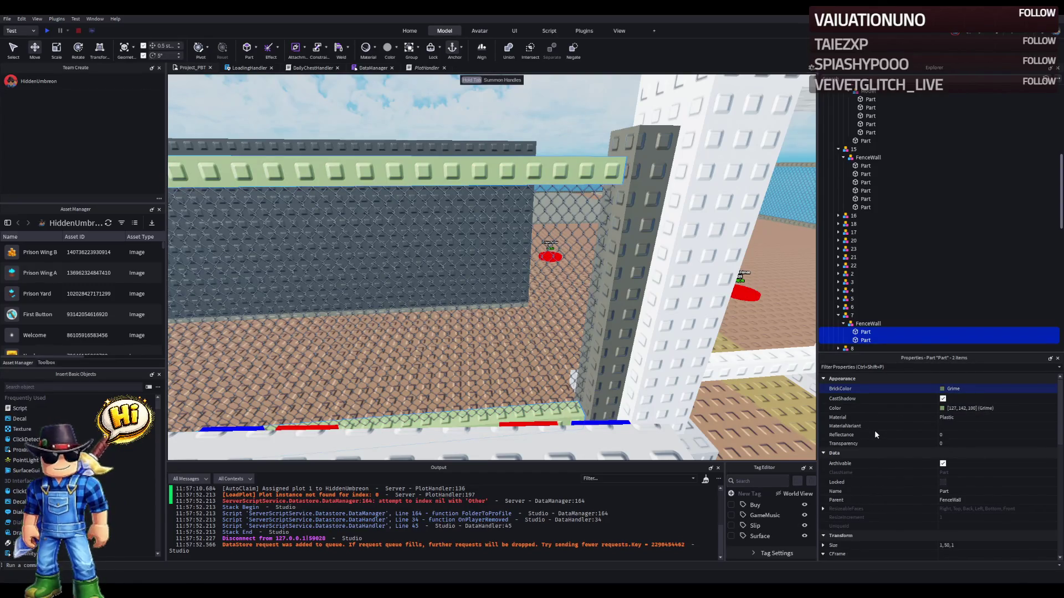
click(1022, 408)
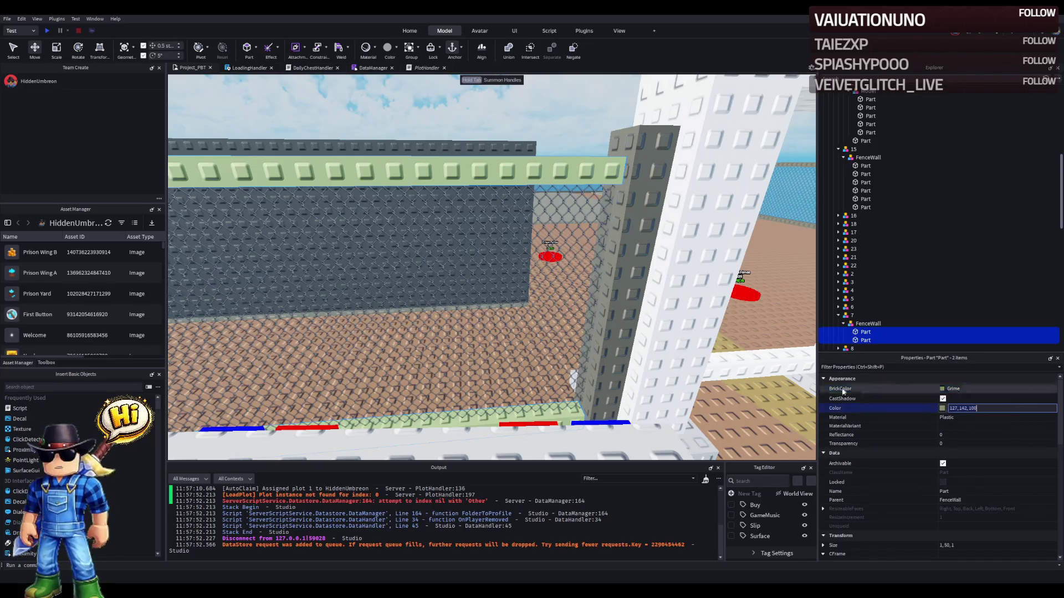
- Recolour the first dark grey fence column and its chain part Grime (127, 142, 100)
click(630, 292)
ctrl+click(615, 294)
key(f)
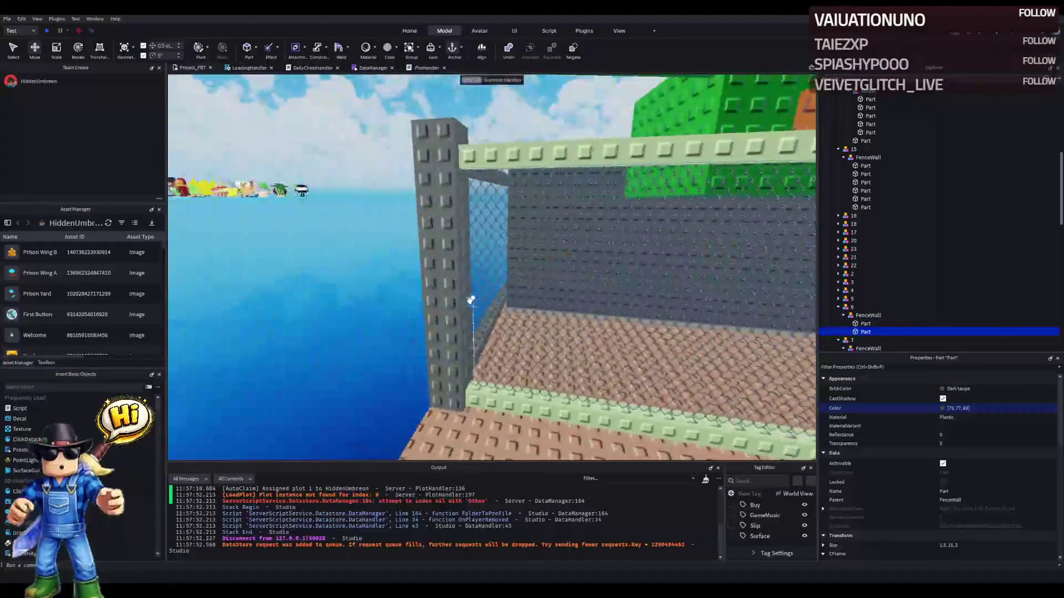
click(1006, 410)
key(ctrl+v)
key(Return)
scroll(633, 323, up, 5)
scroll(633, 323, down, 10)
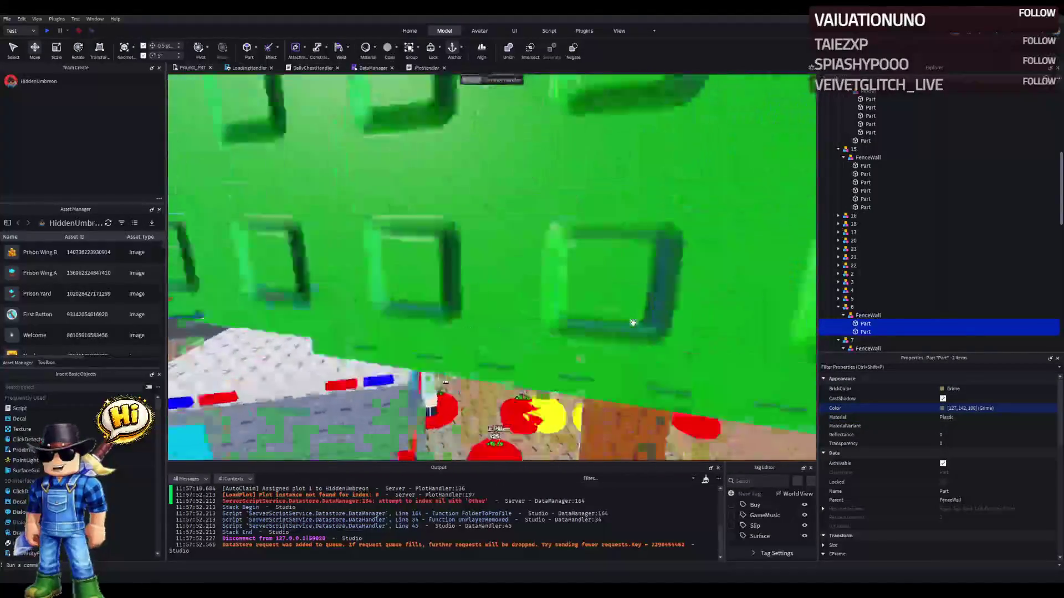
- Apply Grime to the nearer front fence's rail parts
click(567, 300)
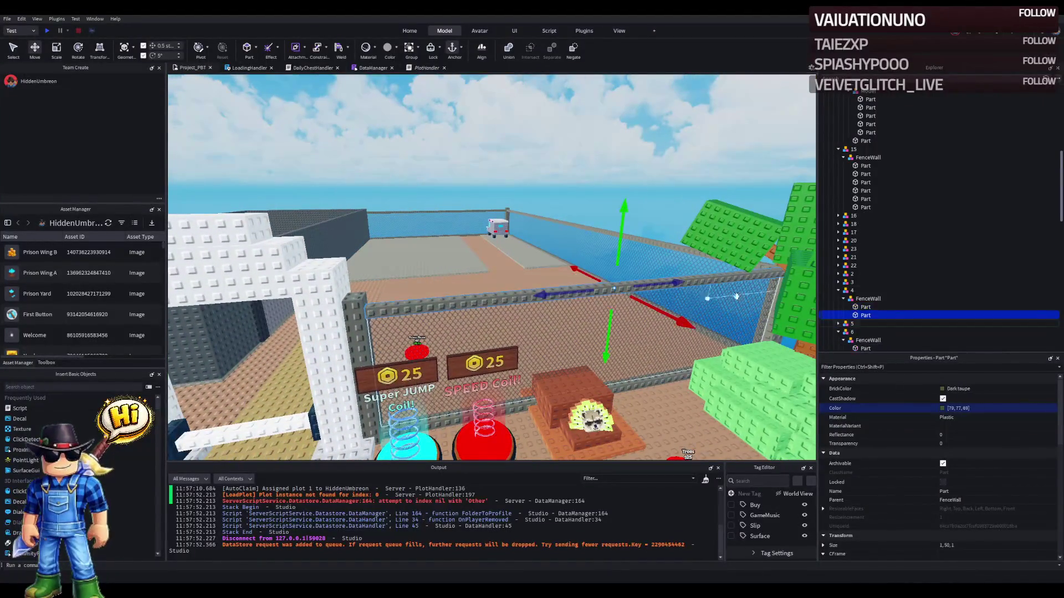
ctrl+click(848, 308)
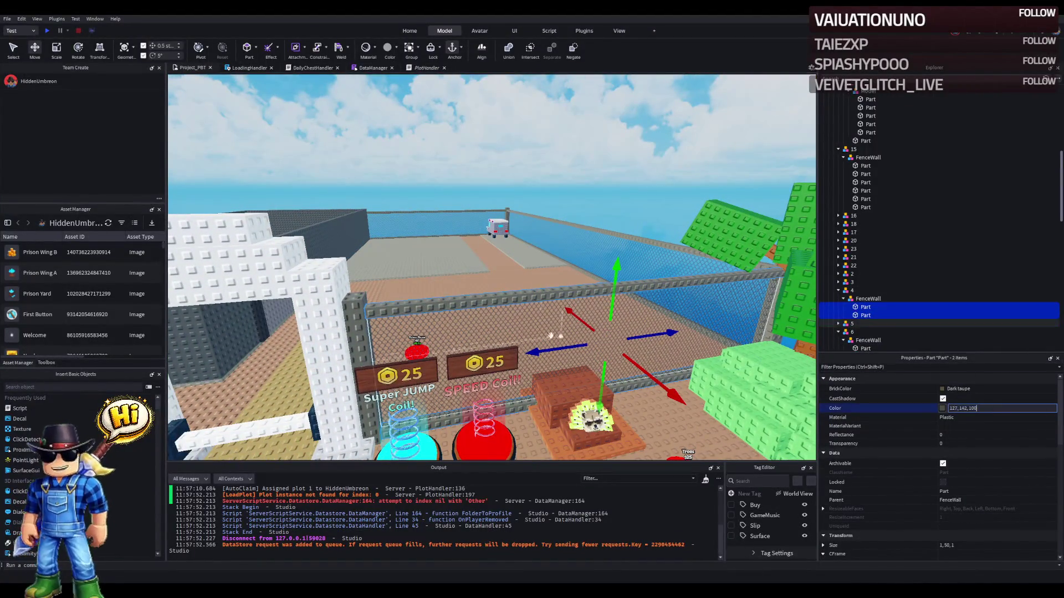
click(772, 292)
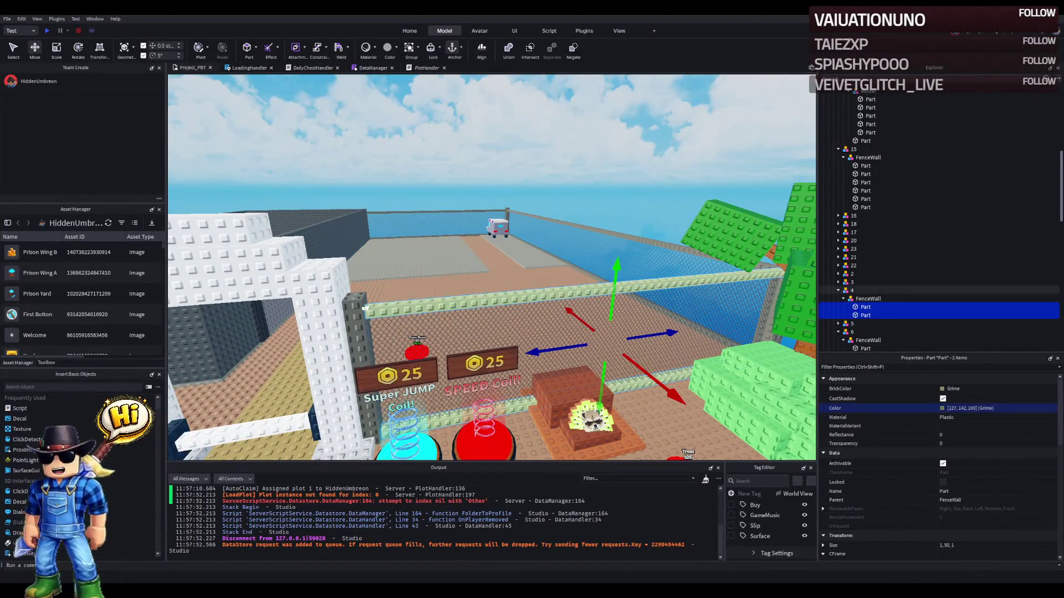
ctrl+click(774, 295)
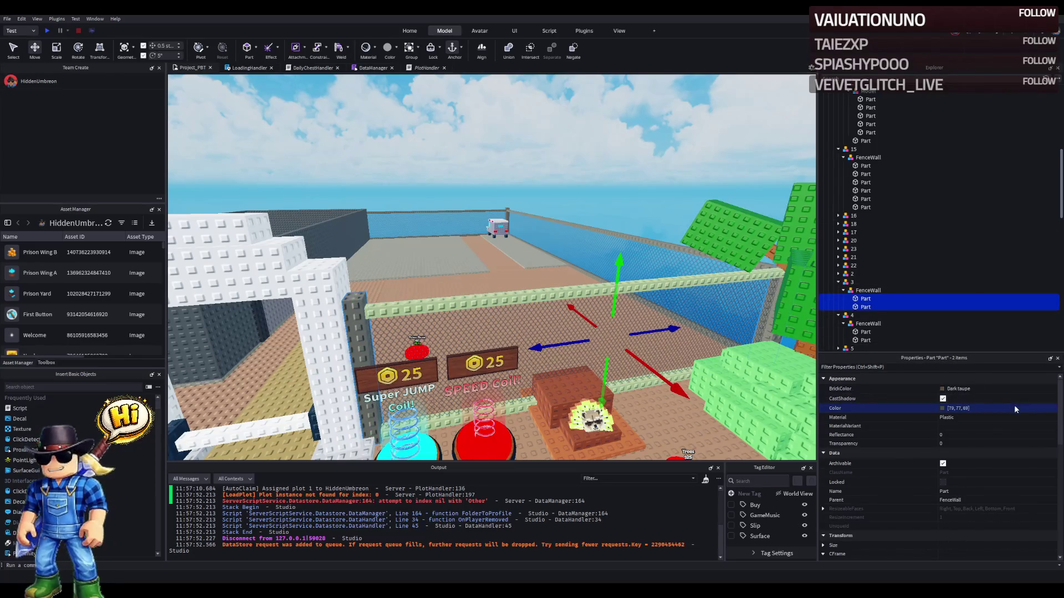
key(Return)
- Make fence wall 21's frame parts and its lower fence part Grime
scroll(452, 313, up, 5)
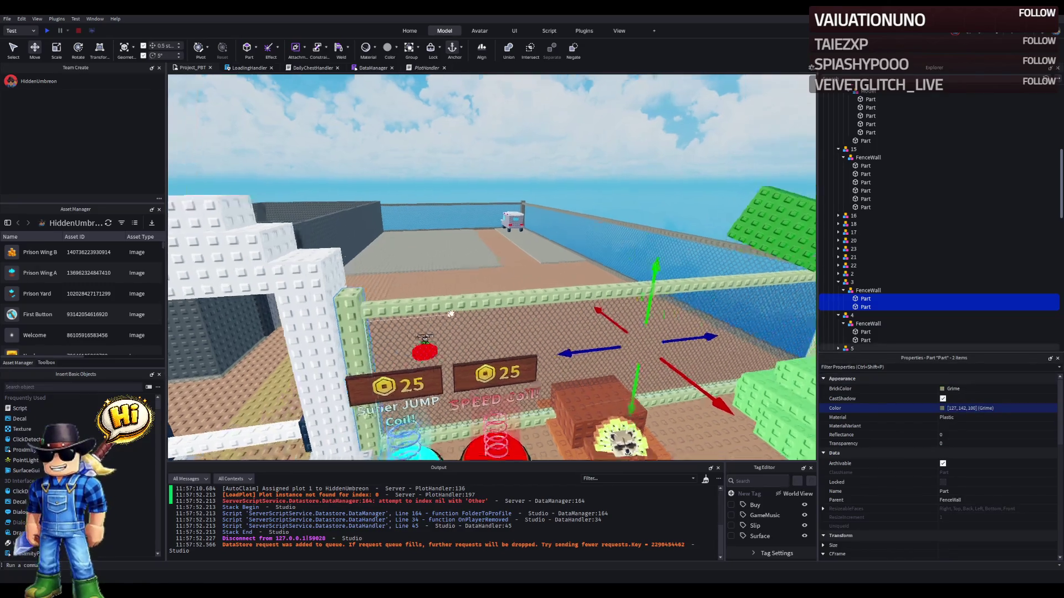
scroll(451, 313, up, 10)
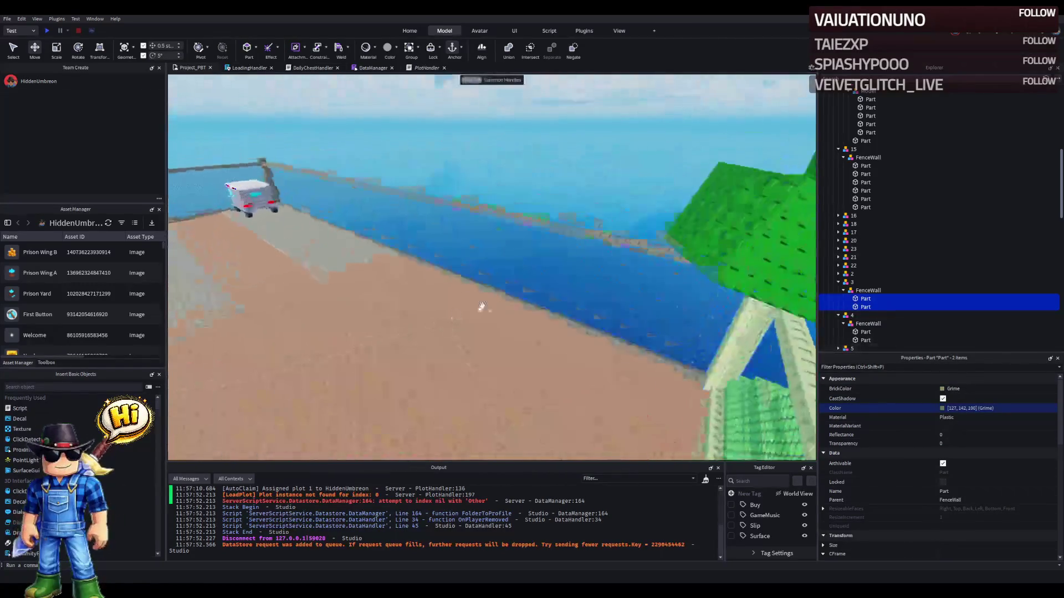
click(522, 238)
ctrl+click(525, 310)
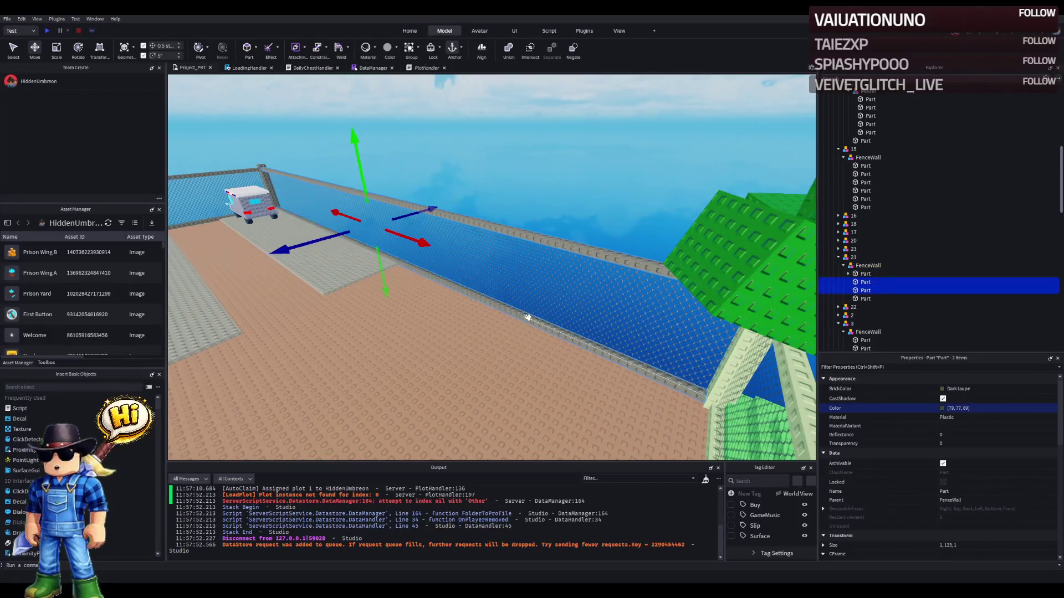
click(1021, 407)
key(ctrl+v)
key(Return)
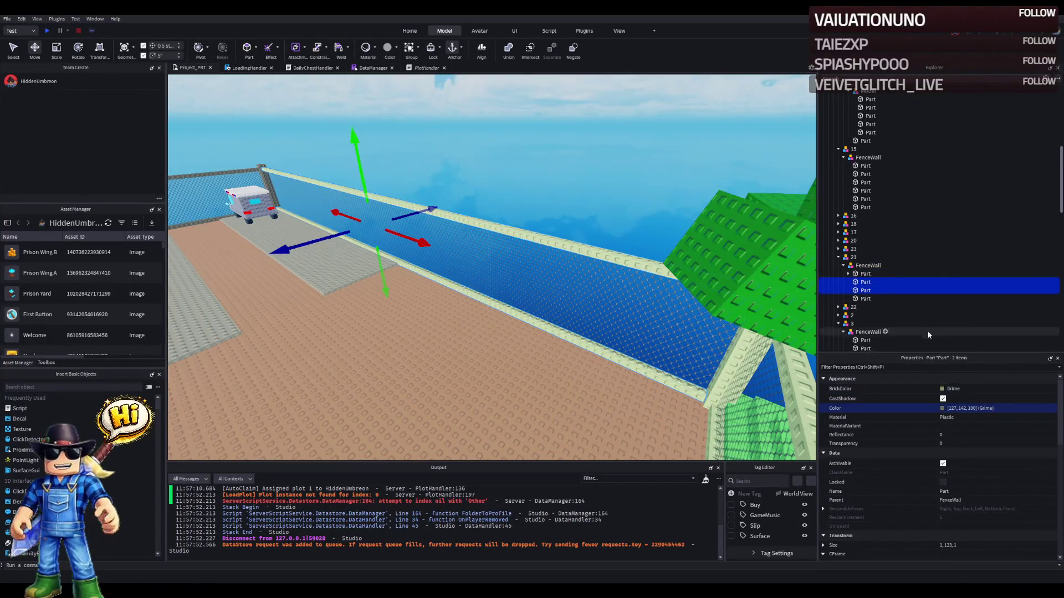
click(887, 299)
click(1007, 409)
text(127, 142, 100)
key(w)
key(w)
key(w)
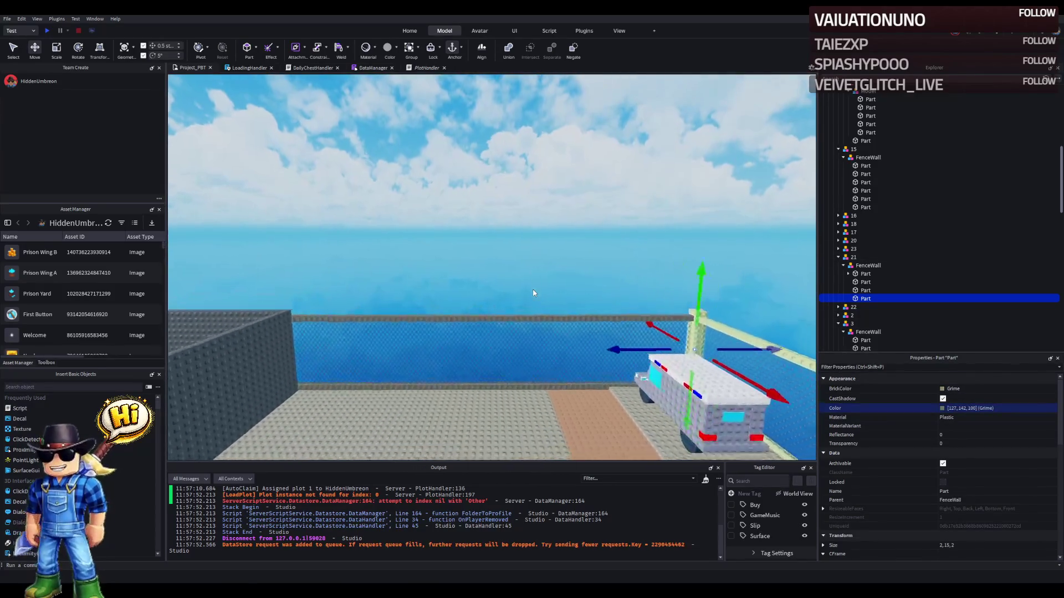
- Colour fence wall 22's frame parts, end pillar and long wall frame Grime
click(510, 356)
ctrl+click(600, 326)
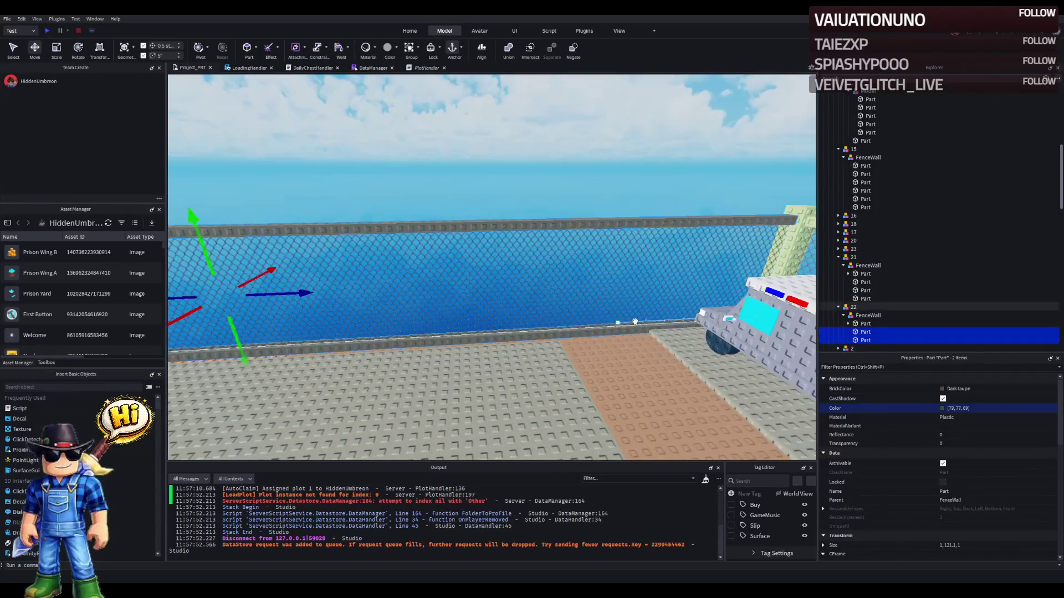
key(Return)
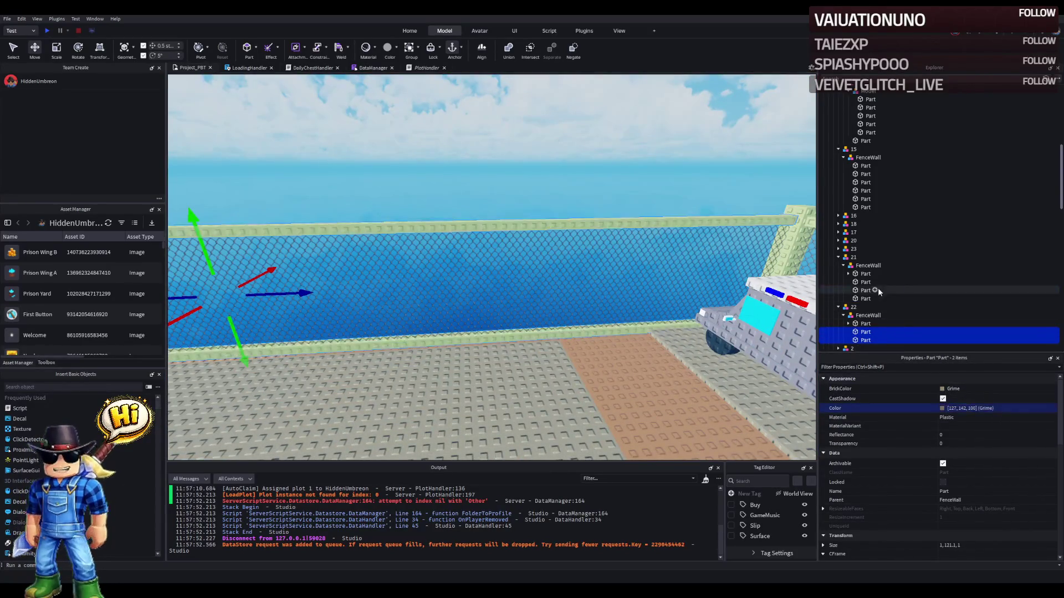
click(865, 324)
key(f)
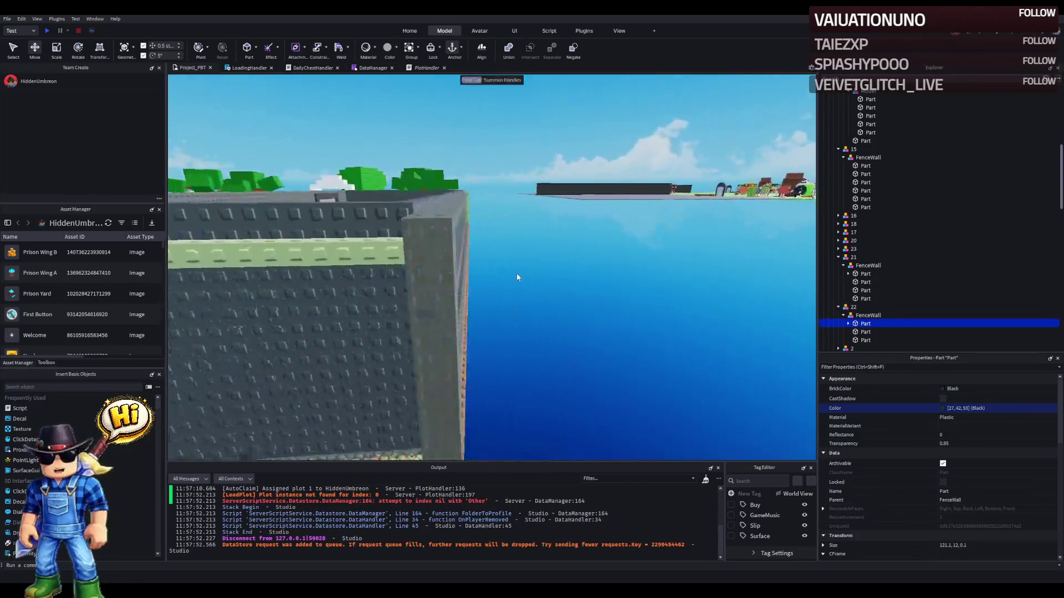
click(404, 311)
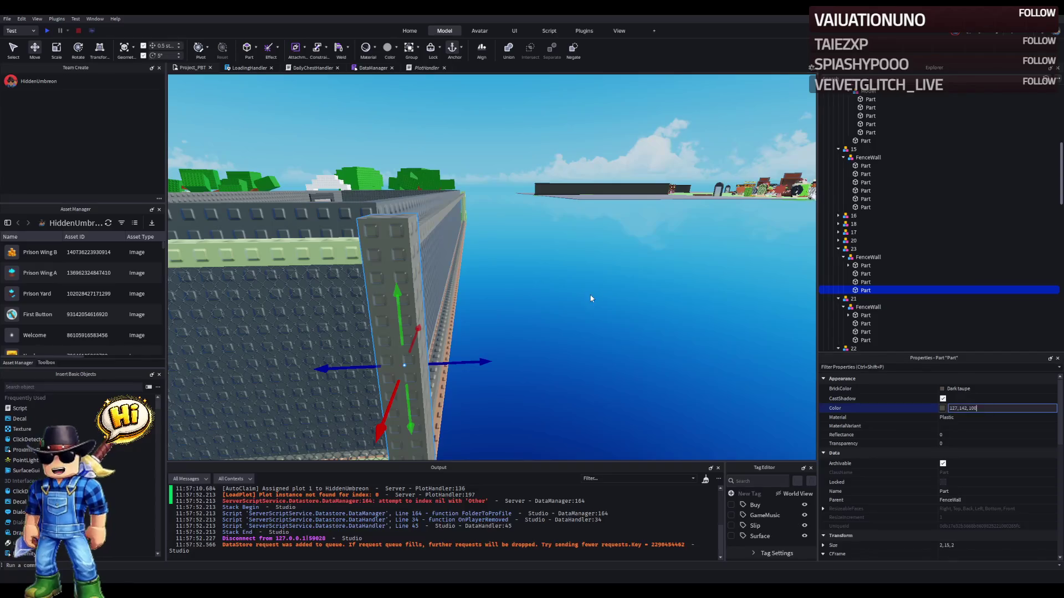
click(438, 305)
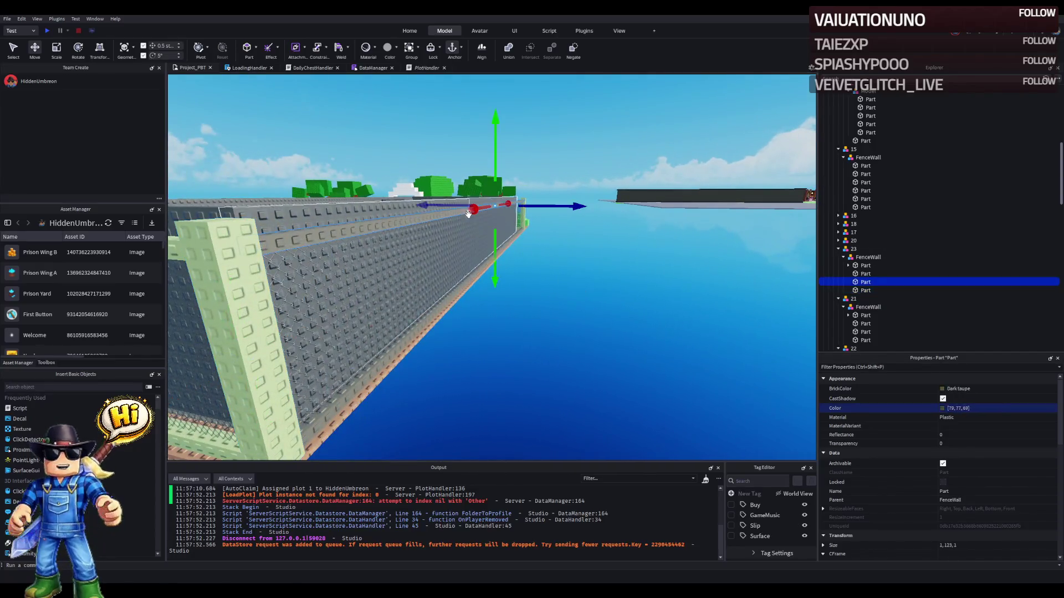
ctrl+click(438, 305)
key(Return)
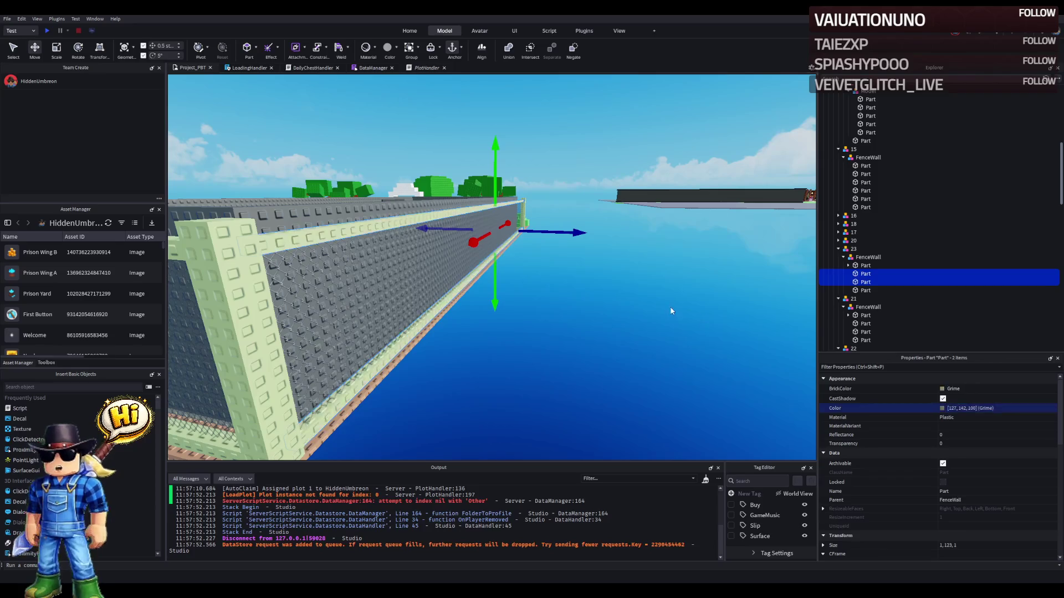
key(w)
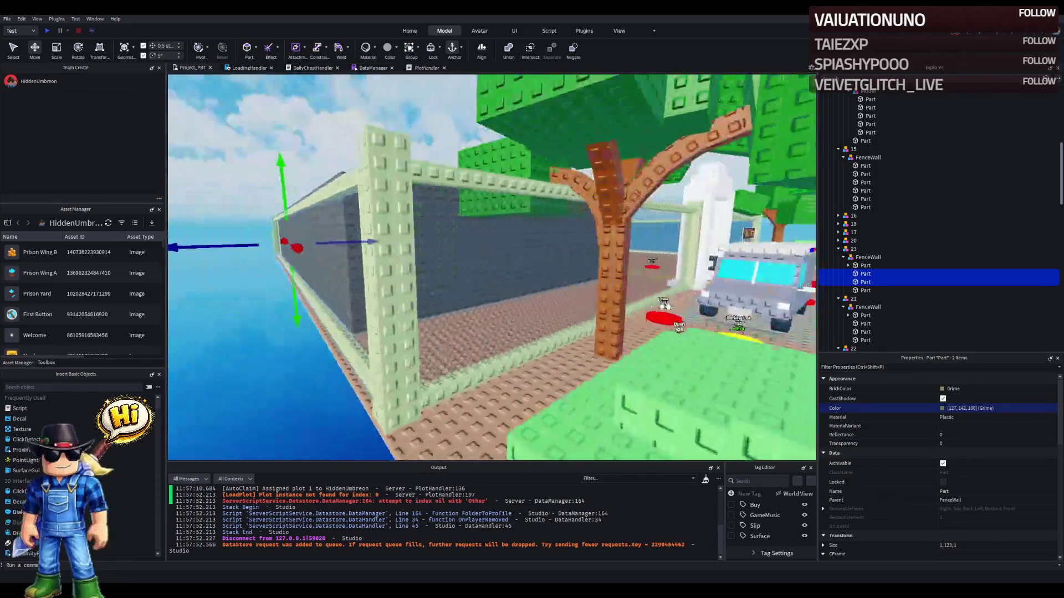
- Make the chain-link panel Institutional white and select its two textures
click(465, 288)
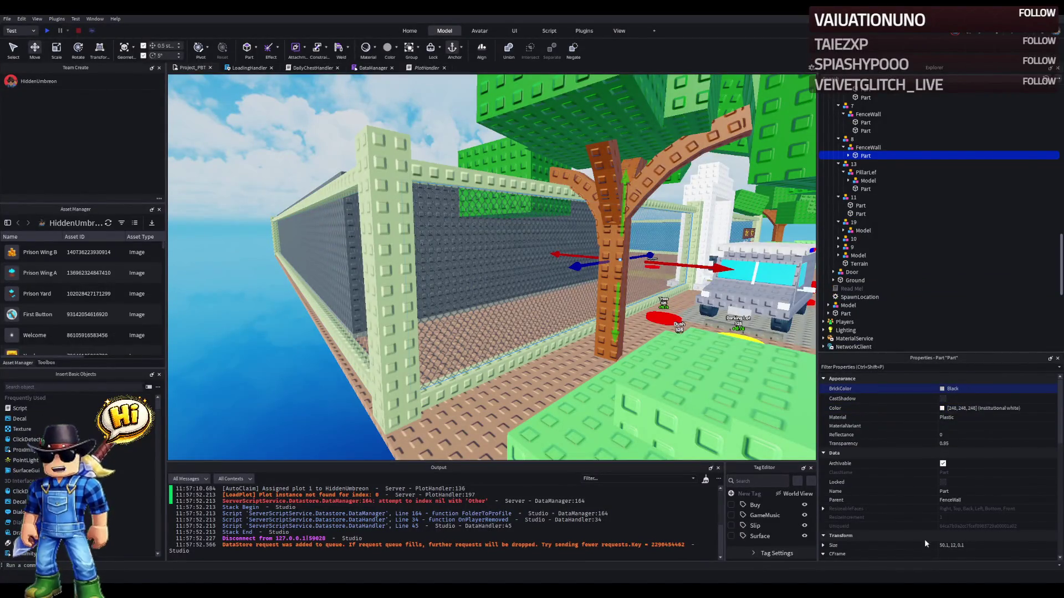
key(ctrl+z)
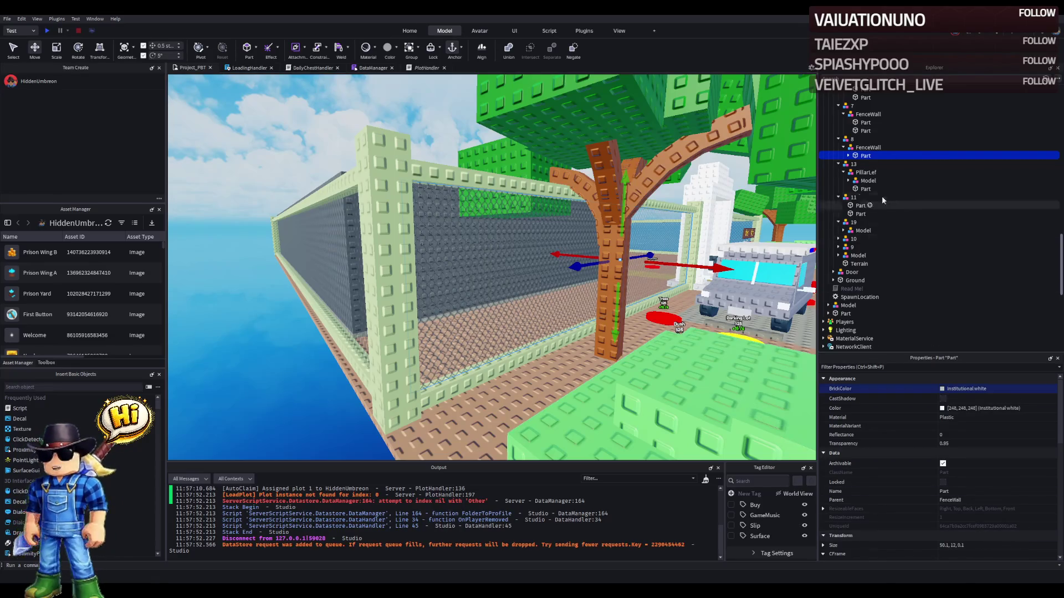
click(848, 156)
click(874, 164)
shift+click(874, 173)
click(949, 389)
key(Return)
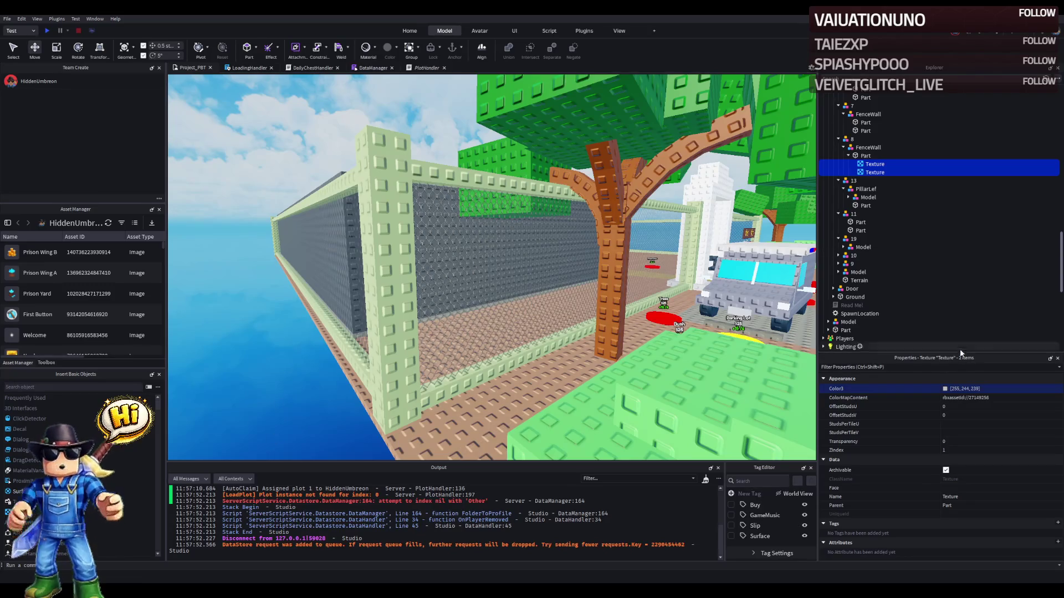
- Tint the six textures under fence walls 21, 22 and 23 to 255, 244, 239
click(1018, 387)
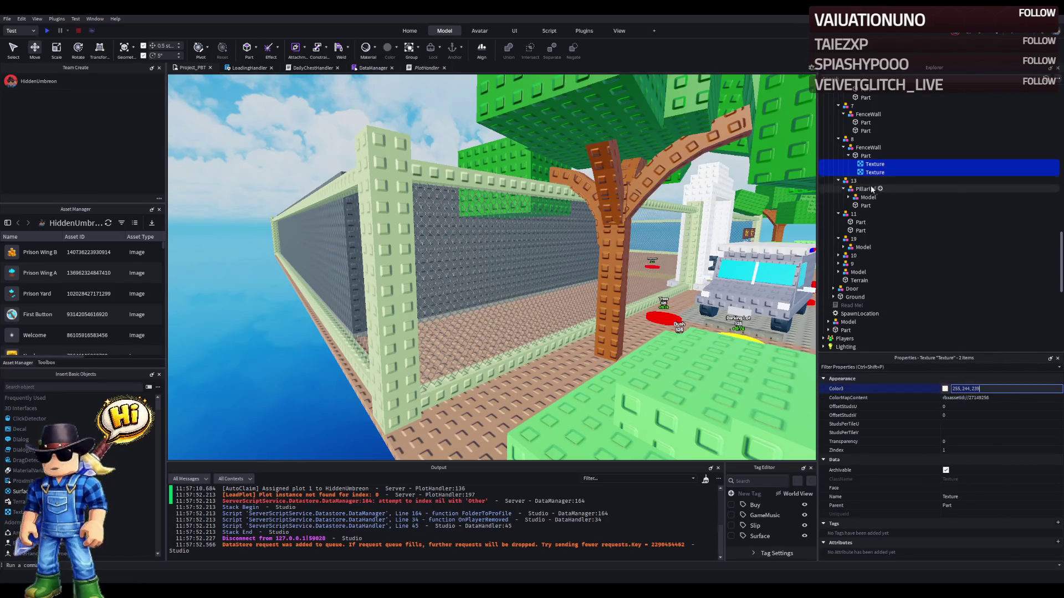
click(278, 297)
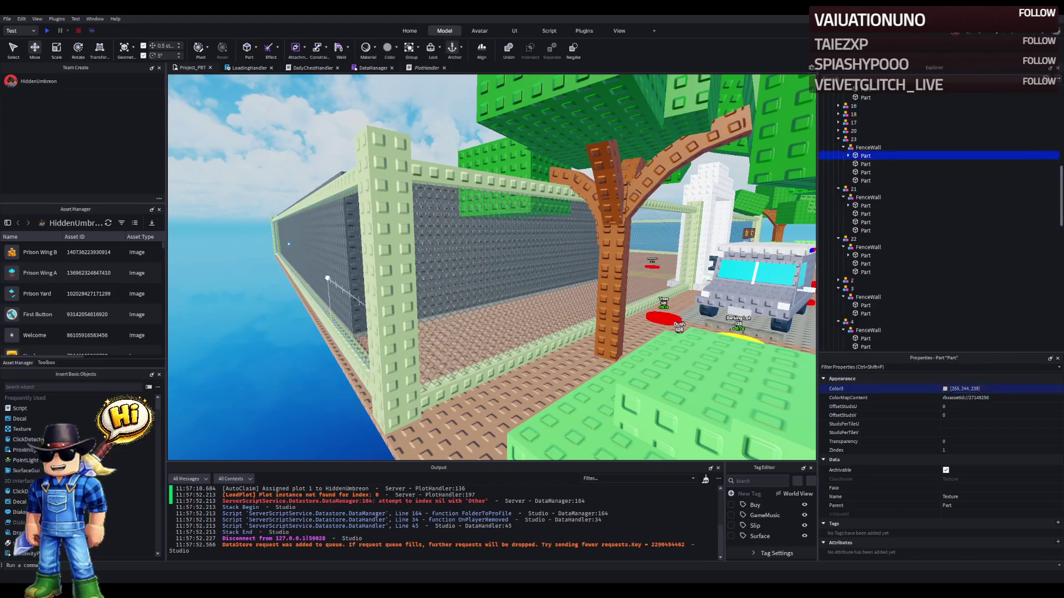
click(848, 155)
click(864, 222)
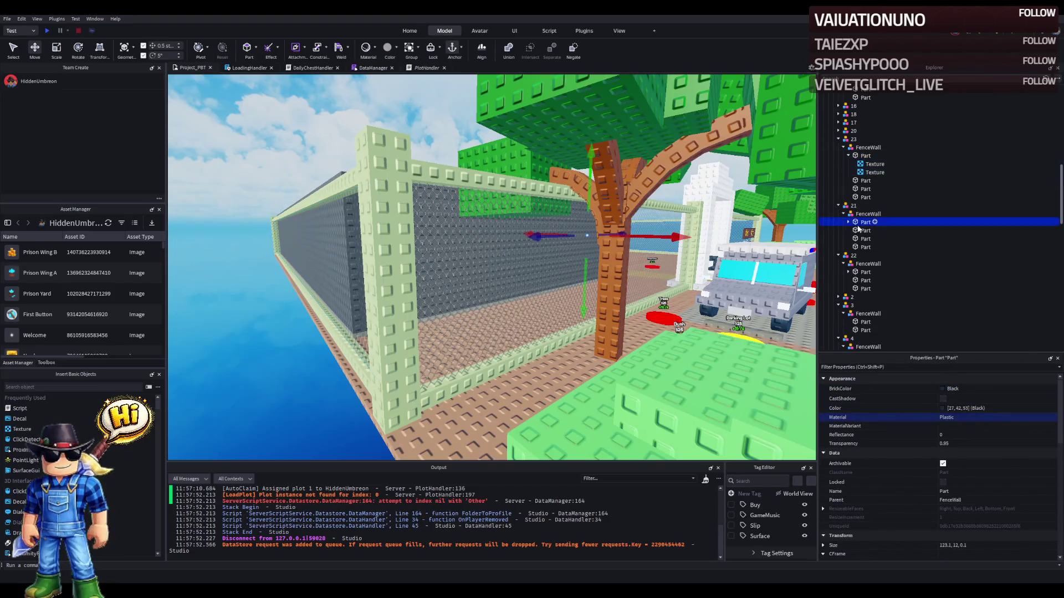
click(847, 222)
click(862, 288)
click(847, 289)
click(875, 297)
shift+click(874, 305)
ctrl+click(874, 238)
ctrl+click(874, 164)
click(1011, 389)
key(Return)
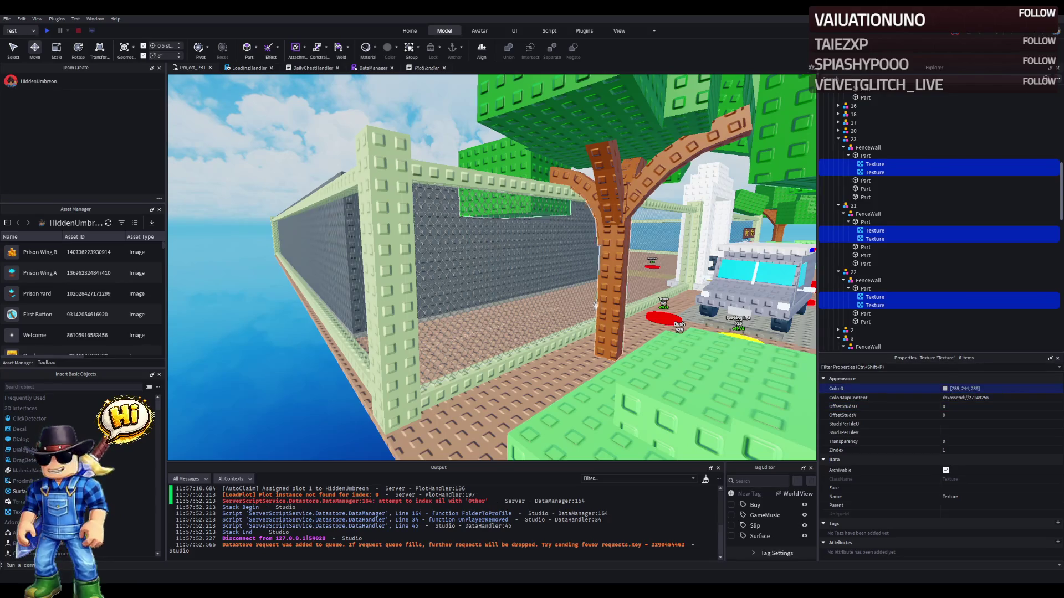
- Select the fence panel behind the coil pads and both of its textures
scroll(878, 246, down, 3)
scroll(902, 273, up, 7)
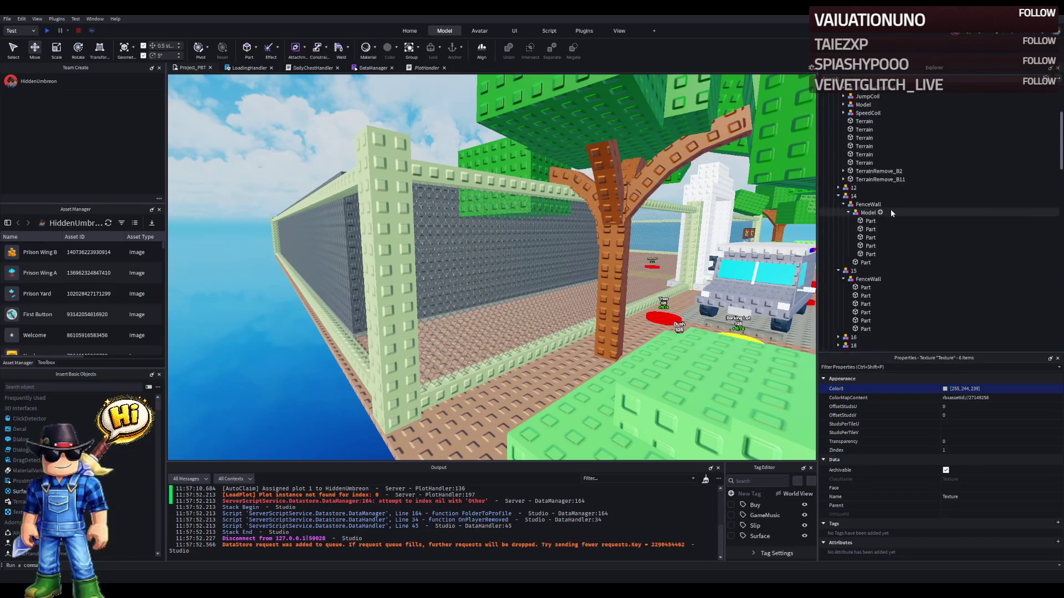
scroll(904, 226, down, 4)
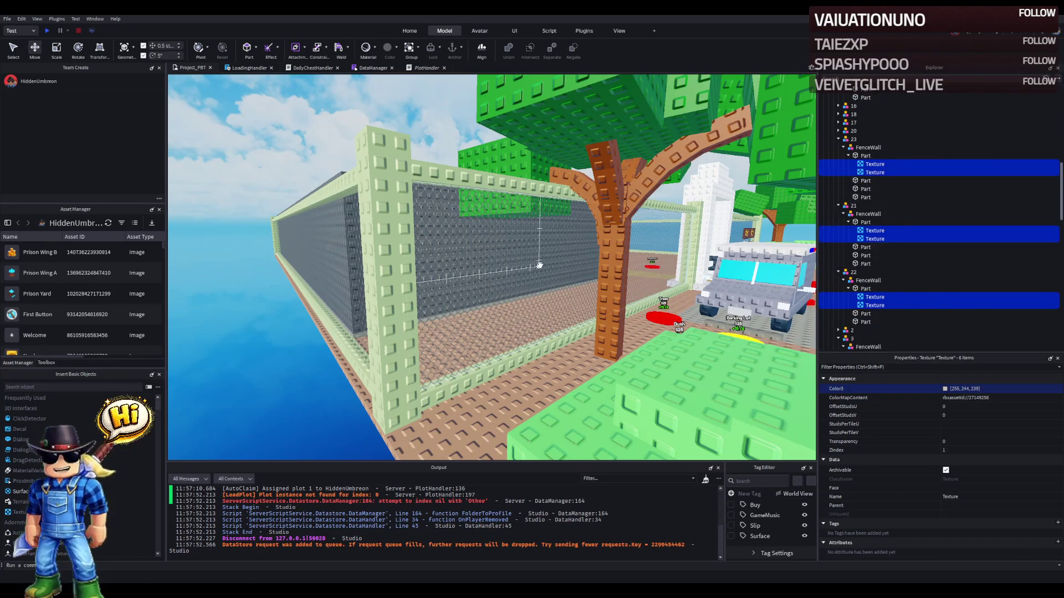
scroll(539, 265, up, 10)
scroll(539, 264, up, 15)
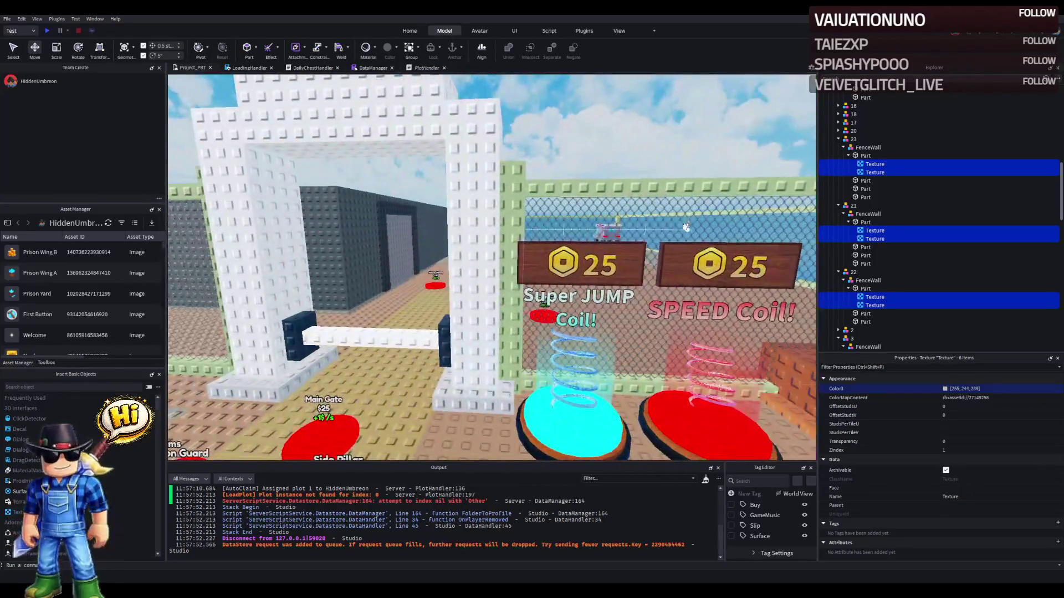
click(686, 228)
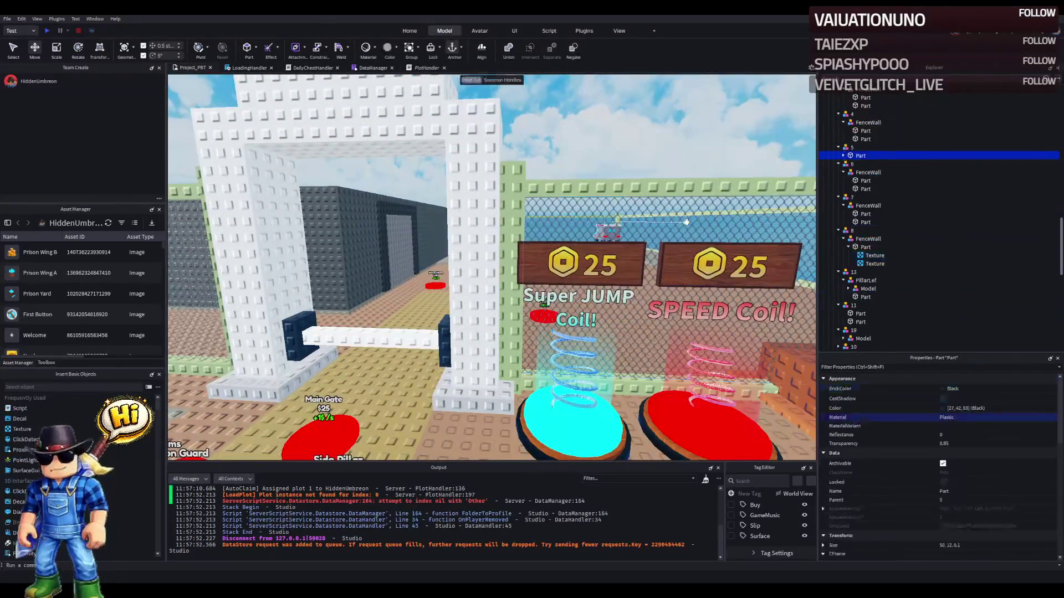
click(844, 156)
click(867, 164)
ctrl+click(864, 172)
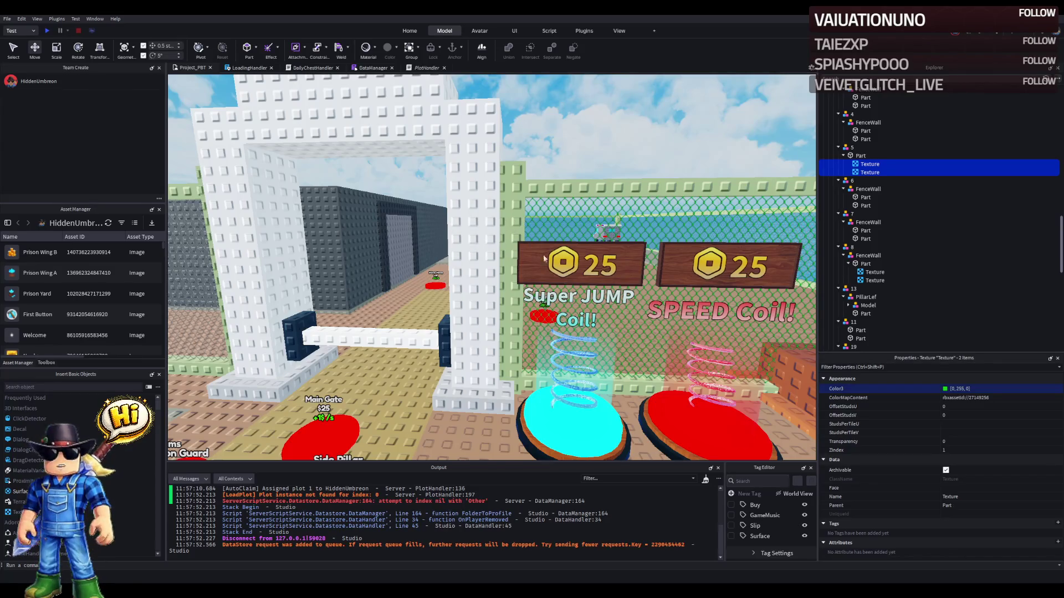
- Try blue, green, grey and purple fence texture tints, then commit dark red 85, 0, 0
scroll(589, 376, up, 10)
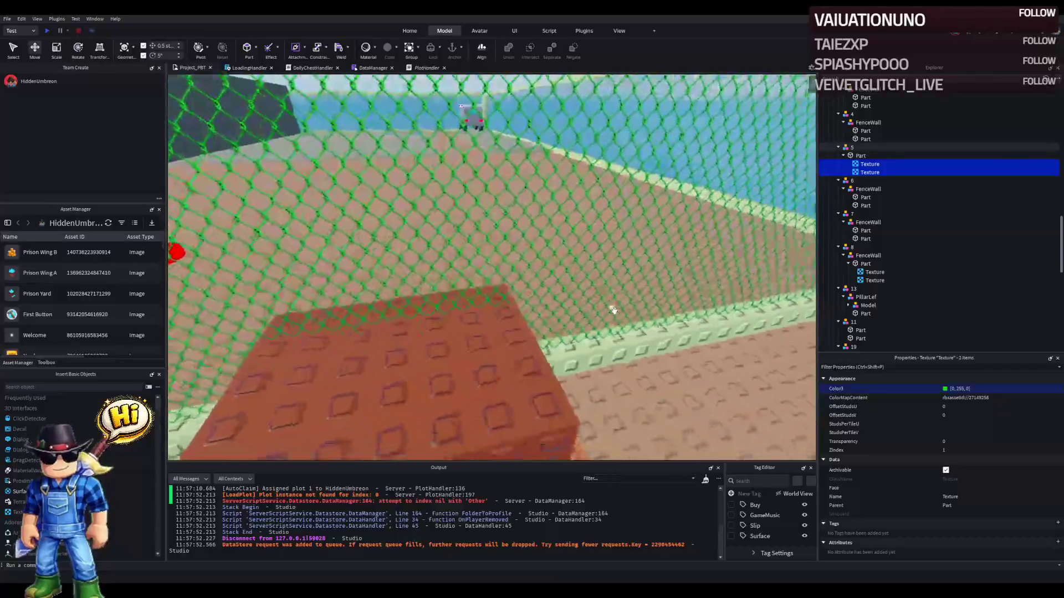
scroll(613, 310, down, 10)
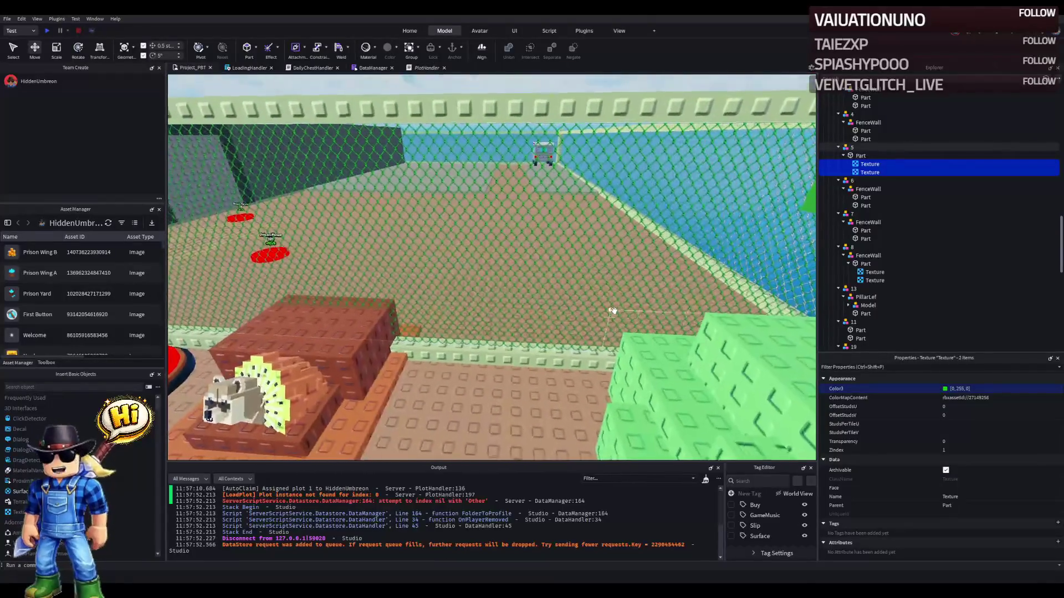
scroll(614, 310, up, 10)
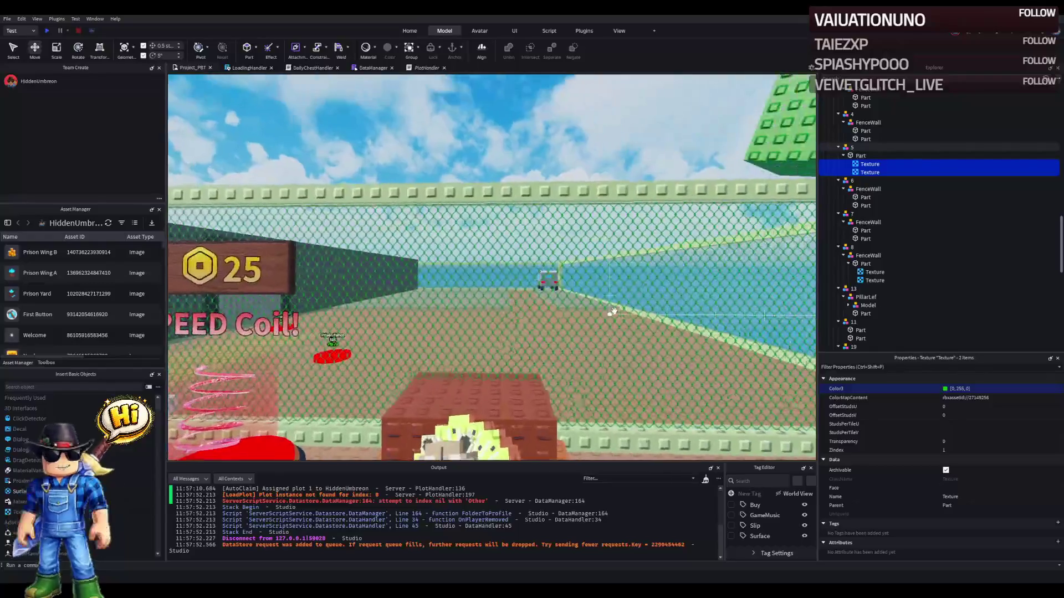
scroll(618, 306, up, 5)
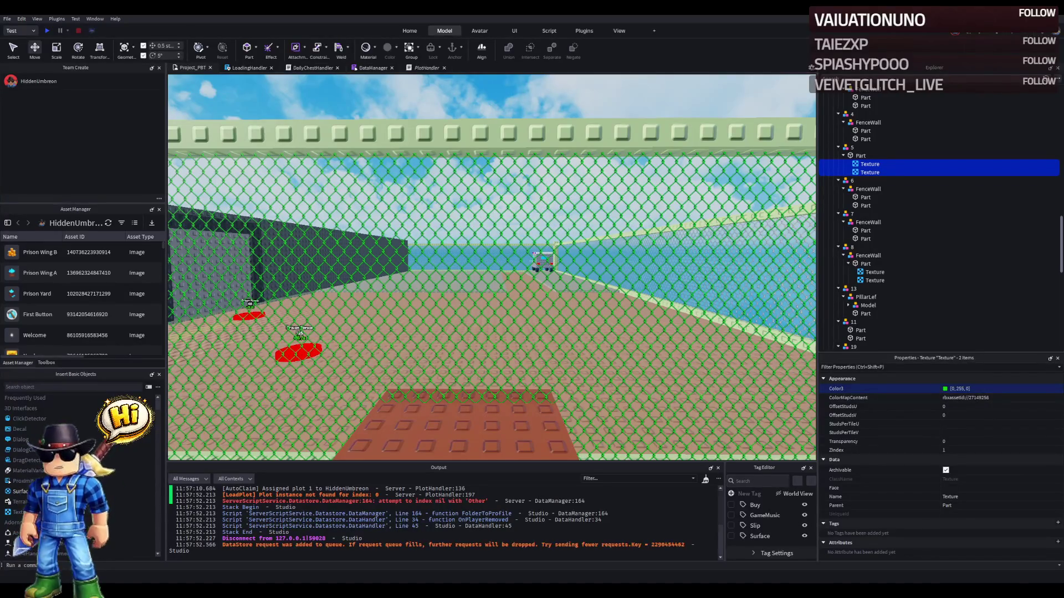
key(ctrl+z)
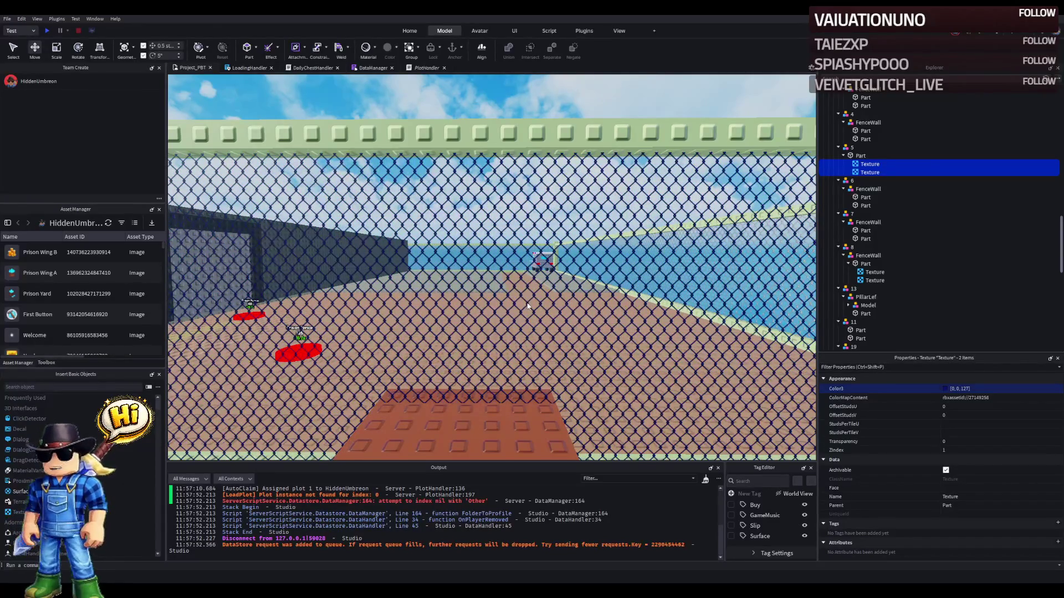
key(ctrl+z)
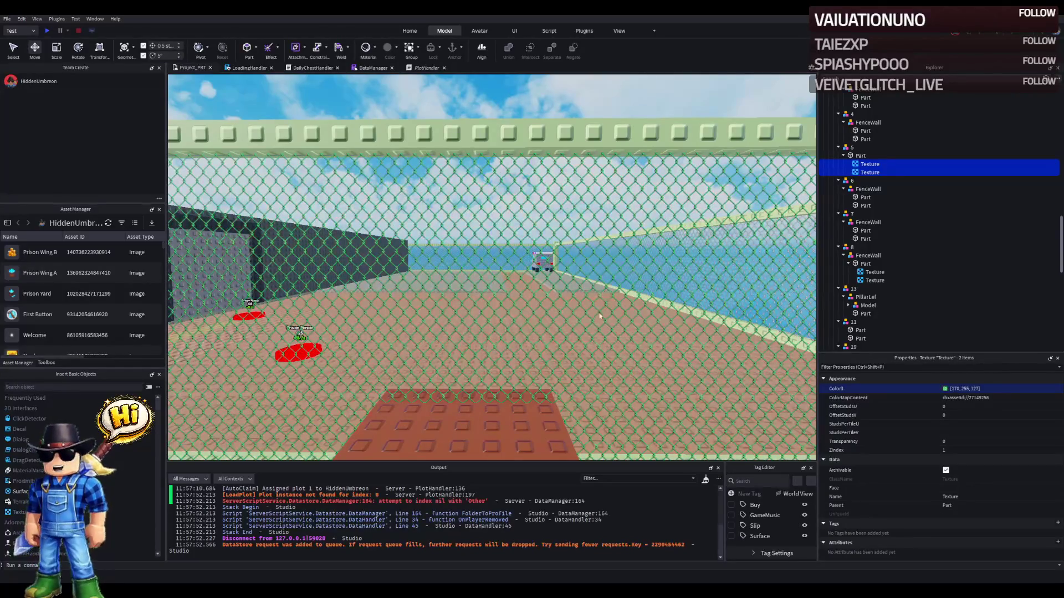
key(ctrl+z)
key(ctrl+z)
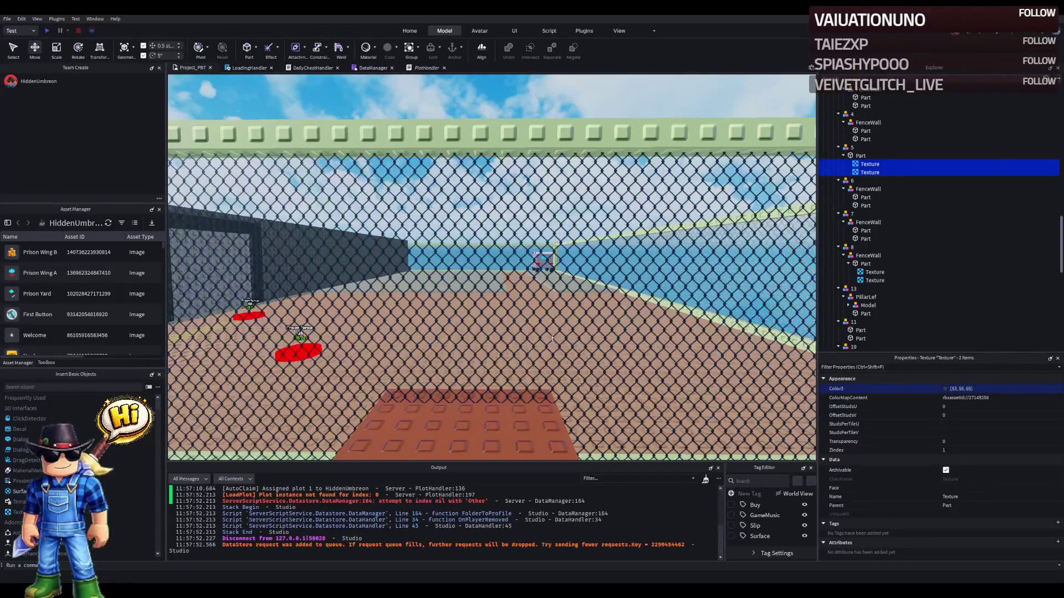
key(ctrl+z)
key(ctrl+z)
key(ctrl+z)
key(ctrl+z)
key(ctrl+z)
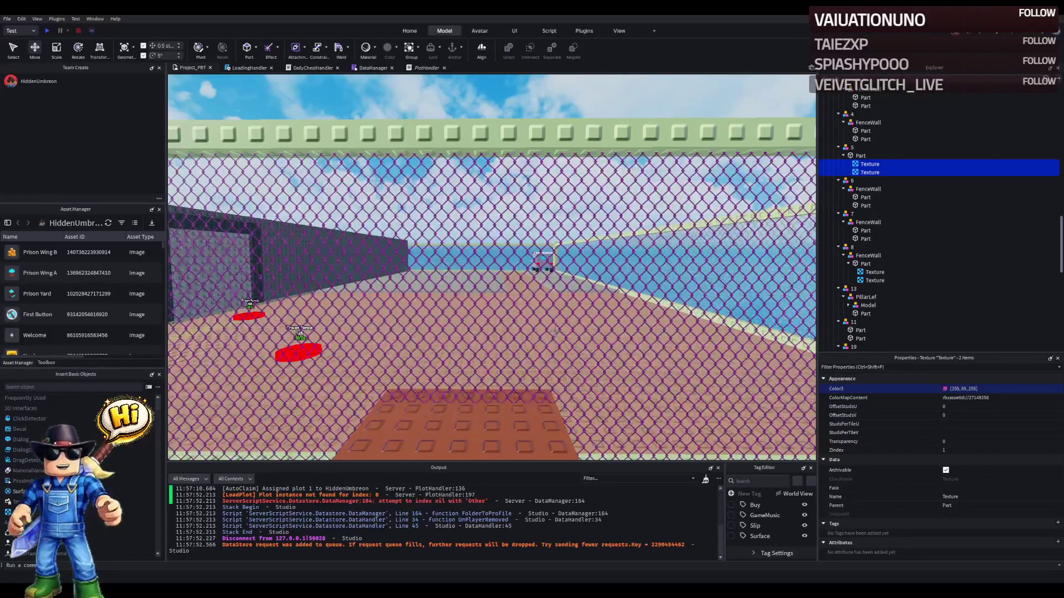
key(ctrl+z)
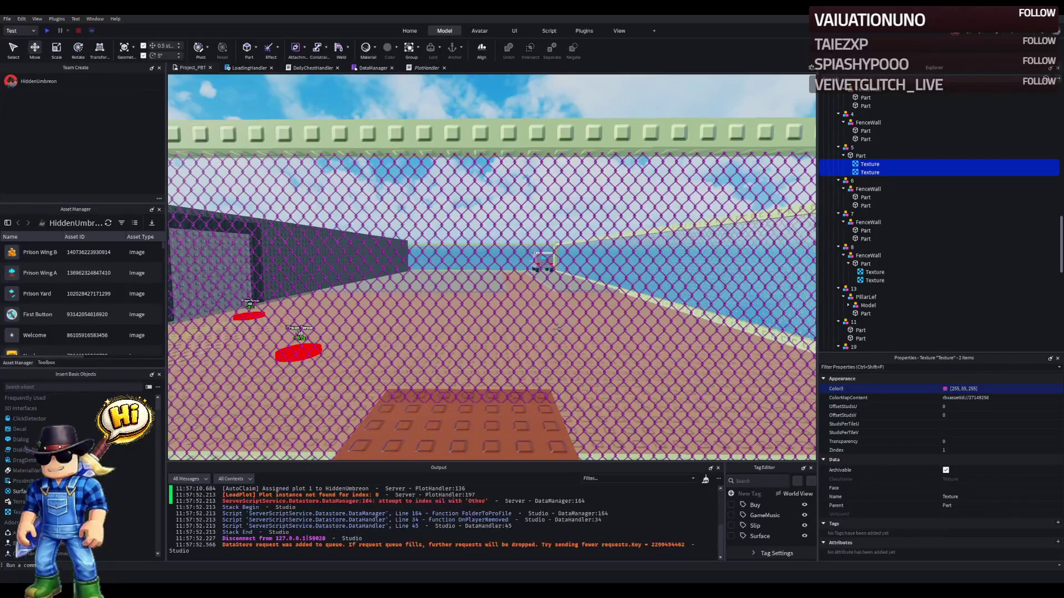
key(ctrl+z)
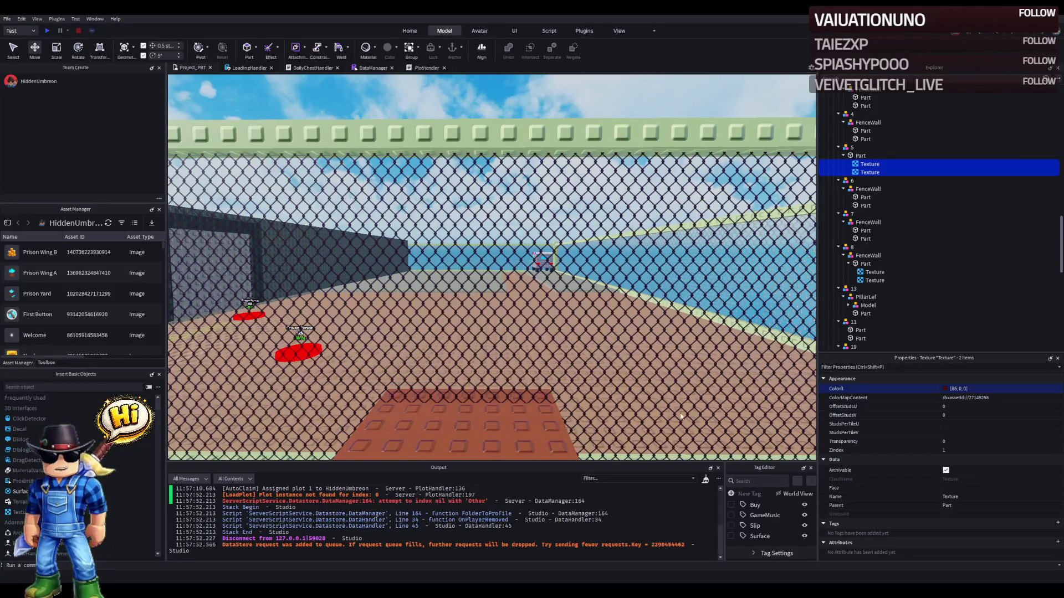
key(Return)
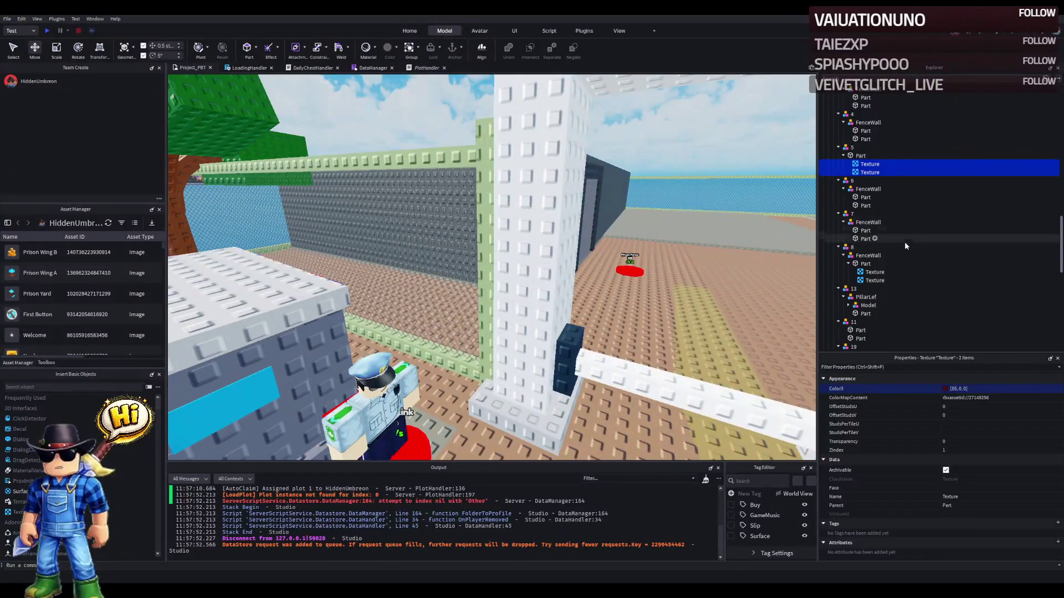
- Select all ten Textures under fence walls 5, 8, 21, 22 and 23 and tint them 85, 0, 0
click(871, 272)
ctrl+click(874, 281)
scroll(865, 243, up, 2)
ctrl+click(870, 210)
ctrl+click(865, 218)
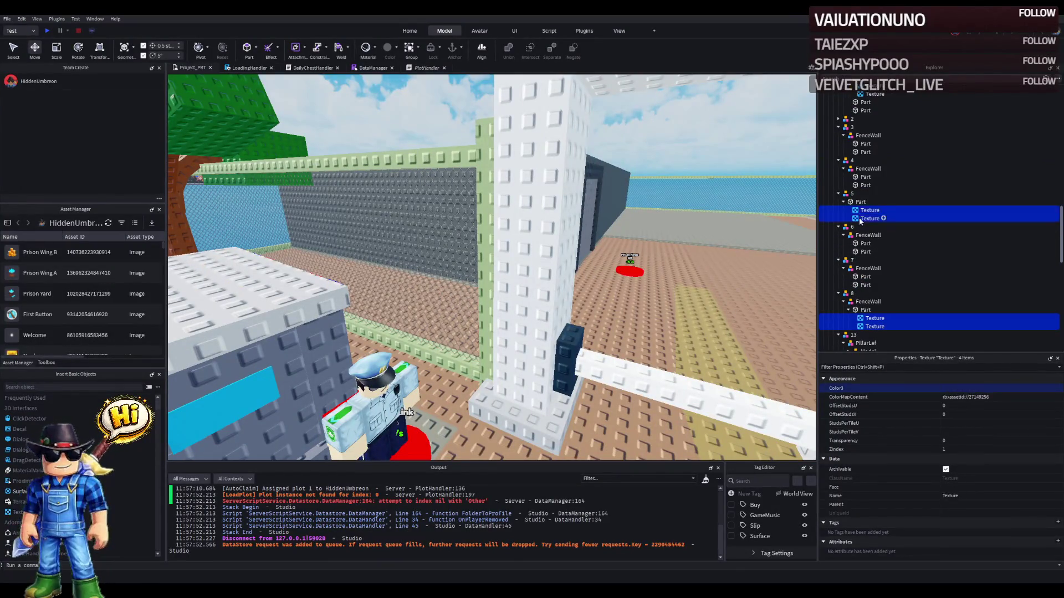
scroll(864, 222, up, 3)
ctrl+click(874, 158)
ctrl+click(874, 166)
scroll(883, 171, up, 3)
ctrl+click(874, 166)
ctrl+click(874, 158)
scroll(873, 166, up, 3)
ctrl+click(869, 146)
ctrl+click(868, 138)
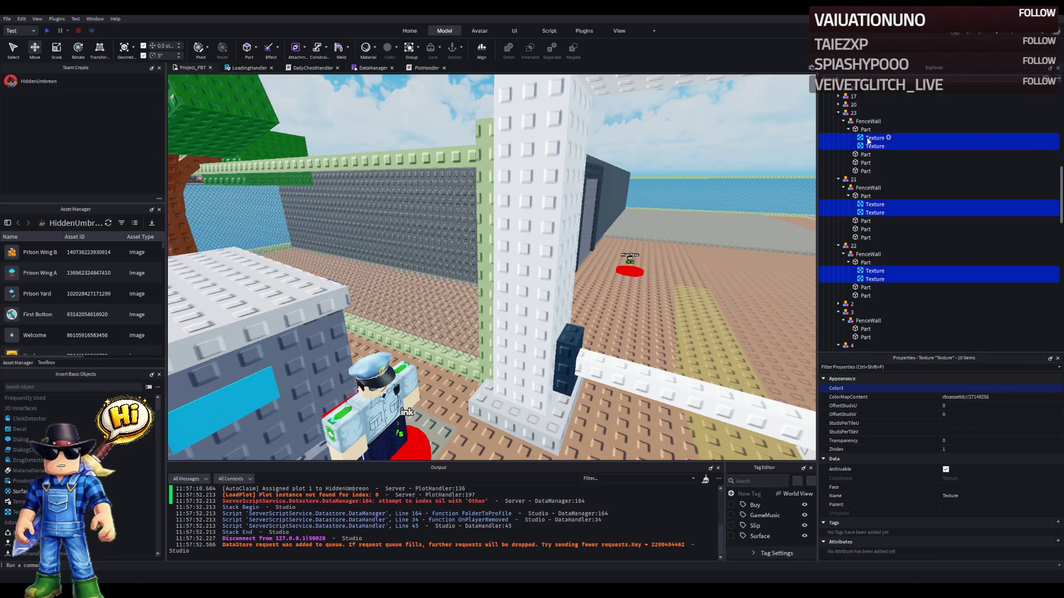
key(Return)
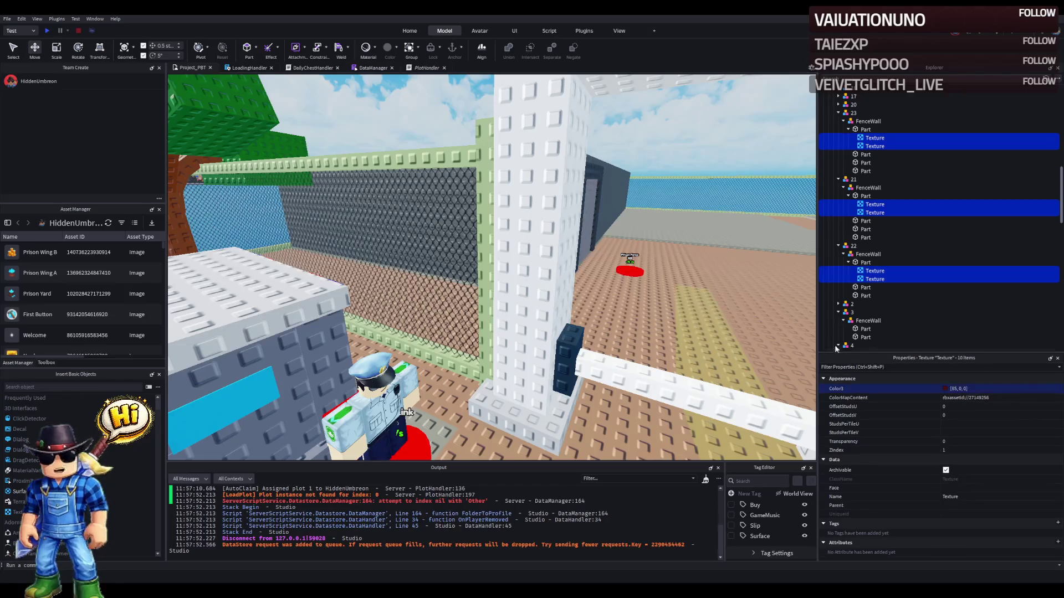
key(w)
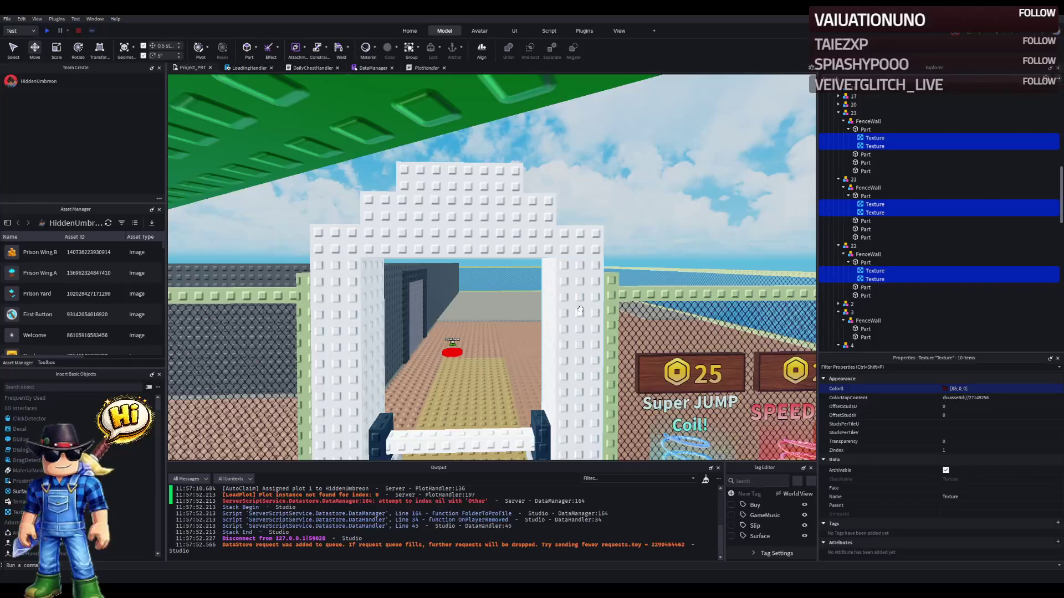
- Make the right and left archway pillars Sand blue
click(579, 310)
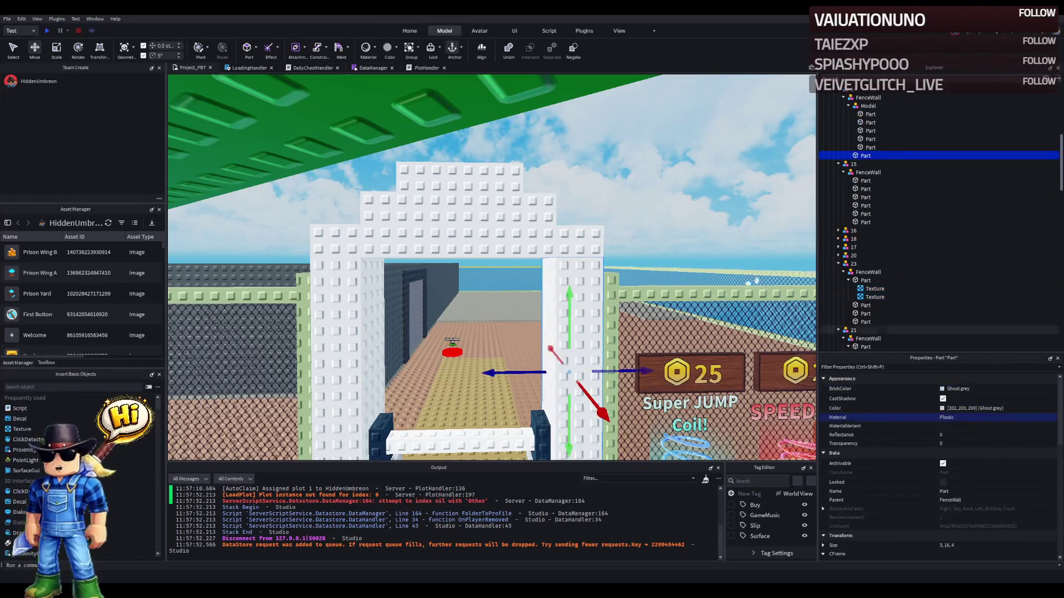
shift+click(858, 115)
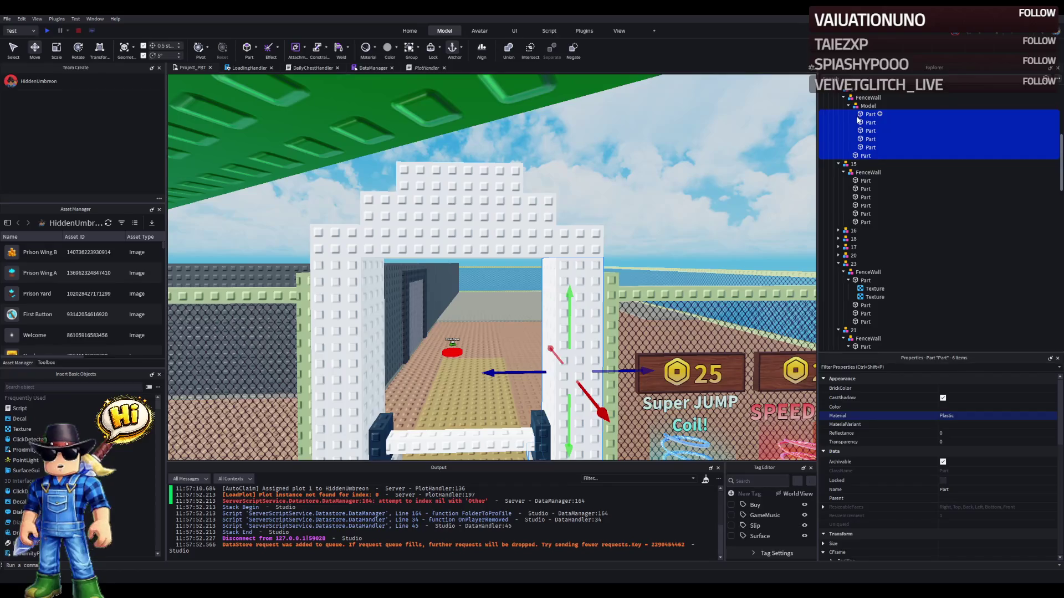
click(860, 156)
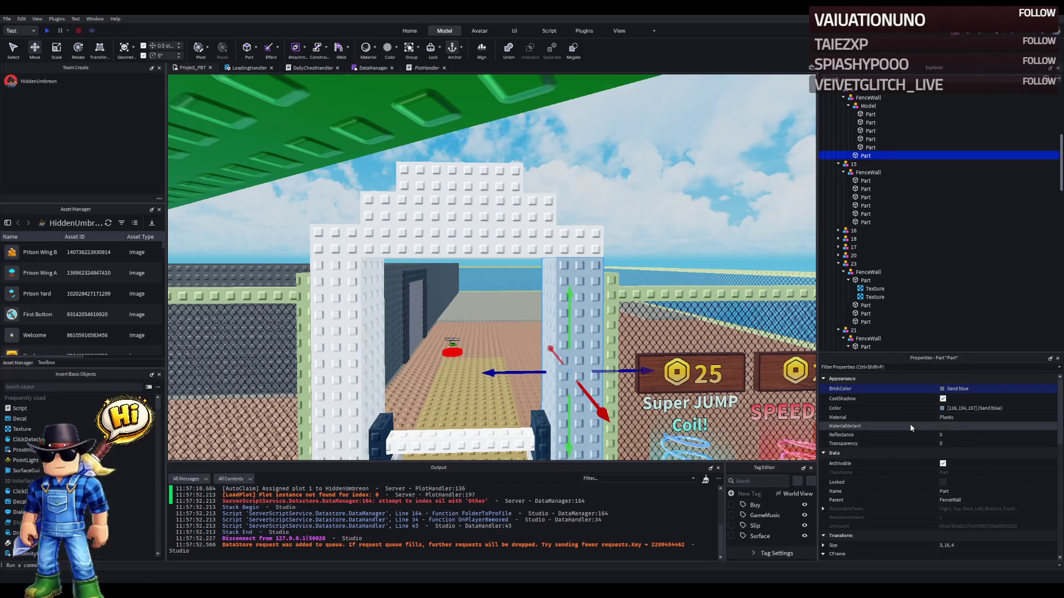
click(970, 408)
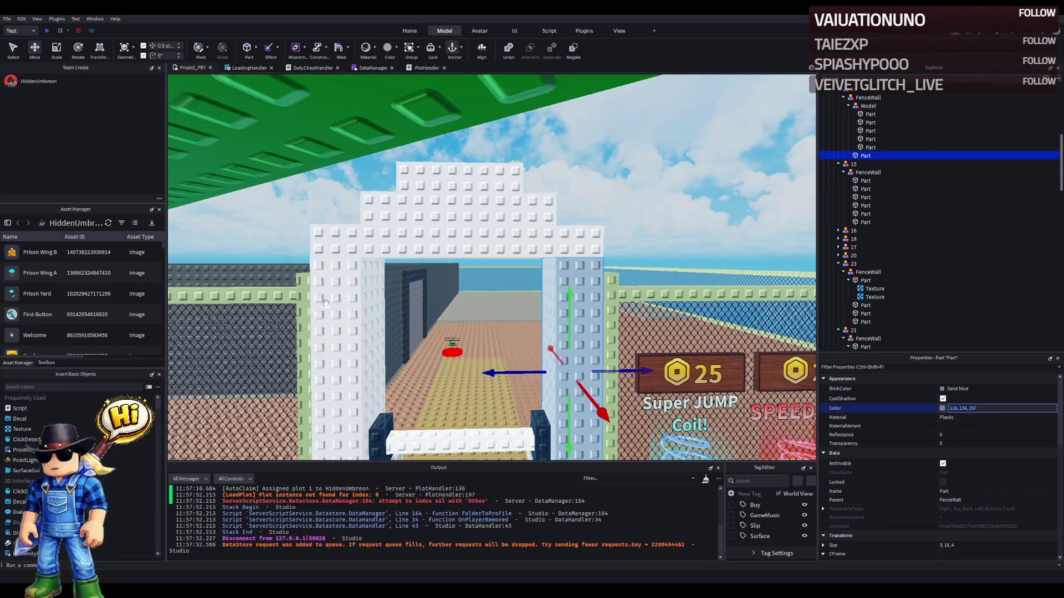
key(ctrl+z)
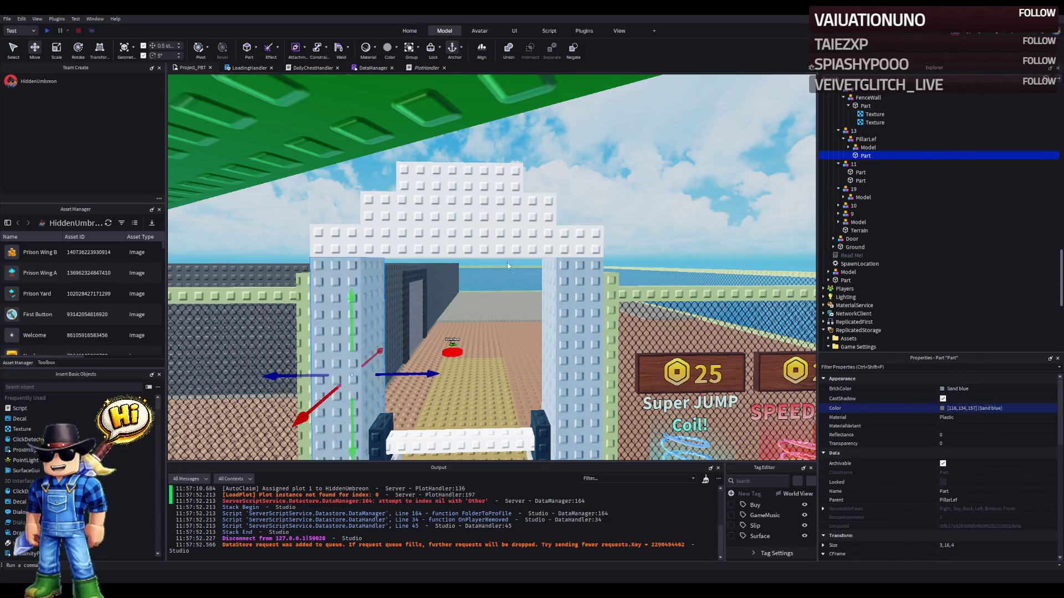
- Recolour the three arch top parts Sand blue
click(501, 234)
click(501, 235)
ctrl+click(460, 209)
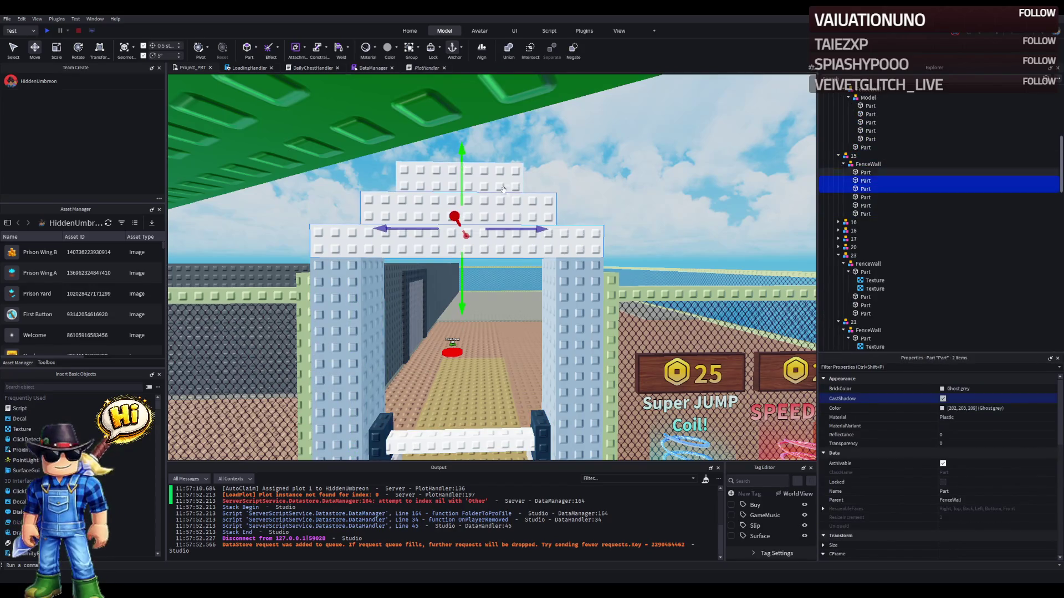
ctrl+click(460, 177)
click(975, 408)
key(ctrl+v)
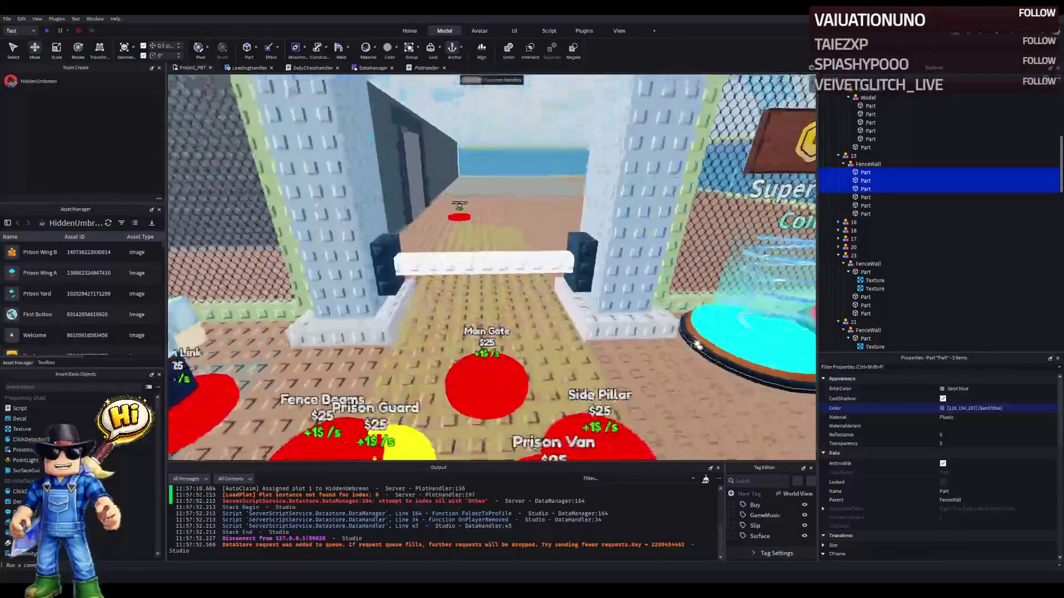
- Set the five-part right and left gate bases to Sand blue
click(642, 366)
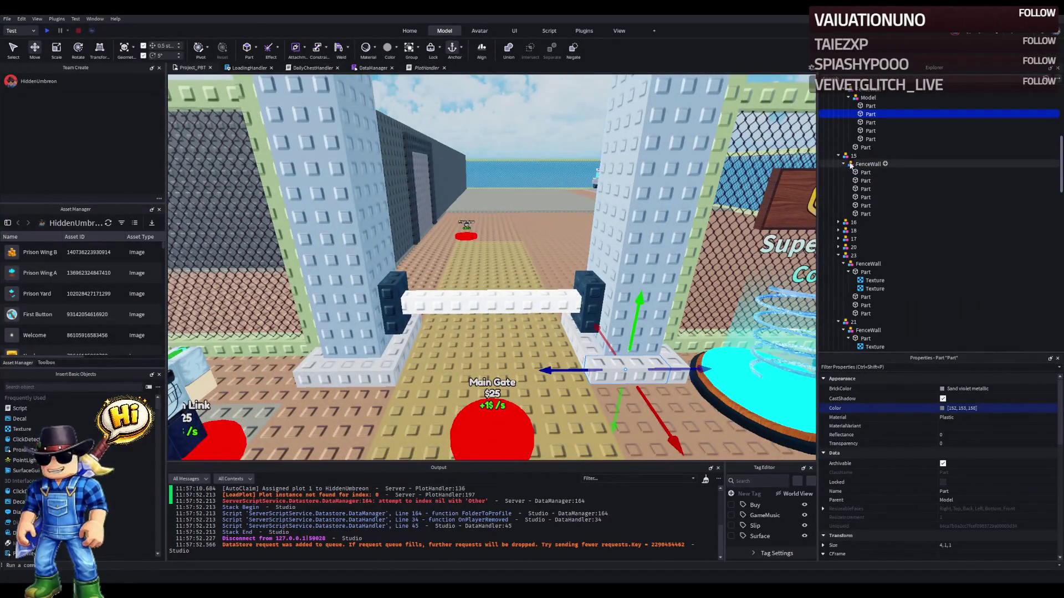
scroll(868, 179, up, 3)
click(868, 176)
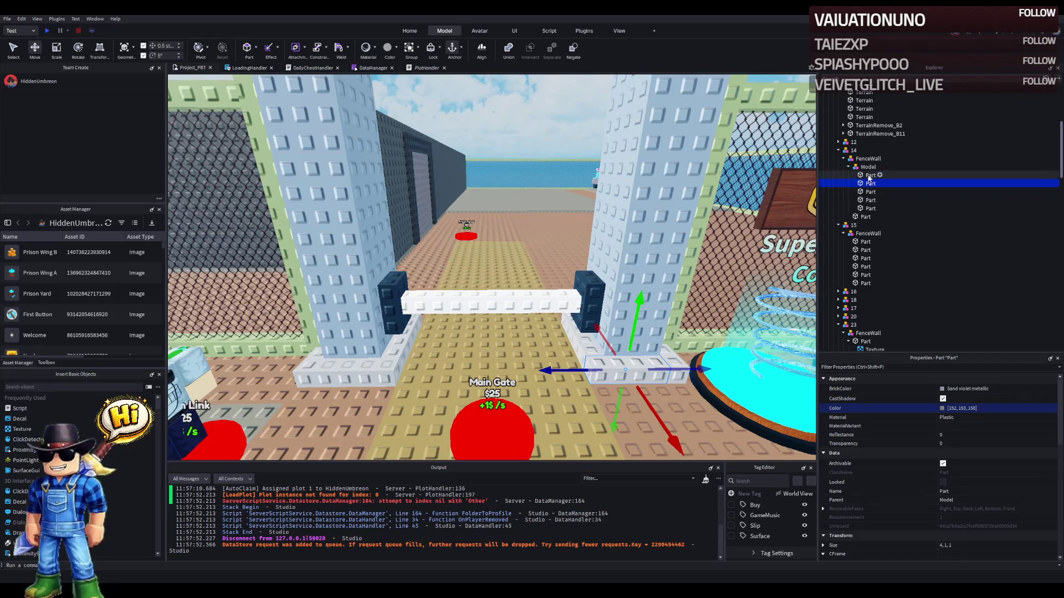
shift+click(871, 208)
click(1029, 410)
text(116, 134, 157)
key(Return)
click(367, 372)
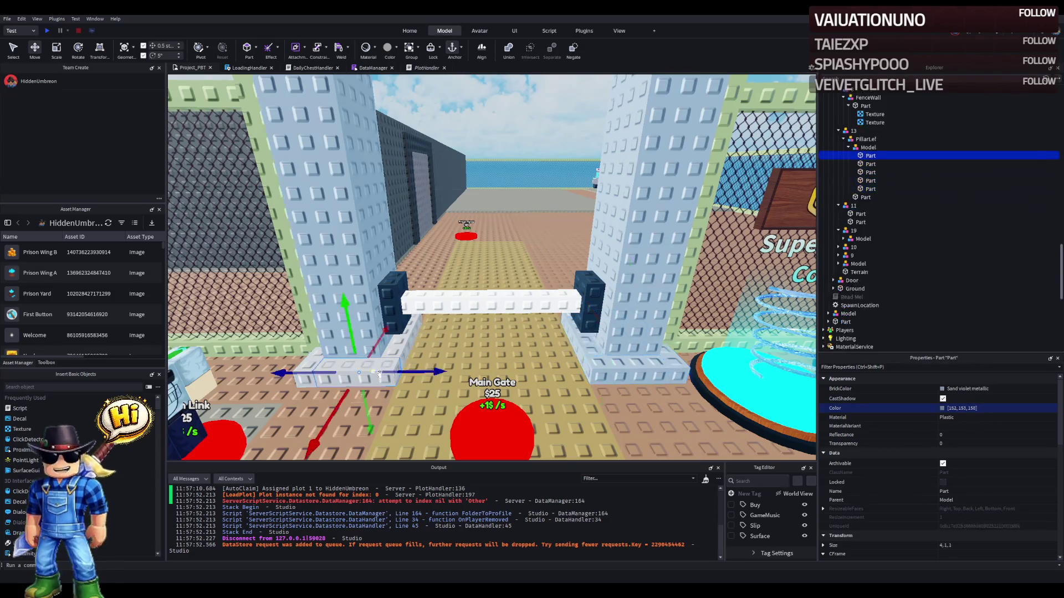
click(967, 408)
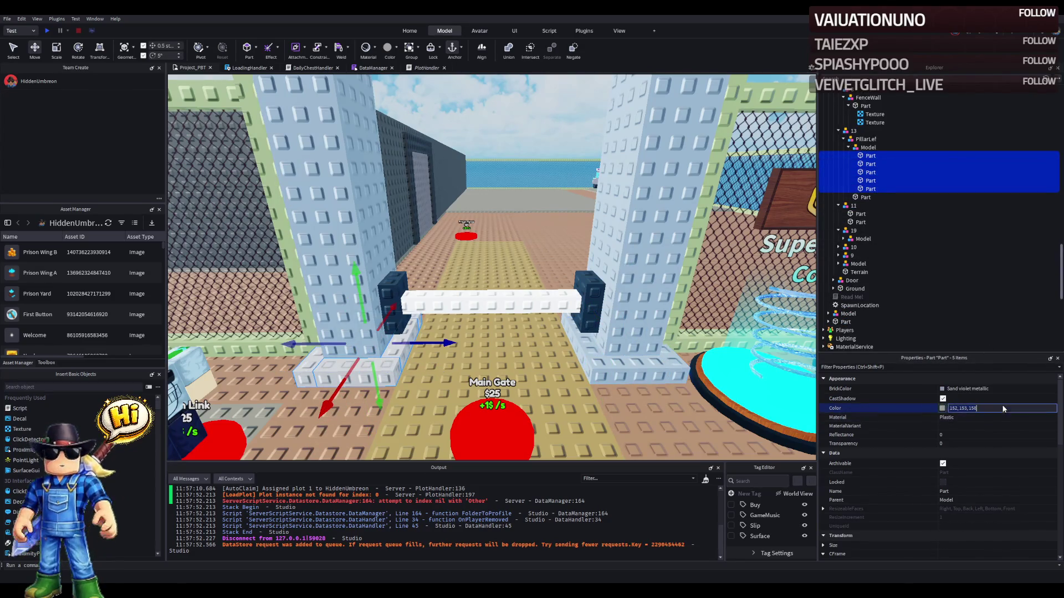
key(ctrl+v)
key(Return)
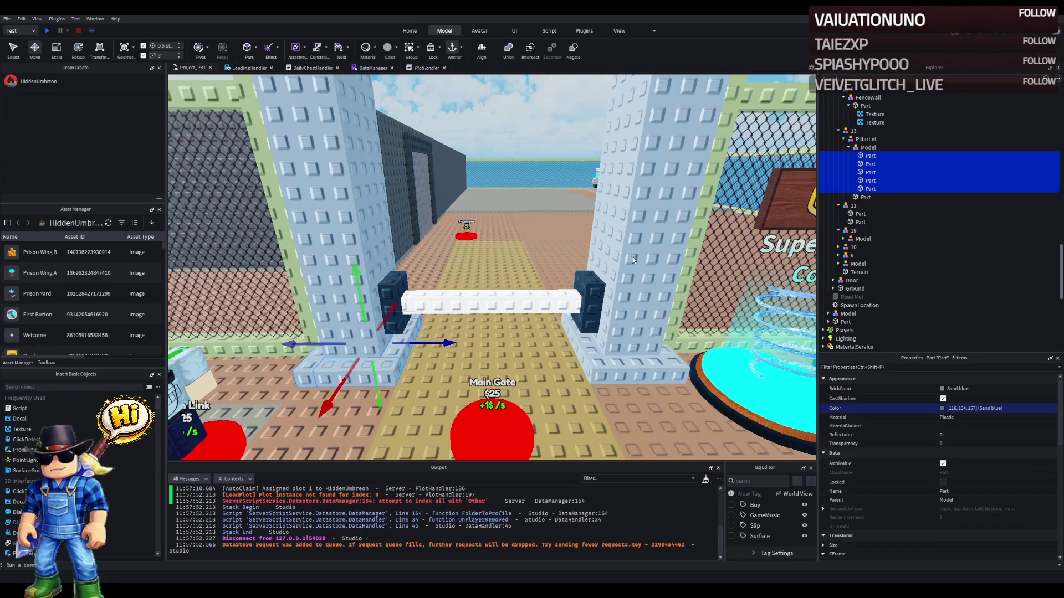
- Change the right gate base's five parts to Smoky grey
click(592, 369)
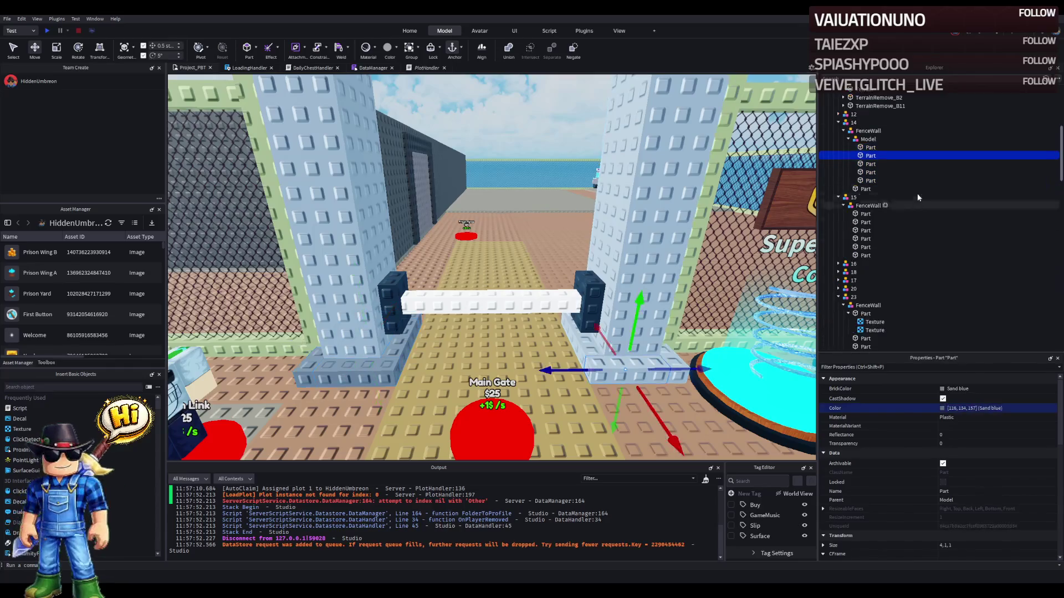
click(887, 147)
shift+click(887, 180)
click(1012, 413)
key(ctrl+v)
key(Return)
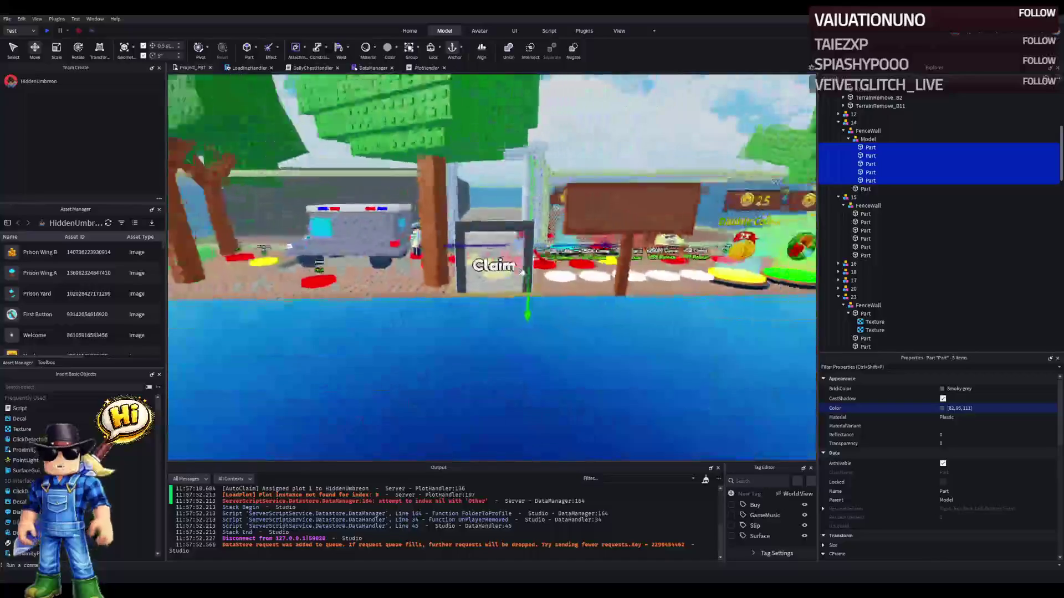
- Select prison outer wall w4 and add wall w1 to the selection
scroll(521, 271, down, 5)
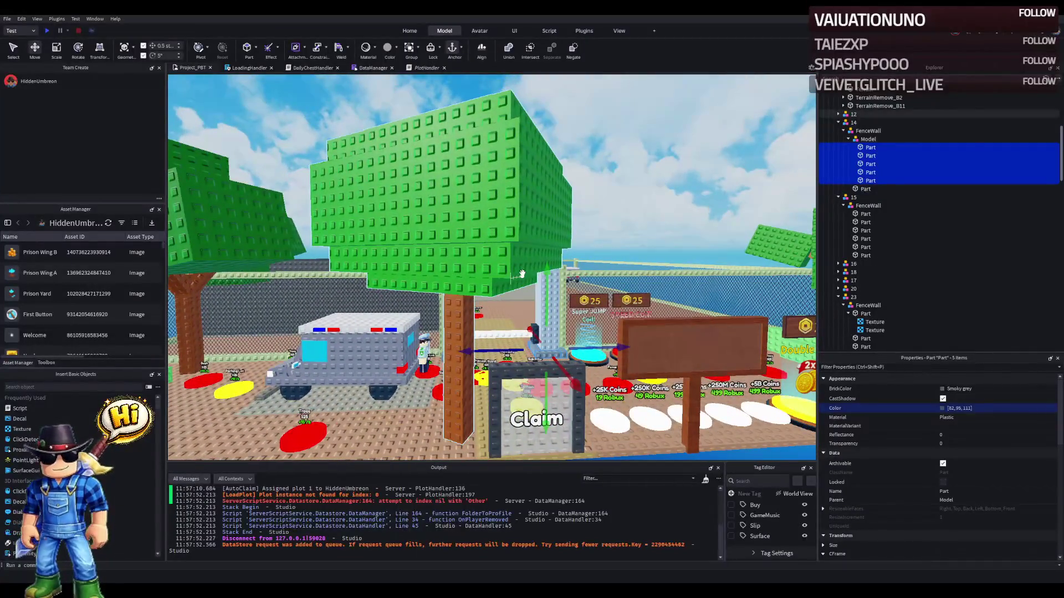
scroll(522, 273, down, 2)
scroll(522, 272, up, 10)
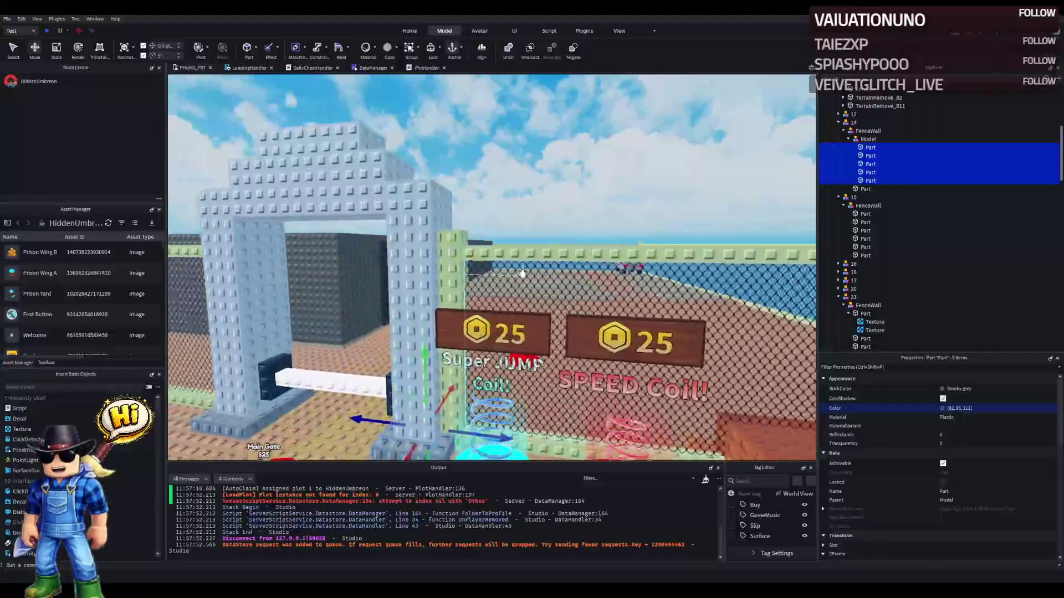
scroll(521, 277, up, 5)
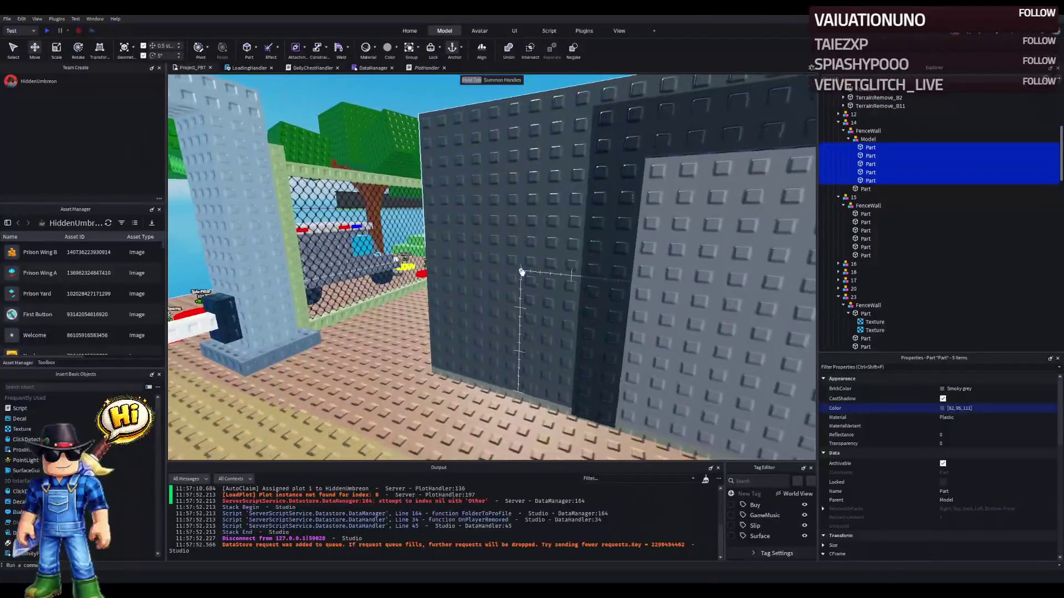
click(470, 270)
scroll(471, 270, down, 6)
ctrl+click(499, 310)
scroll(558, 306, up, 3)
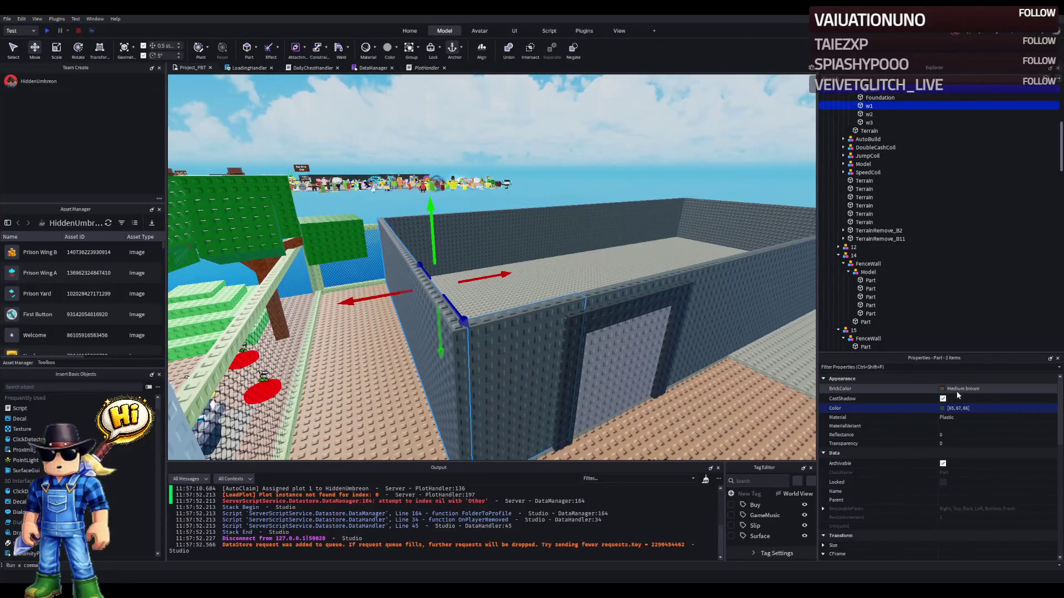
- Try Medium brown, light blue, Dove blue and violet on both walls before settling on Cashmere
click(941, 389)
key(ctrl+z)
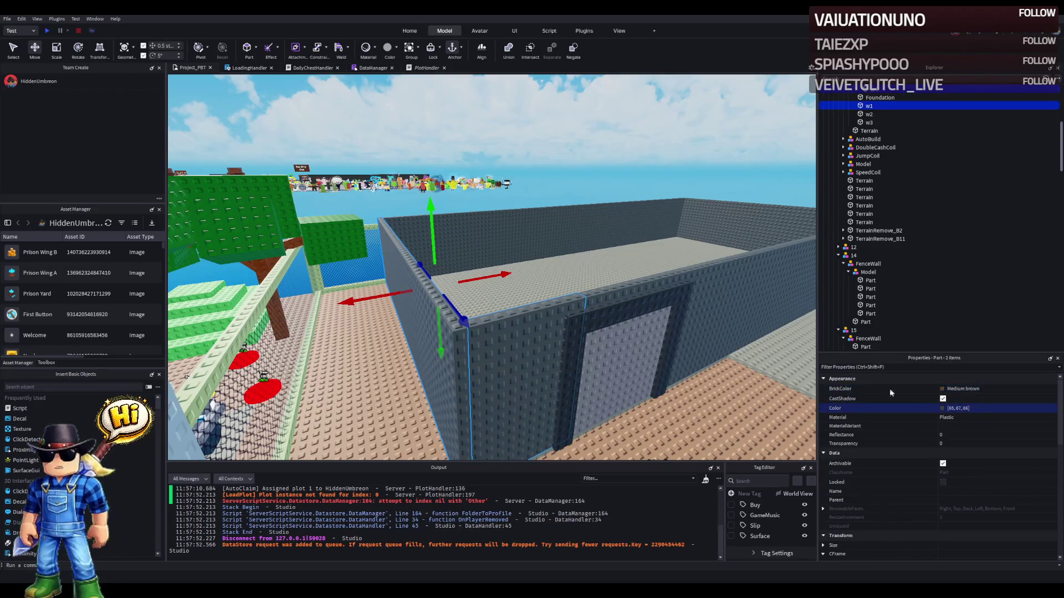
key(ctrl+z)
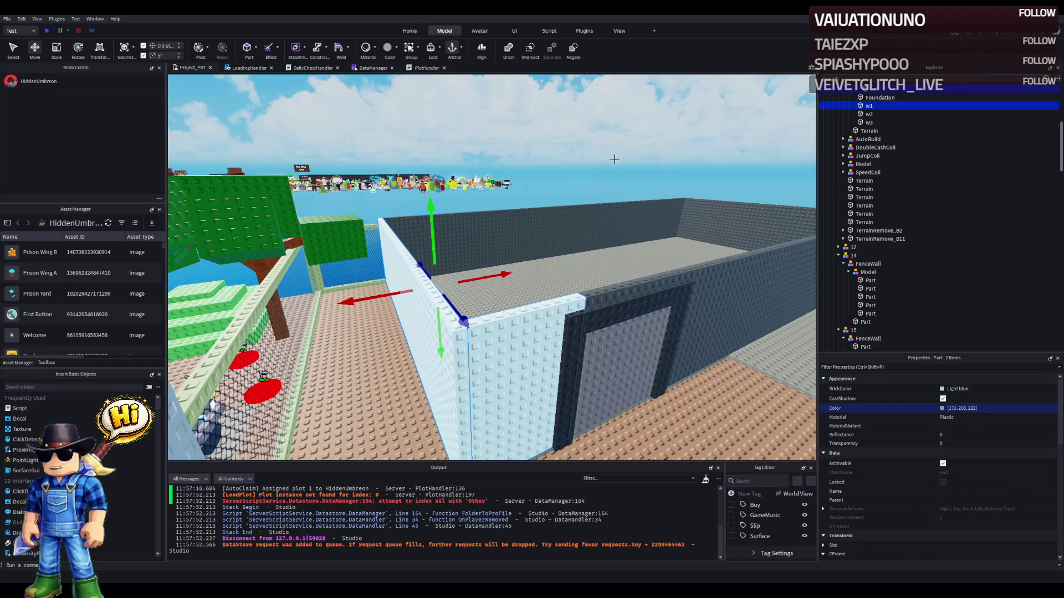
key(ctrl+z)
key(ctrl+y)
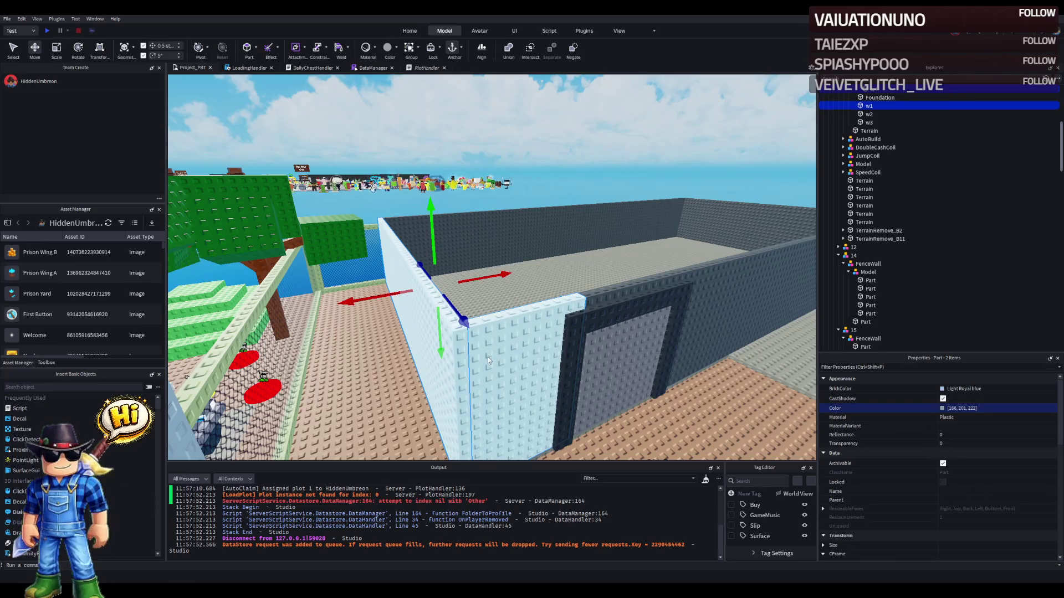
key(ctrl+z)
key(ctrl+z)
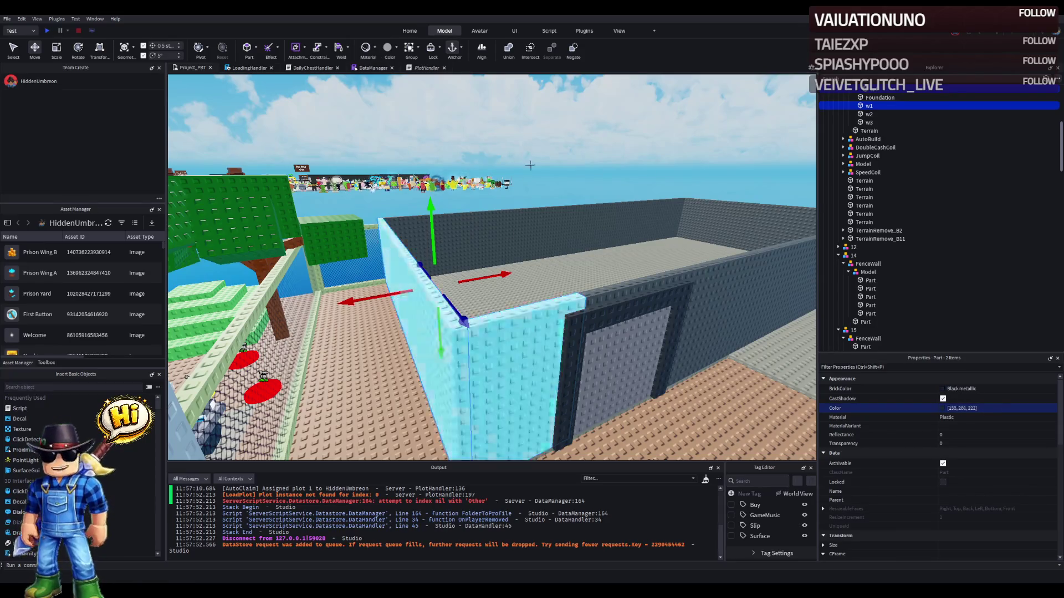
key(ctrl+z)
key(ctrl+z)
key(ctrl+z)
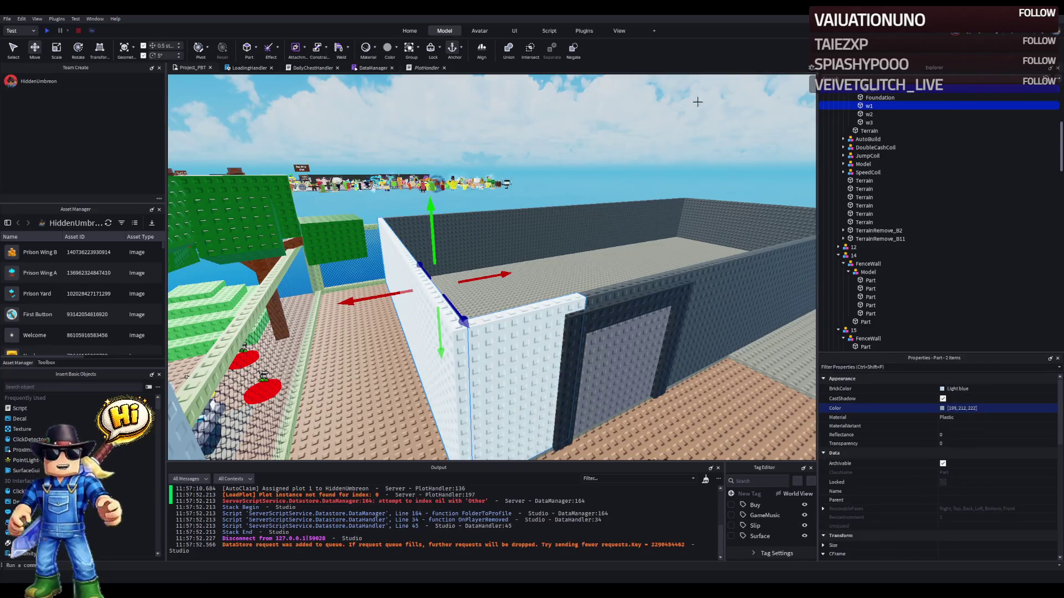
key(ctrl+z)
key(ctrl+z)
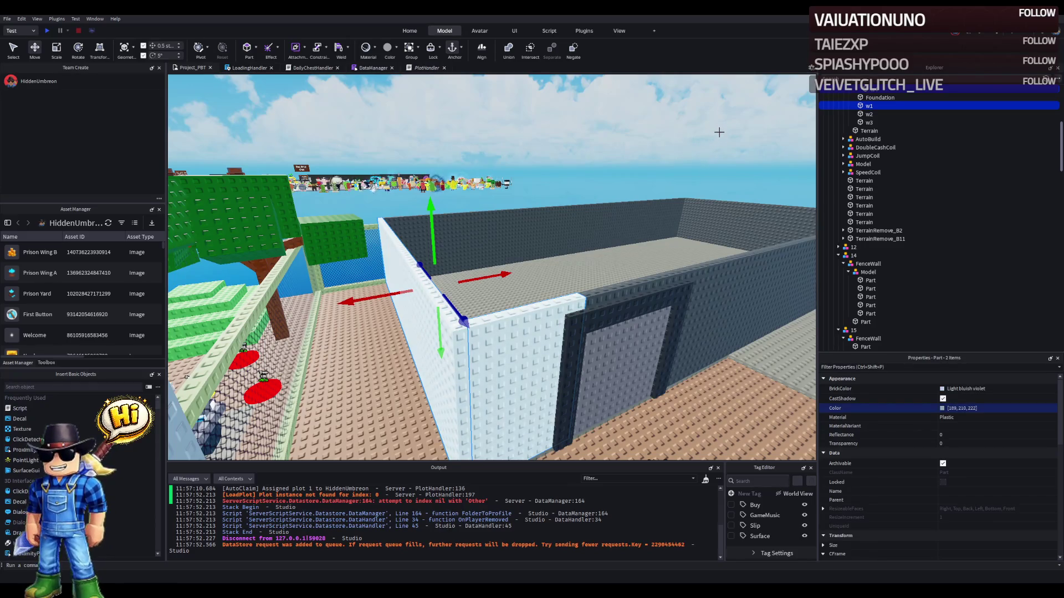
key(ctrl+z)
key(ctrl+z)
key(ctrl+z)
key(ctrl+z)
key(ctrl+z)
key(ctrl+z)
key(ctrl+z)
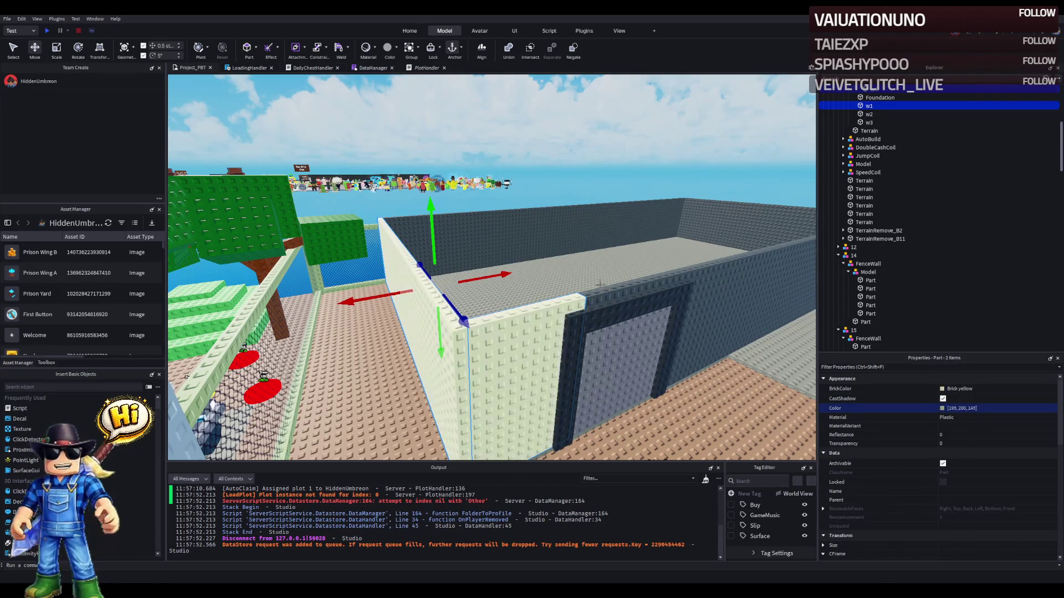
key(ctrl+z)
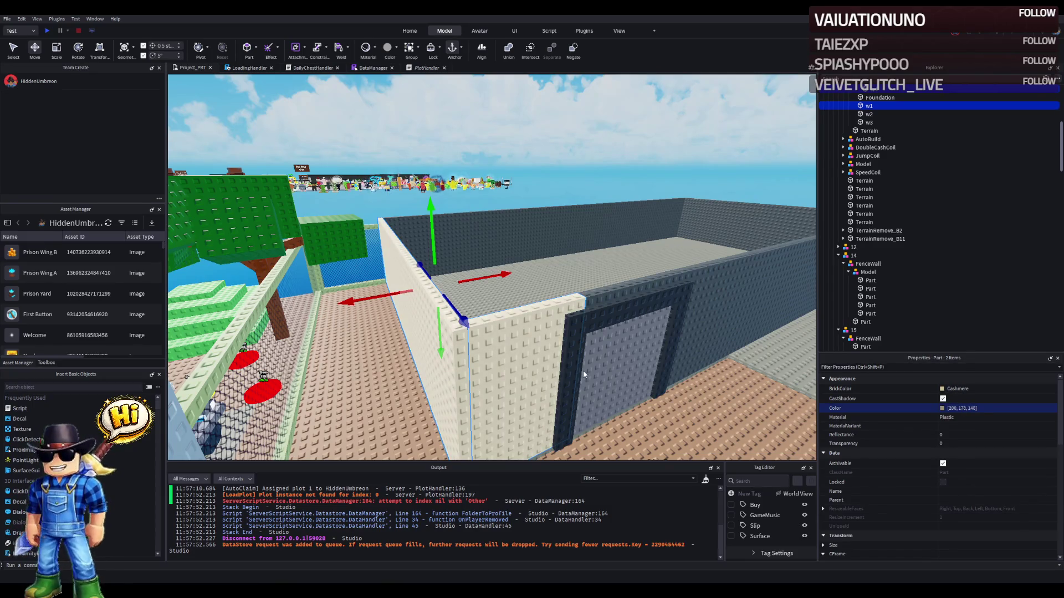
- Copy the walls' Cashmere colour value and select the dark wall w4
key(s)
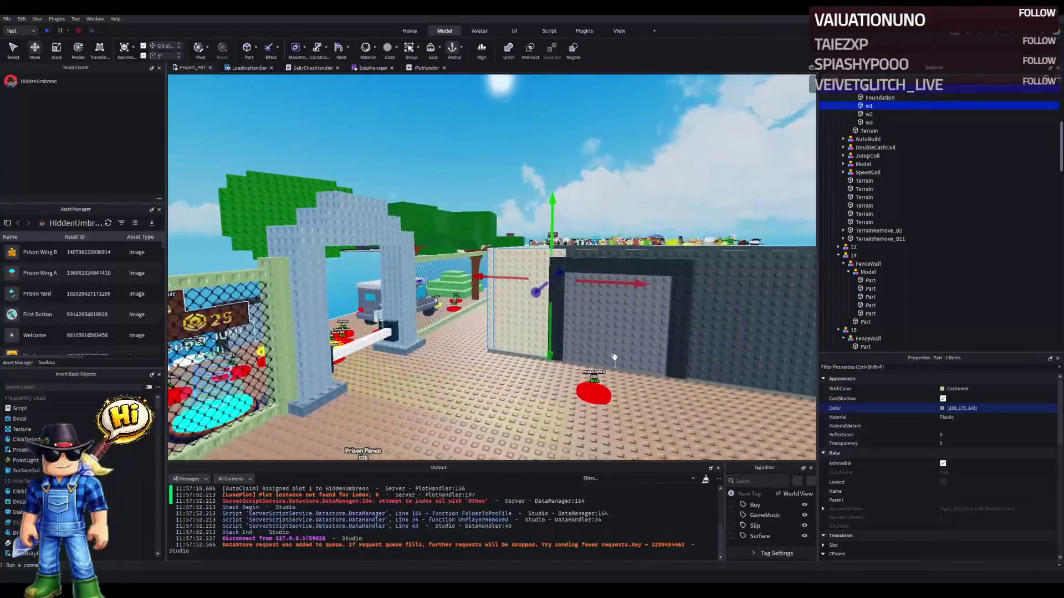
key(w)
click(1041, 410)
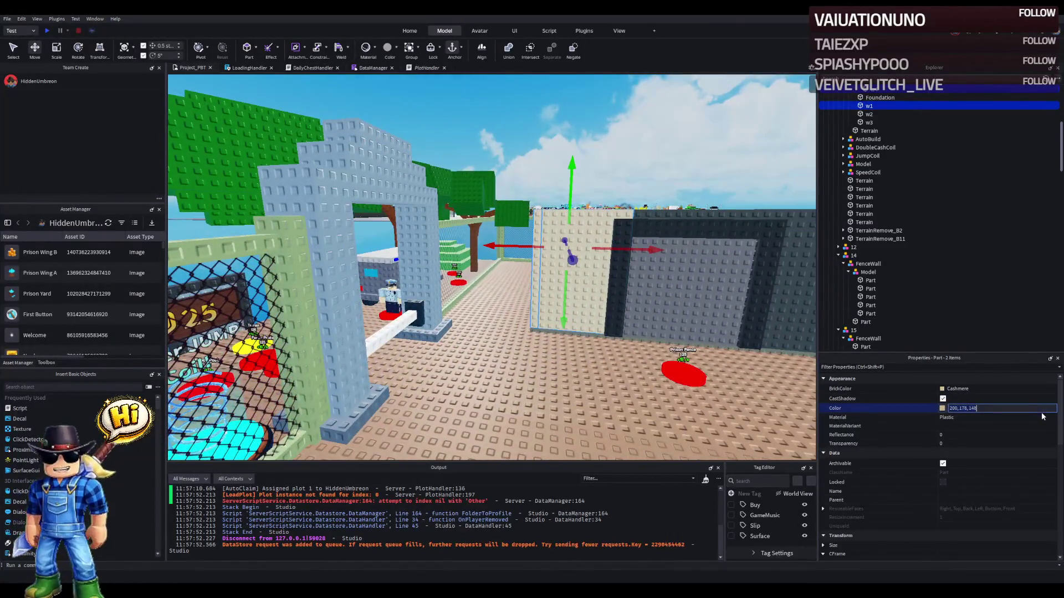
click(672, 299)
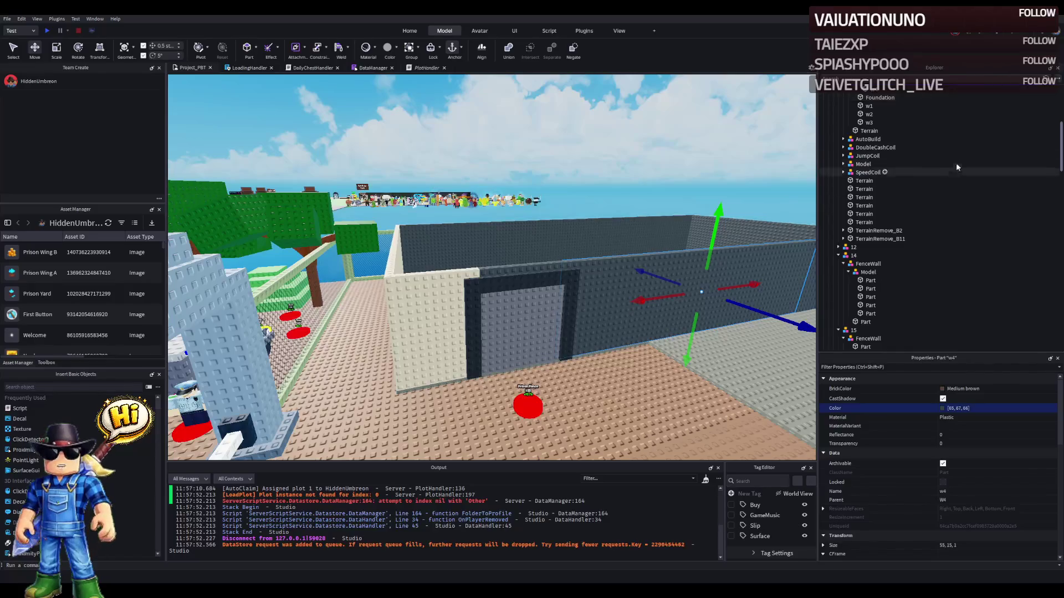
- Set walls w1, w2 and w3 to Color 200,178,148
scroll(953, 172, up, 4)
click(869, 215)
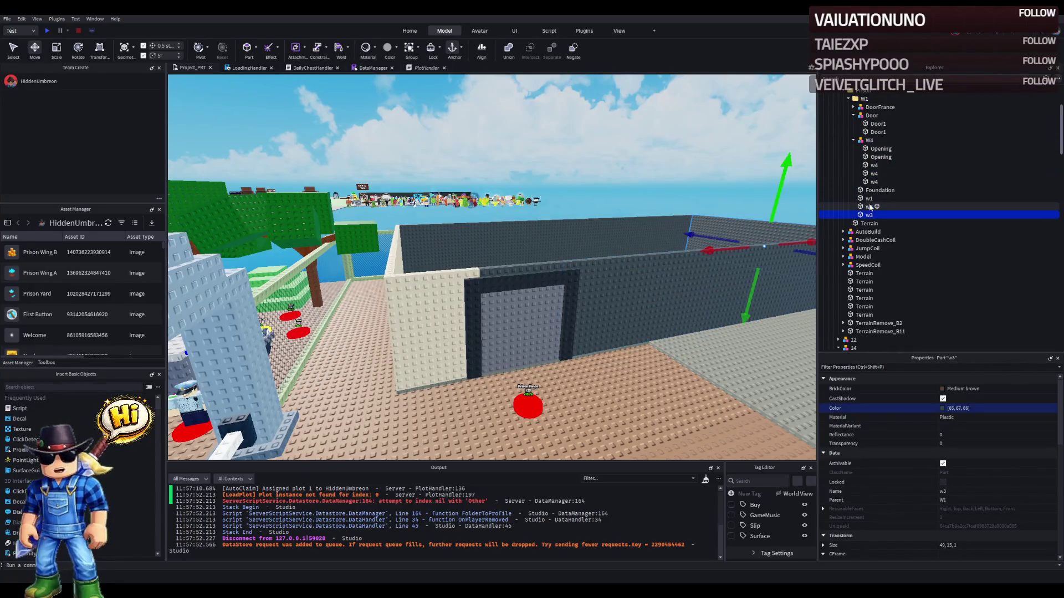
shift+click(869, 198)
click(986, 408)
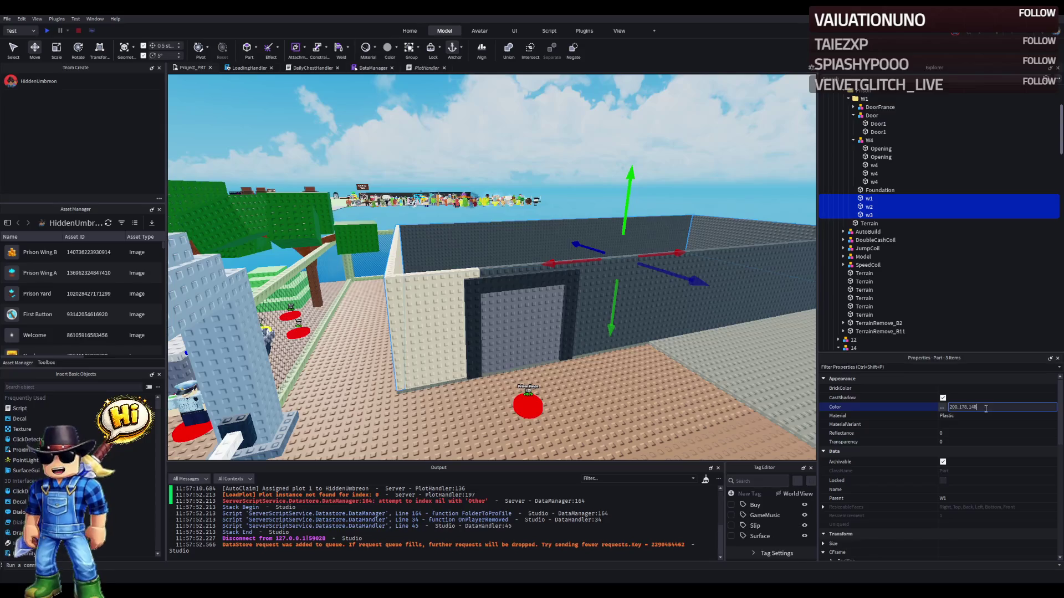
key(Return)
- Paste the cashmere colour 200,178,148 onto both w4 walls
click(874, 173)
shift+click(874, 182)
click(986, 407)
text(200, 178, 148)
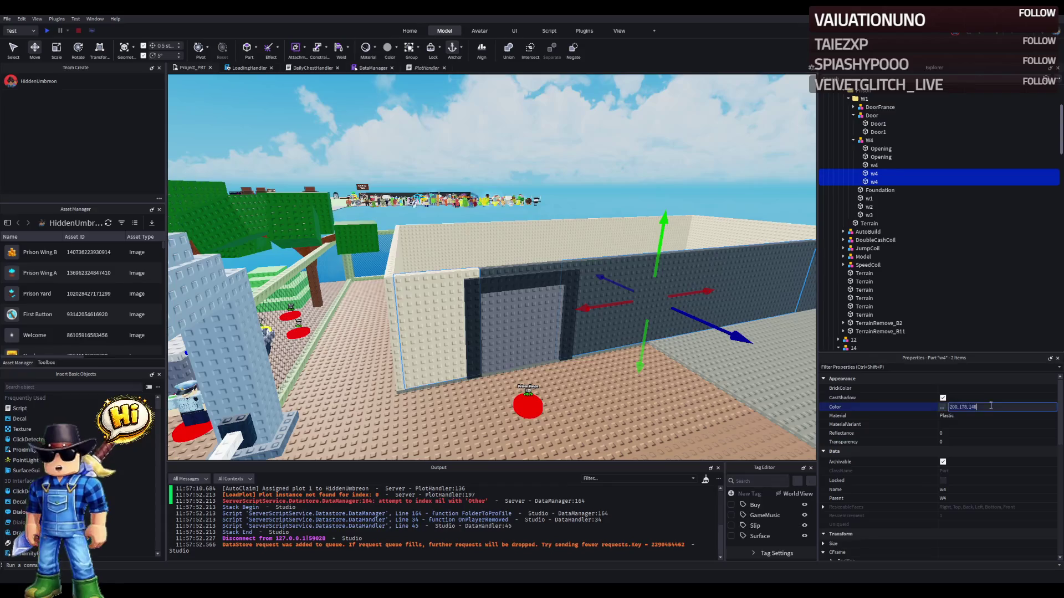
key(Return)
- Make the remaining grey w4 wall and the Opening part cashmere
click(659, 268)
shift+click(659, 268)
key(ctrl+v)
key(Return)
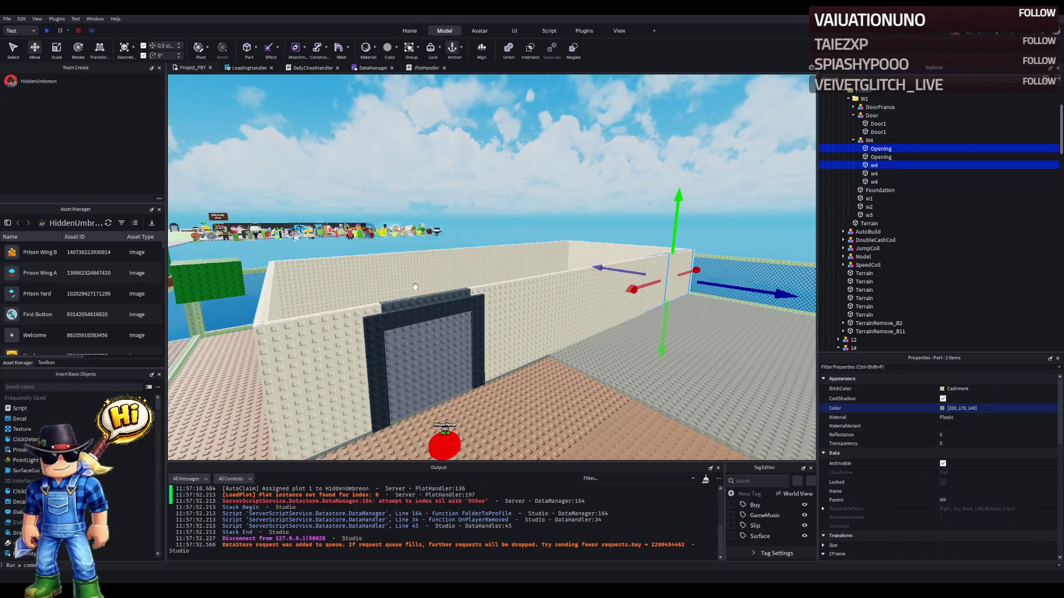
- Colour the part above the door cashmere
click(423, 295)
click(986, 408)
text(200, 178, 148)
key(Return)
- Recolour the door frame's two pillars and top beam, ending on Sand yellow metallic
scroll(519, 322, up, 5)
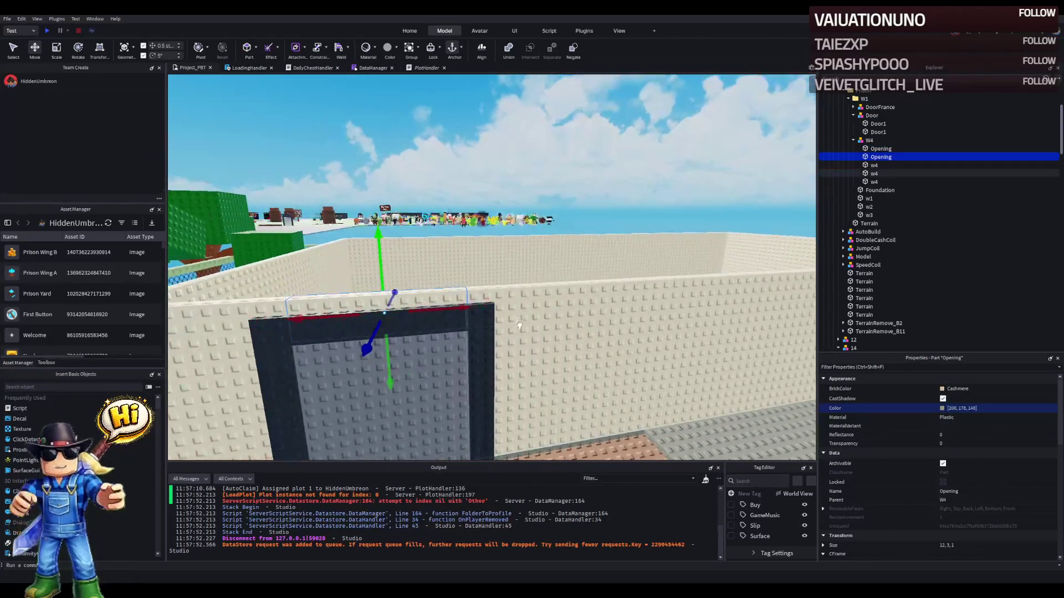
click(496, 343)
shift+click(422, 324)
shift+click(270, 348)
click(953, 410)
text(200,178,148)
key(Return)
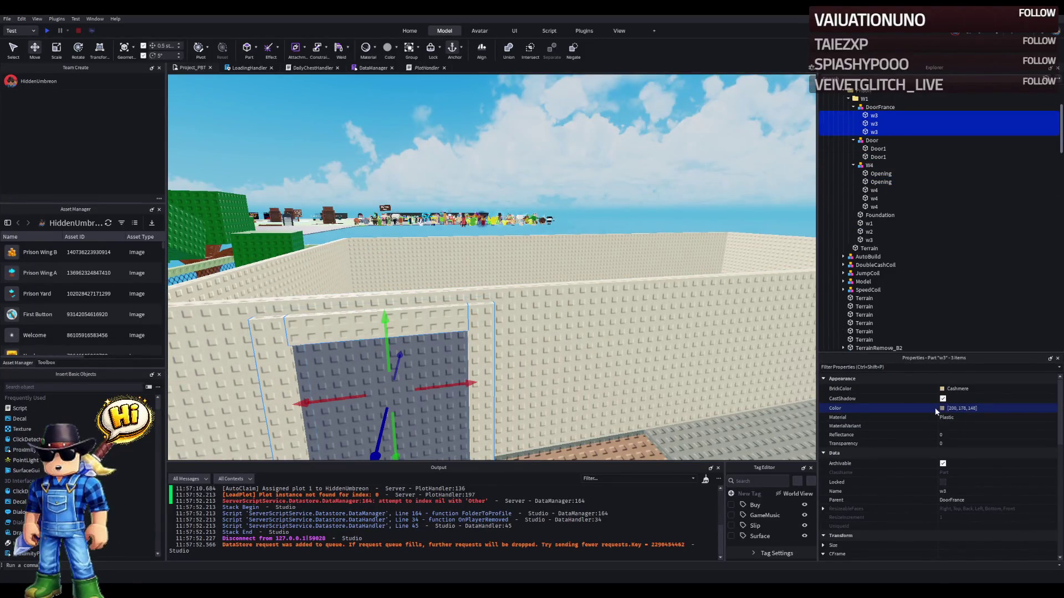
key(ctrl+z)
key(ctrl+z)
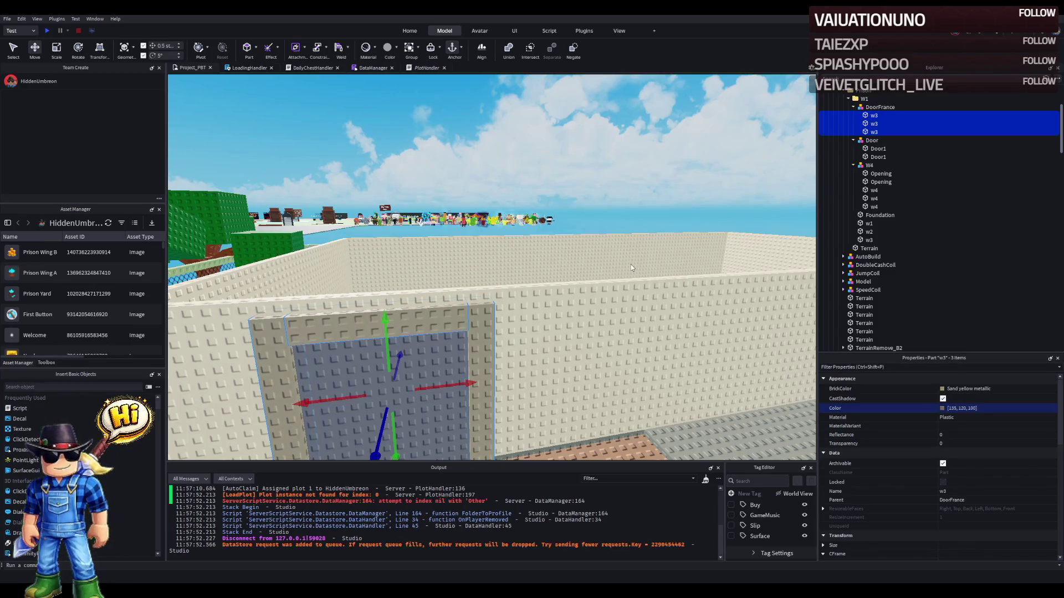
- Try several shades on both Door1 halves, settling on Silver flip/flop
click(408, 369)
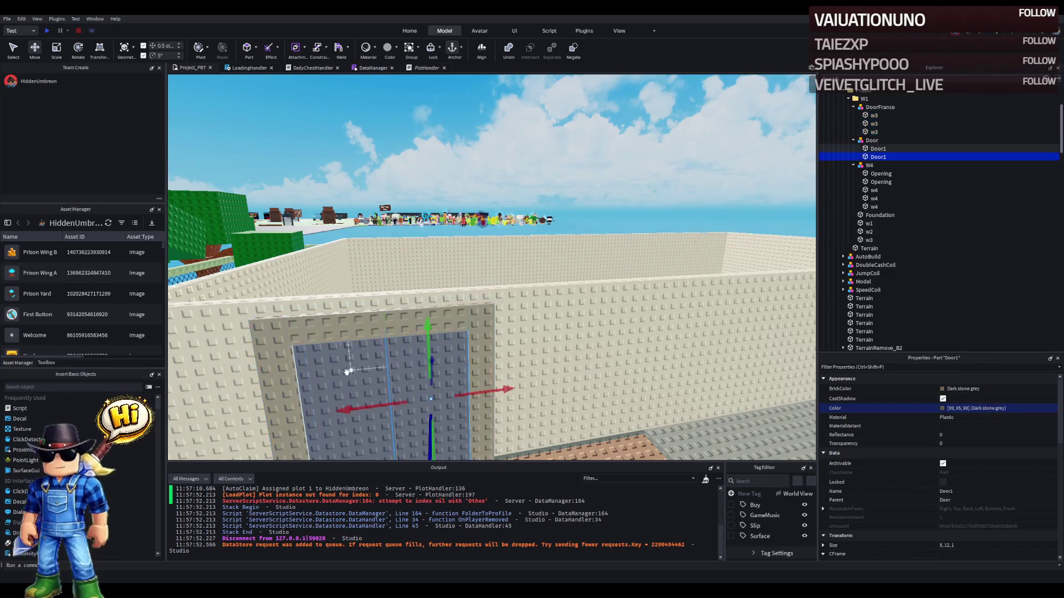
key(ctrl+z)
key(ctrl+z)
key(ctrl+z)
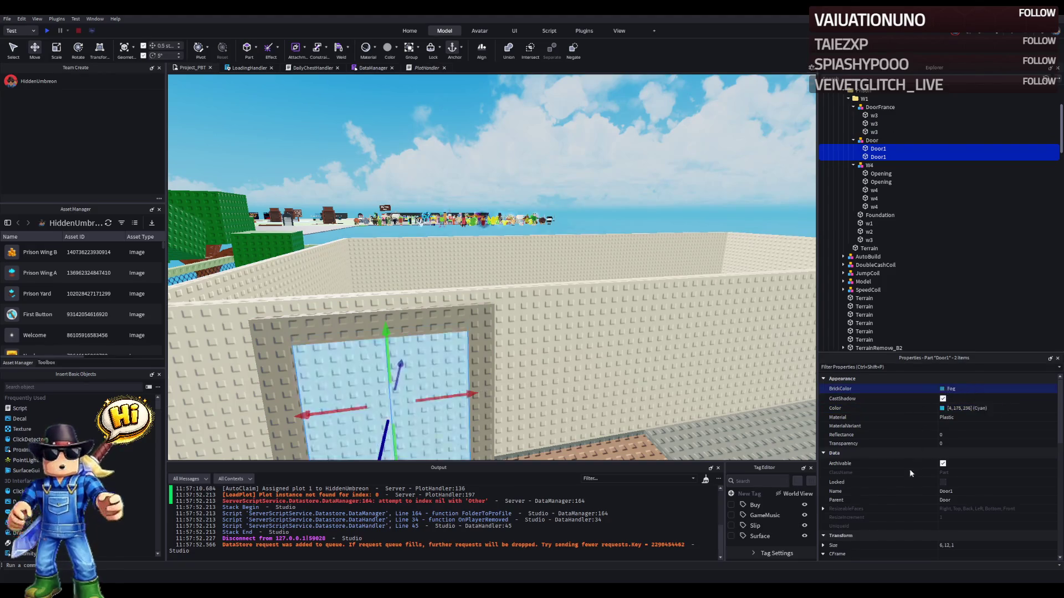
key(ctrl+z)
key(ctrl+z)
key(ctrl+z)
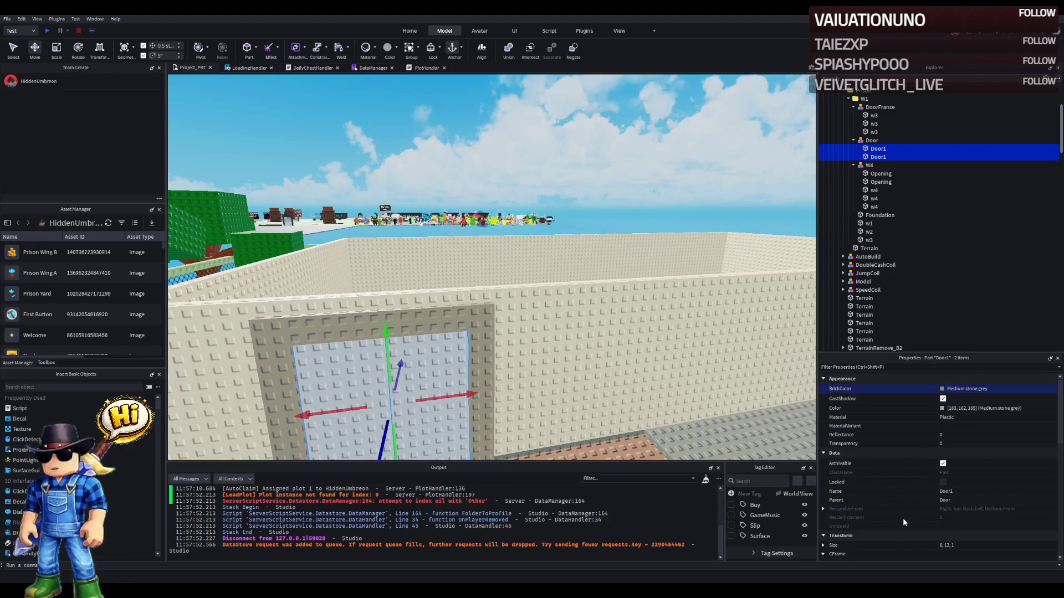
key(ctrl+z)
key(ctrl+z)
key(ctrl+z)
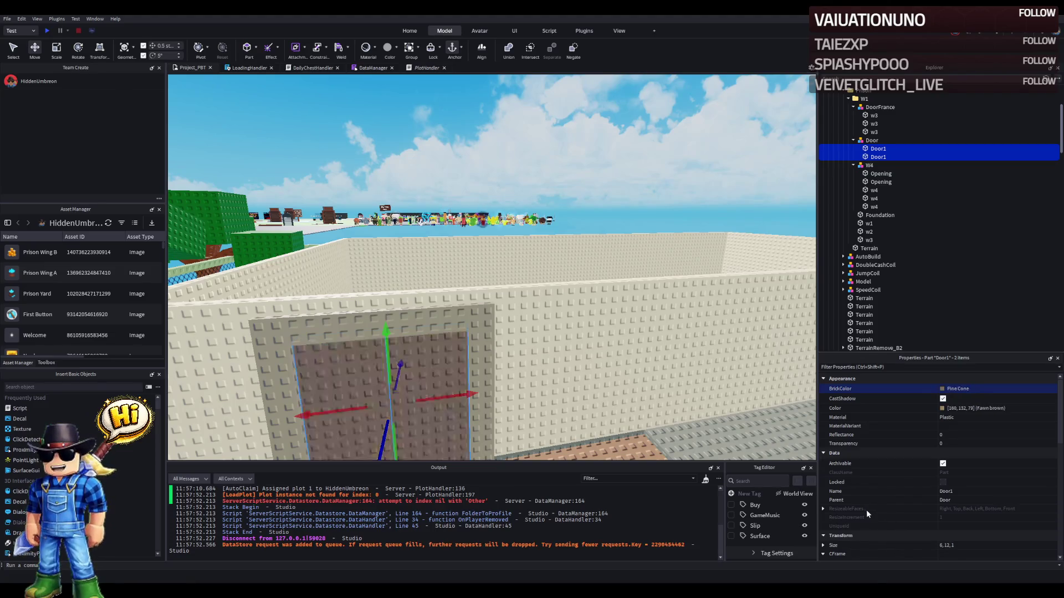
key(ctrl+z)
key(ctrl+z)
key(ctrl+z)
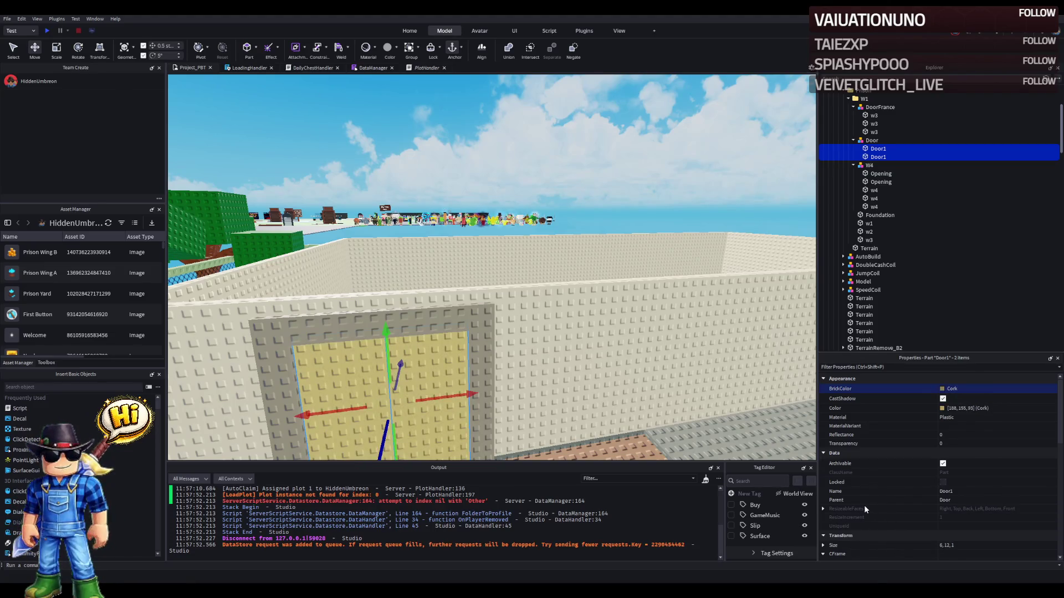
key(ctrl+z)
key(ctrl+z)
key(ctrl+y)
click(932, 409)
key(ctrl+z)
key(ctrl+z)
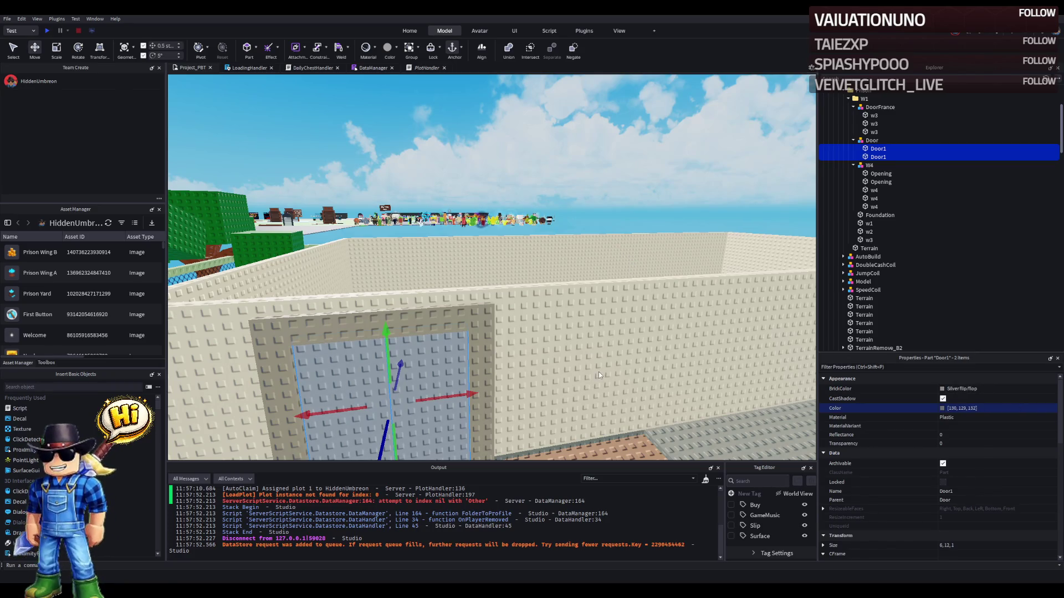
- Collapse the Prison and Upgrades folders, drop TemplatePlot into ReplicatedStorage, and set test players to 2
key(e)
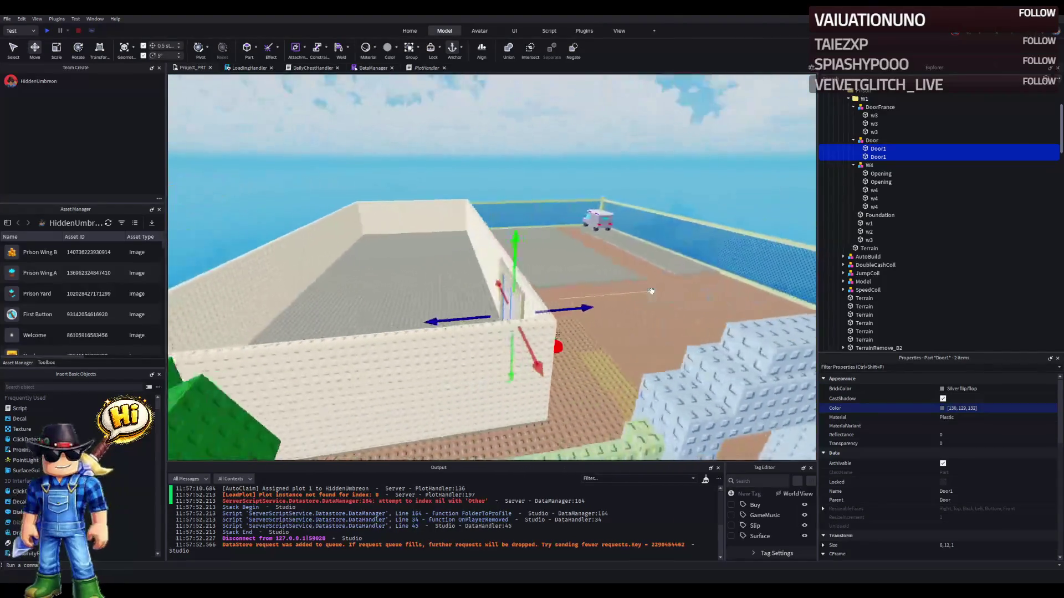
key(w)
key(s)
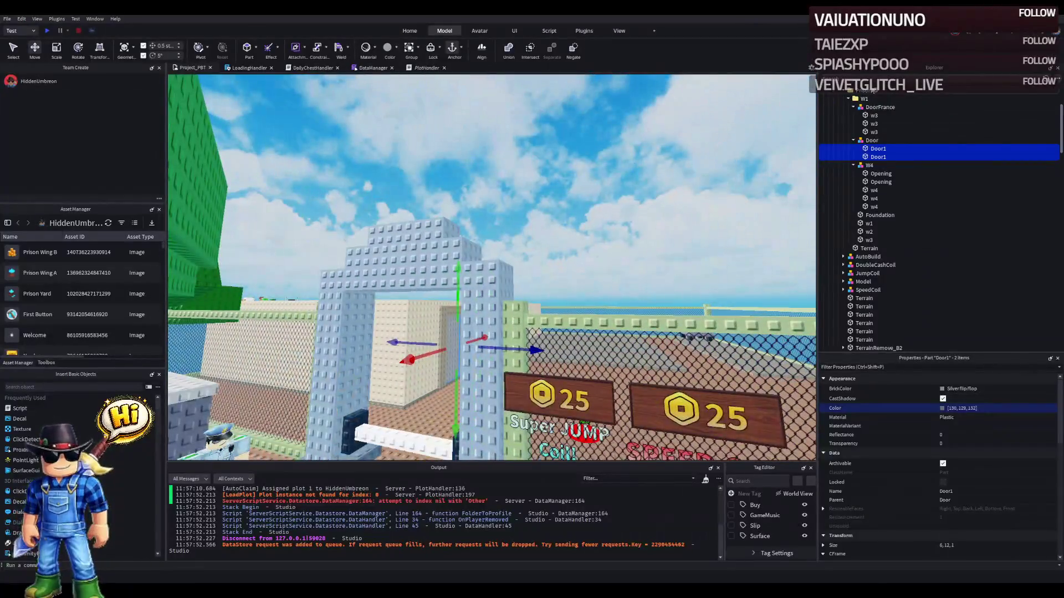
double_click(875, 91)
key(Left)
key(Left)
key(Left)
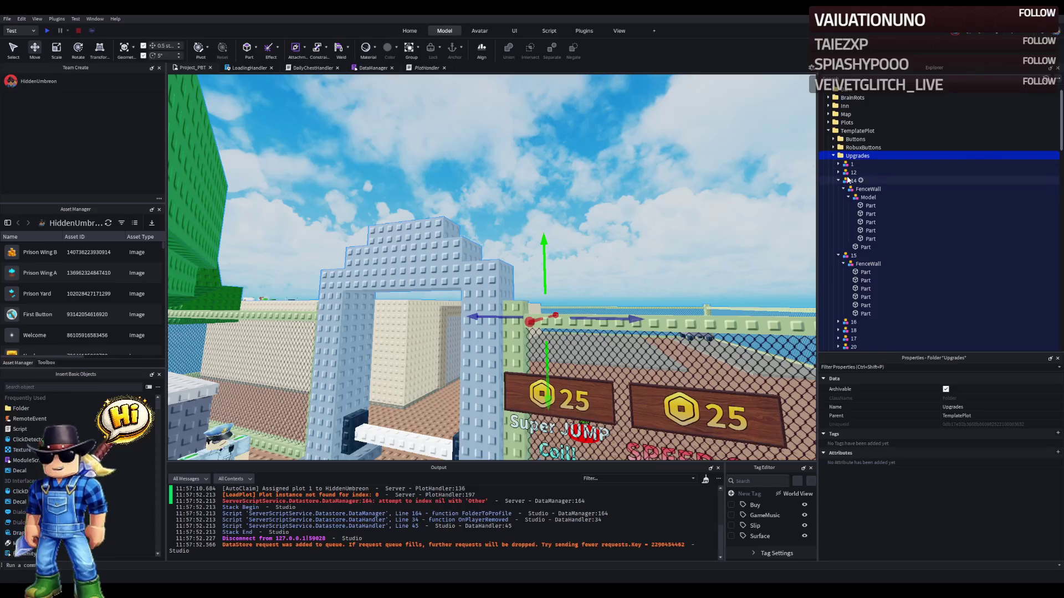
double_click(852, 164)
key(Left)
key(Left)
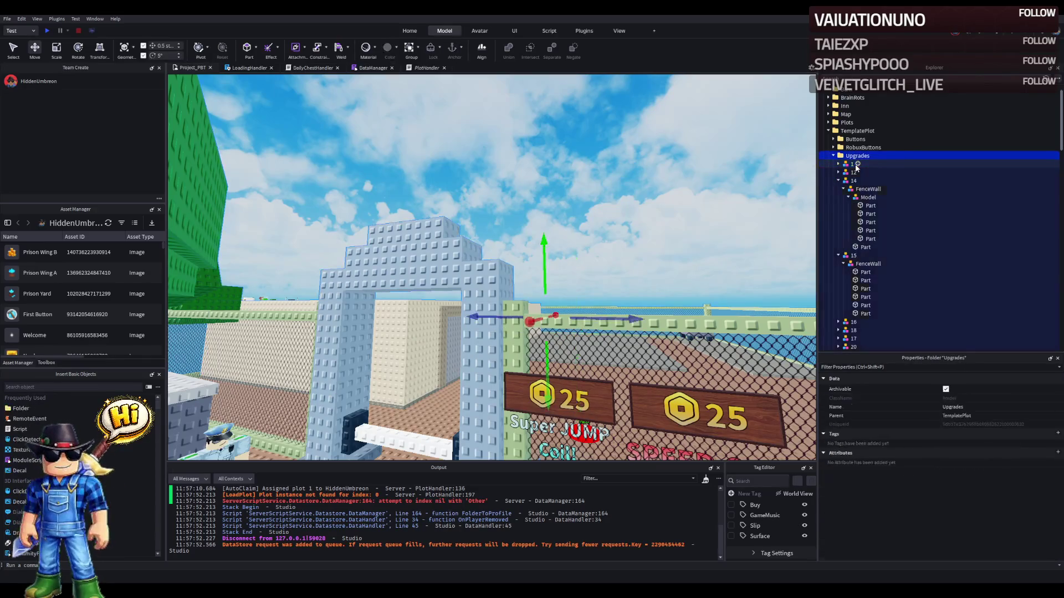
key(Left)
key(Left)
key(Left)
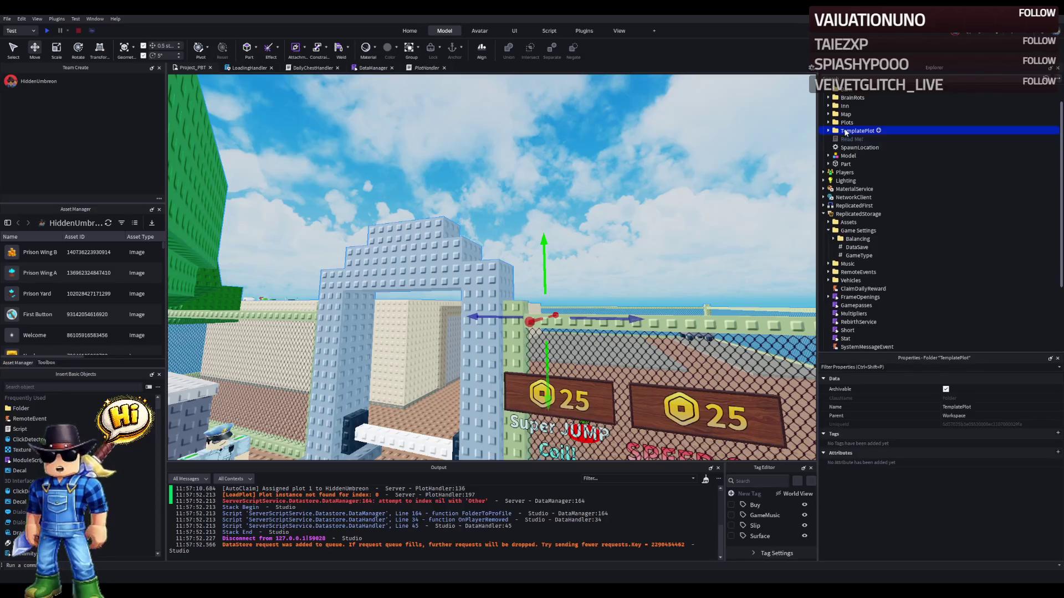
drag(846, 213, 848, 215)
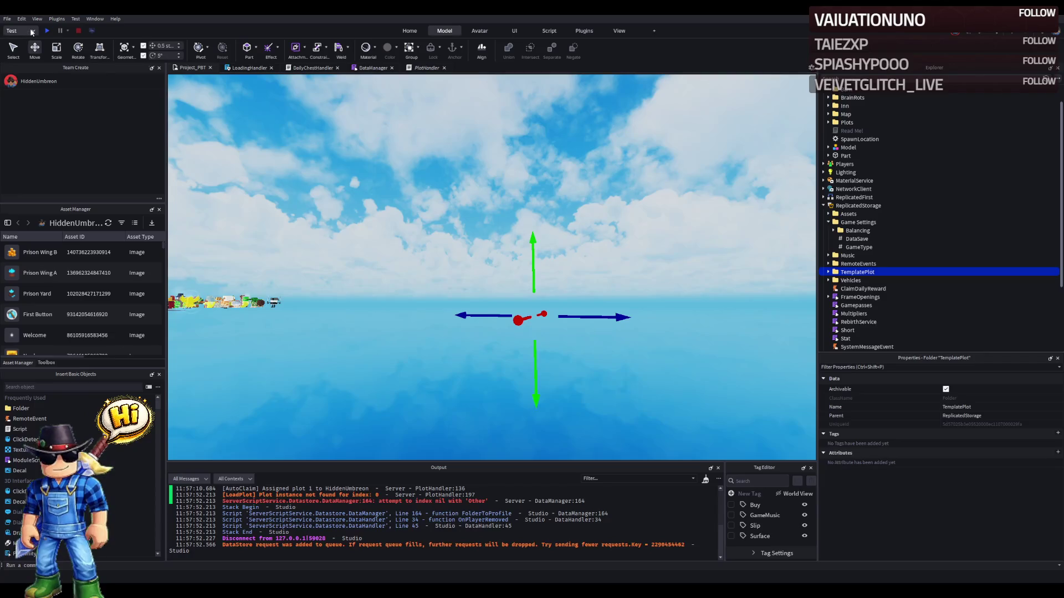
click(116, 32)
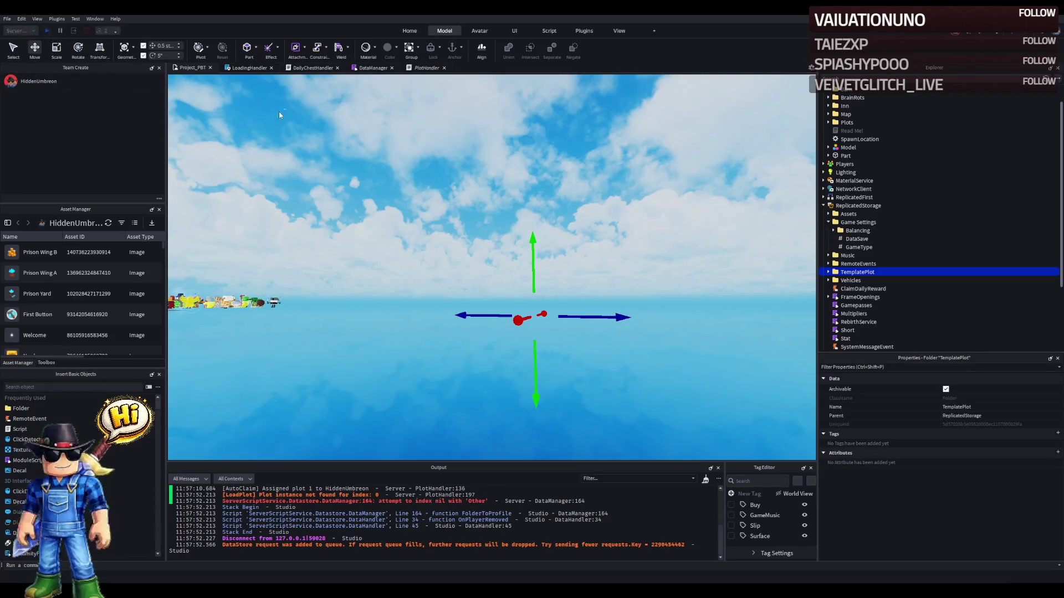
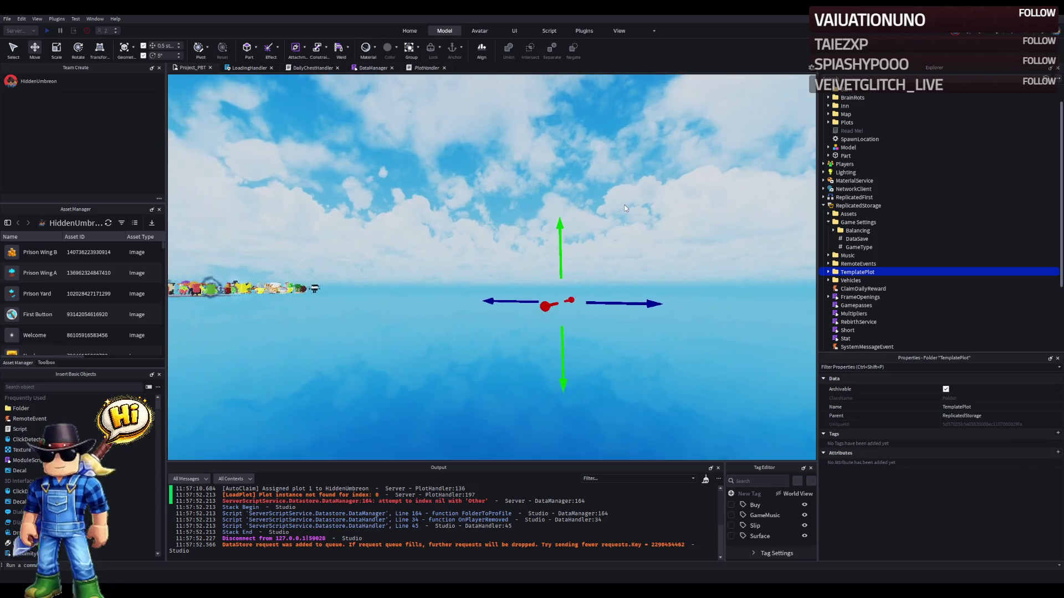
- Place TemplatePlot in Workspace; set Lighting Brightness to 3 and Ambient and ColorShift_Bottom to 216, 192, 153
drag(857, 272, 878, 138)
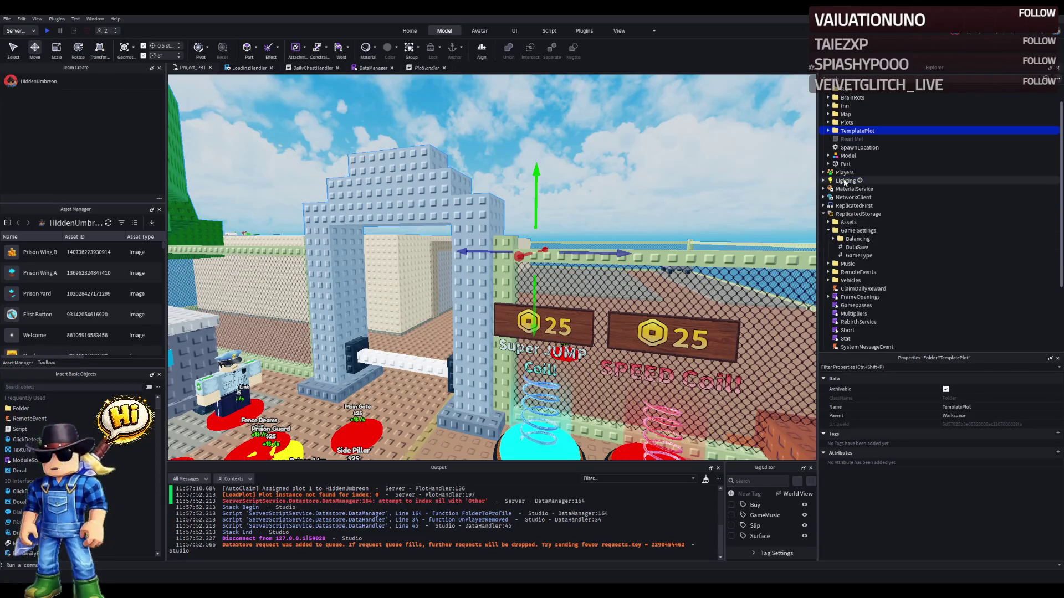
click(845, 180)
click(954, 399)
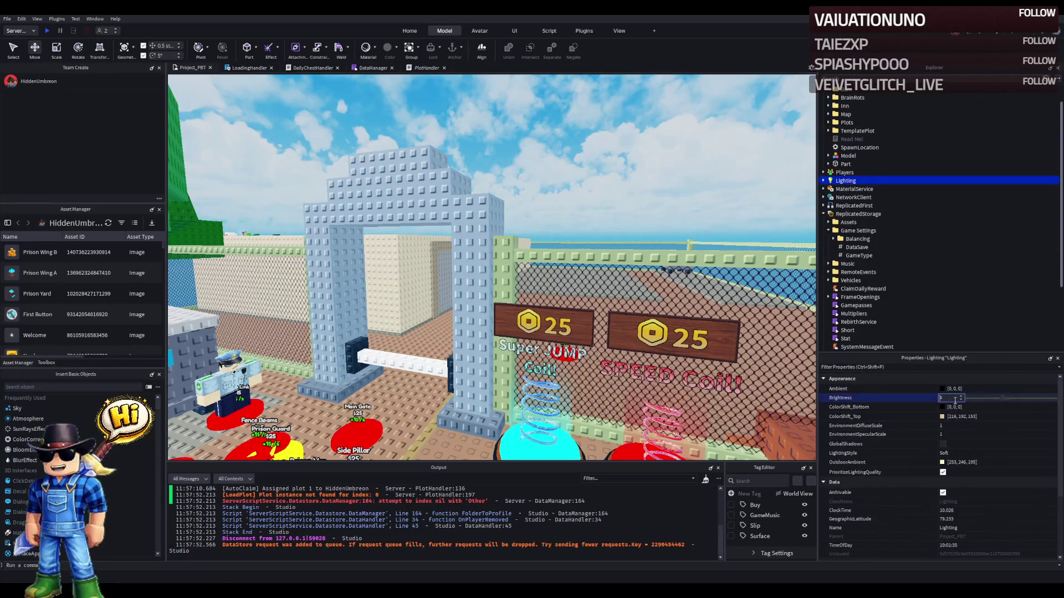
click(980, 387)
text(216, 192, 153)
key(Return)
click(982, 406)
key(ctrl+v)
key(Return)
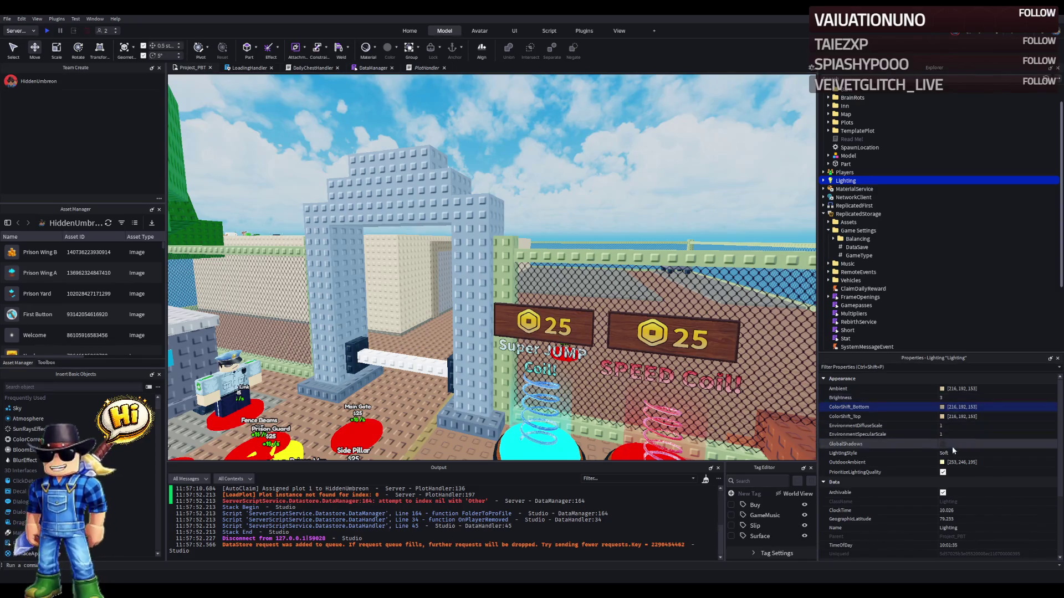
scroll(956, 455, down, 2)
- Set the Lighting TimeOfDay to 12 for midday
click(966, 491)
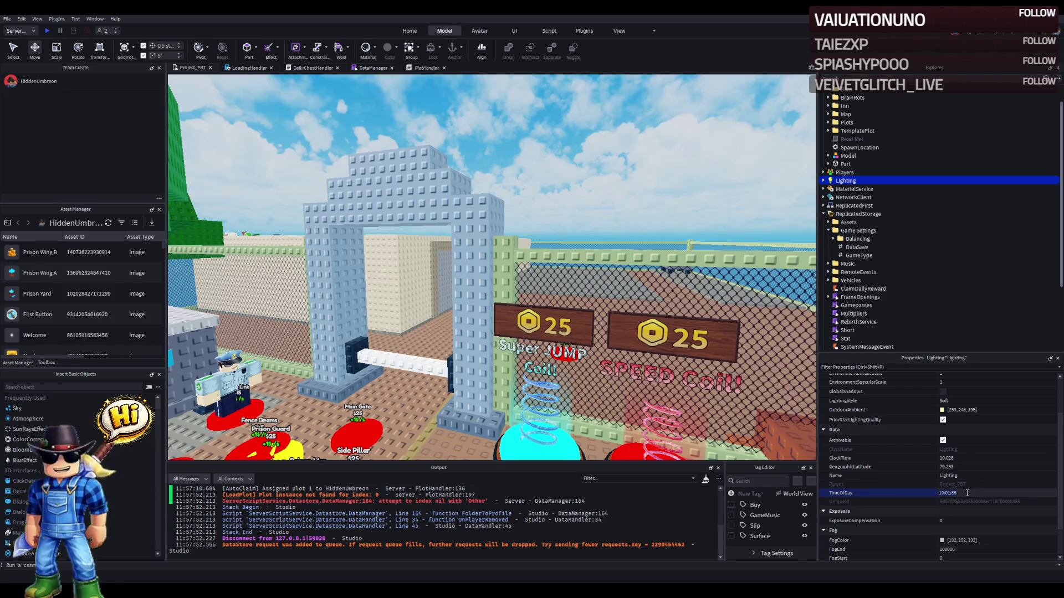
key(Return)
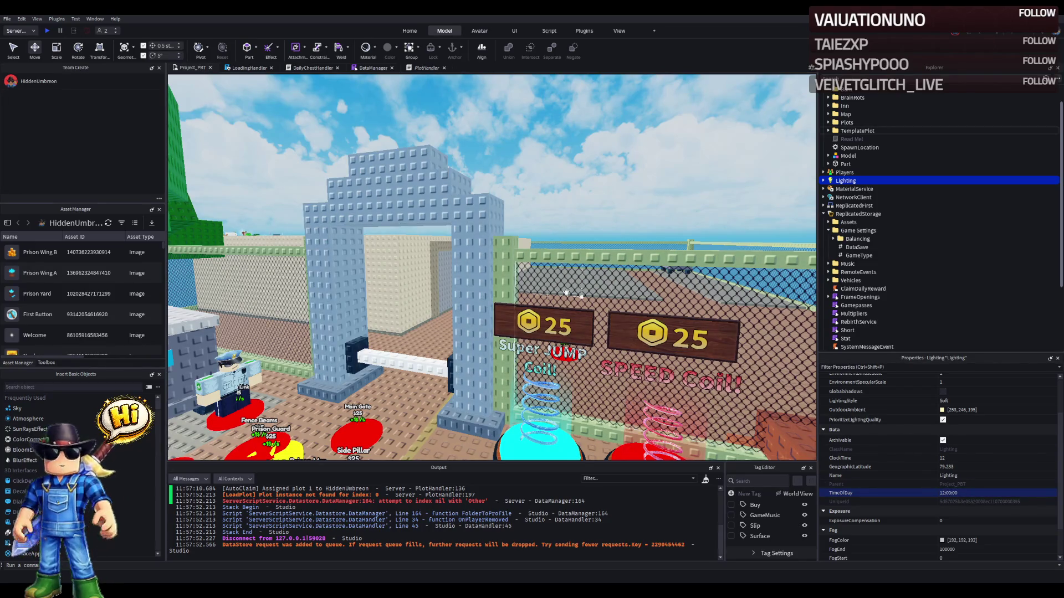
scroll(949, 517, down, 2)
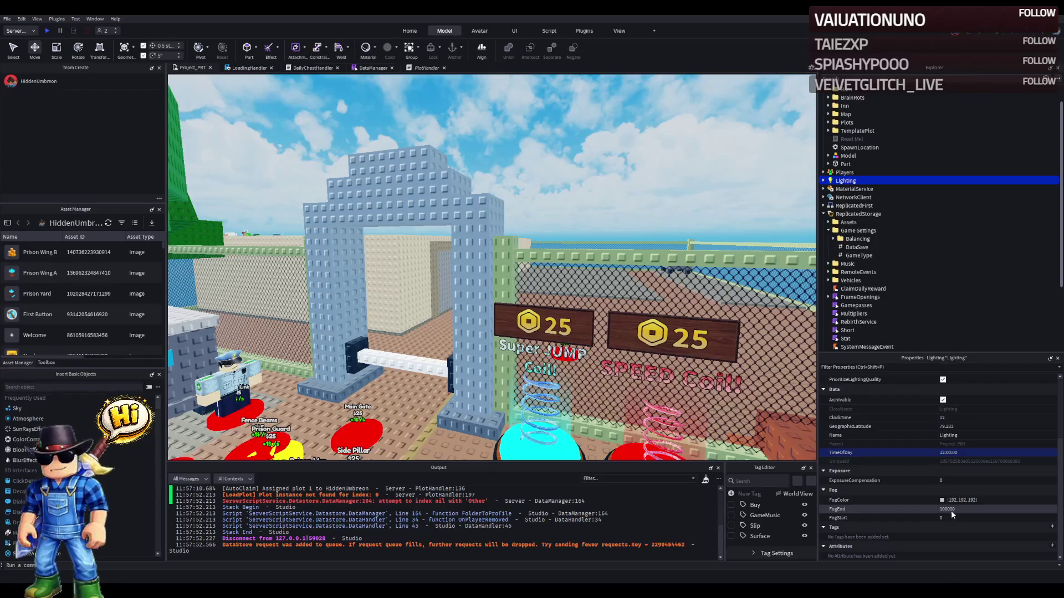
scroll(601, 214, up, 2)
scroll(602, 214, up, 3)
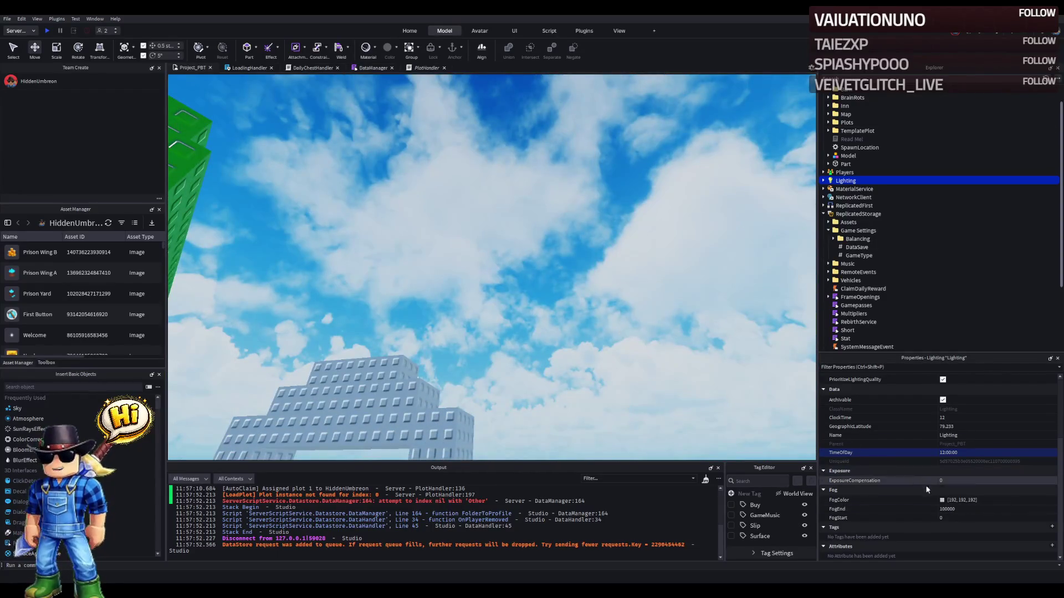
- Try FogEnd values of 1 and 0, then revert it to 100000
click(969, 507)
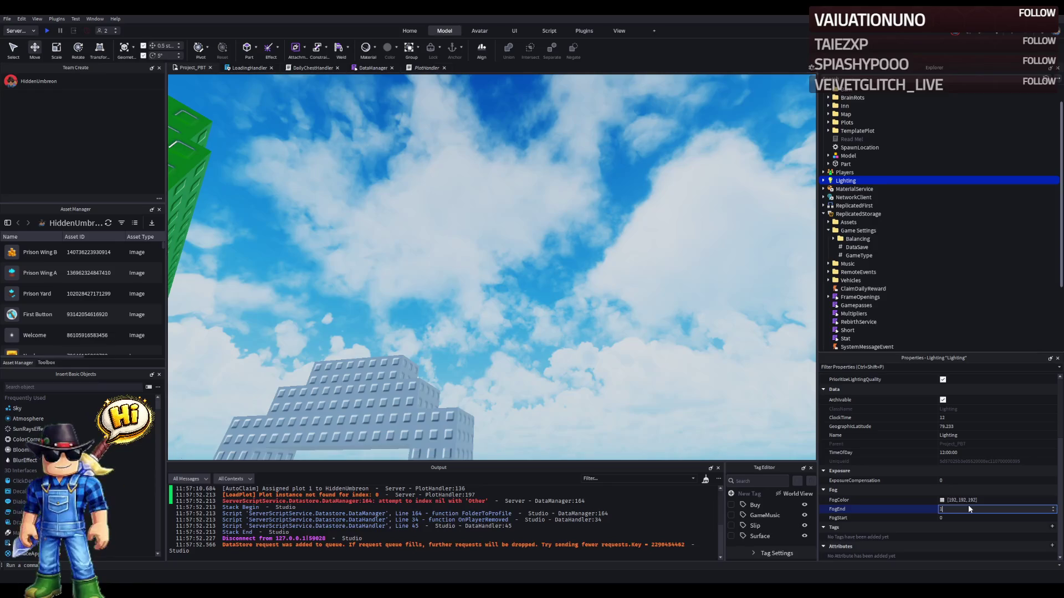
text(1)
key(Return)
key(ctrl+z)
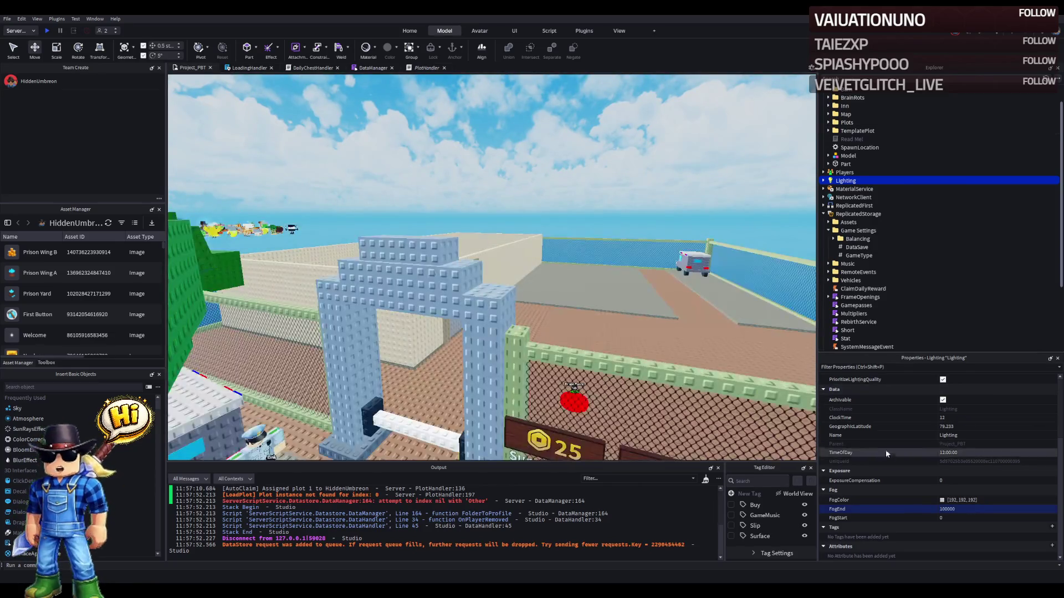
text(0)
key(Return)
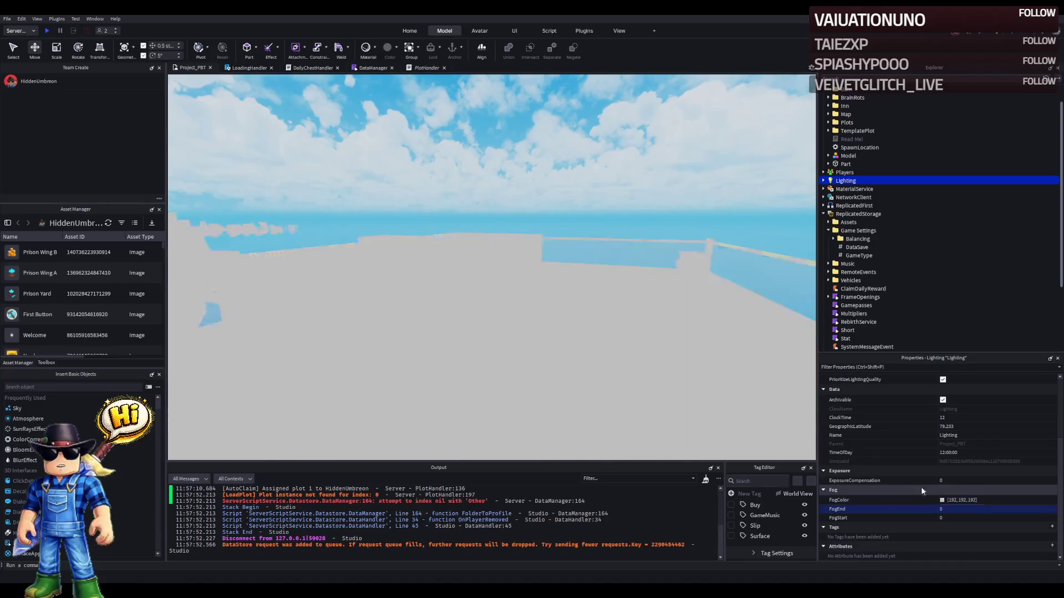
key(ctrl+z)
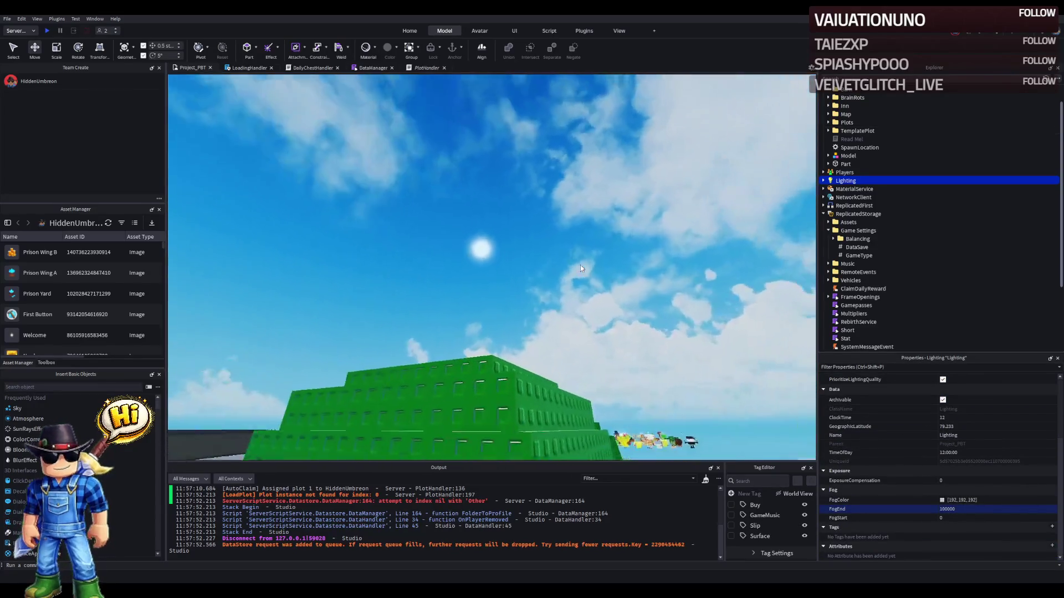
- Drag GeographicLatitude down to 53 to raise the sun
click(993, 426)
drag(988, 425, 979, 428)
drag(586, 338, 586, 337)
- Select the six floor Terrain parts and recolour them dark orange
click(490, 316)
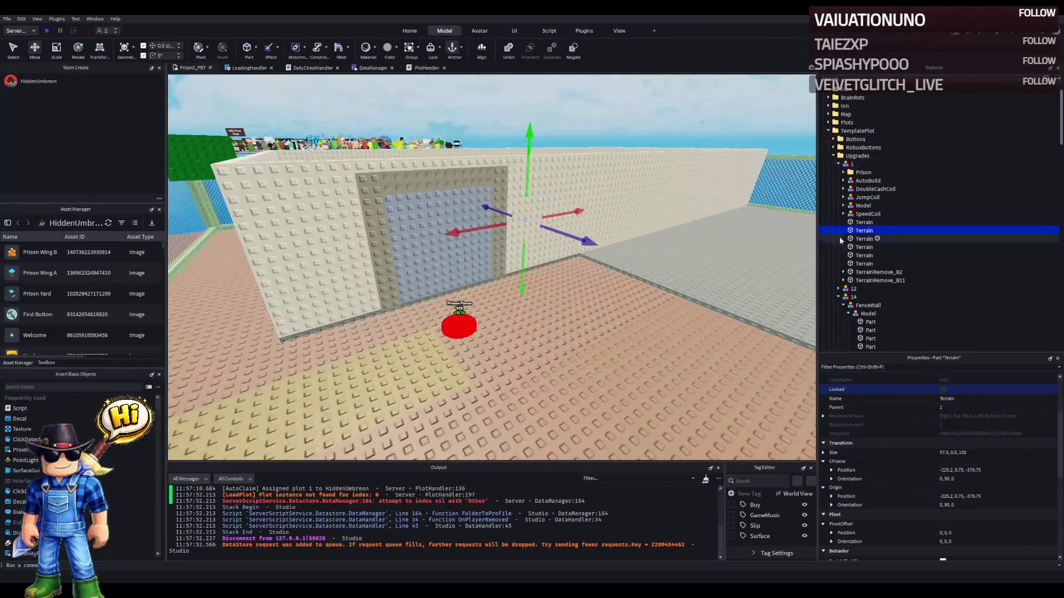
click(864, 223)
shift+click(864, 264)
scroll(946, 384, up, 3)
click(946, 390)
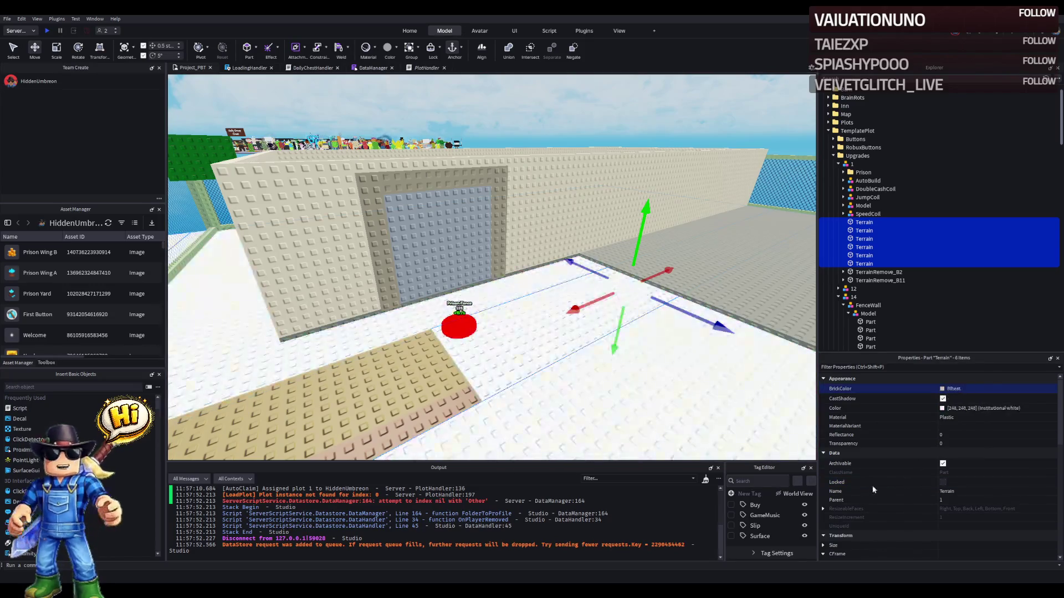
click(862, 480)
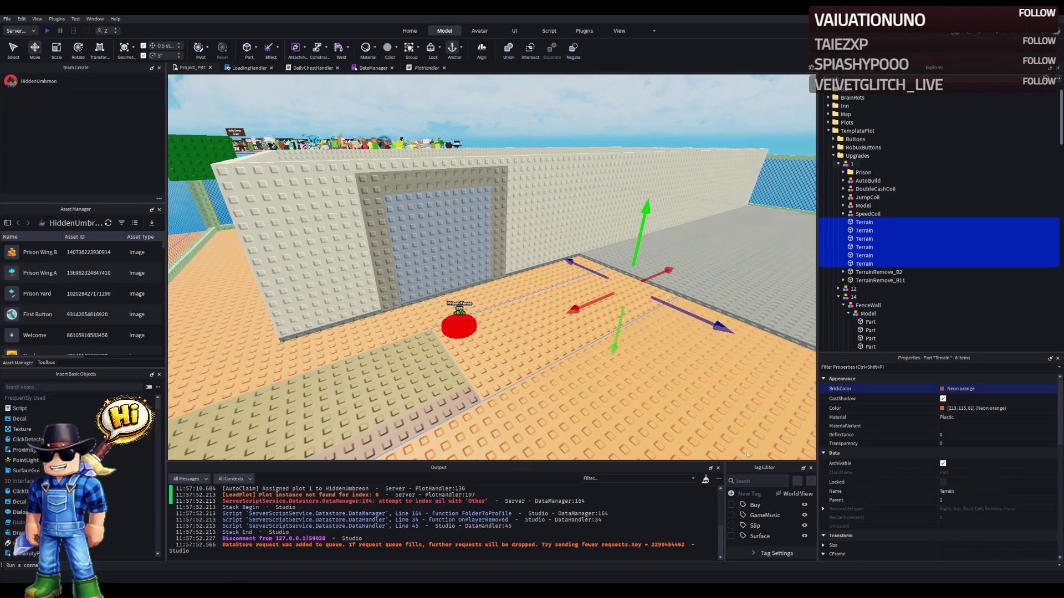
scroll(779, 438, down, 3)
click(980, 409)
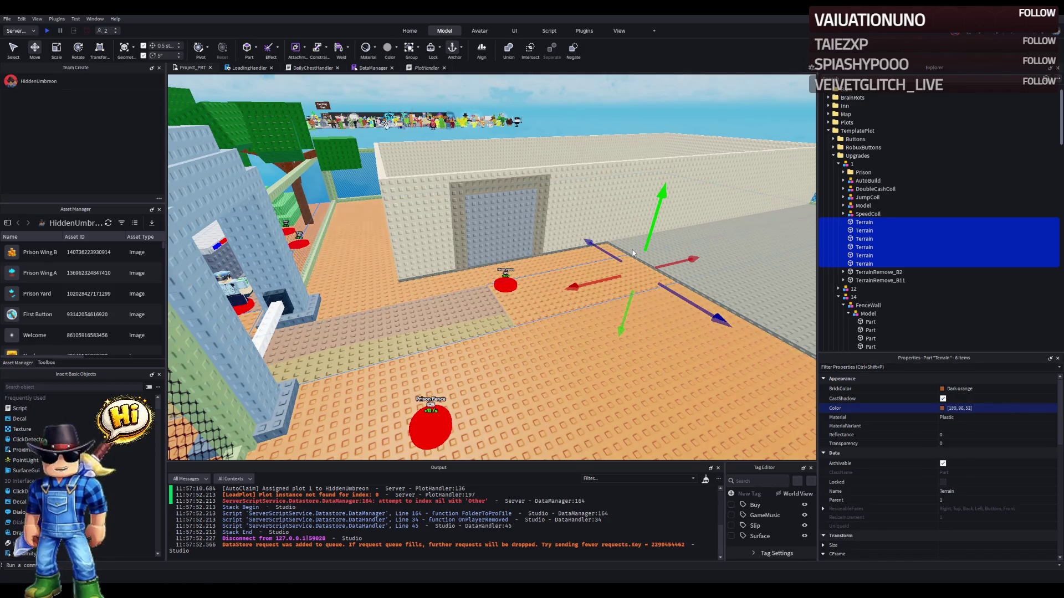
click(1010, 408)
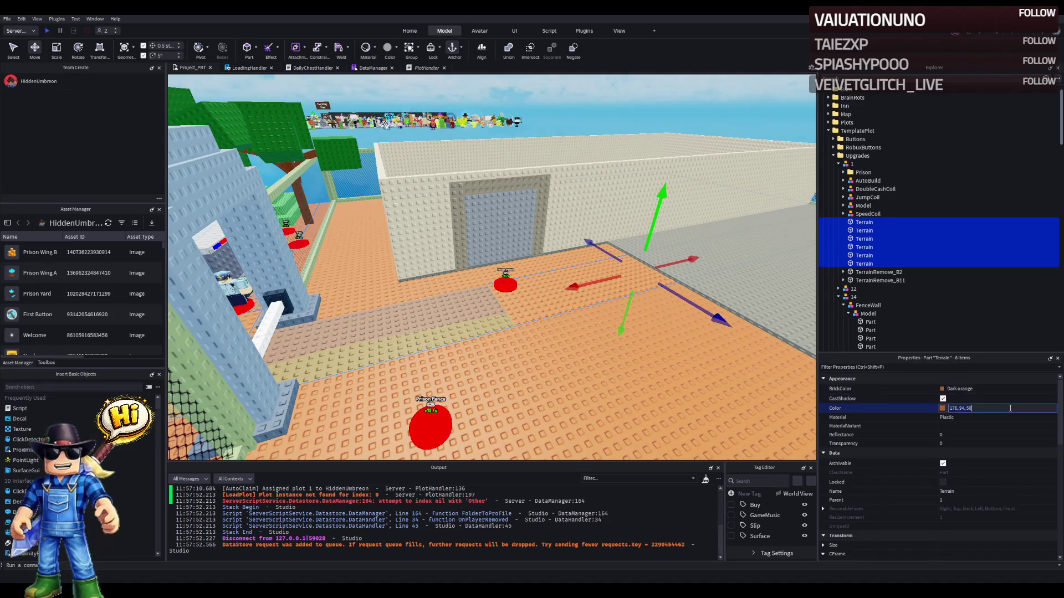
- Give the two TerrainRemove parts the same dark orange colour
click(879, 272)
shift+click(880, 280)
click(997, 409)
key(Return)
click(634, 173)
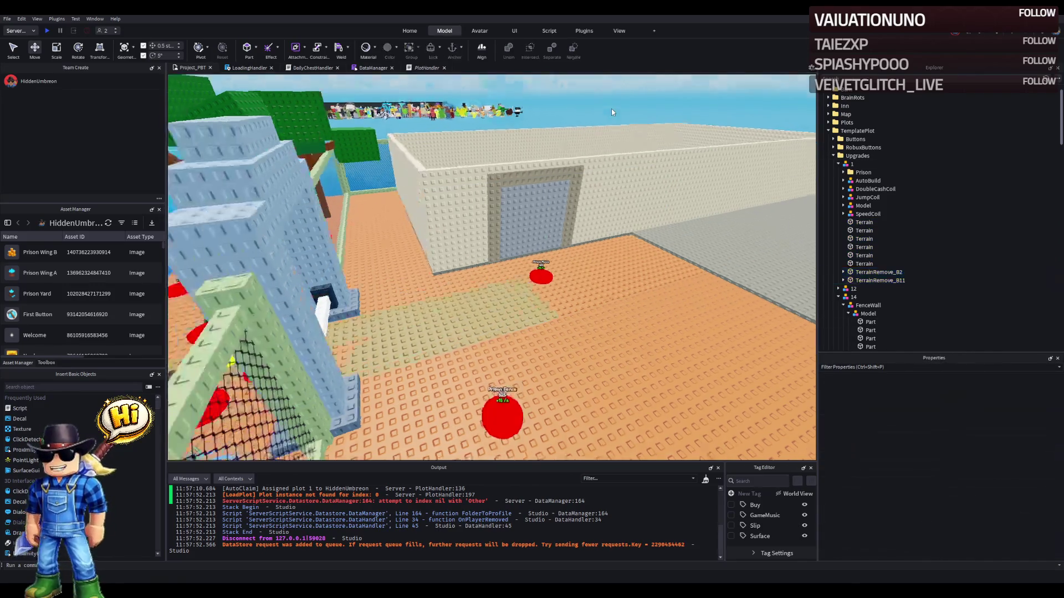
- Select the Door1 part in the wall and focus the view on it
key(w)
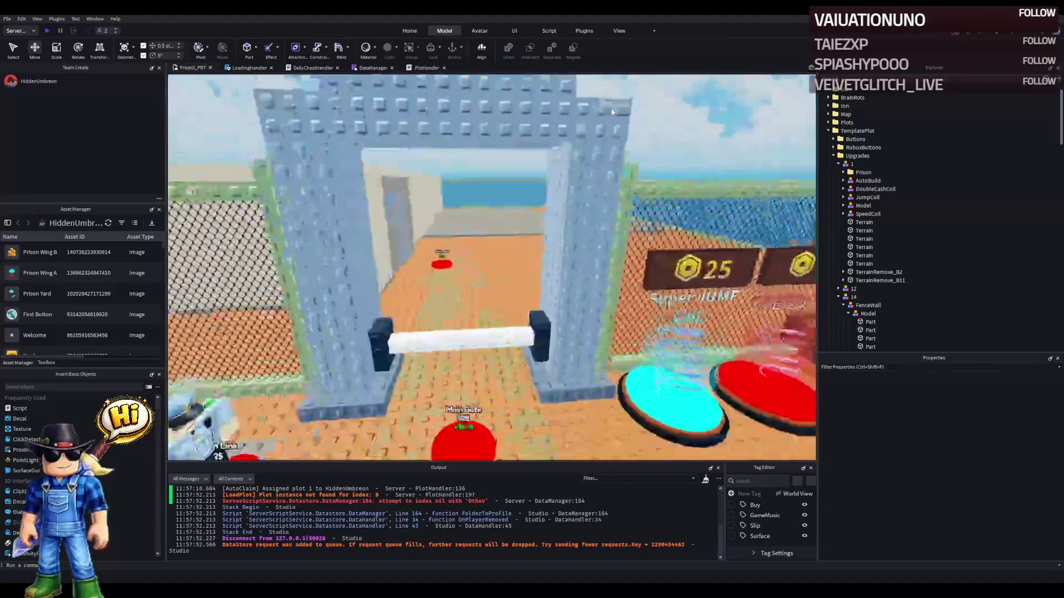
key(w)
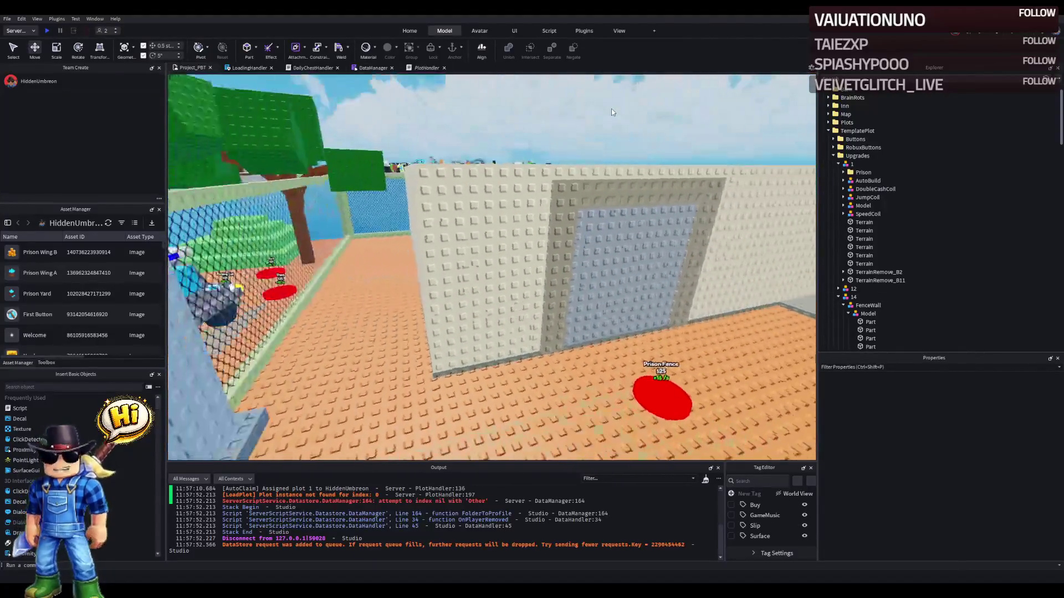
key(w)
click(447, 273)
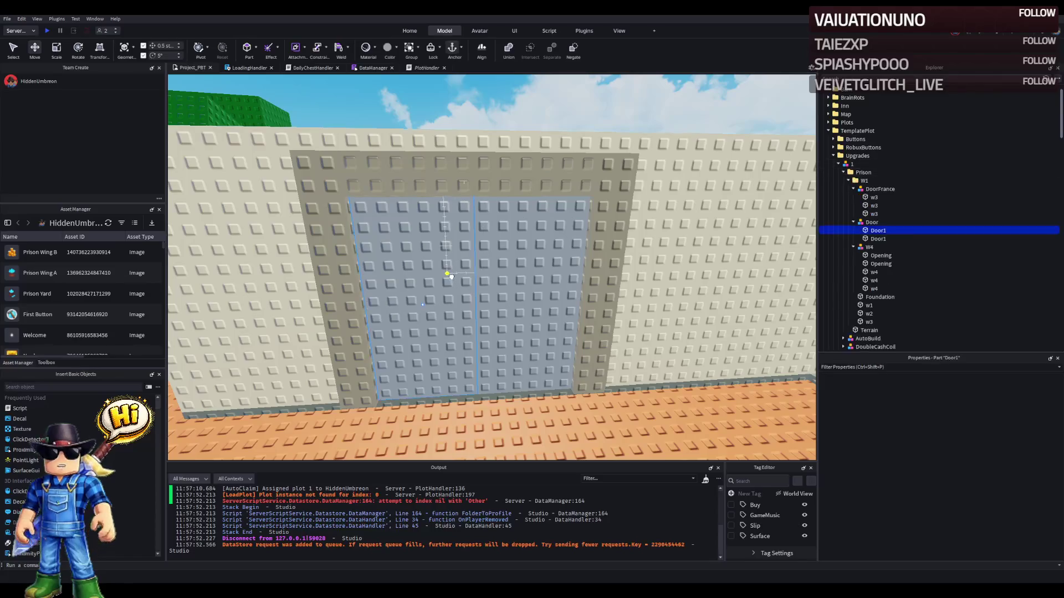
scroll(505, 281, up, 3)
key(f)
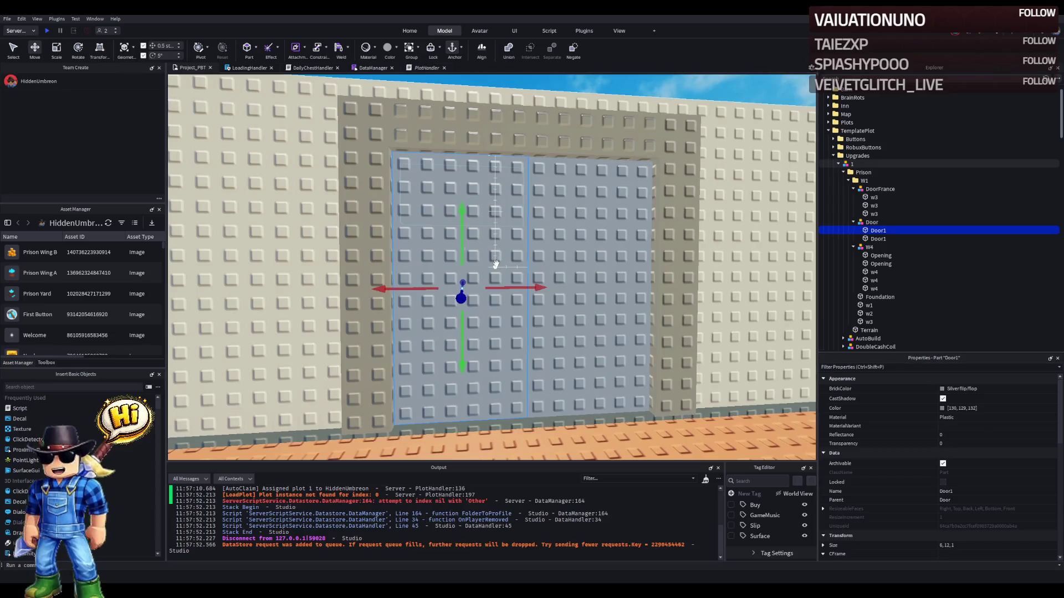
scroll(495, 264, up, 2)
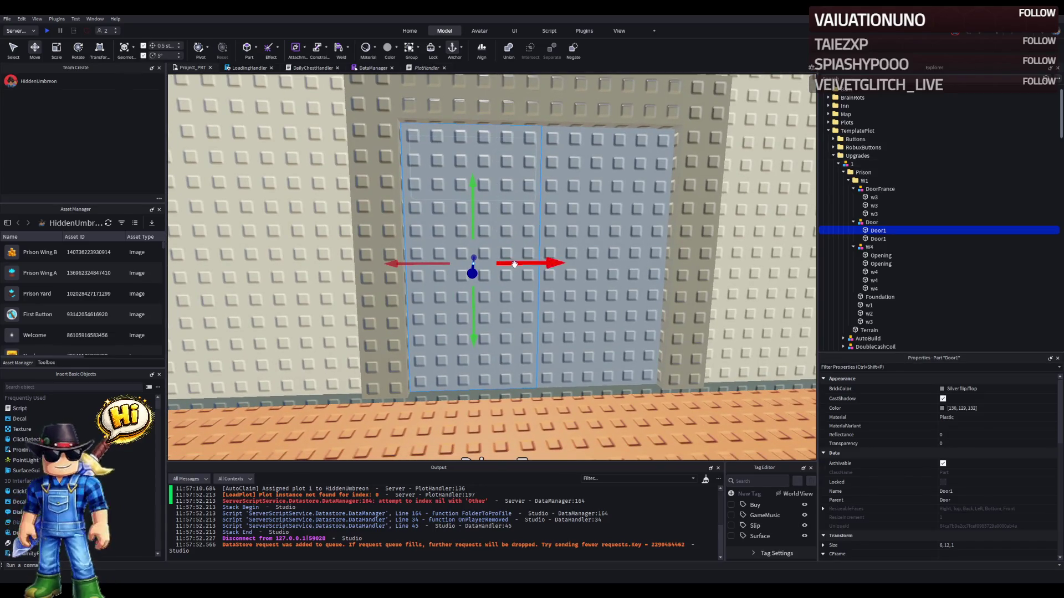
key(d)
- Duplicate Door1 and scale the copy into a 5 by 3 dark grey panel
key(ctrl+d)
key(ctrl+3)
drag(452, 404, 469, 285)
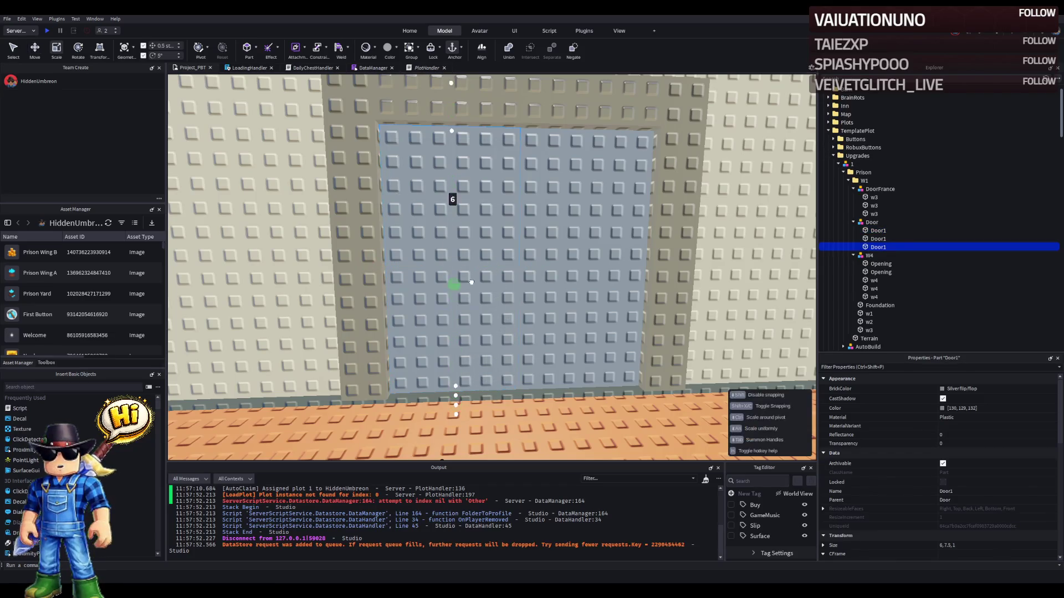
drag(481, 238, 481, 238)
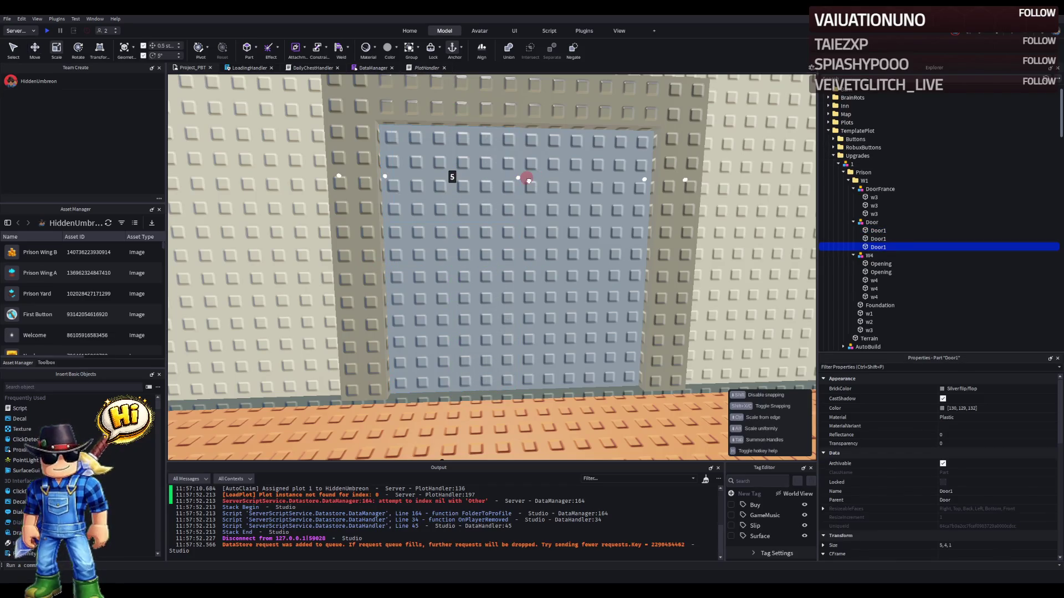
drag(528, 180, 528, 180)
drag(450, 110, 460, 123)
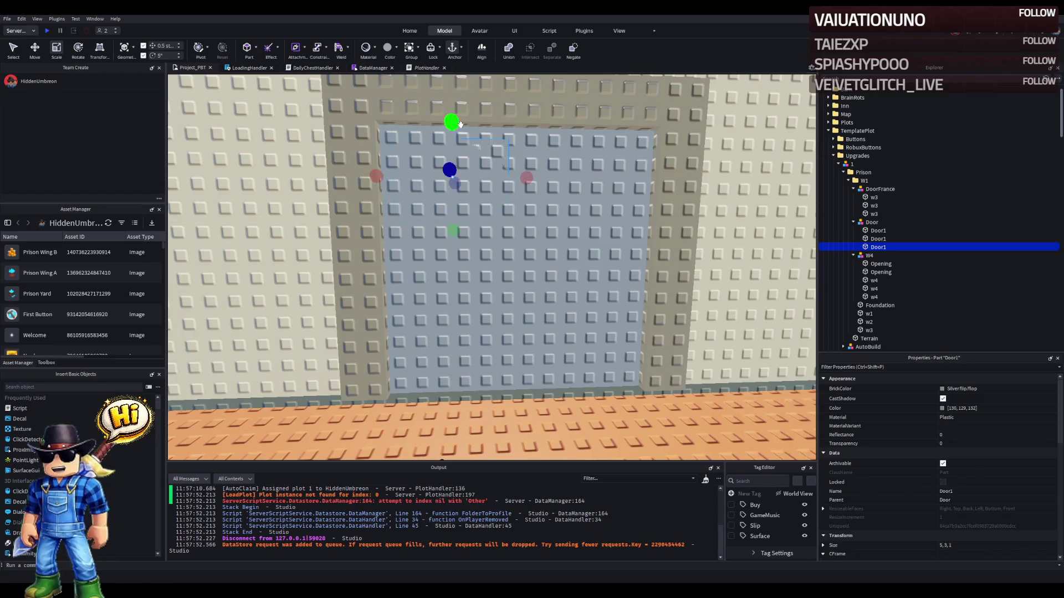
drag(482, 172, 483, 179)
click(942, 409)
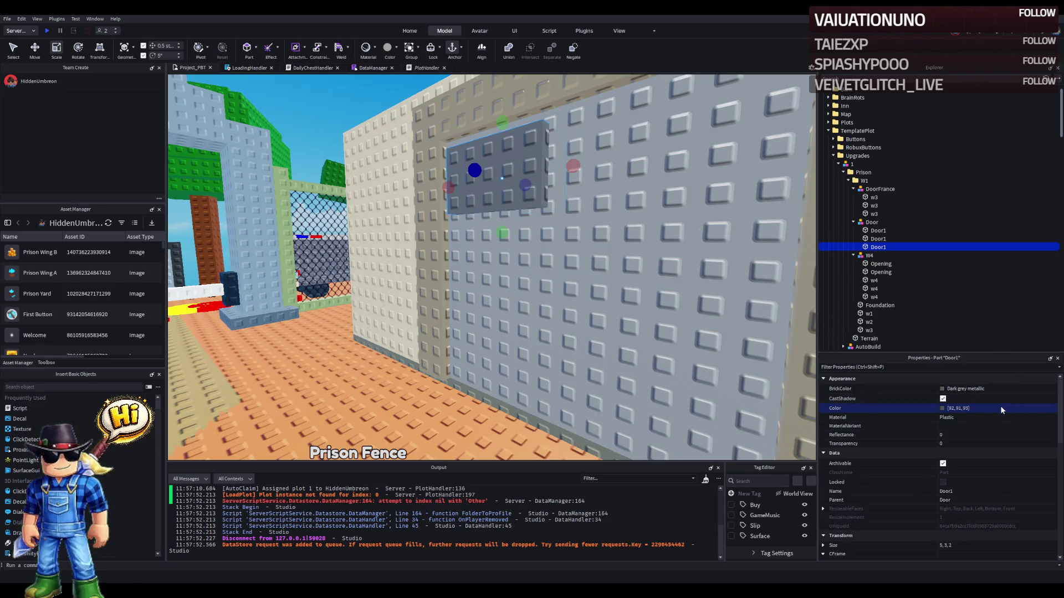
click(996, 544)
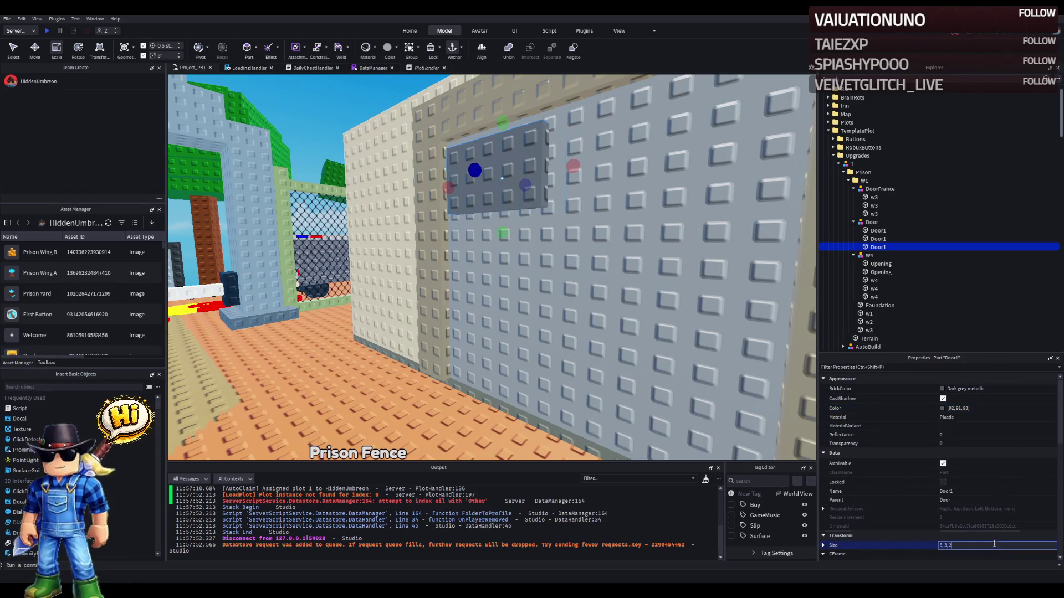
- Duplicate the original door part again and resize it into a second panel
click(667, 213)
key(ctrl+d)
key(ctrl+d)
key(f)
mouse_move(622, 304)
mouse_down()
mouse_move(434, 317)
mouse_move(629, 336)
mouse_move(518, 322)
mouse_move(607, 334)
mouse_move(521, 320)
mouse_move(552, 327)
mouse_up()
key(d)
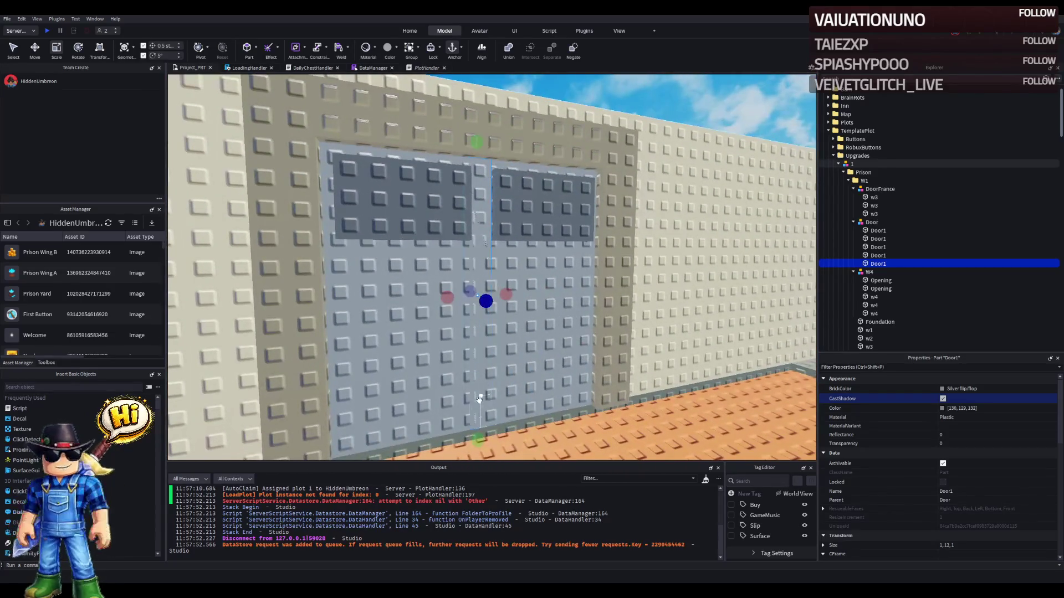
- Finish resizing the door copy and deepen the small door part from 1 to 2
drag(477, 438, 478, 431)
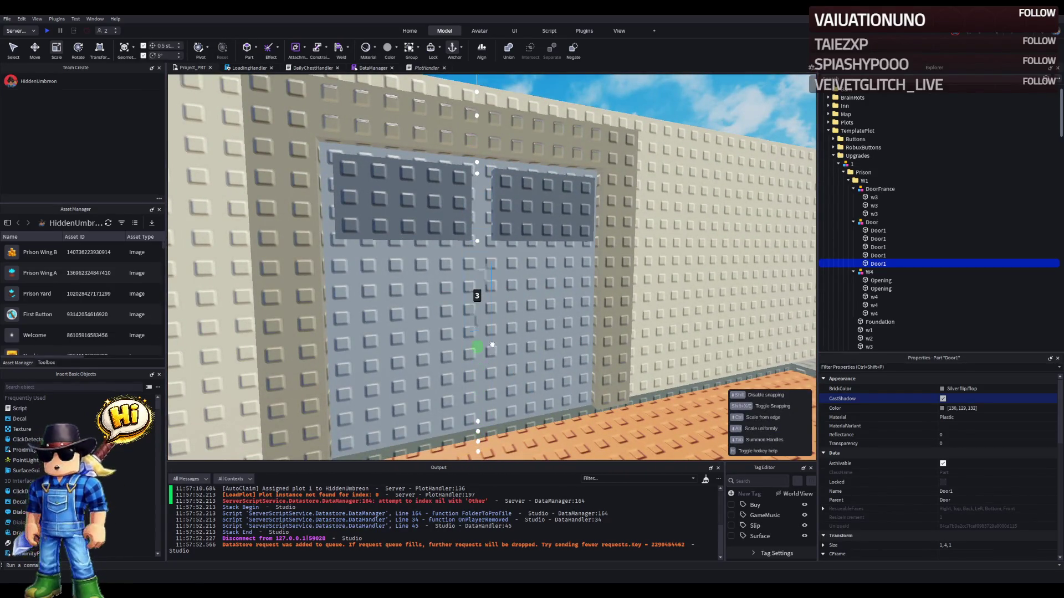
drag(496, 328, 495, 328)
key(a)
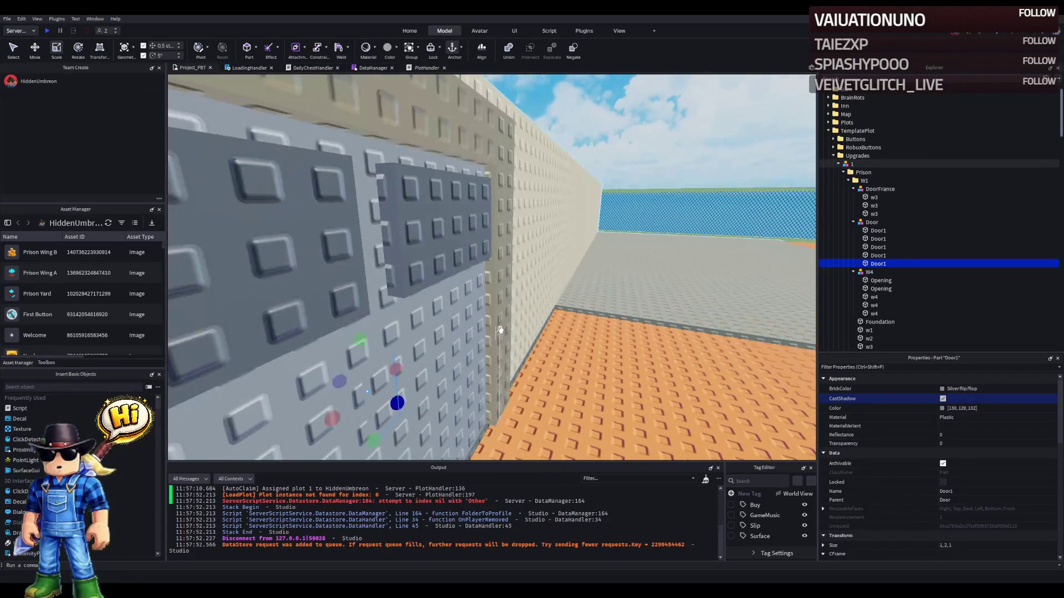
drag(427, 338, 441, 344)
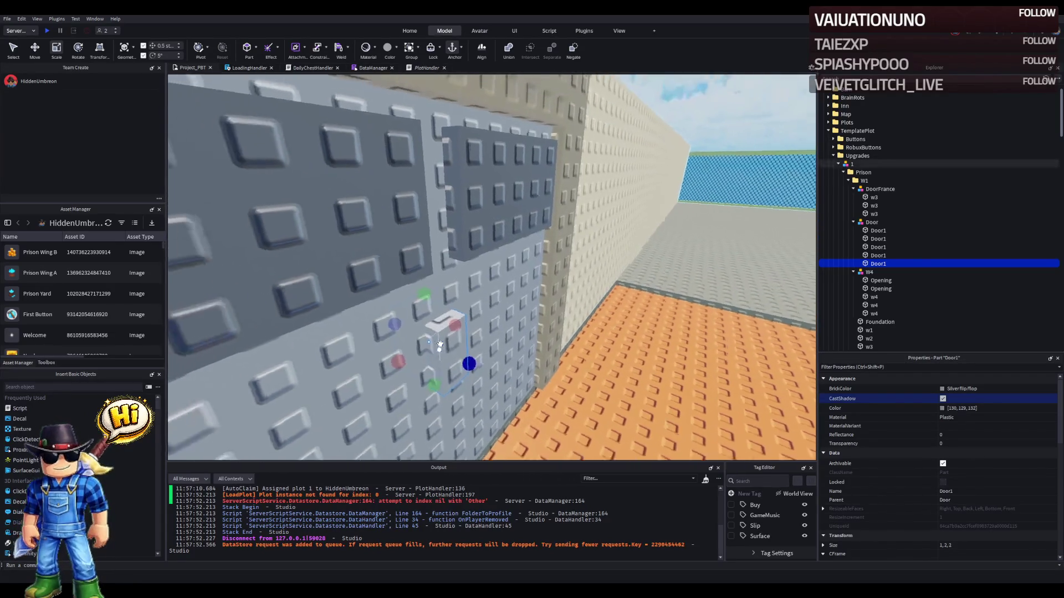
scroll(440, 345, down, 5)
- Shorten the left panel to height 10 and the right to 9.5, then raise both
key(ctrl+1)
click(344, 258)
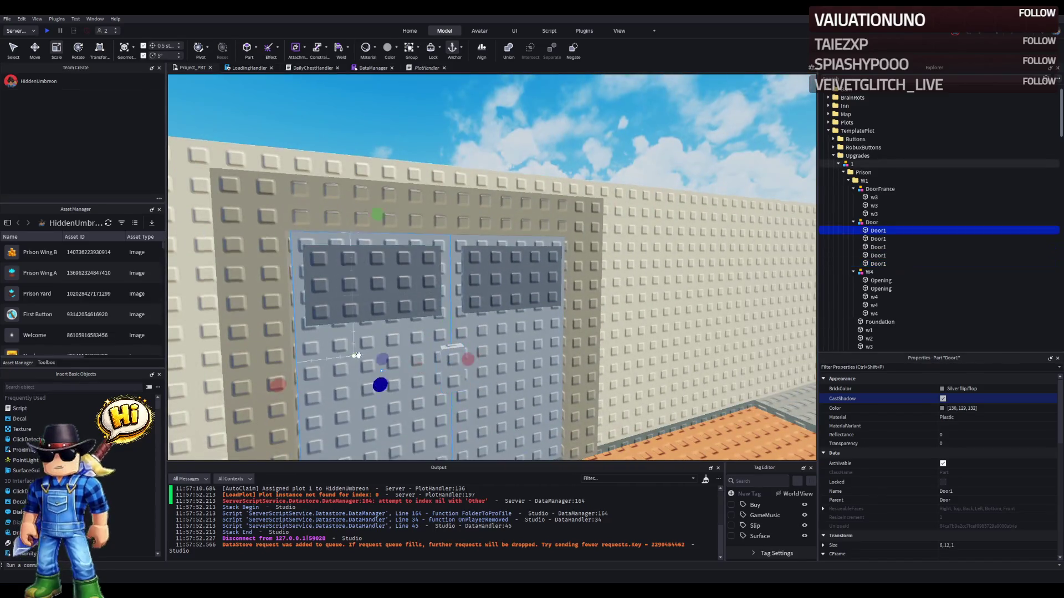
scroll(402, 258, up, 3)
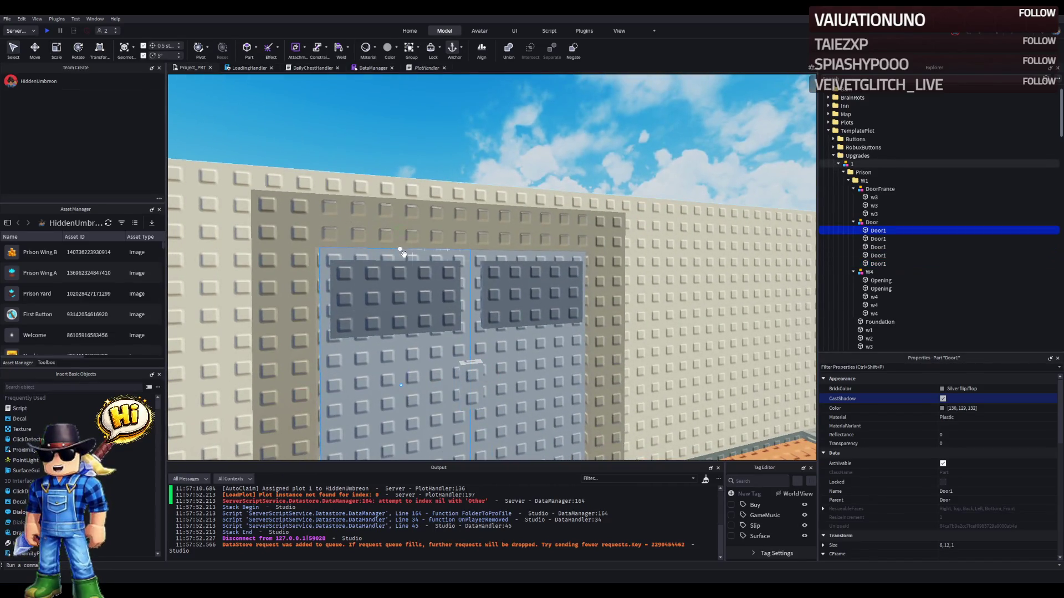
key(ctrl+4)
drag(400, 231, 397, 282)
click(534, 382)
drag(527, 235, 528, 281)
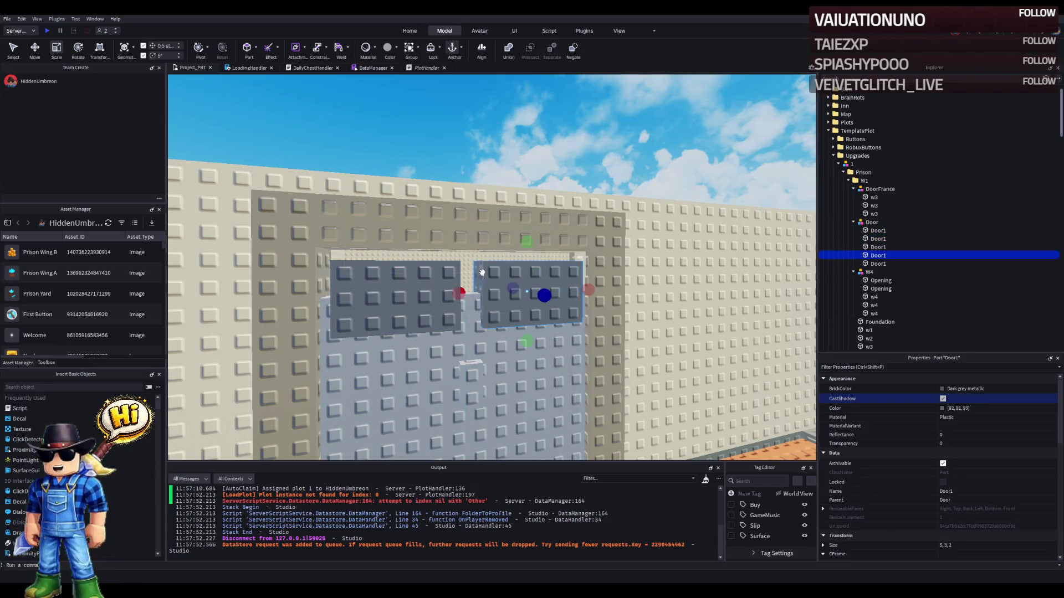
ctrl+click(408, 282)
key(ctrl+2)
mouse_move(468, 349)
mouse_down()
mouse_move(467, 309)
mouse_move(465, 383)
mouse_up()
- Make the small handle part dark grey
click(468, 313)
click(929, 390)
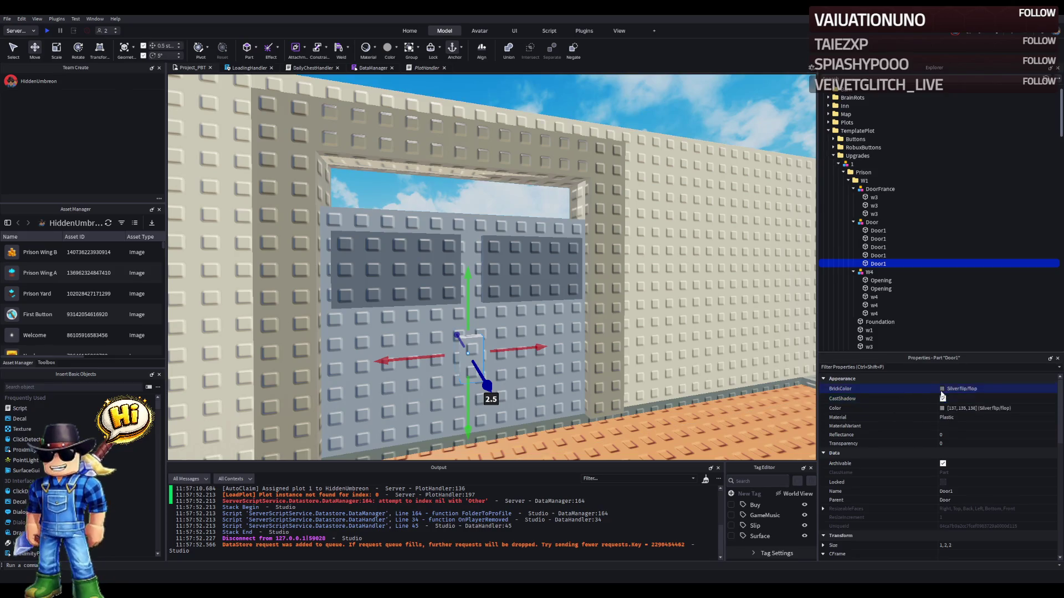
key(Down)
key(Down)
key(Down)
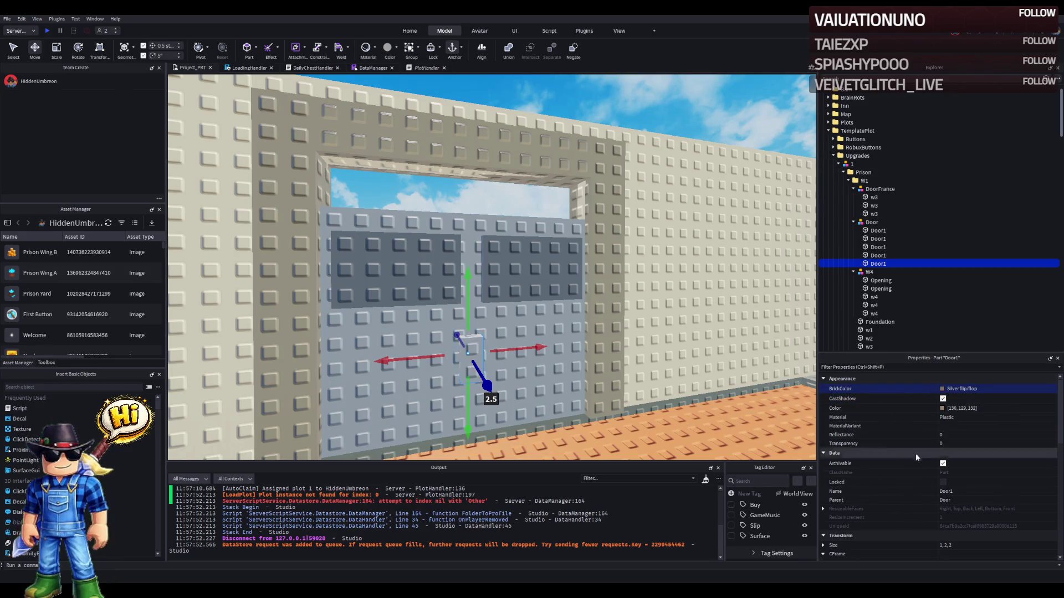
click(939, 410)
key(Down)
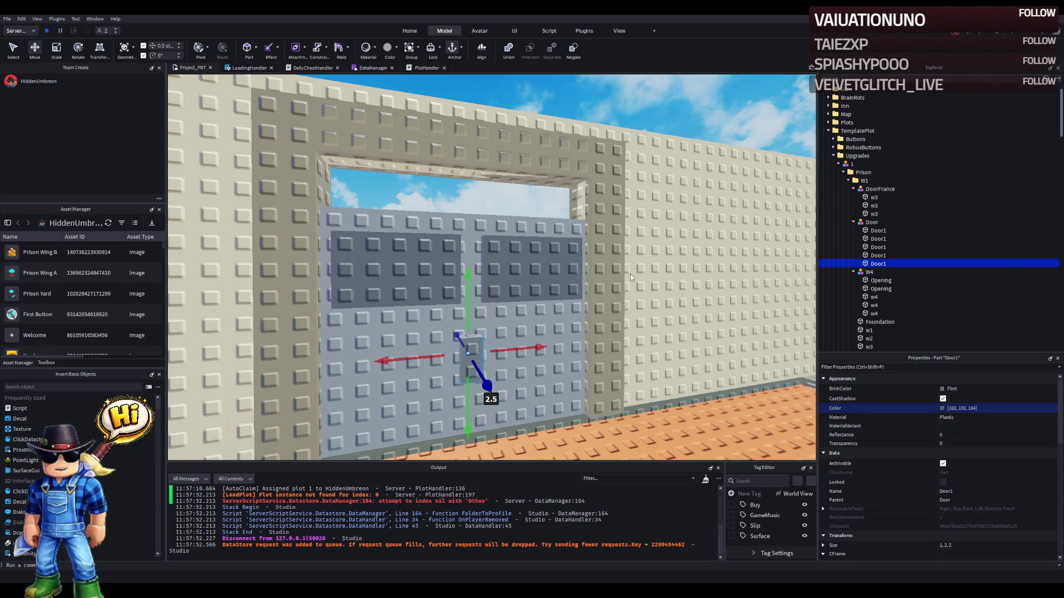
- Lower the door frame's w3 top beam by 2 studs
click(459, 153)
mouse_move(468, 235)
mouse_down()
mouse_move(468, 288)
mouse_move(410, 129)
mouse_up()
click(280, 130)
key(ctrl+3)
- Shorten the left and right w3 frame pillars to fit under the beam
drag(292, 88, 297, 135)
key(d)
click(486, 171)
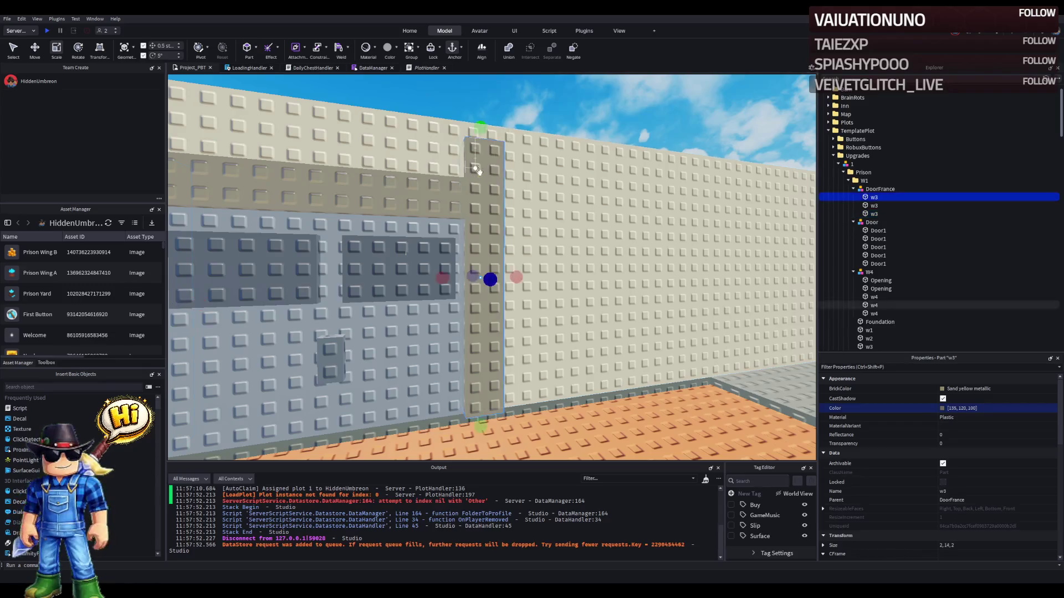
drag(480, 132, 482, 164)
click(526, 114)
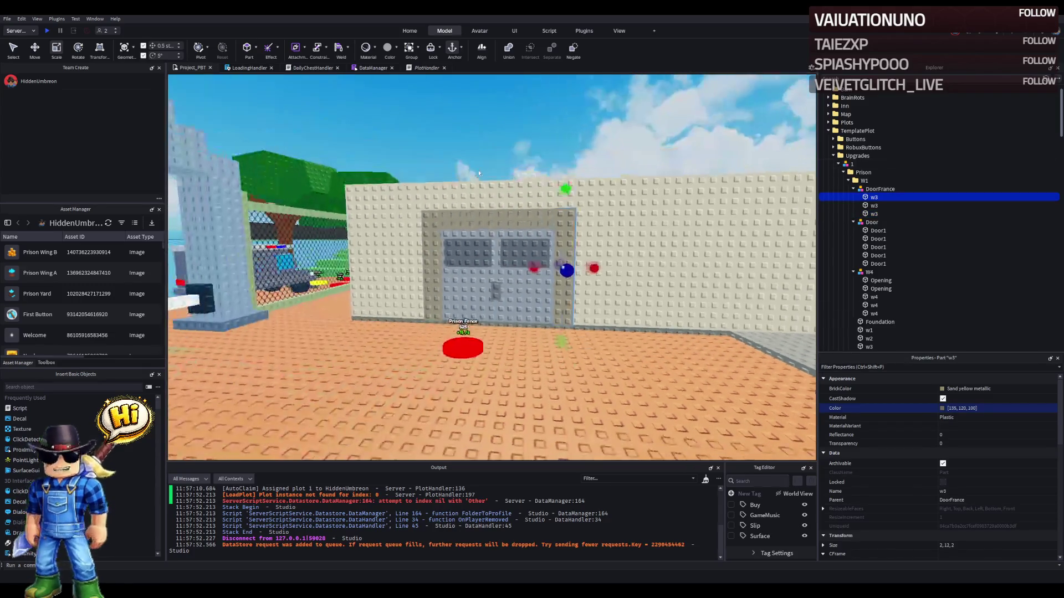
- Move the Door1 panel's pivot 23.4 studs sideways using Pivot edit
key(a)
key(d)
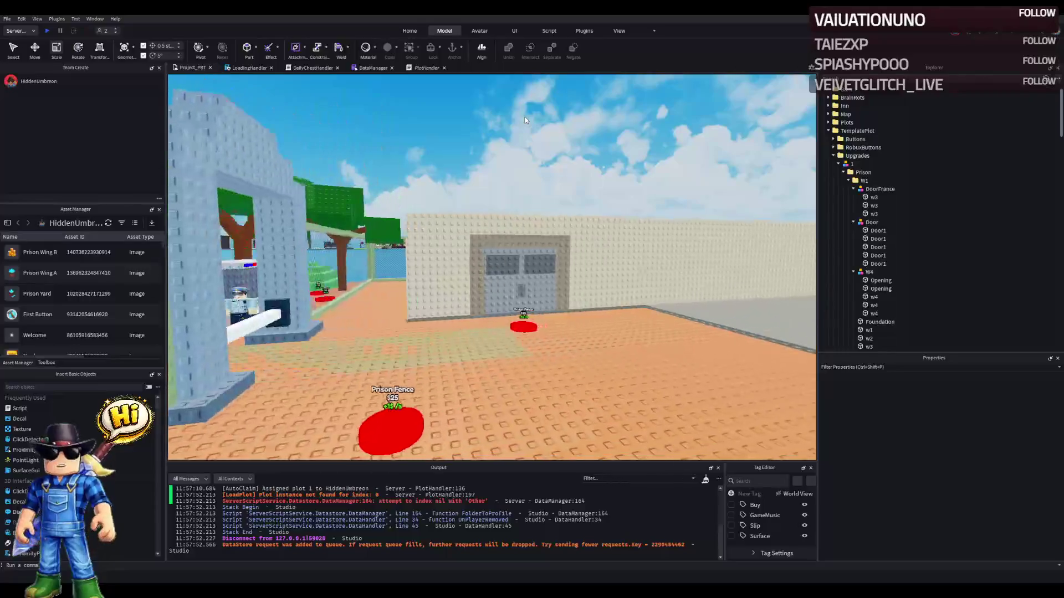
key(w)
key(w)
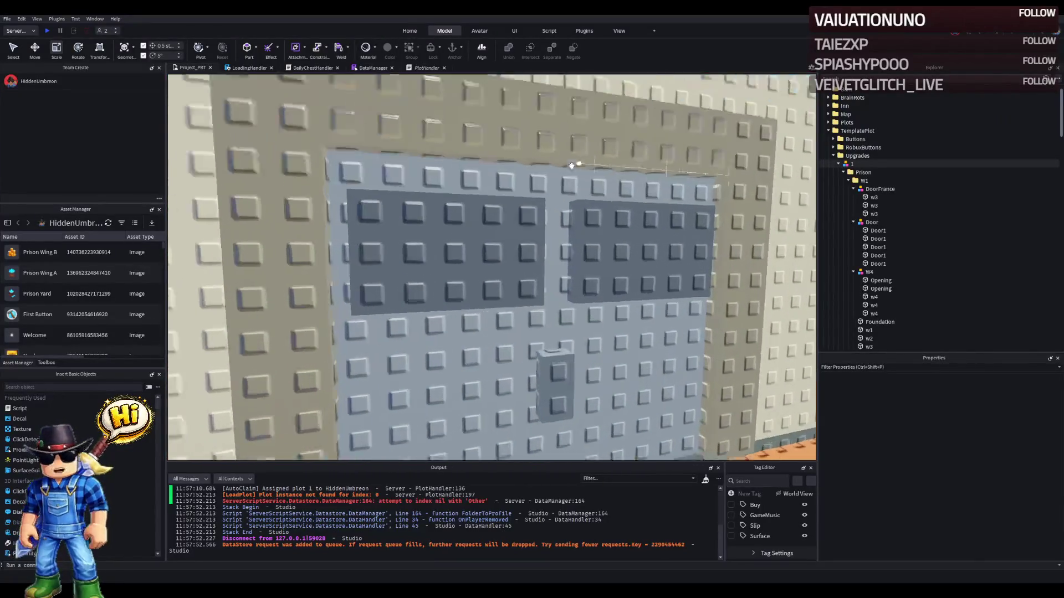
key(s)
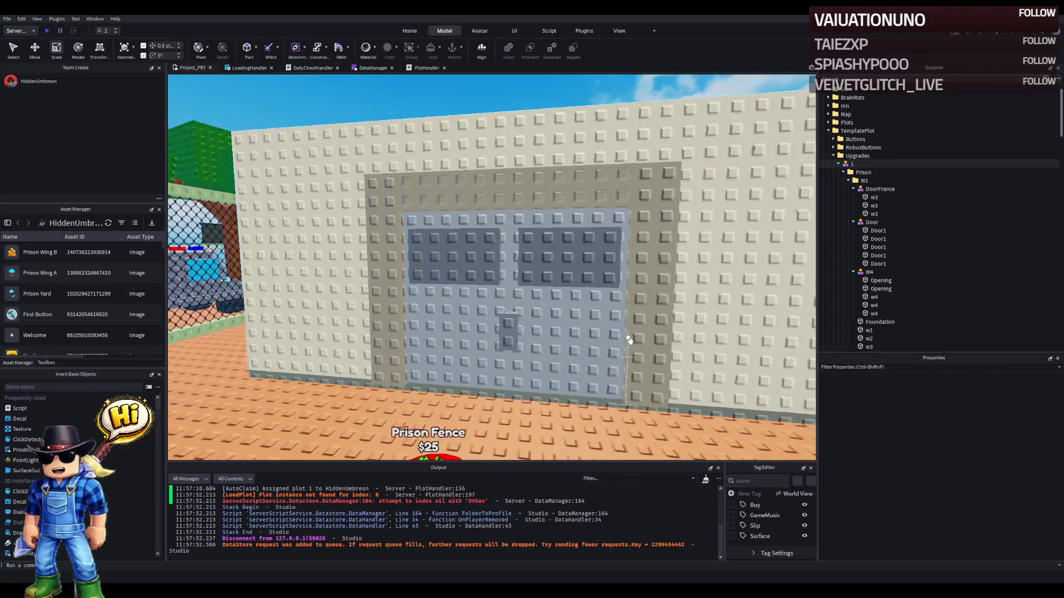
key(w)
key(a)
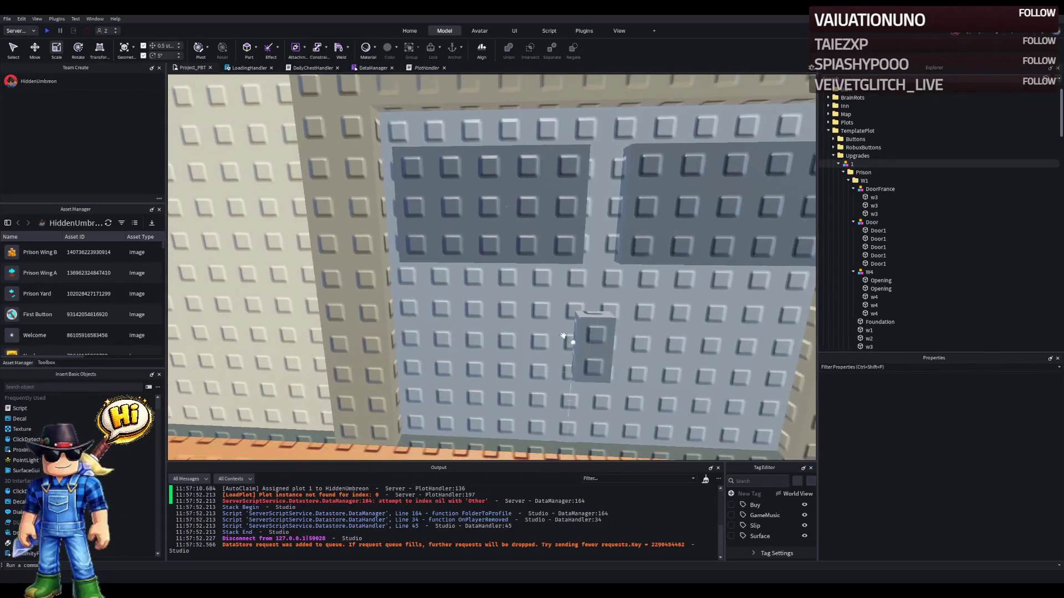
click(523, 335)
key(a)
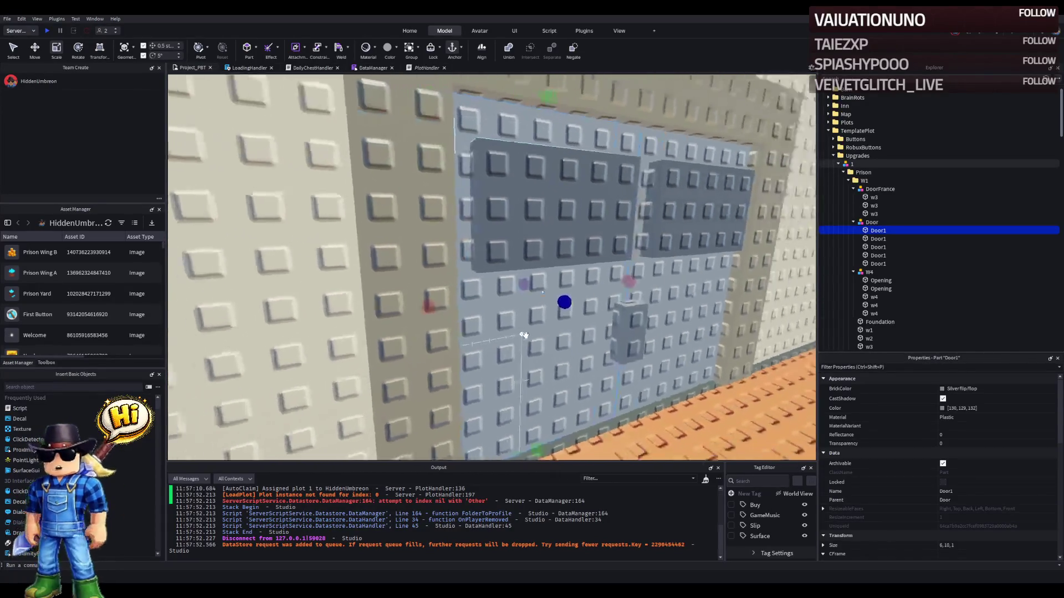
click(204, 52)
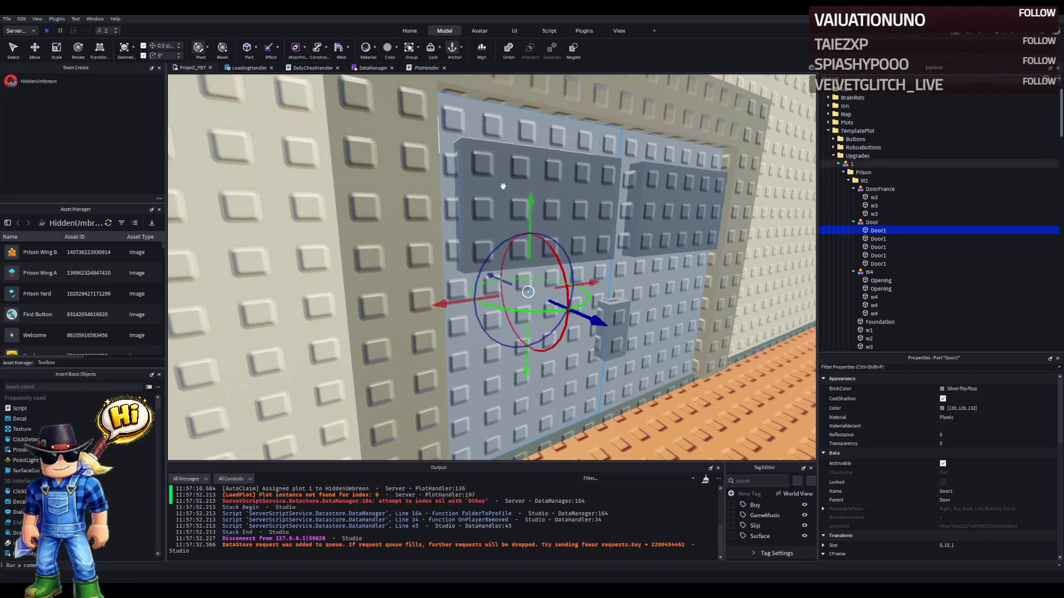
drag(396, 313, 413, 314)
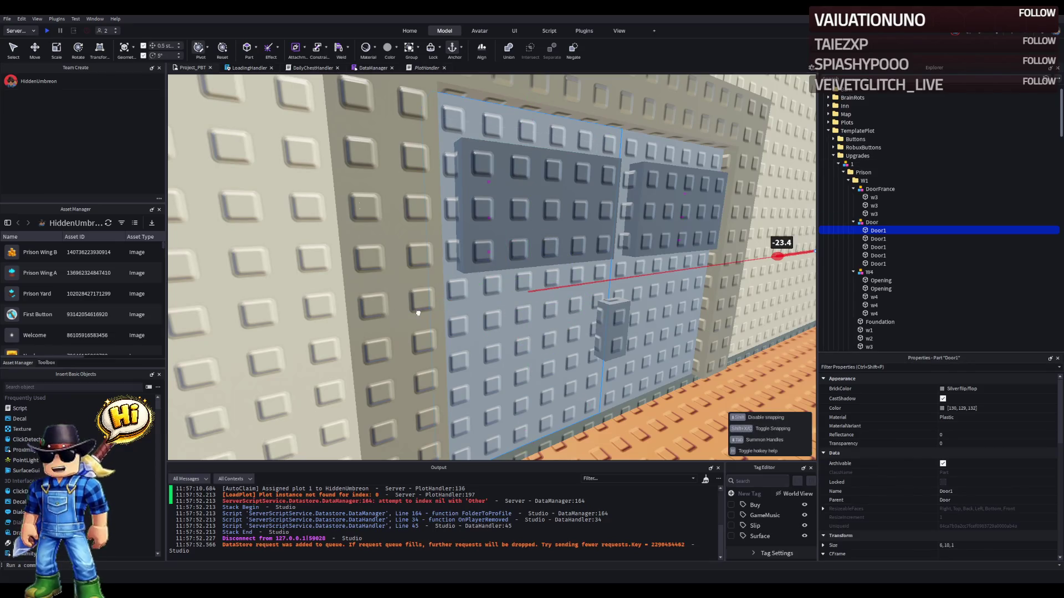
- Slide the door panel 23.4 studs along the wall
key(a)
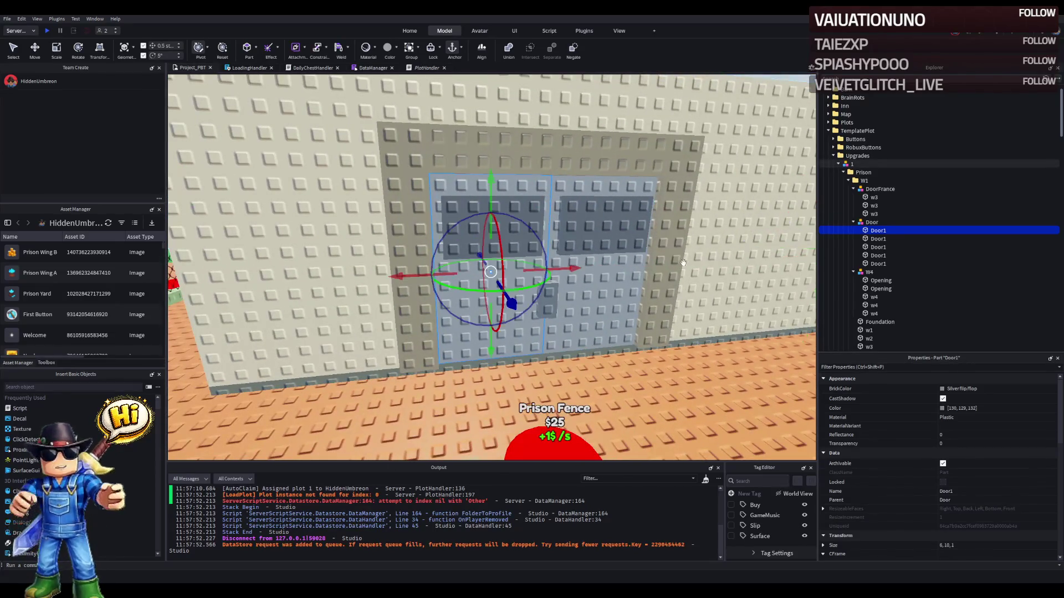
drag(564, 272, 568, 269)
mouse_move(372, 287)
mouse_down()
mouse_move(523, 272)
mouse_move(484, 276)
mouse_up()
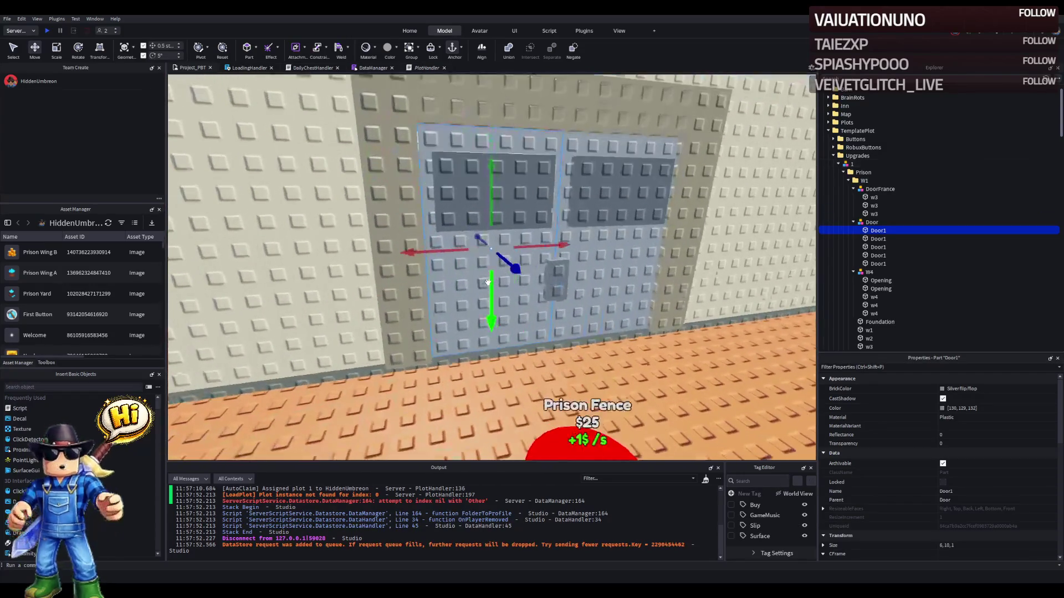
- Group the selected Door1 parts into a Model and place it under W1
ctrl+click(512, 235)
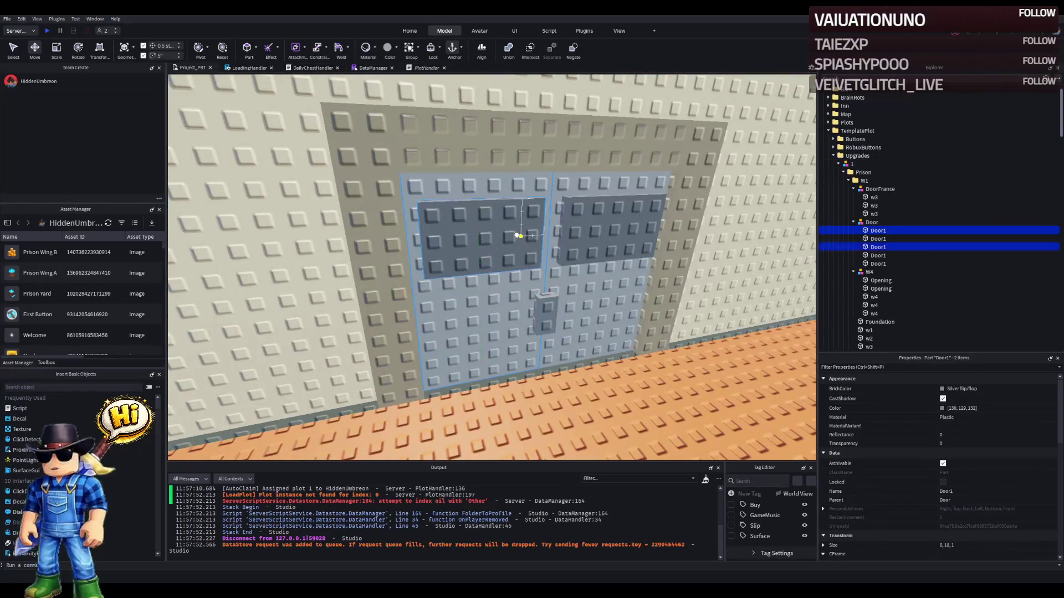
key(ctrl+g)
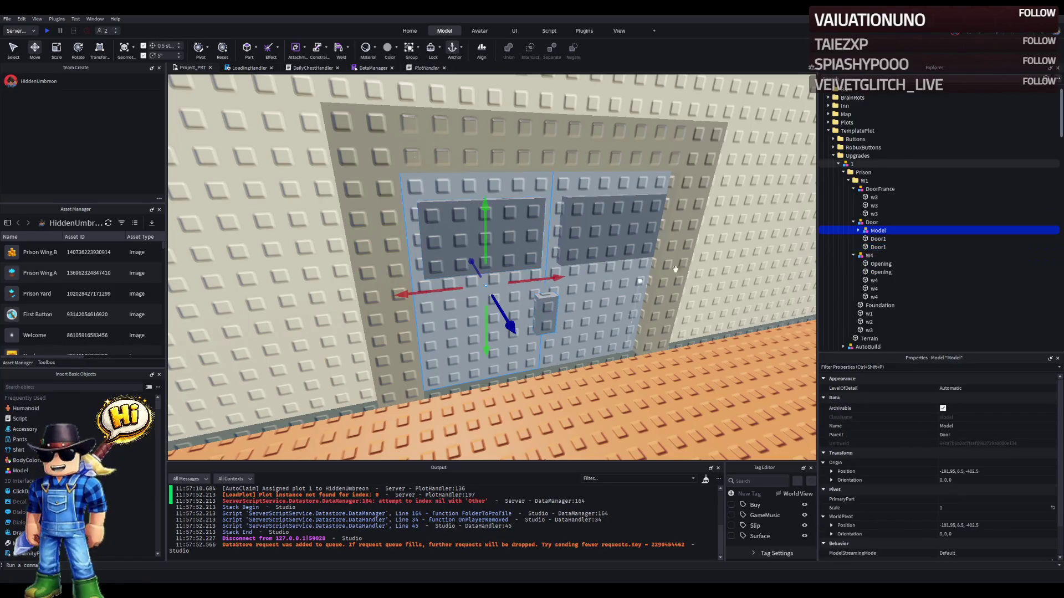
drag(863, 185, 863, 182)
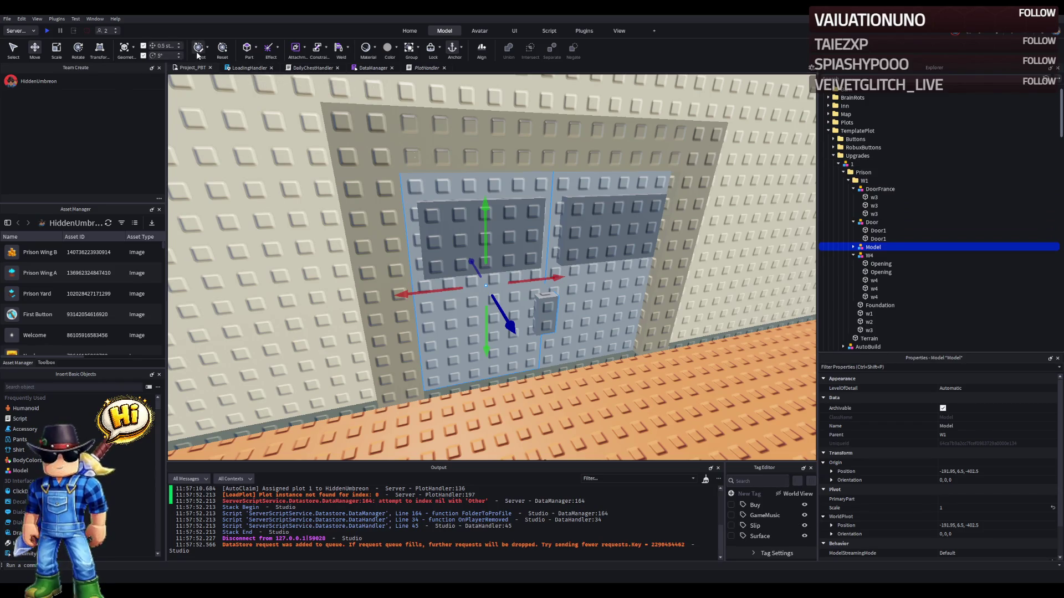
- Slide the door Model back into the frame and swing it open 15°
drag(429, 283, 403, 292)
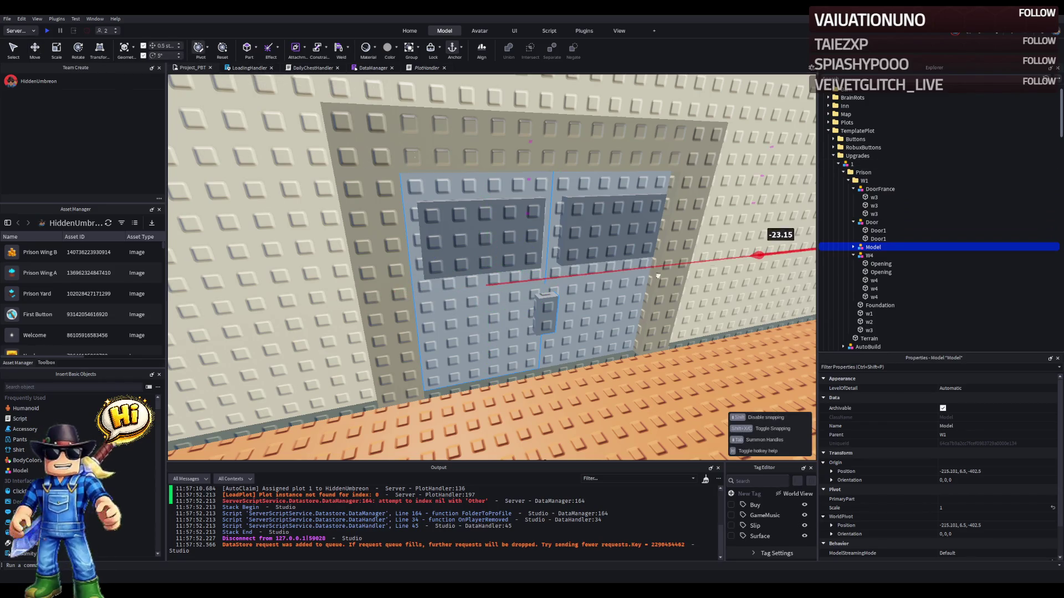
drag(295, 271, 295, 271)
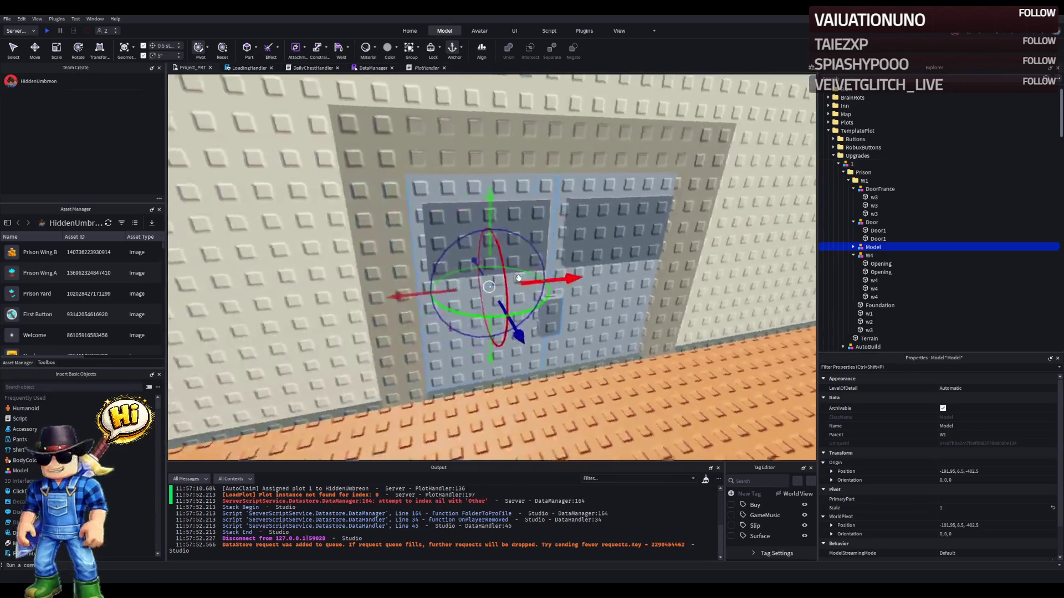
key(ctrl+3)
drag(521, 310, 477, 328)
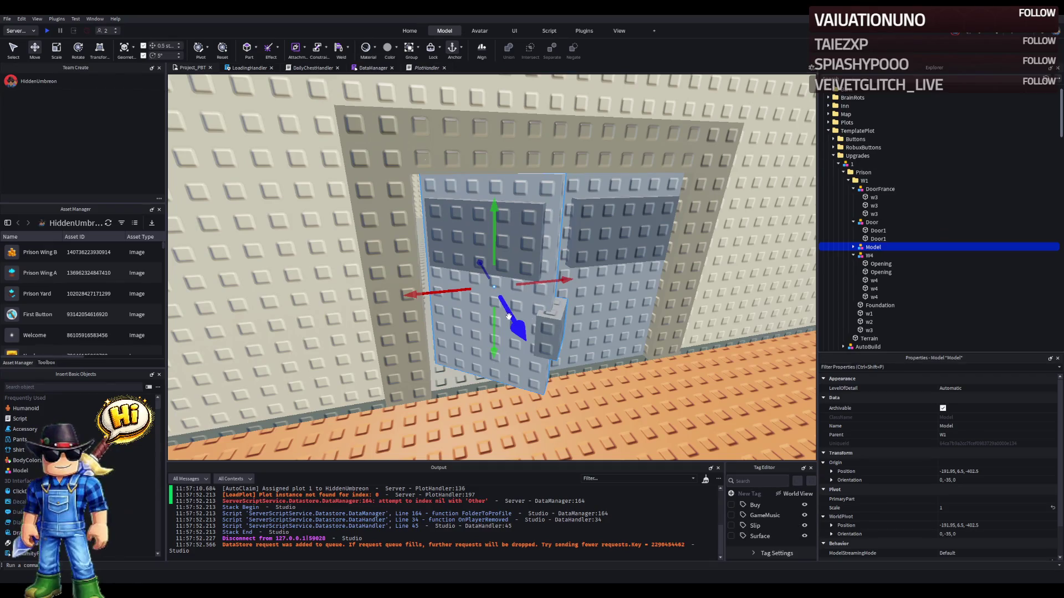
- Turn the door Model a further 10° and nudge it 0.5 studs sideways into the doorway
key(a)
drag(480, 314, 459, 321)
scroll(534, 321, up, 5)
key(ctrl+2)
drag(524, 332, 502, 332)
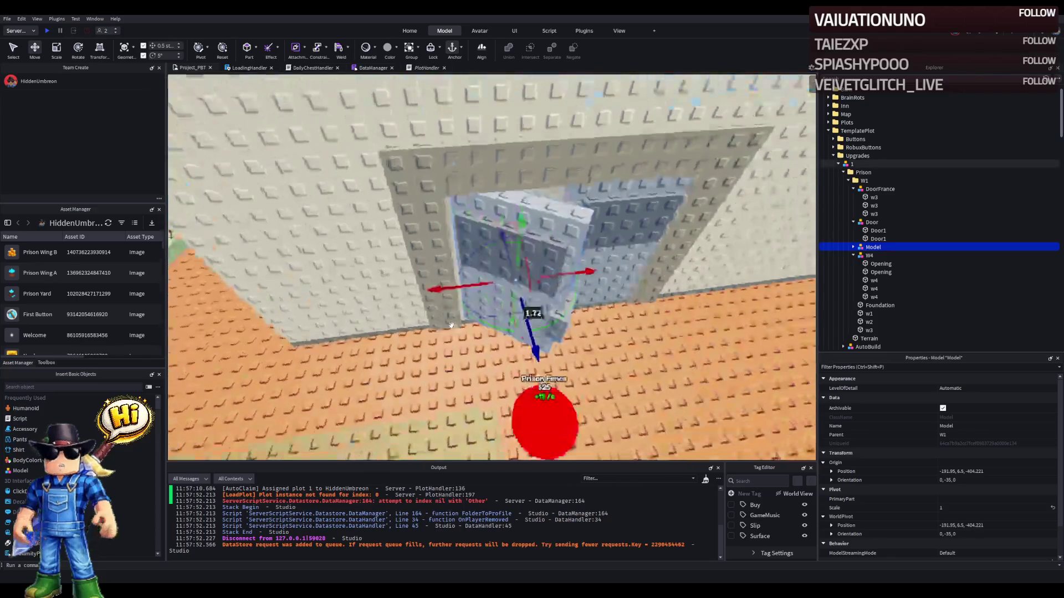
drag(468, 290, 427, 293)
drag(505, 332, 502, 353)
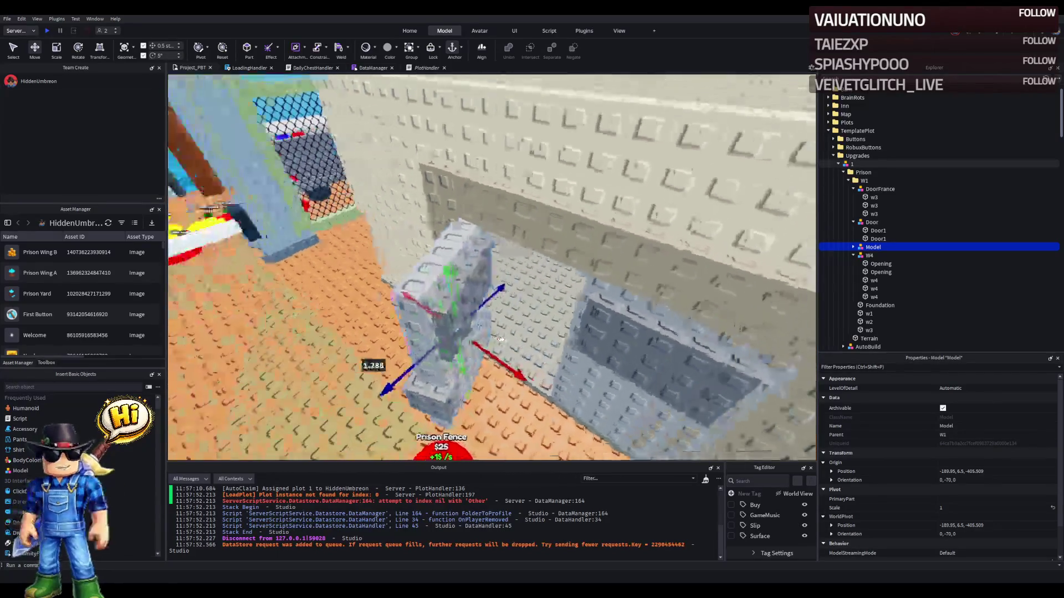
scroll(502, 340, up, 5)
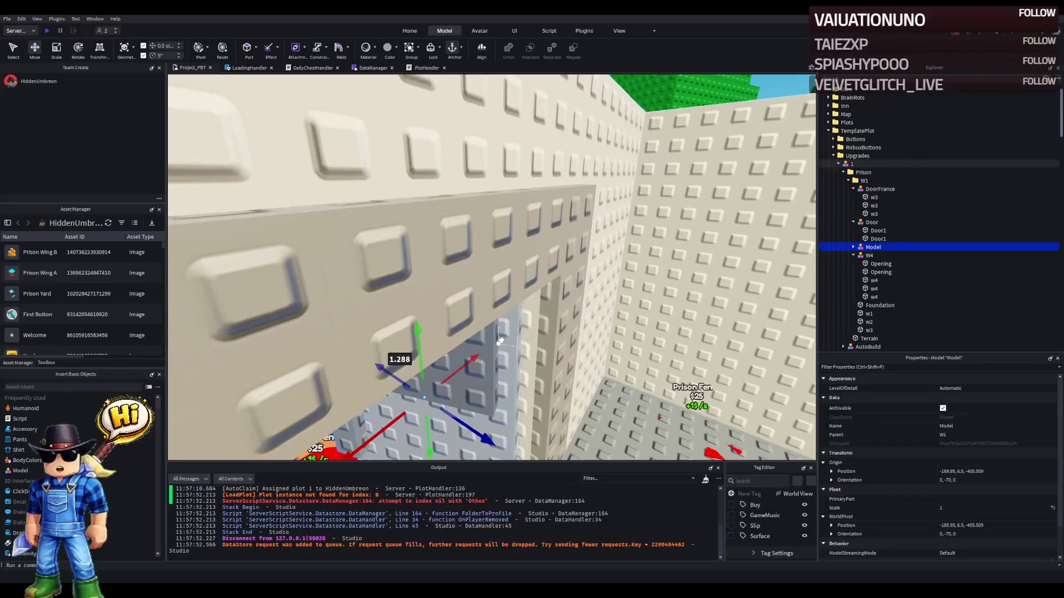
scroll(502, 339, down, 5)
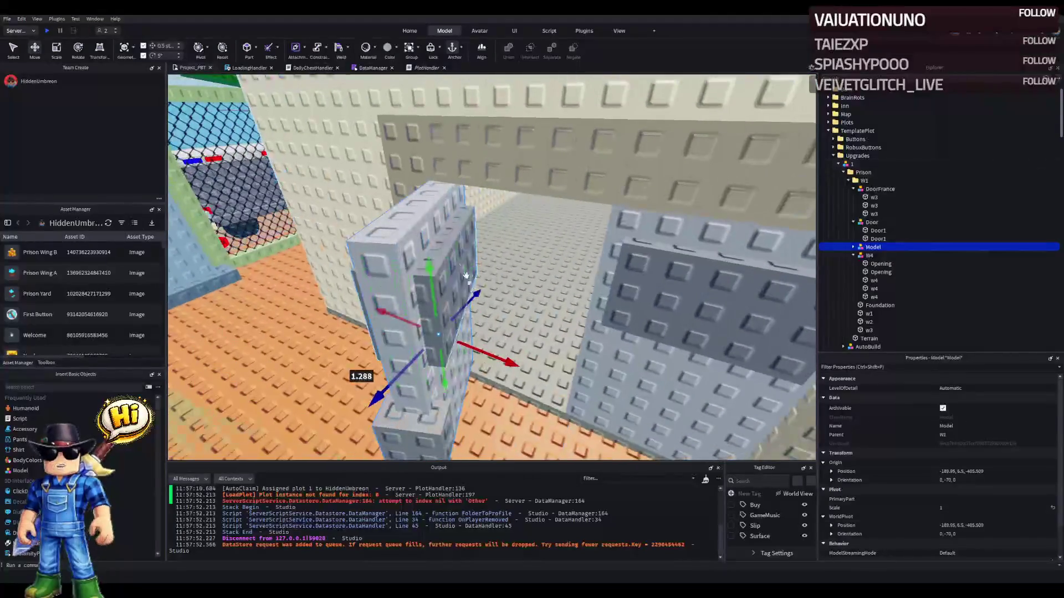
- Resize one Door1 part in the Model to 5, 1, 1.5 as a small bar
click(455, 254)
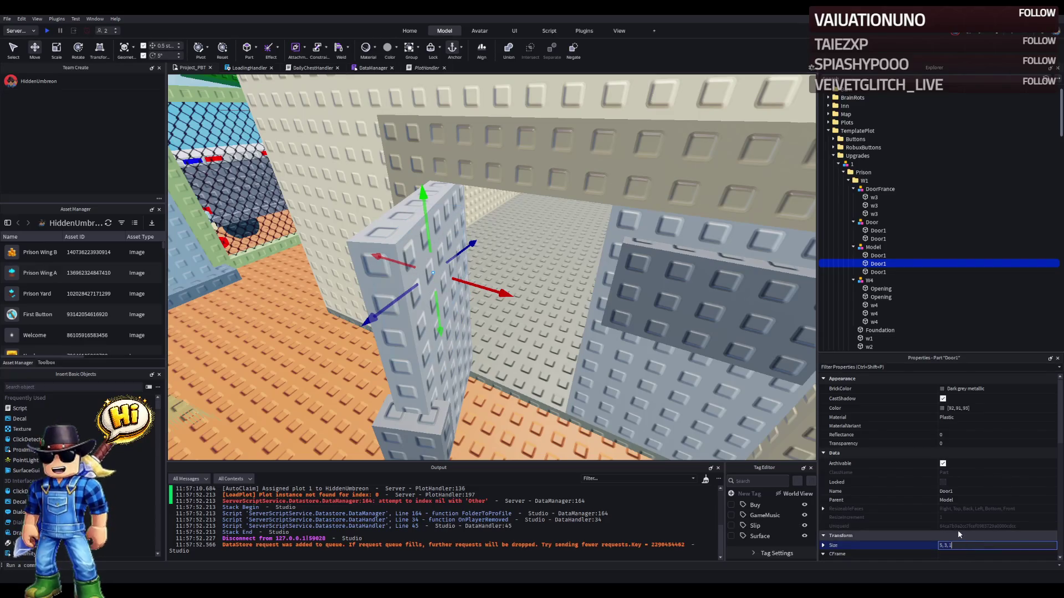
key(Return)
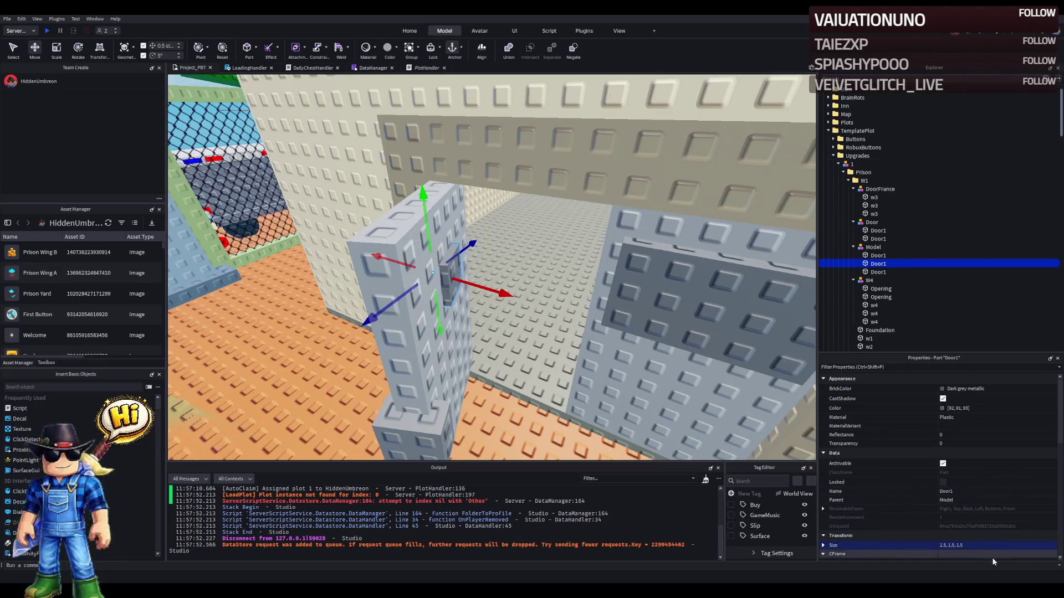
click(983, 547)
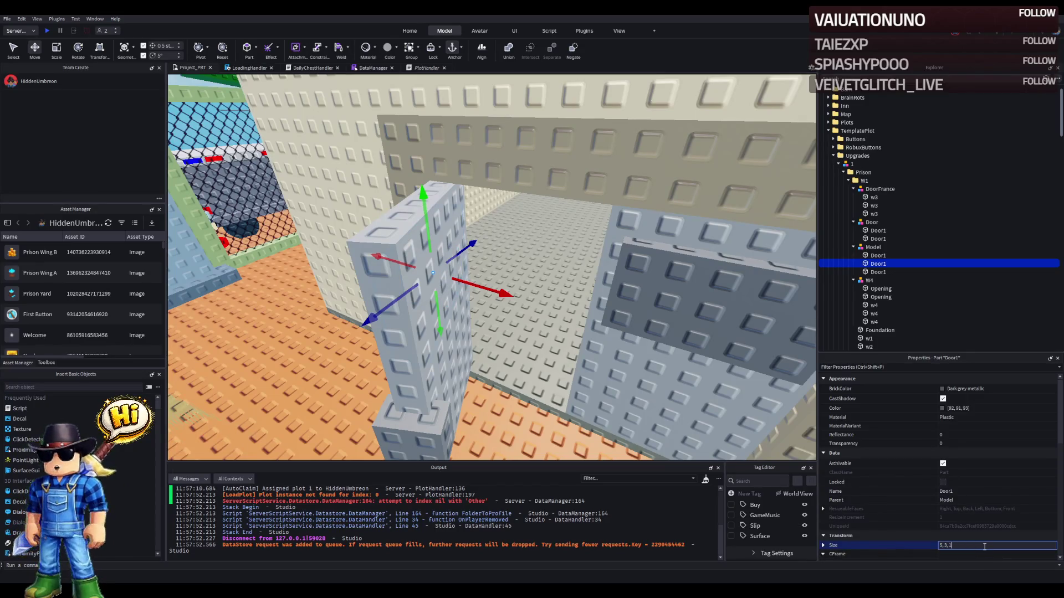
text(.5)
key(Return)
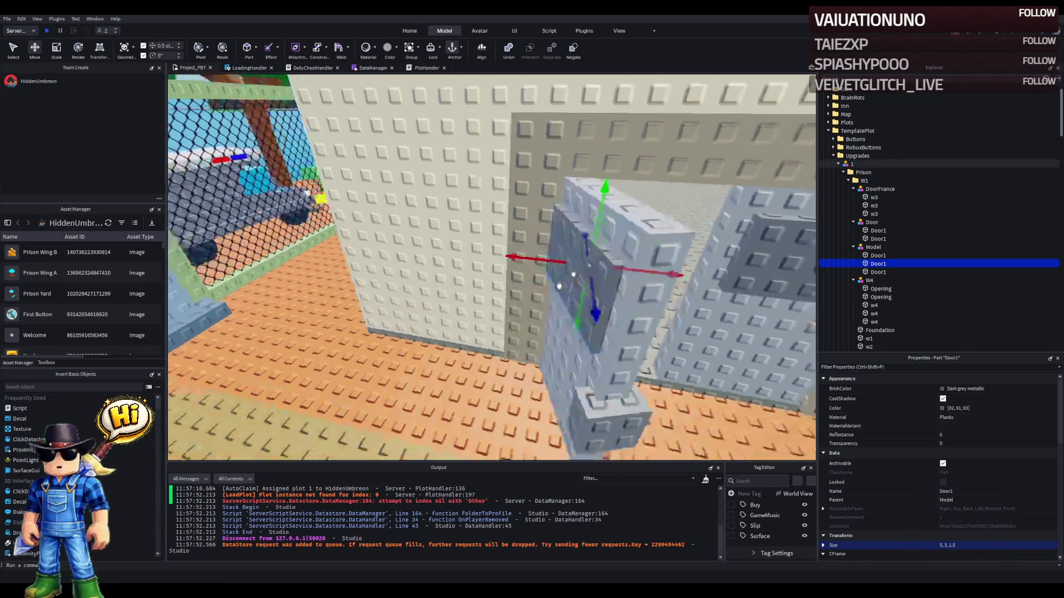
click(601, 323)
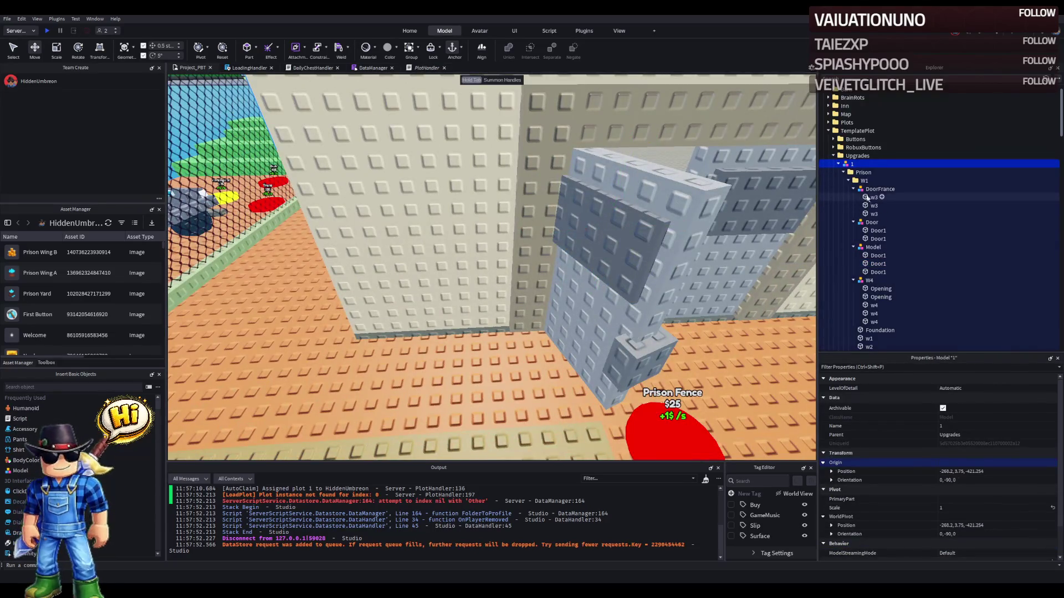
- Focus on the Model group under W1 and slide it about 0.6 studs sideways
click(871, 222)
key(f)
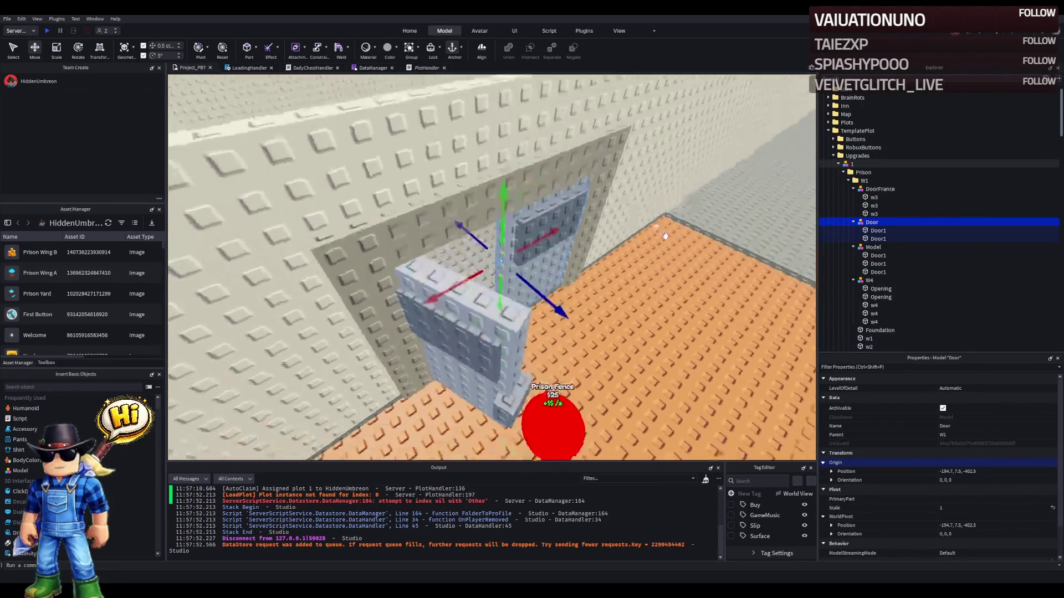
click(873, 247)
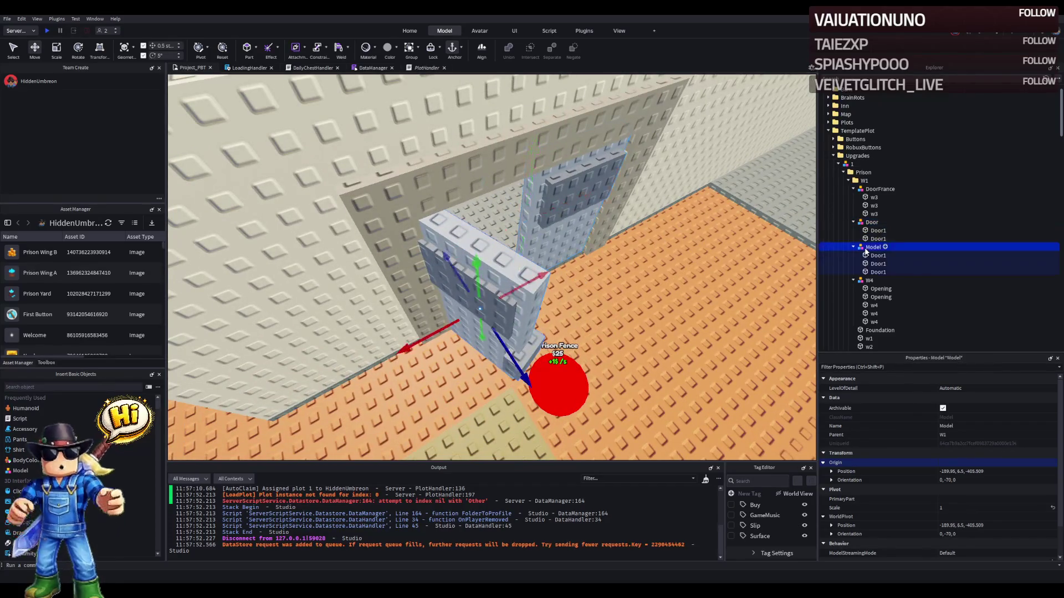
key(f)
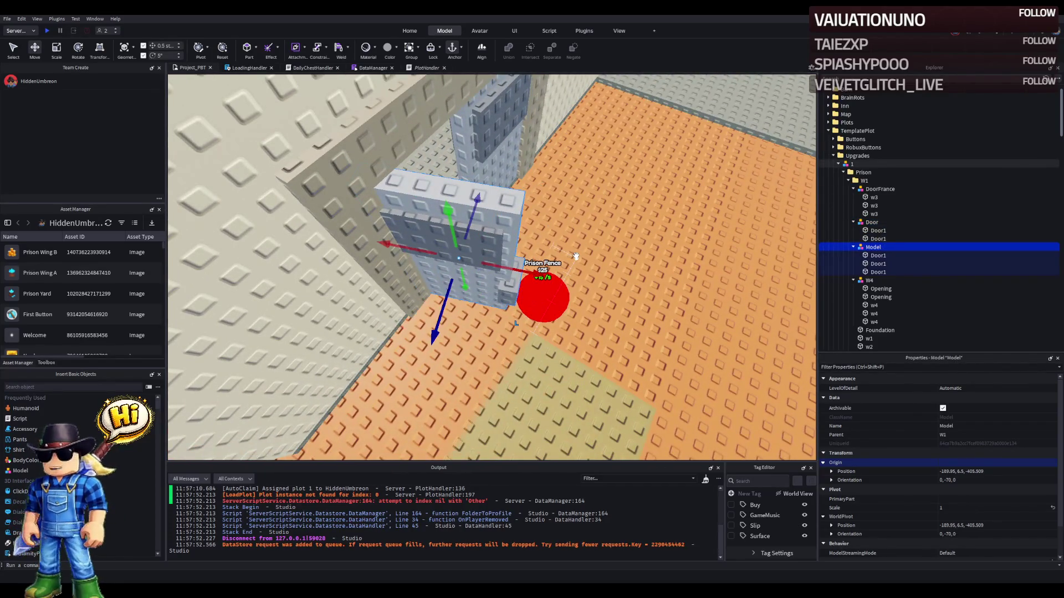
drag(529, 270, 542, 276)
key(w)
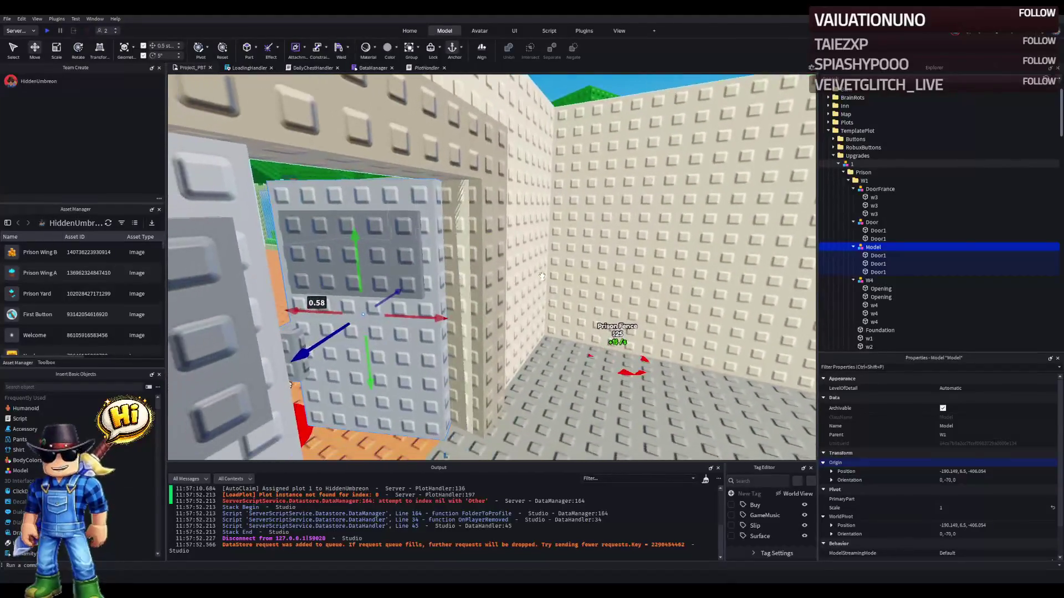
mouse_move(471, 308)
mouse_down()
mouse_move(474, 257)
mouse_move(486, 310)
mouse_up()
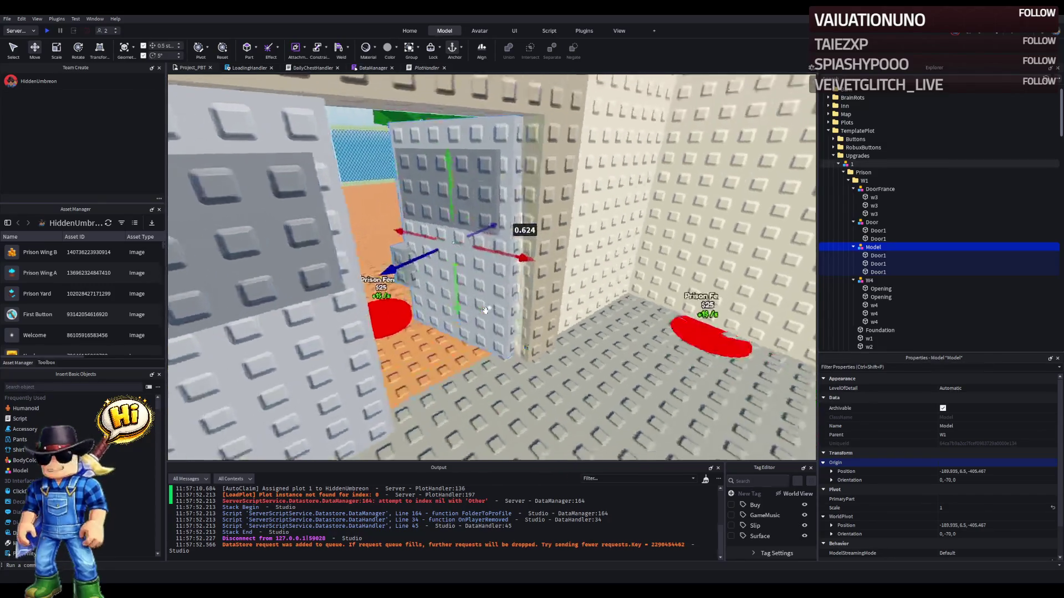
click(530, 260)
- Narrow the w4 wall from 10 to 8 studs and widen the Opening piece above the doorway to 16 studs
key(w)
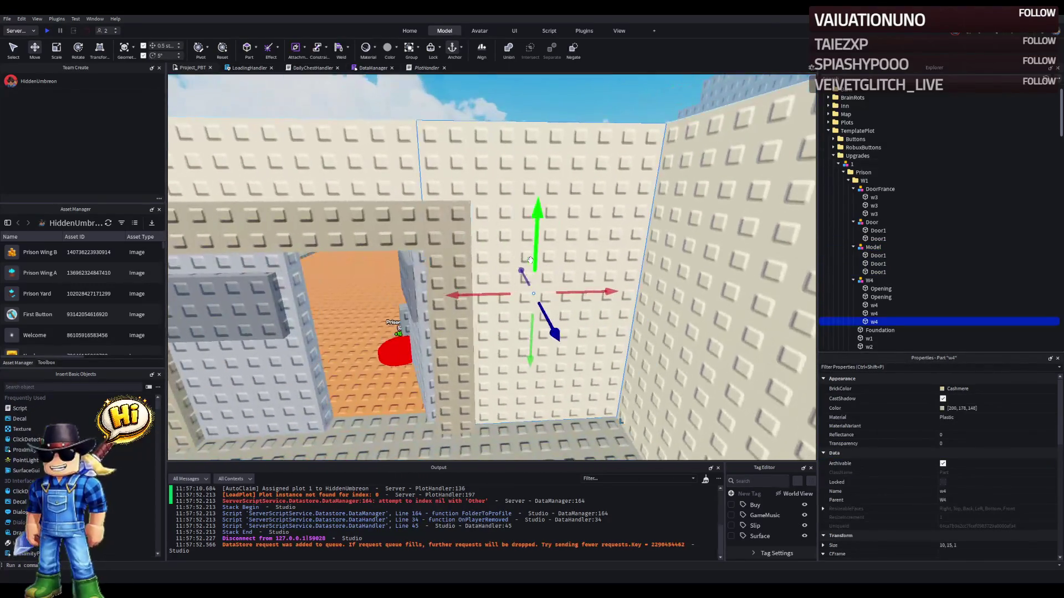
drag(411, 297, 438, 271)
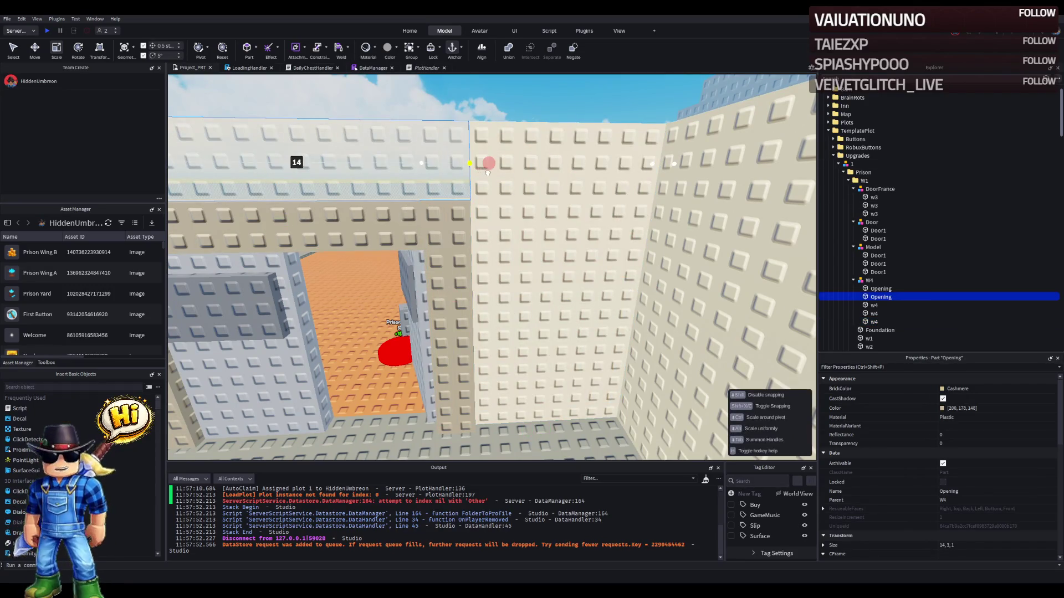
key(a)
click(550, 250)
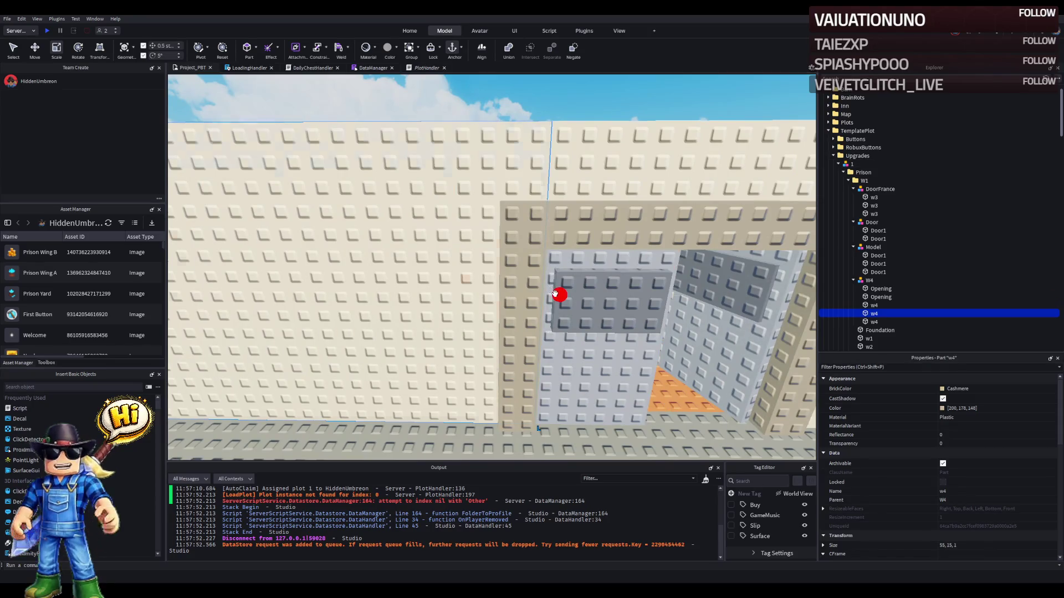
click(585, 174)
key(s)
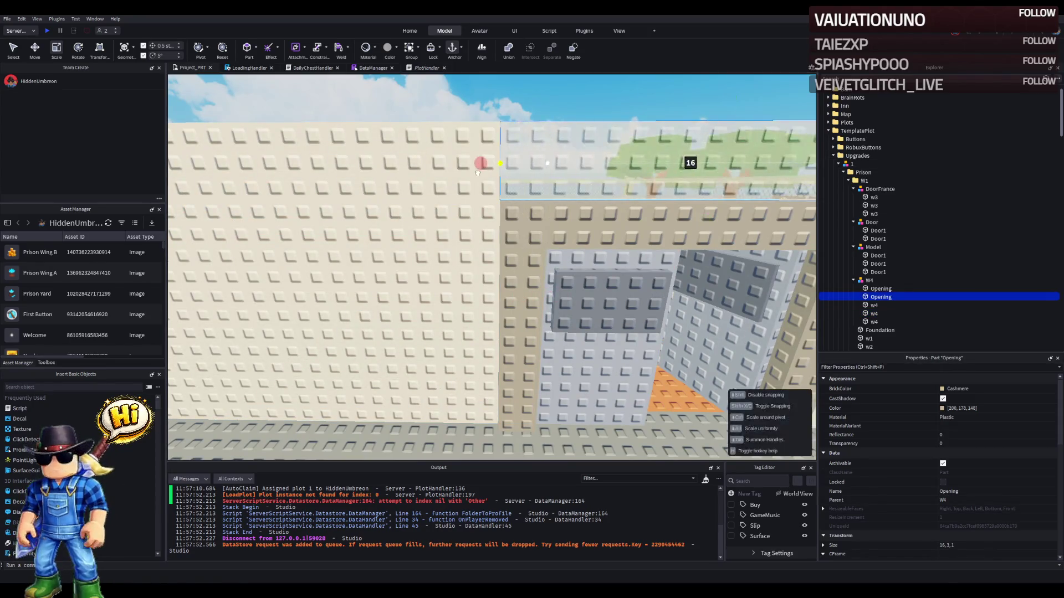
click(614, 144)
key(s)
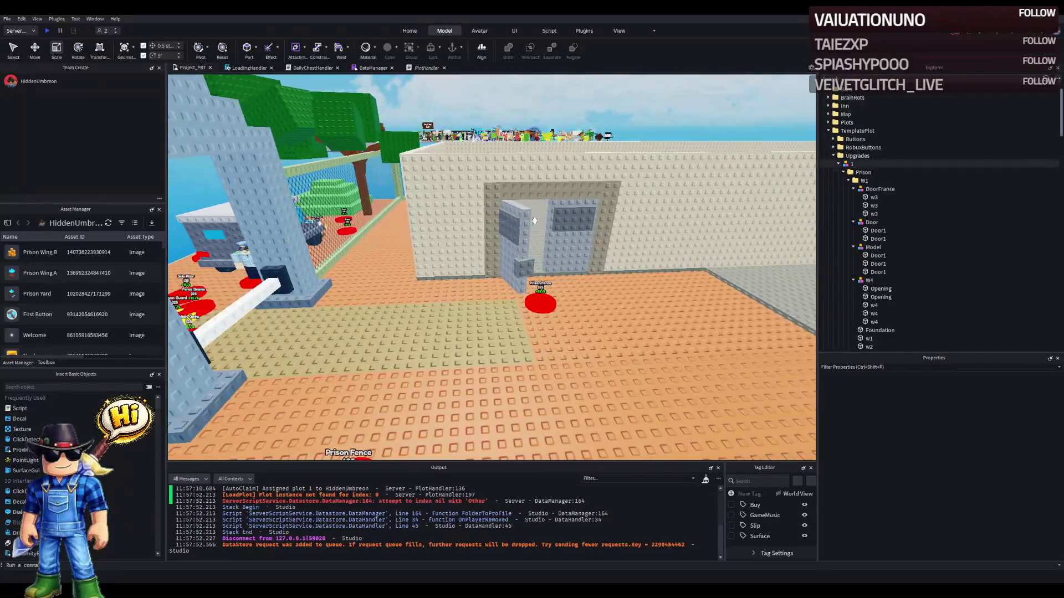
key(w)
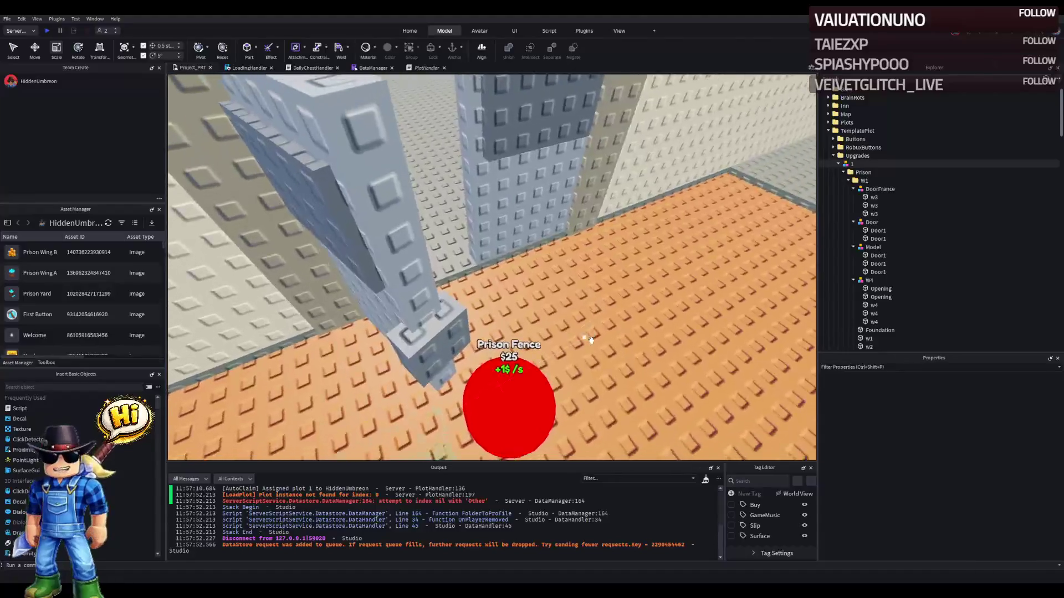
click(515, 322)
key(q)
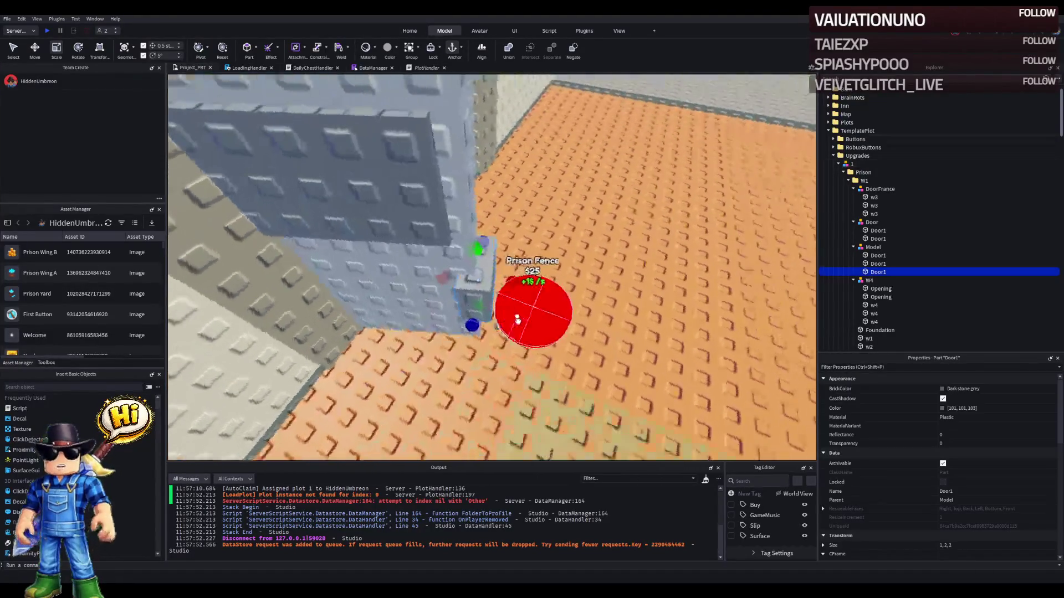
key(s)
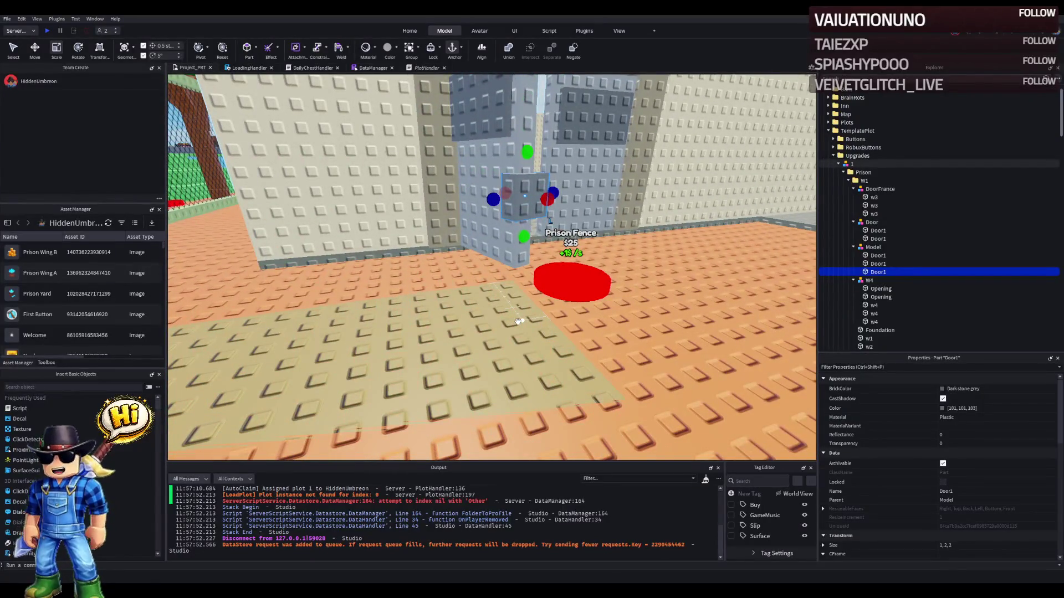
key(s)
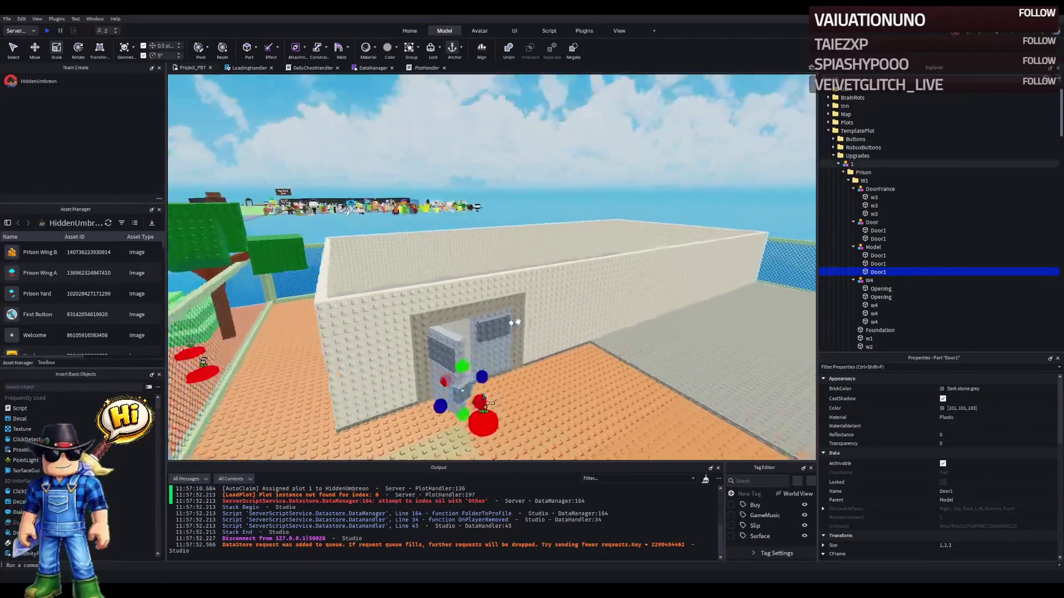
key(q)
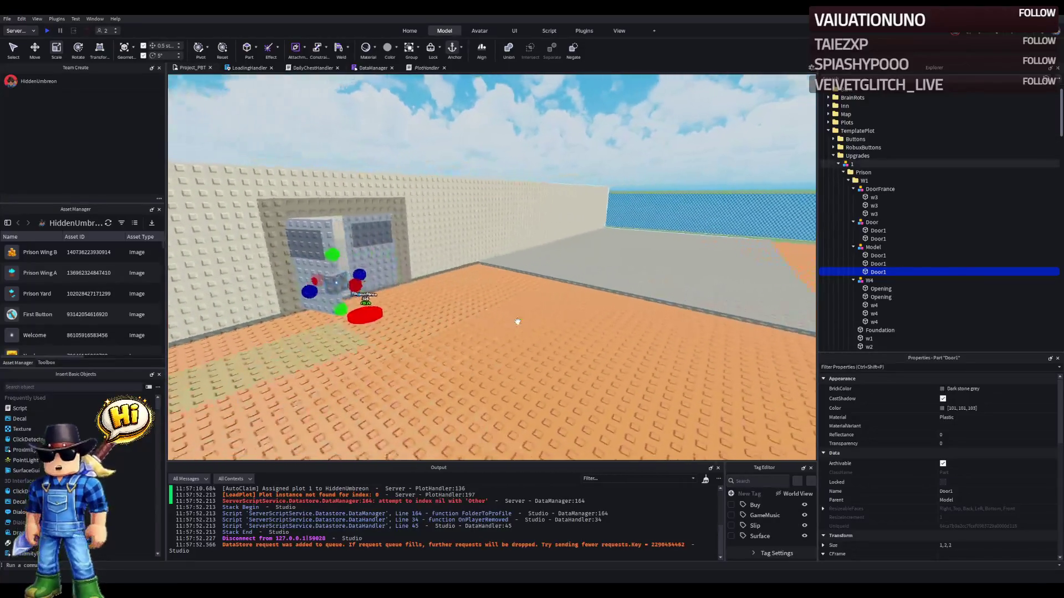
key(a)
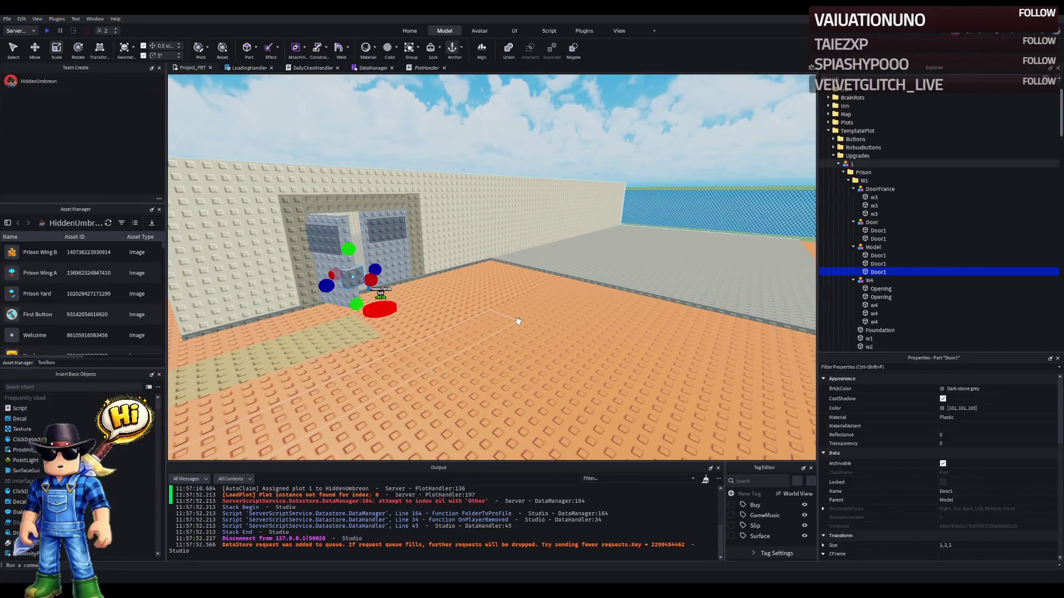
key(e)
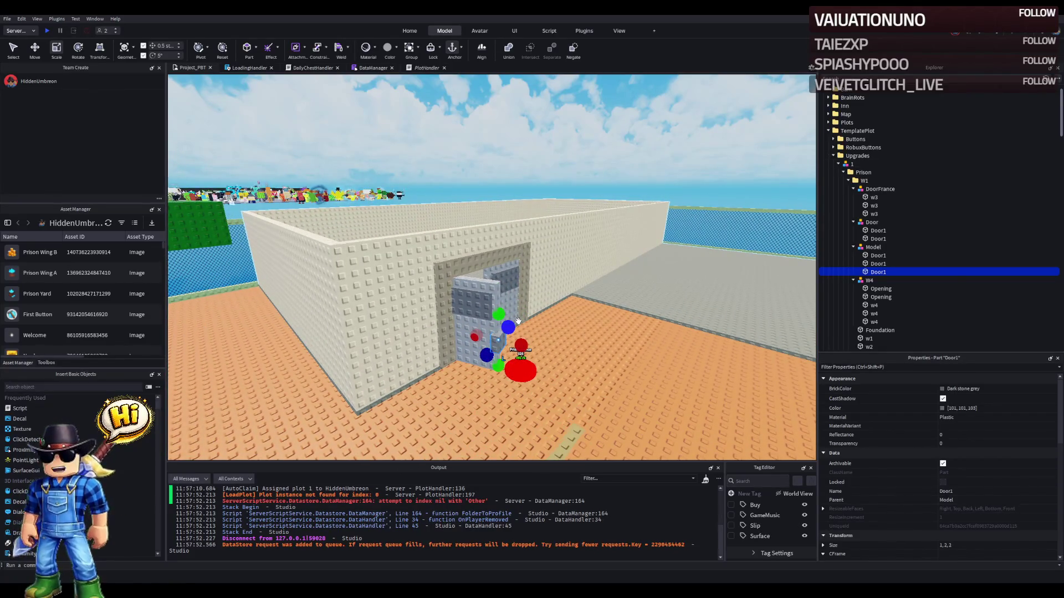
key(a)
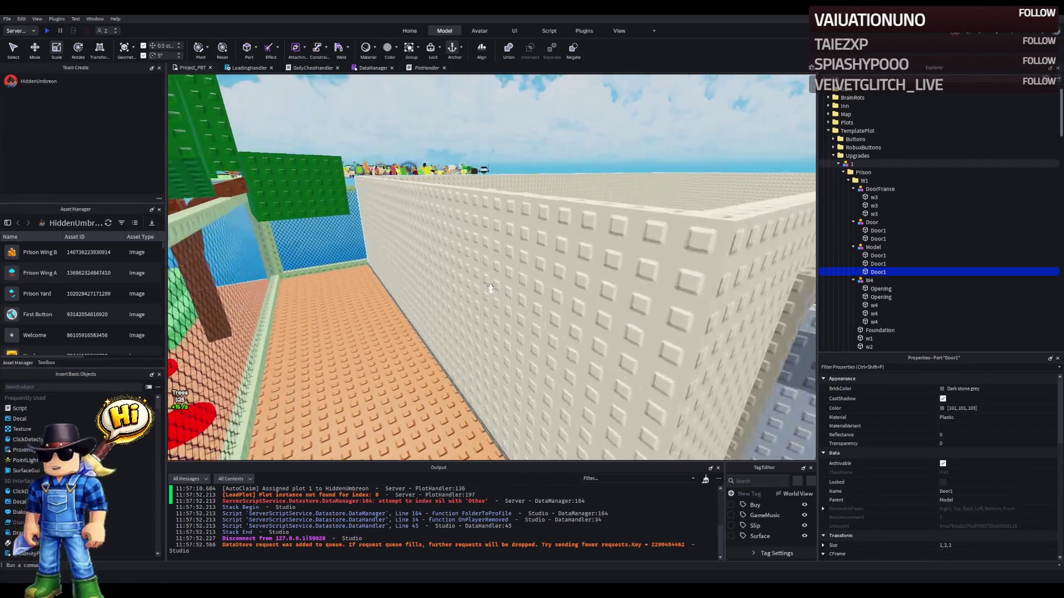
- Duplicate the long w1 wall and lower the copy's height to 5 studs
click(486, 288)
key(d)
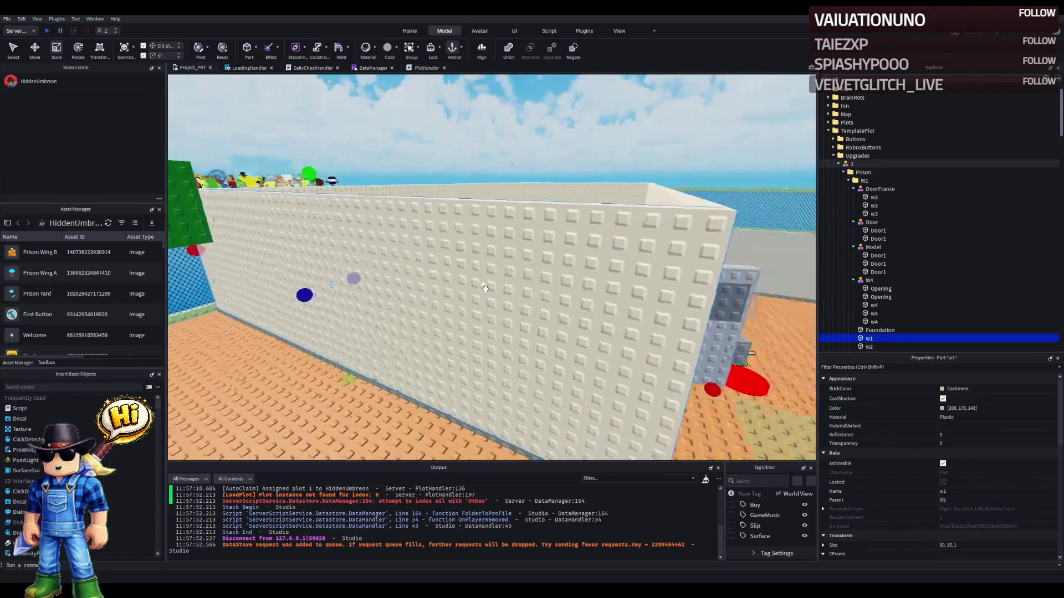
key(ctrl+d)
drag(388, 169, 373, 216)
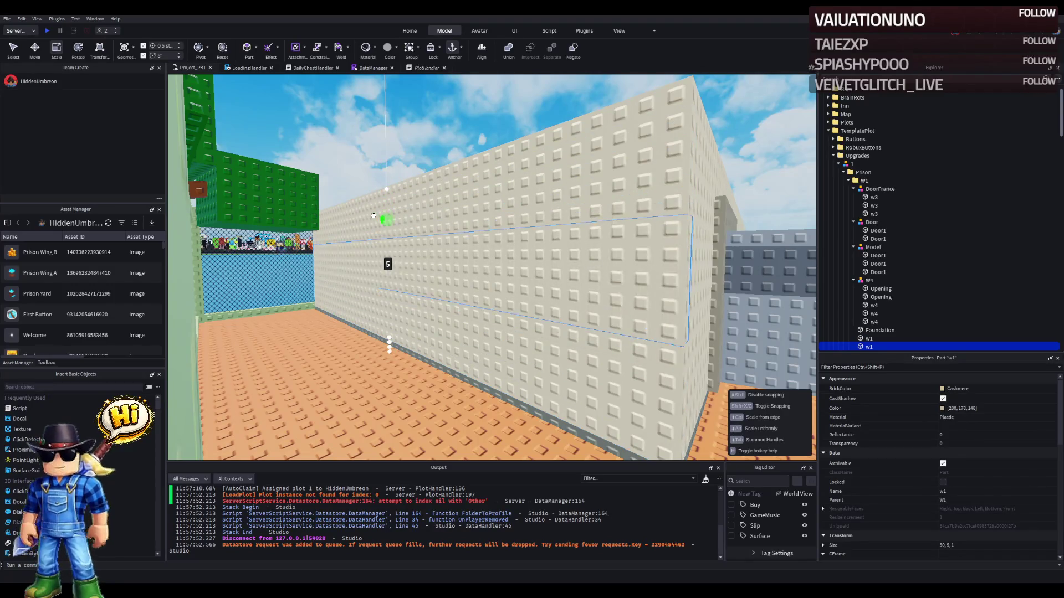
- Shorten the w1 copy's length to 10 studs, making a 10 by 5 panel
key(s)
scroll(387, 239, up, 2)
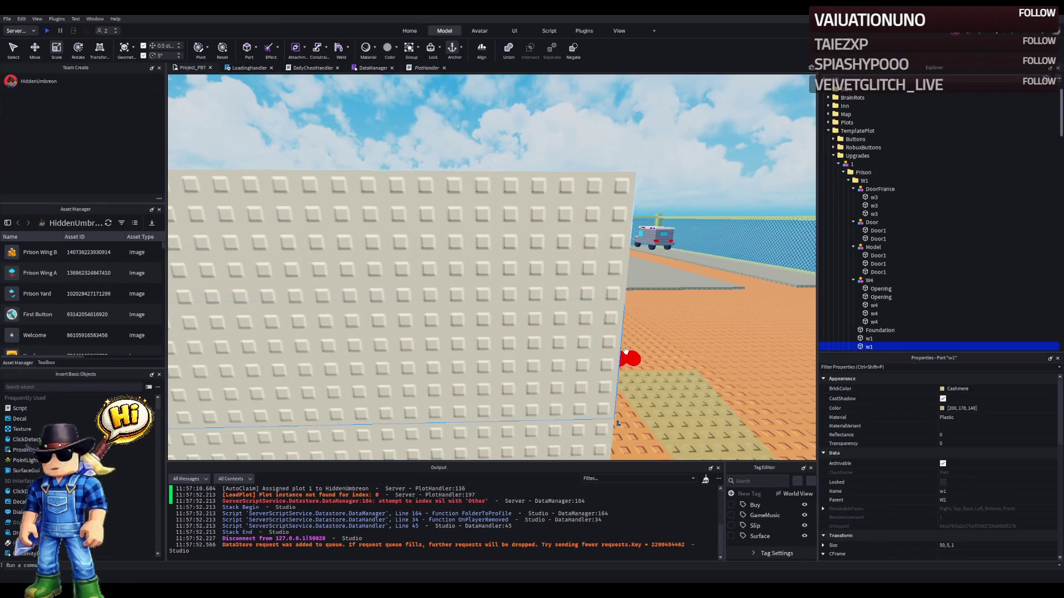
drag(626, 351, 620, 352)
key(f)
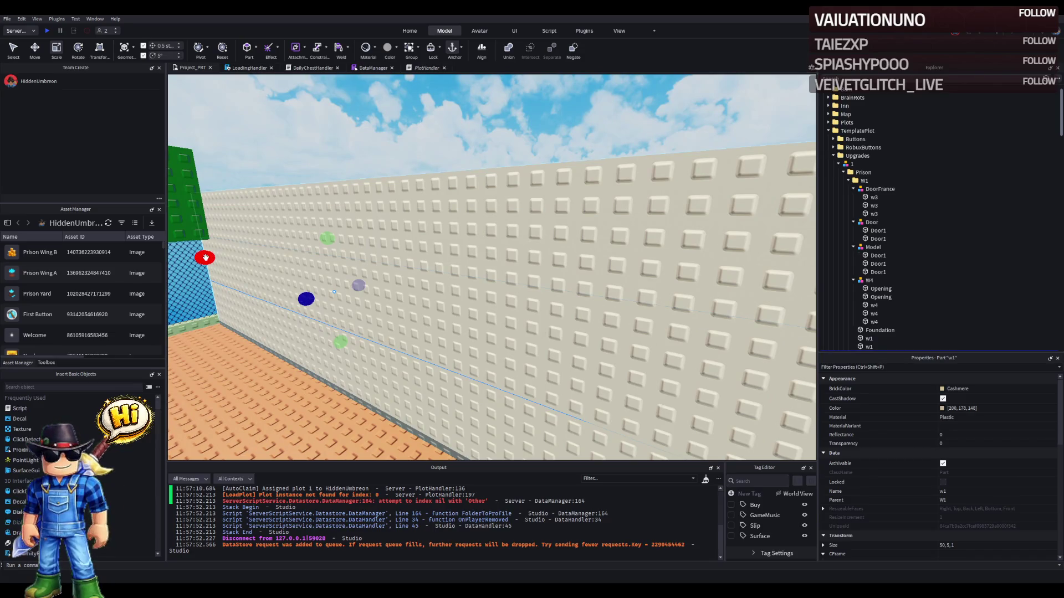
drag(206, 257, 232, 265)
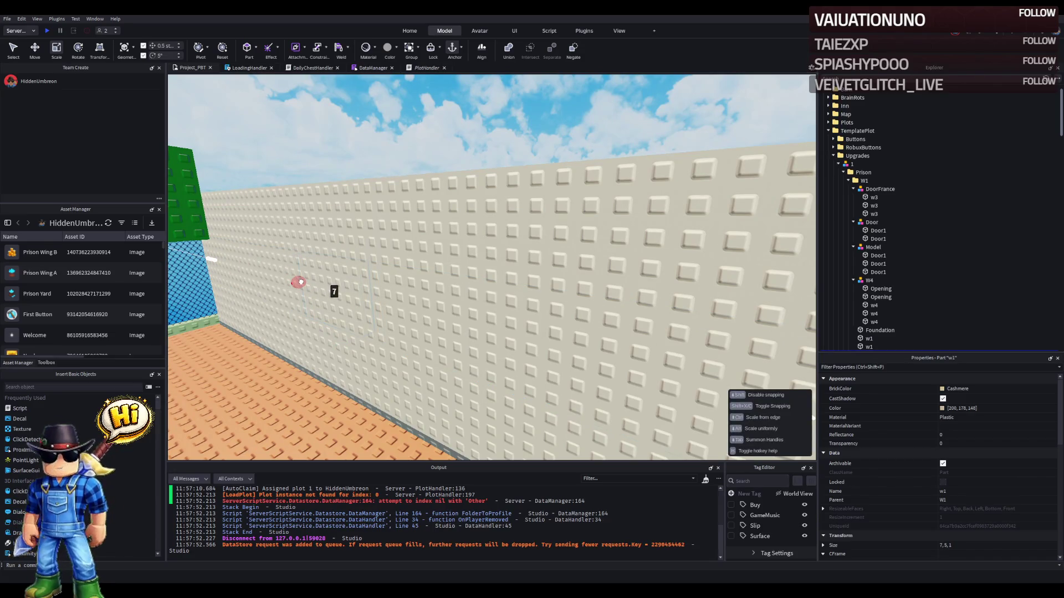
drag(289, 280, 289, 281)
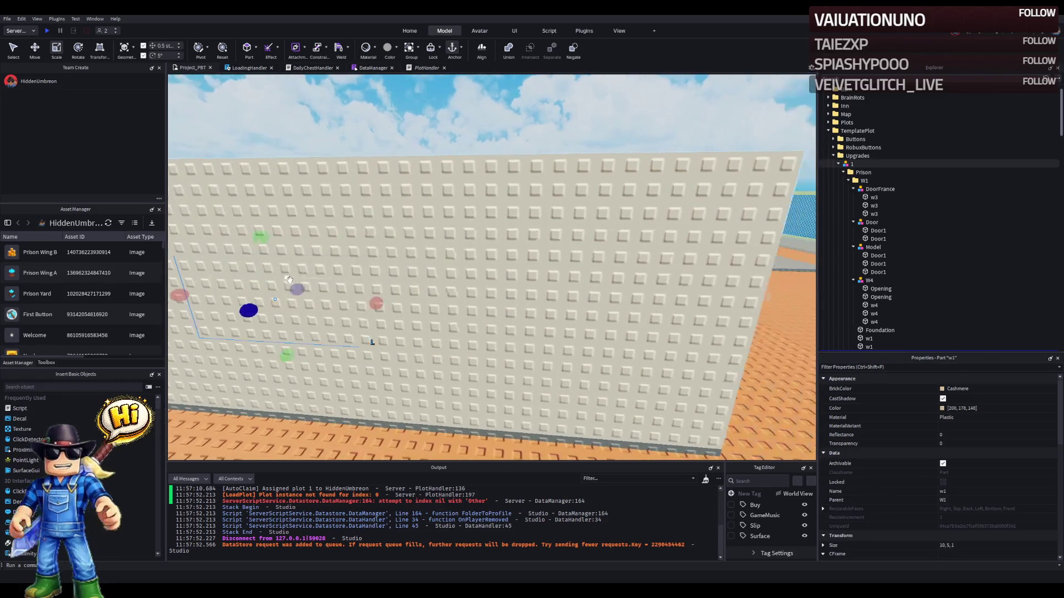
scroll(844, 175, down, 3)
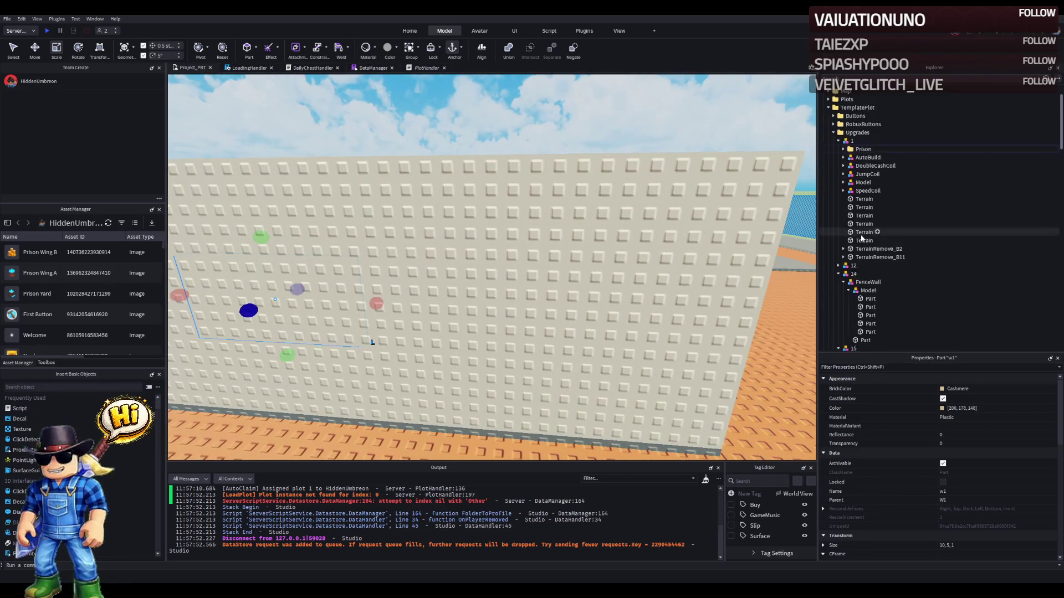
key(ctrl+2)
- Rename the short wall copy to Window
key(f)
click(610, 312)
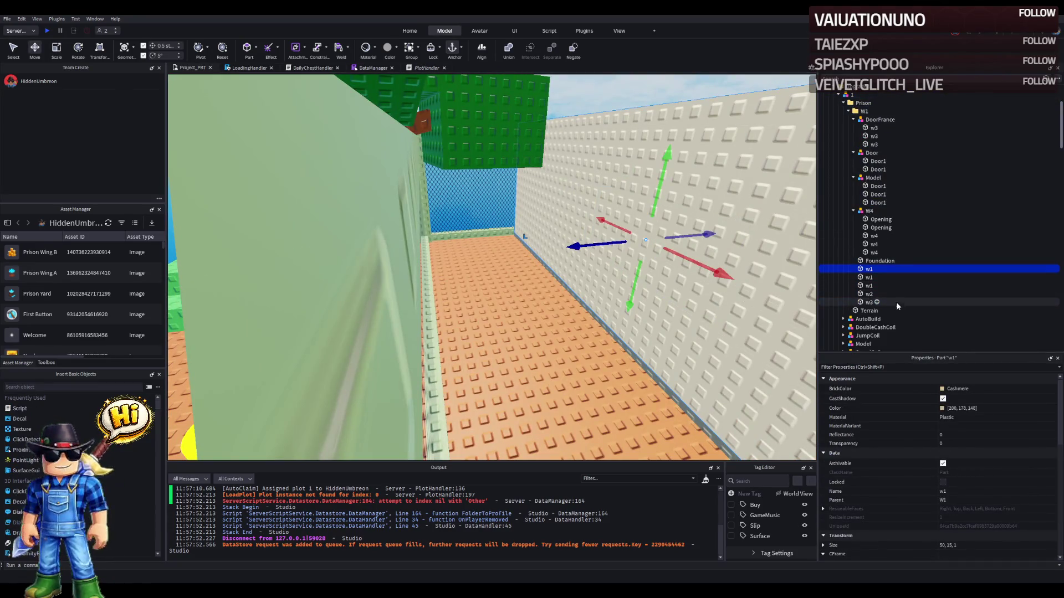
double_click(936, 287)
text(Windo)
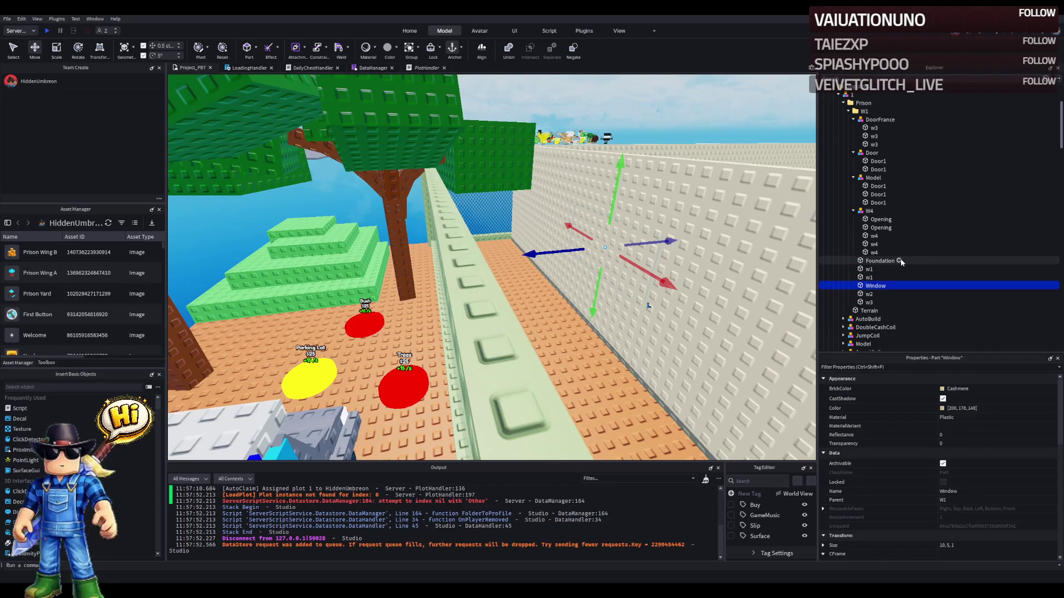
key(f)
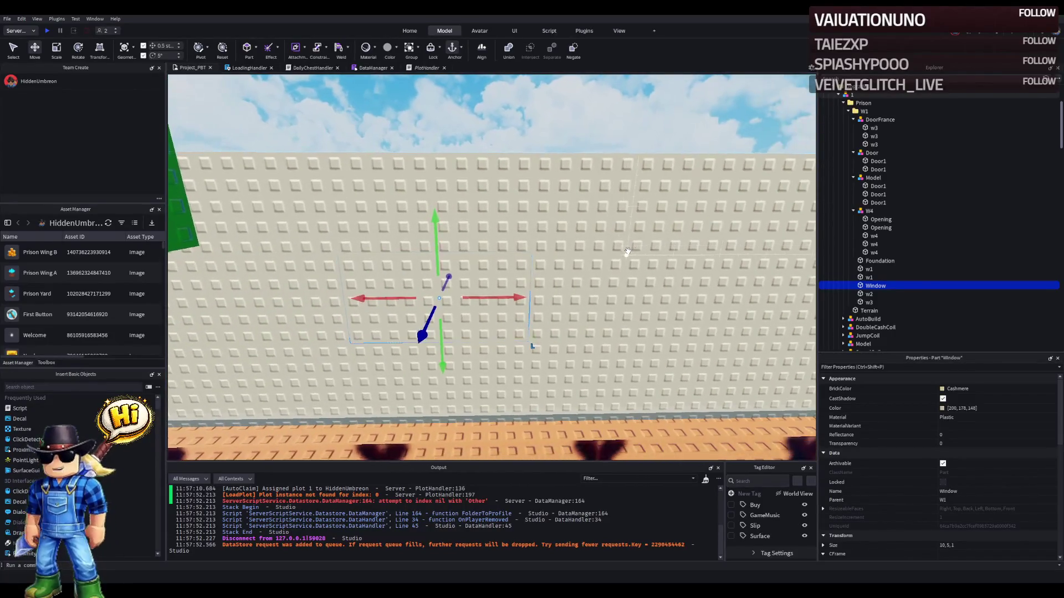
- Shorten one w1 wall section to 48 wide and narrow the section beside the opening to 25.5
click(606, 277)
key(f)
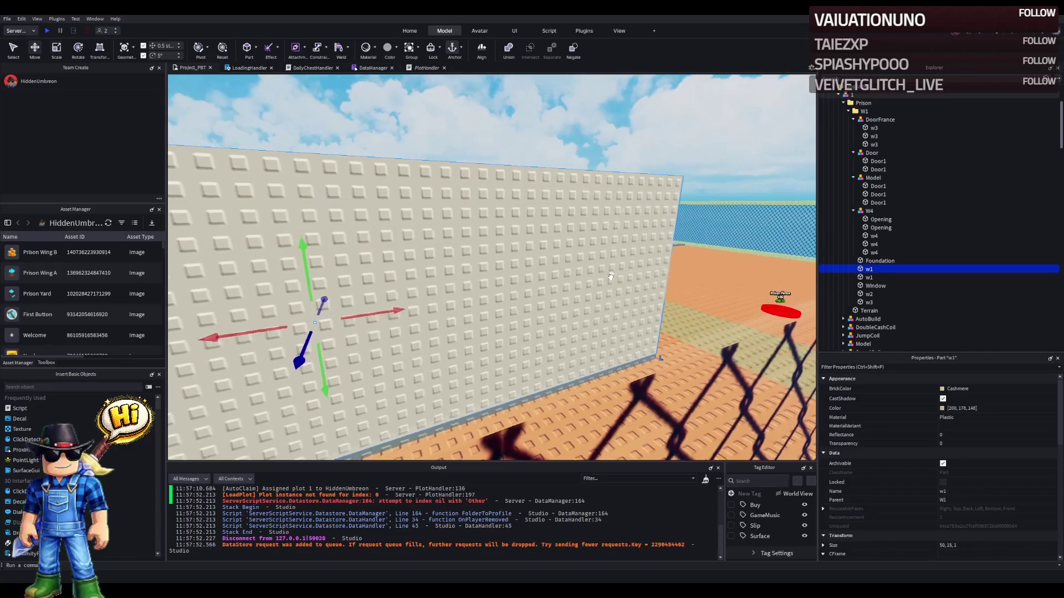
drag(693, 263, 626, 276)
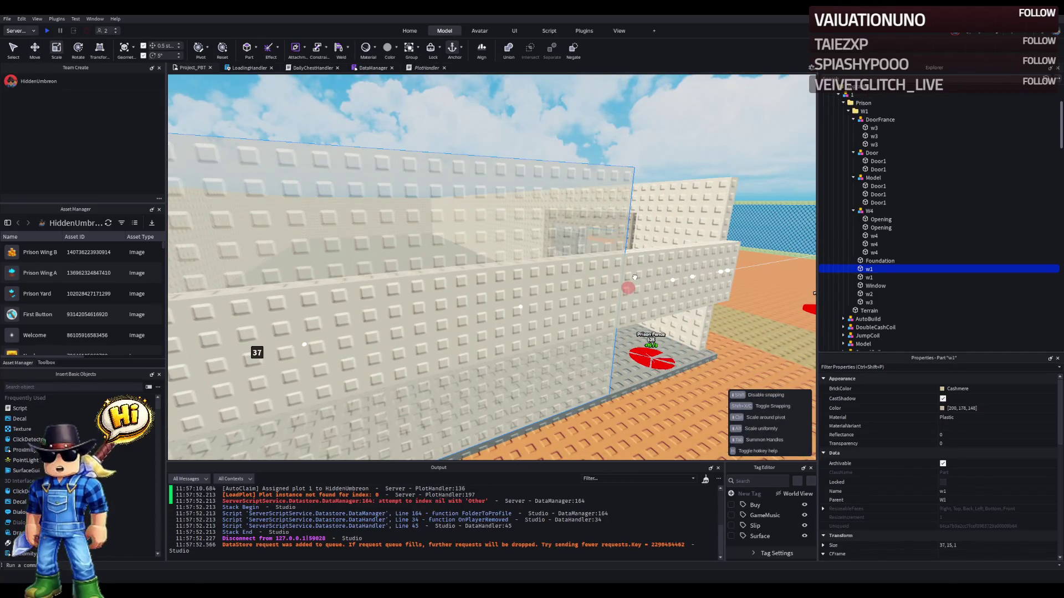
scroll(626, 276, down, 5)
click(404, 262)
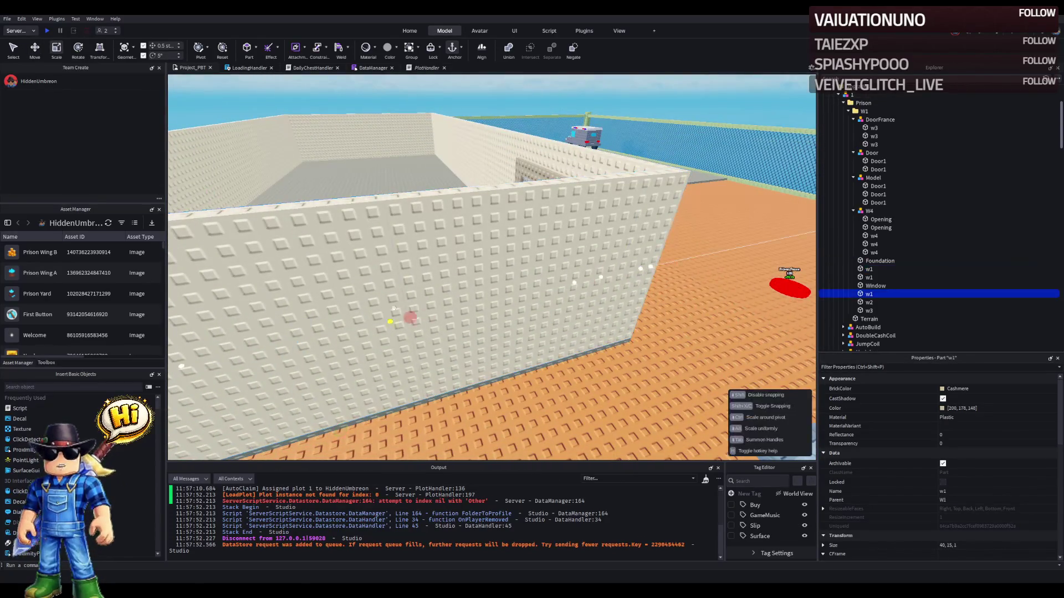
click(404, 262)
key(f)
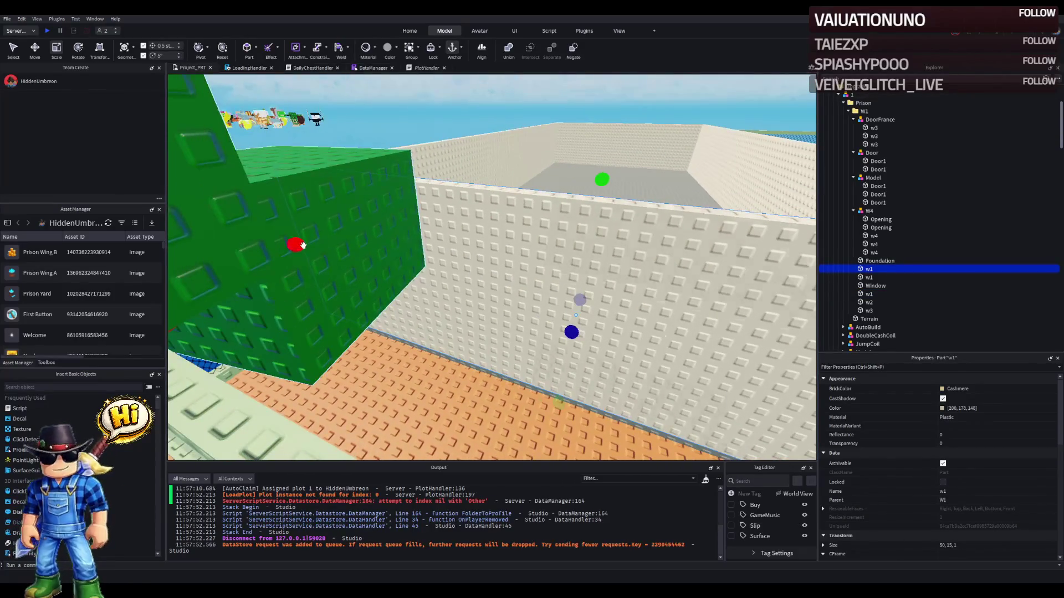
drag(551, 290, 561, 295)
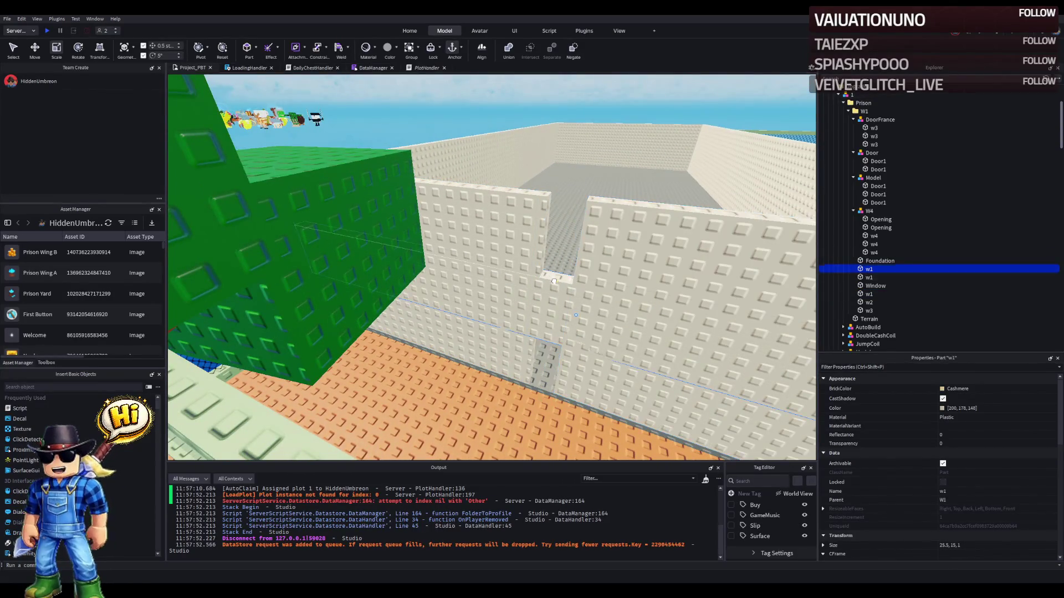
- Delete the low 50 by 5 wall piece and widen the lower wall section to 30 studs
click(554, 281)
key(Delete)
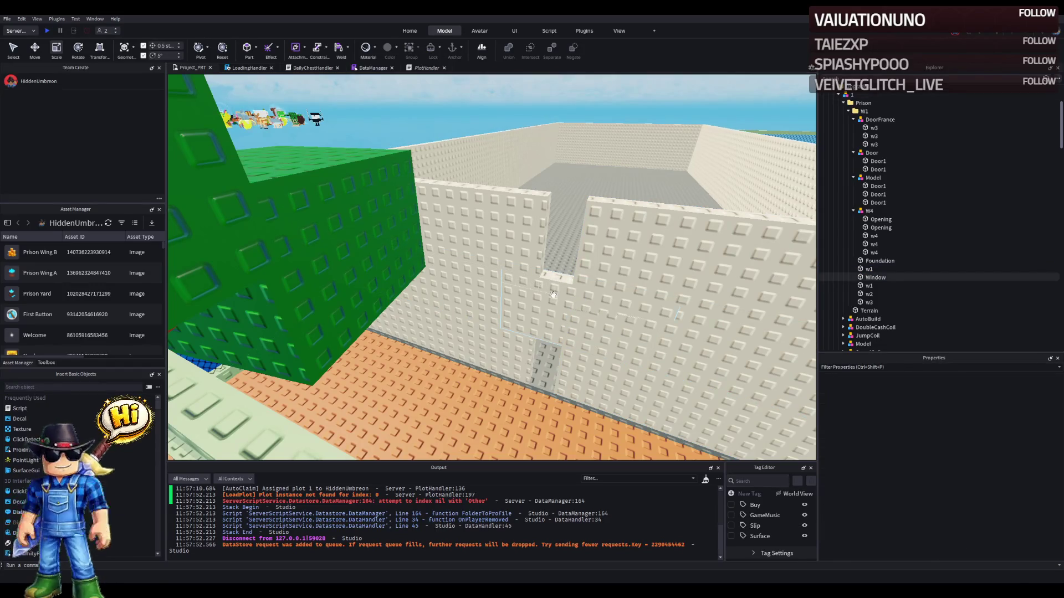
click(552, 294)
scroll(554, 296, up, 5)
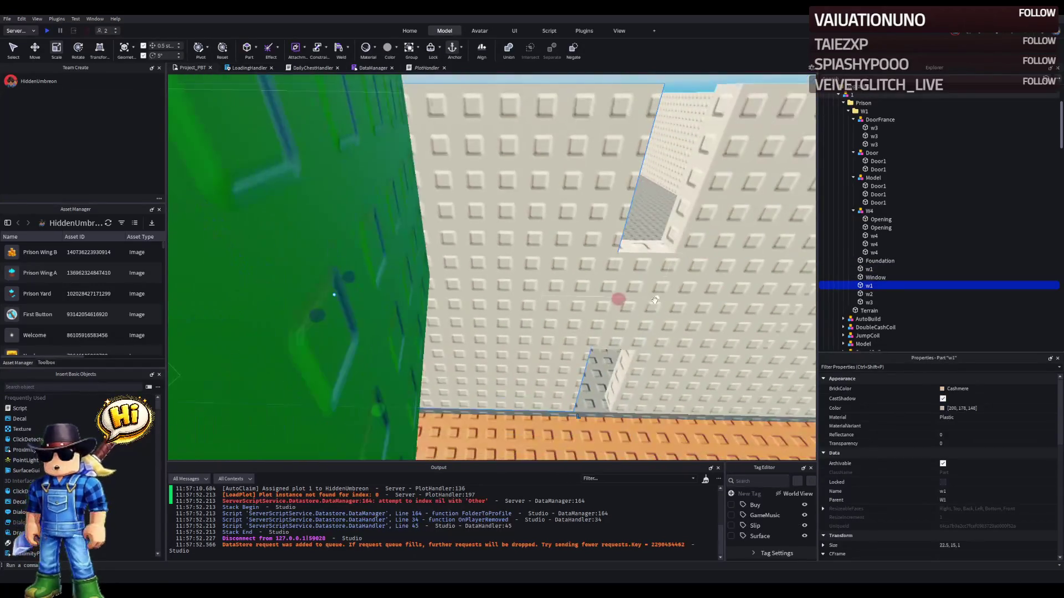
scroll(555, 295, down, 3)
click(446, 299)
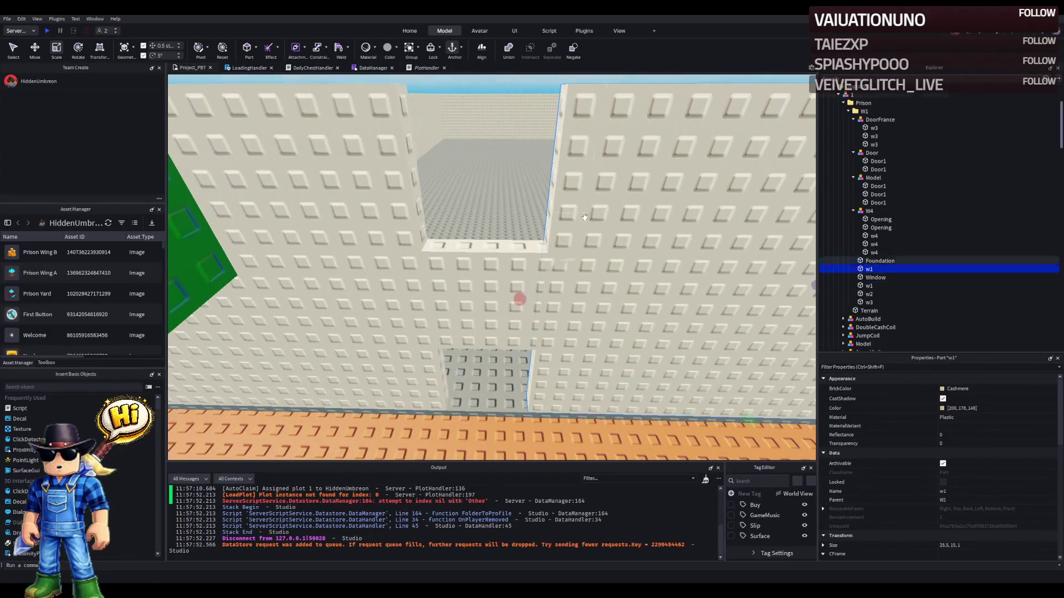
scroll(451, 294, up, 3)
scroll(455, 287, down, 3)
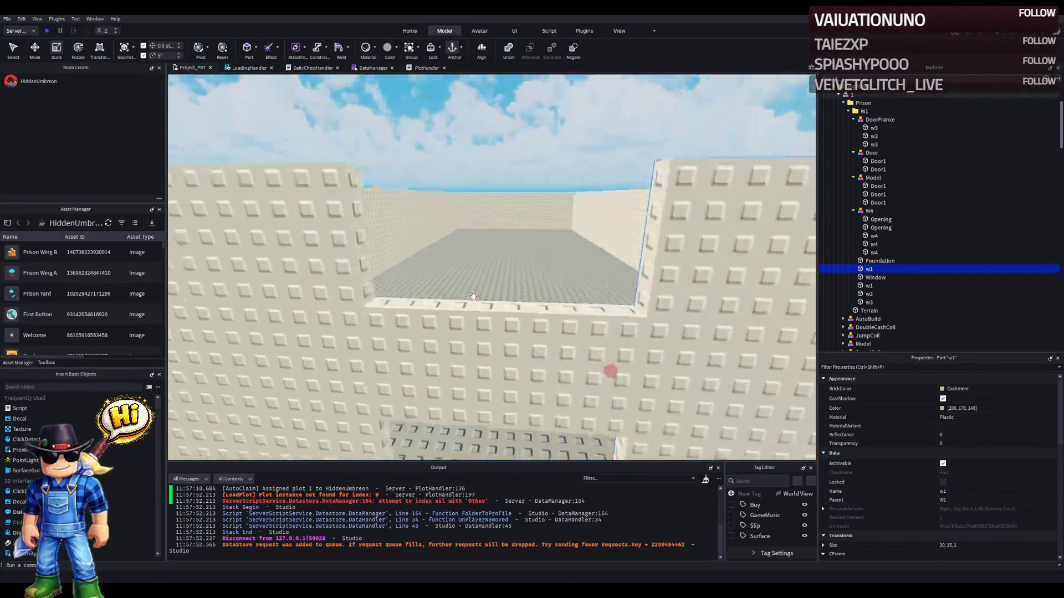
scroll(473, 296, up, 3)
scroll(499, 299, down, 3)
click(609, 300)
mouse_move(541, 307)
mouse_down()
mouse_move(364, 310)
mouse_move(331, 328)
mouse_up()
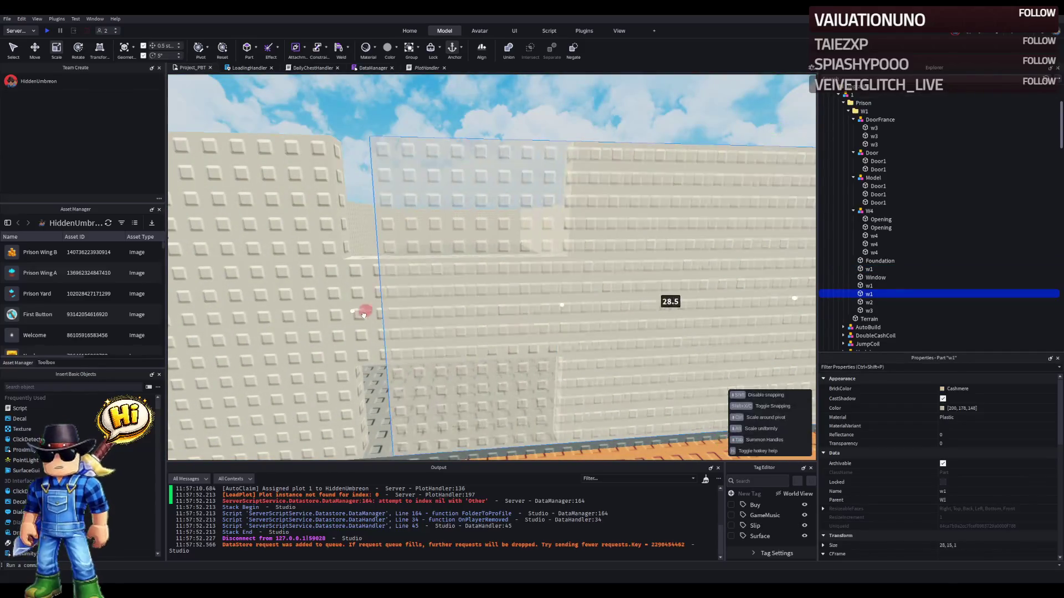
scroll(332, 328, down, 5)
drag(591, 295, 538, 304)
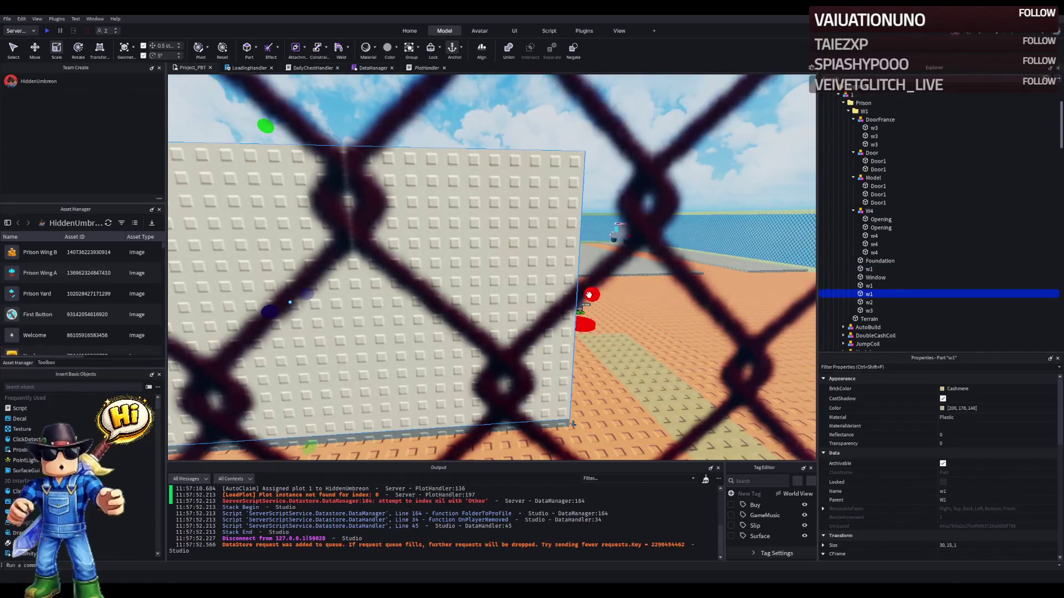
- Size a w1 piece to 10 by 5, duplicate it, and move the copy upward
drag(434, 321, 434, 321)
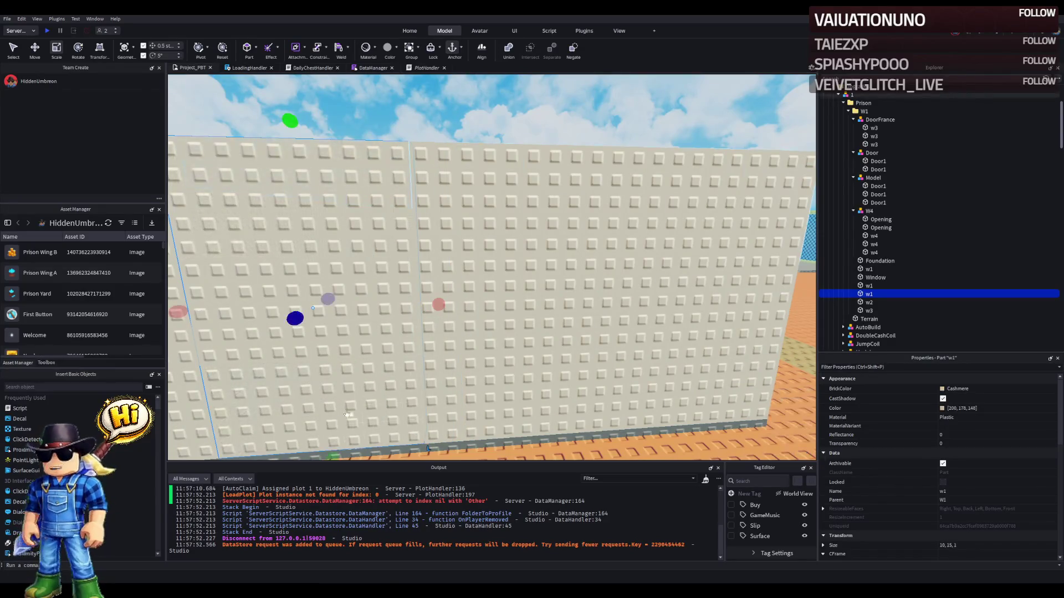
drag(331, 455, 344, 195)
drag(340, 273, 339, 277)
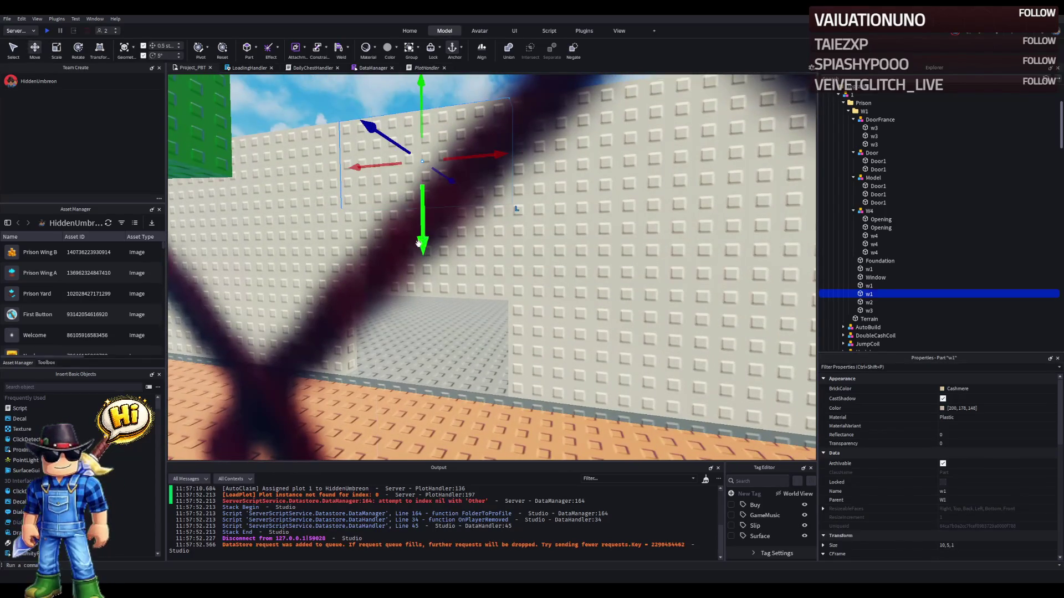
key(ctrl+d)
drag(418, 242, 421, 243)
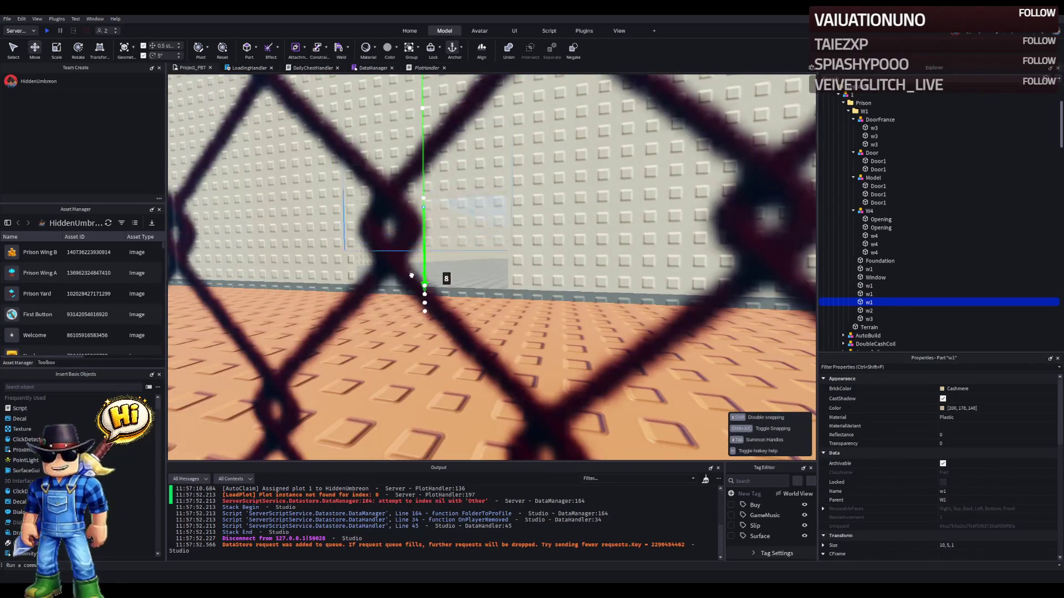
- Thin the Window filler piece to 0.5 studs deep
key(w)
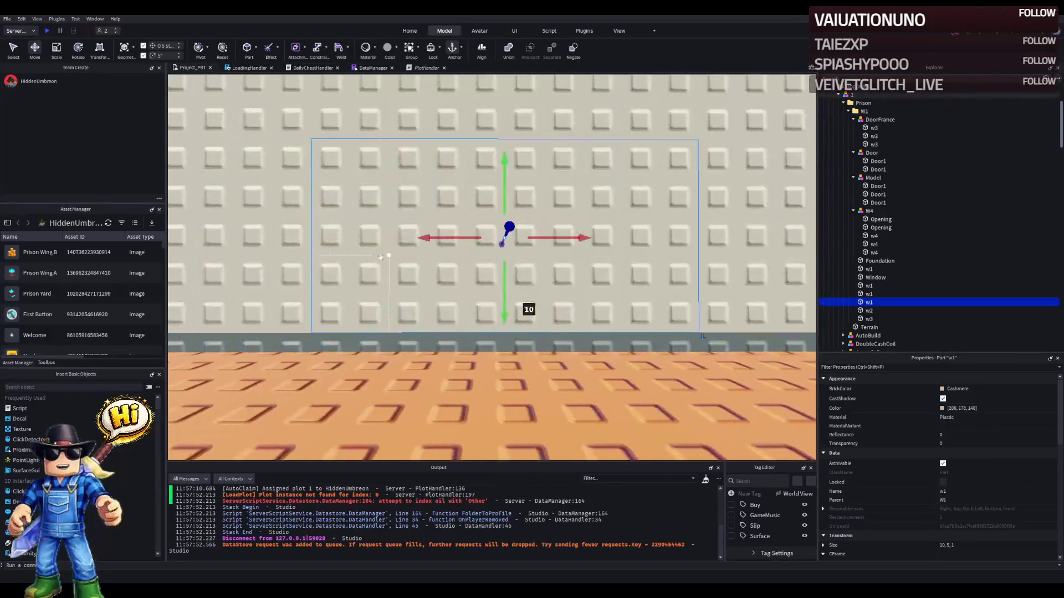
click(554, 360)
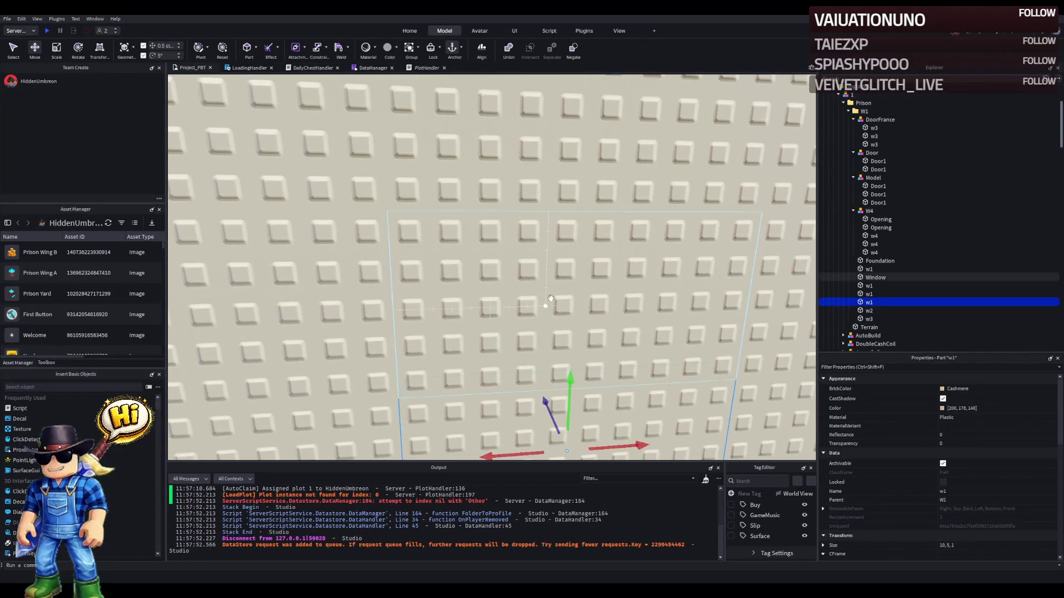
drag(454, 260, 447, 263)
click(959, 444)
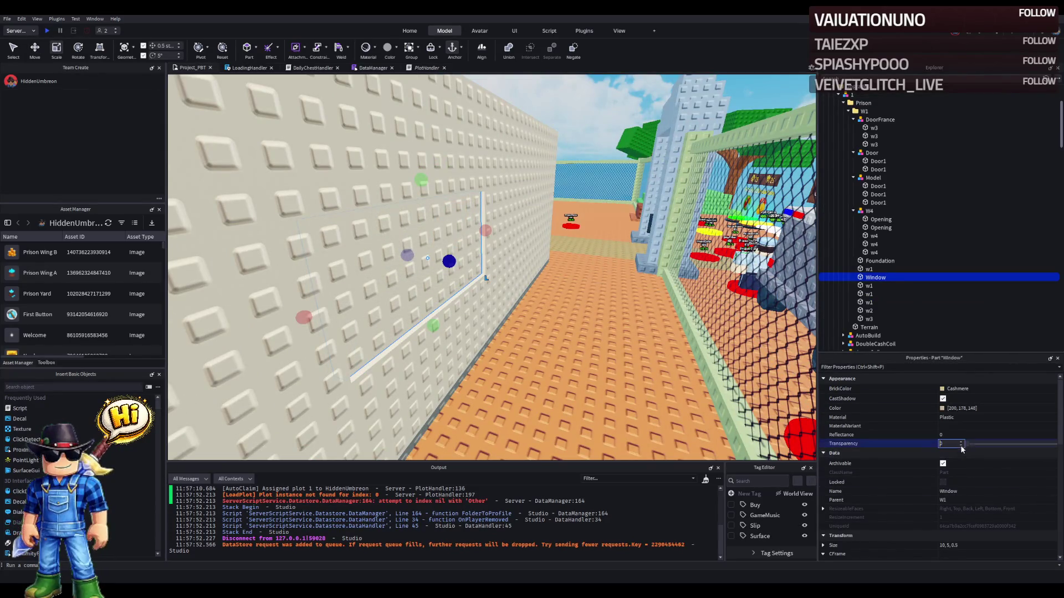
- Set the Window part's Transparency to 0.5 and collapse the Explorer tree to TemplatePlot
text(0.5)
key(Return)
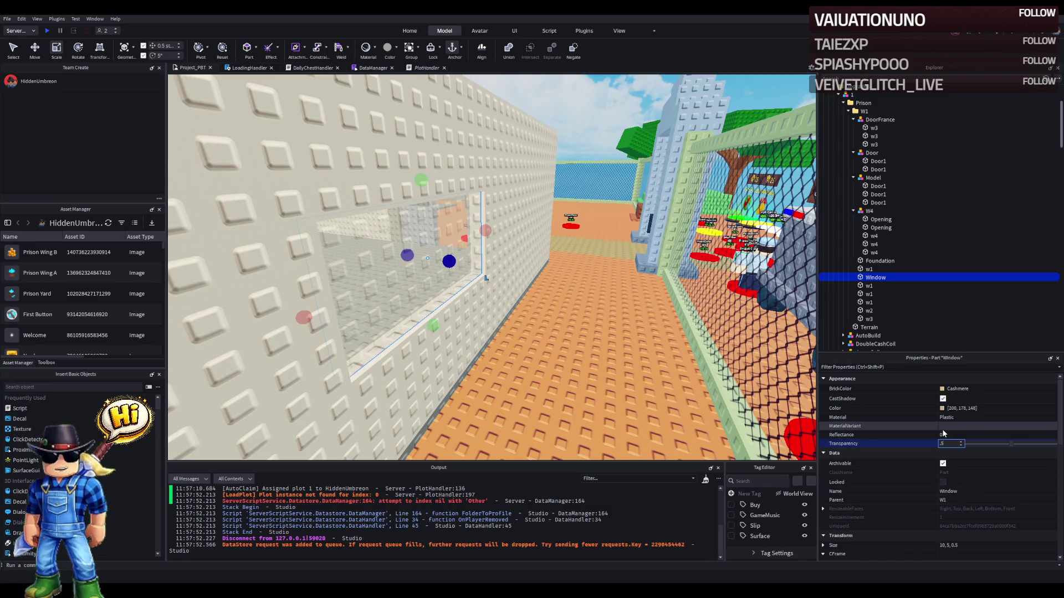
key(f)
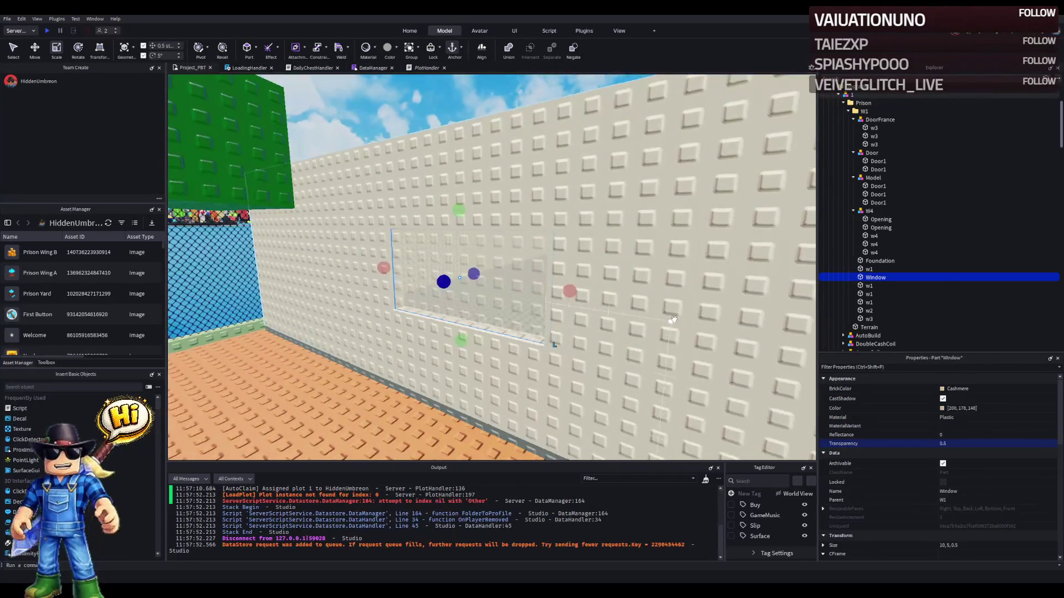
click(852, 95)
key(Left)
key(Left)
key(Left)
key(Down)
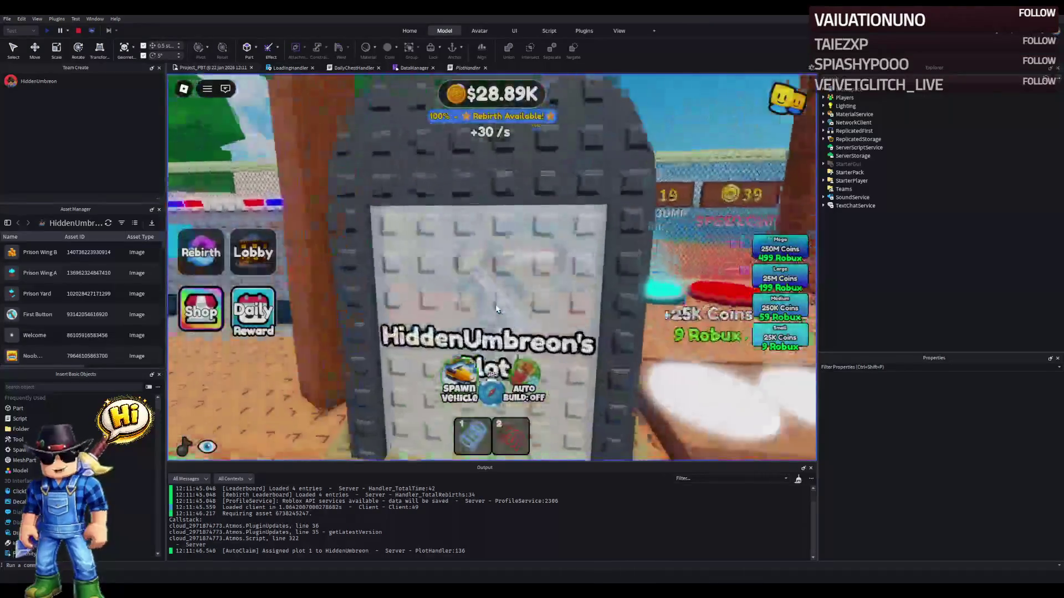
key(w)
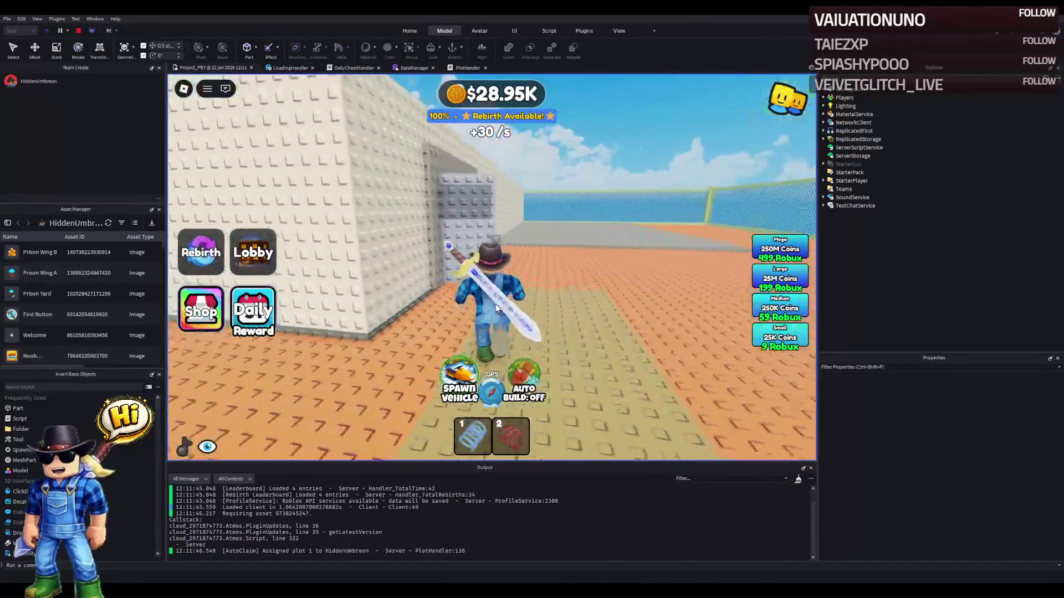
key(w)
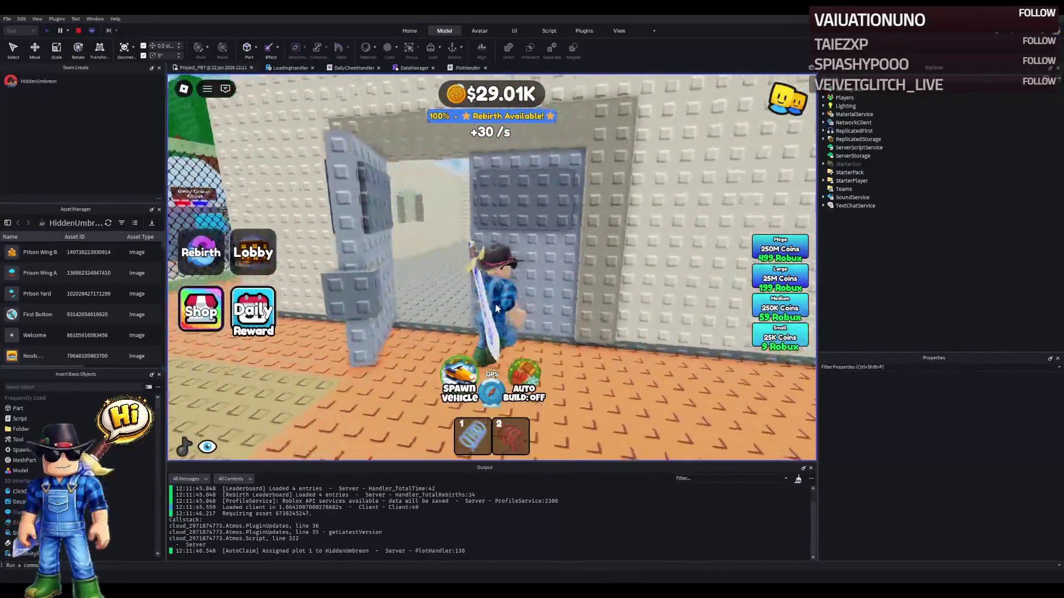
key(w)
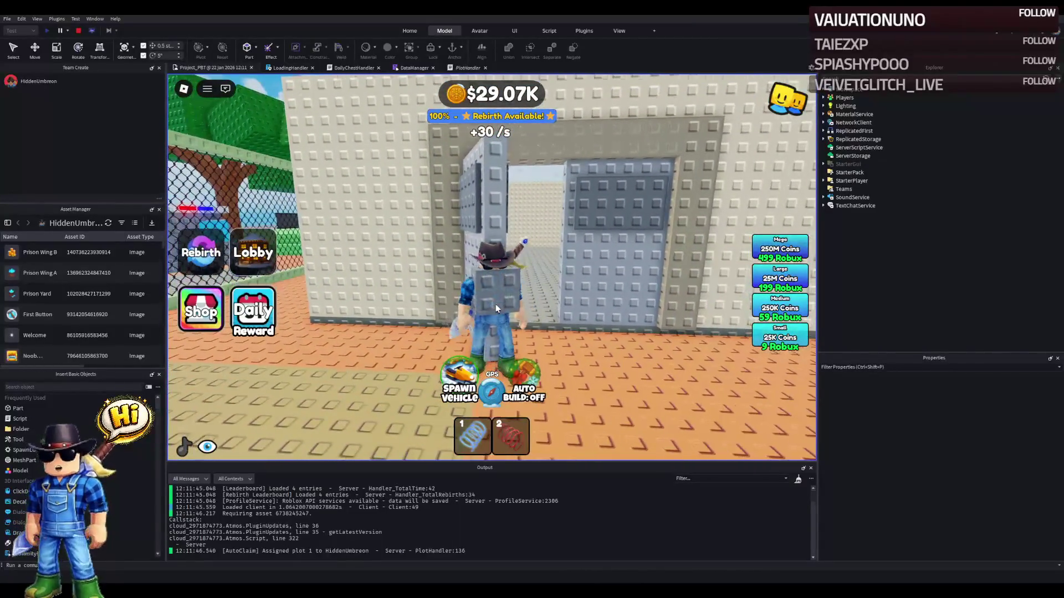
key(w)
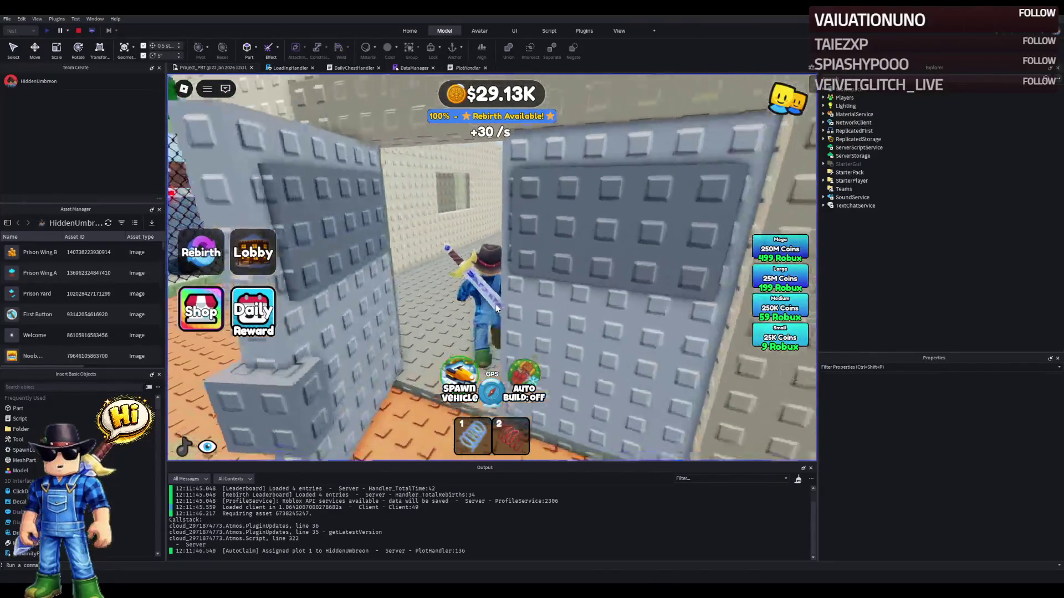
key(w)
key(d)
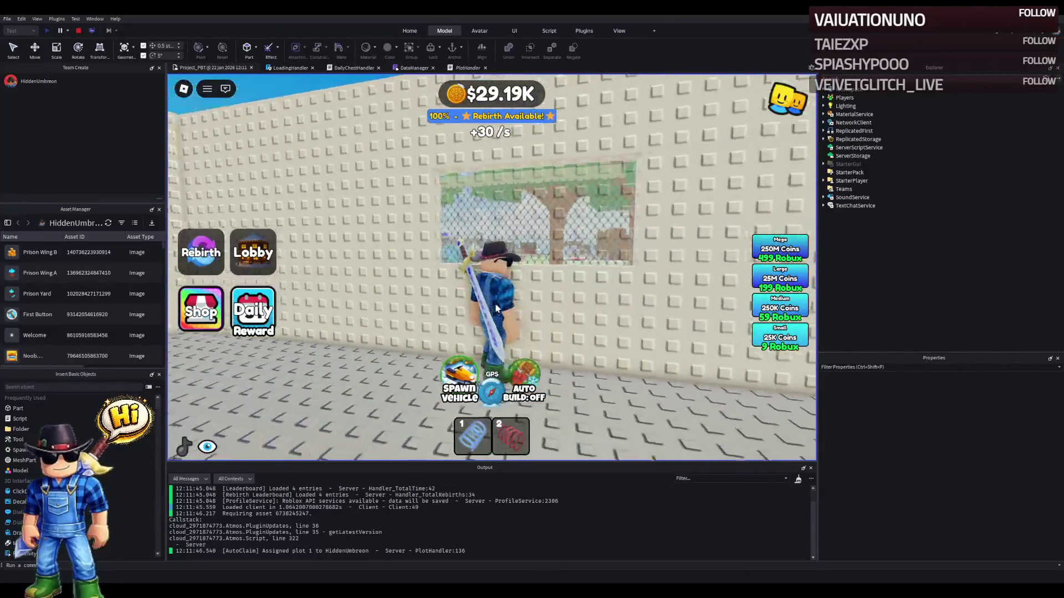
key(w)
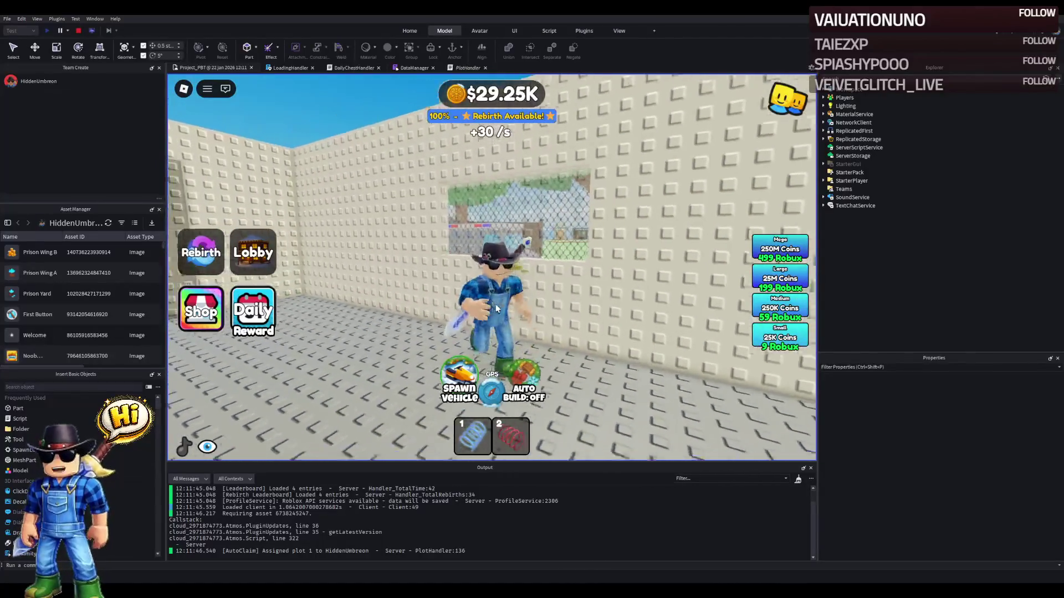
key(w)
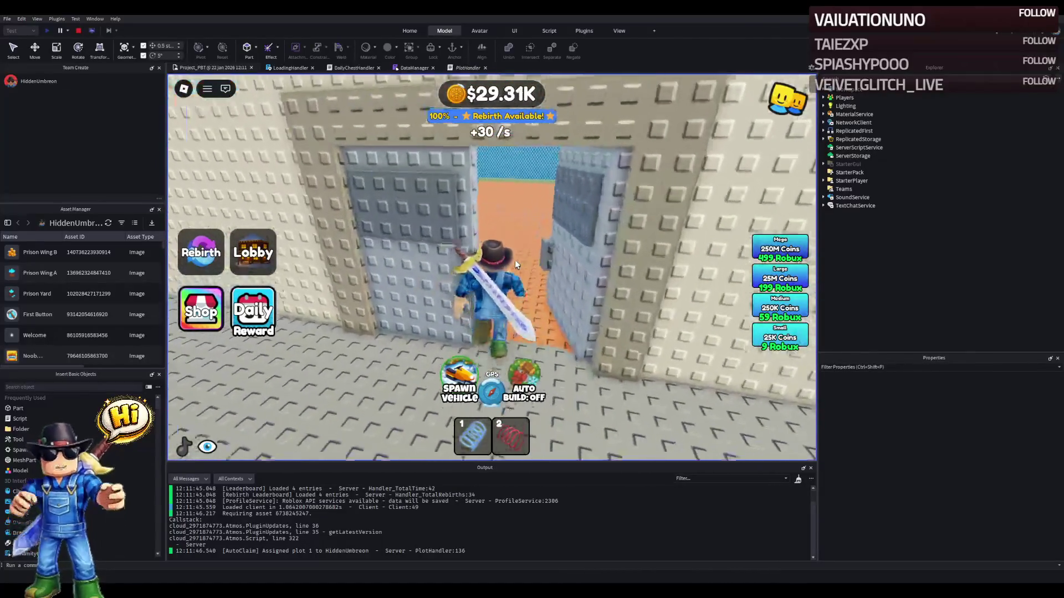
key(w)
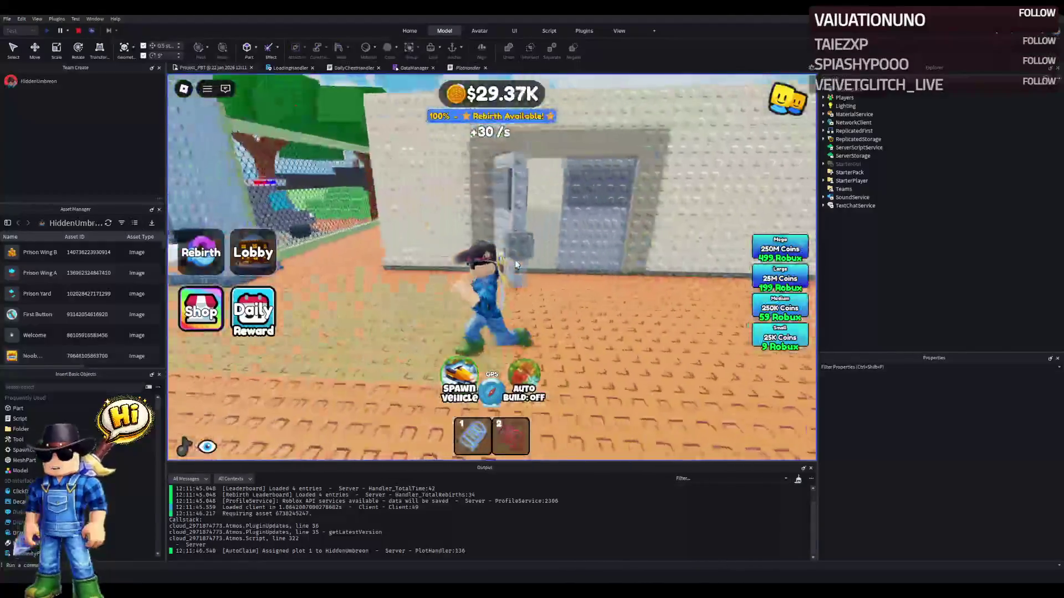
key(w)
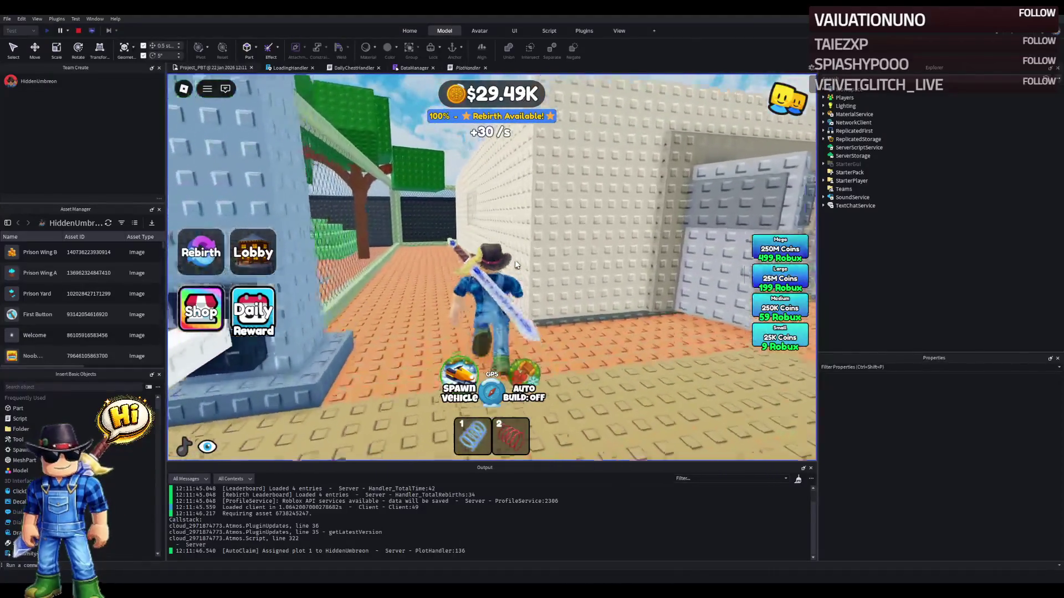
click(80, 31)
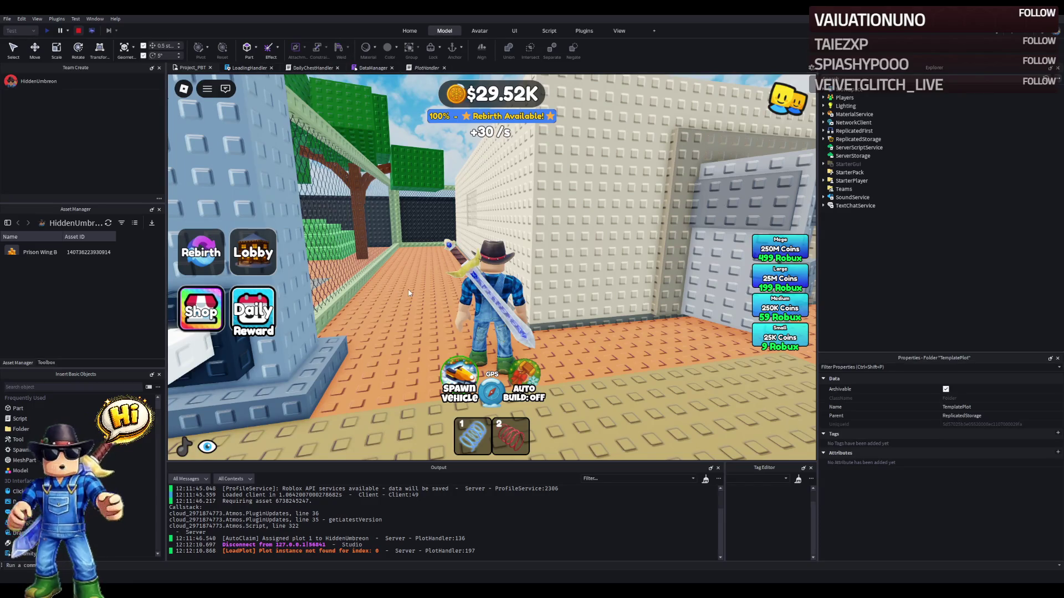
key(f)
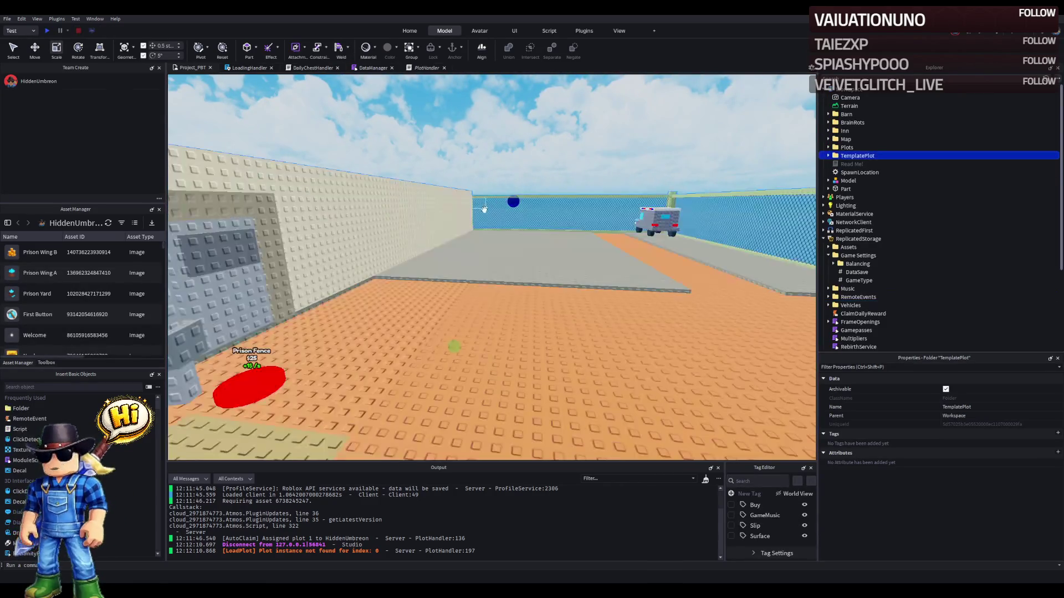
- Lower the Window piece 0.5 studs and resize the wall sections below and above it to 3 and 6 tall
click(498, 242)
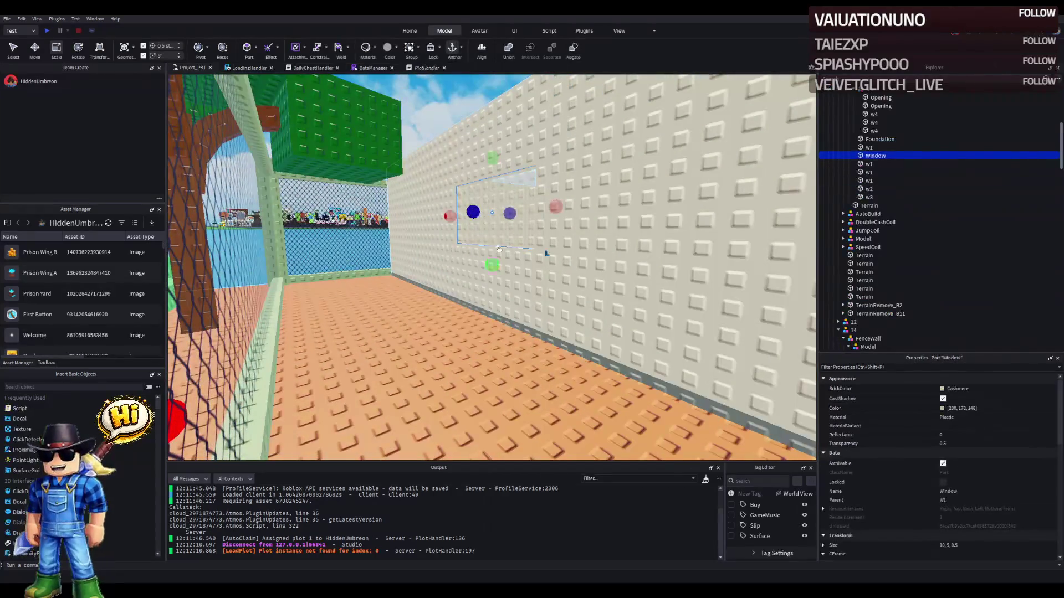
drag(492, 258, 491, 278)
click(513, 283)
key(ctrl+3)
mouse_move(492, 177)
mouse_down()
mouse_move(491, 198)
mouse_move(465, 209)
mouse_up()
drag(544, 215, 546, 201)
click(546, 201)
mouse_move(547, 273)
mouse_down()
mouse_move(518, 316)
mouse_move(521, 307)
mouse_up()
- Stretch the translucent Window pane to 10, 6, 0.5 and reselect the W1 group
click(543, 300)
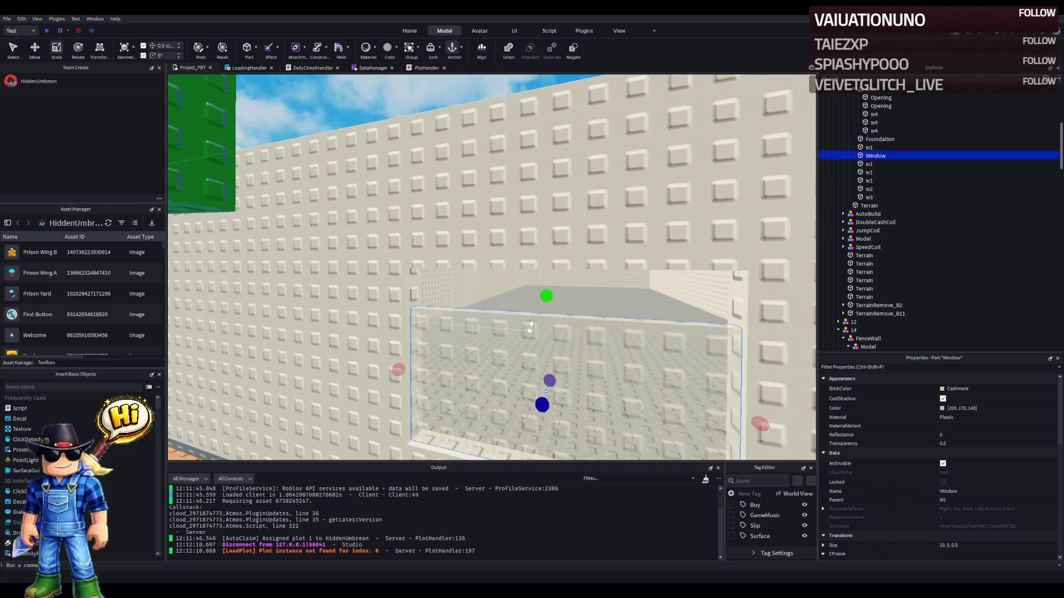
drag(546, 292, 551, 274)
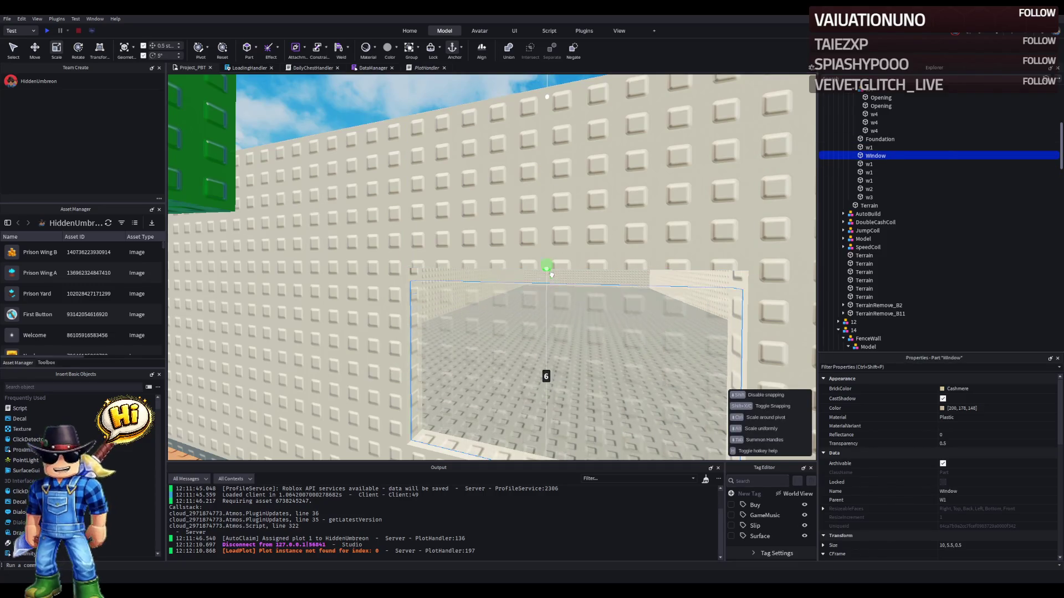
click(546, 233)
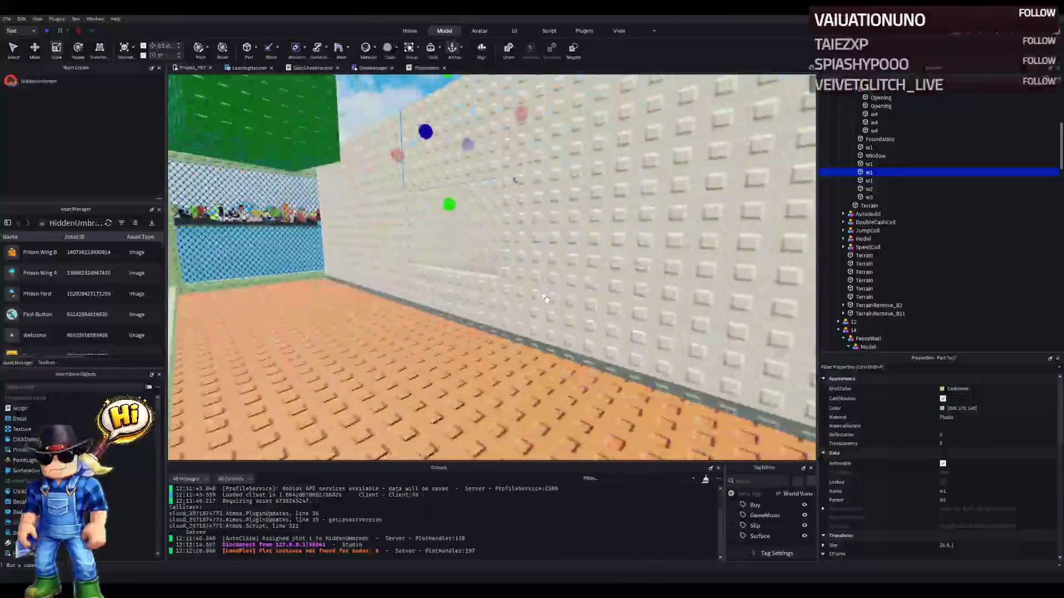
click(534, 268)
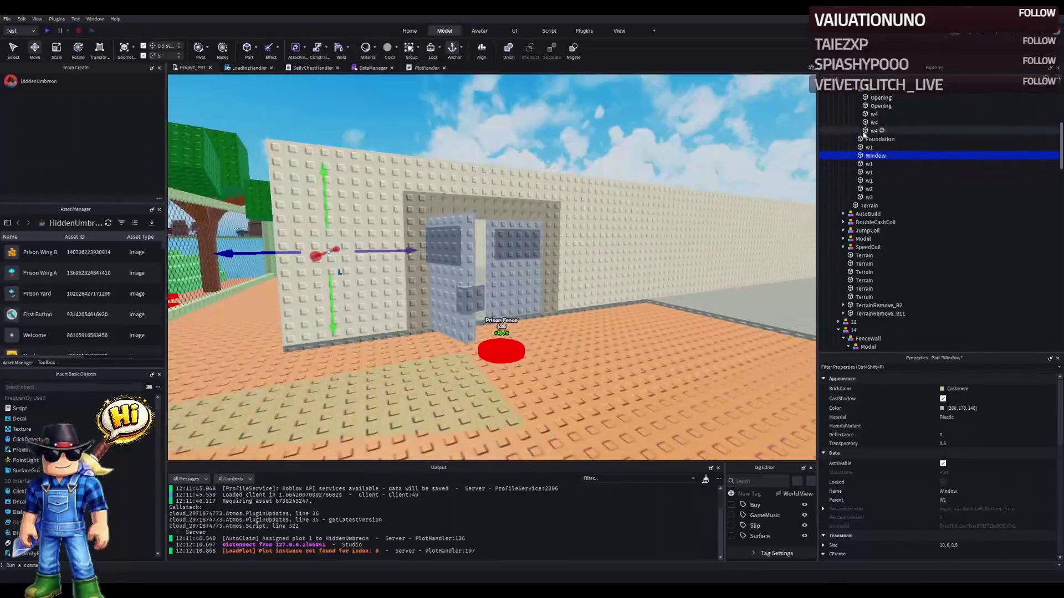
scroll(870, 142, up, 5)
click(867, 156)
key(Left)
key(Left)
key(Left)
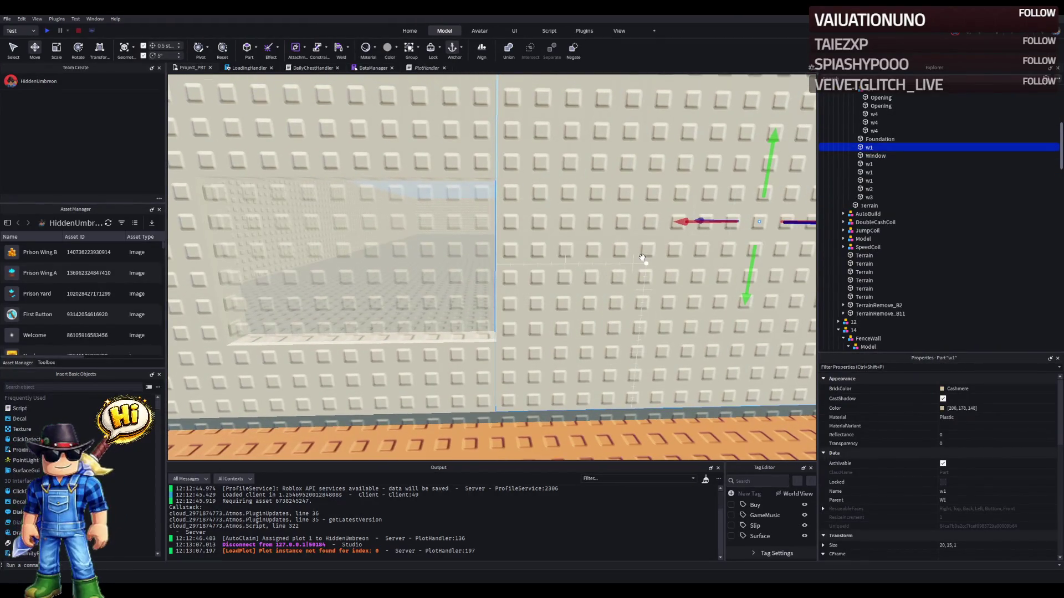
- Duplicate w1 and scale the copy into a thin 1 by 6 post, 2 studs deep
key(ctrl+d)
key(ctrl+4)
mouse_move(476, 222)
mouse_down()
mouse_move(181, 221)
mouse_move(506, 222)
mouse_move(545, 240)
mouse_move(515, 244)
mouse_up()
mouse_move(517, 448)
mouse_down()
mouse_move(534, 399)
mouse_move(531, 359)
mouse_up()
drag(521, 213, 532, 259)
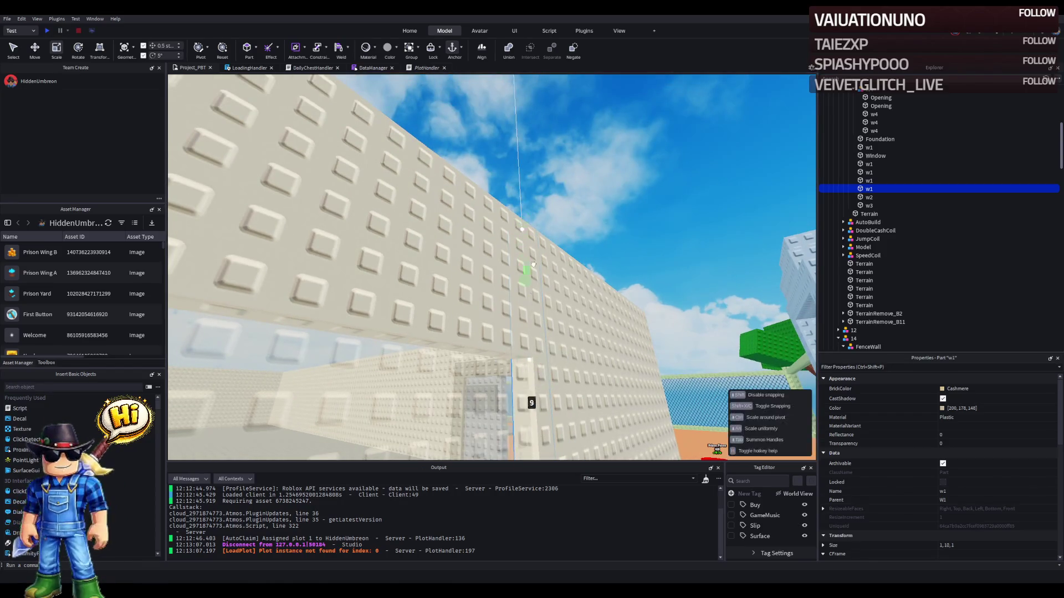
key(f)
mouse_move(571, 298)
mouse_down()
mouse_move(536, 274)
mouse_move(442, 285)
mouse_up()
- Duplicate the post and shift the copy 11 studs left to the opening's other side
key(ctrl+2)
scroll(557, 284, up, 4)
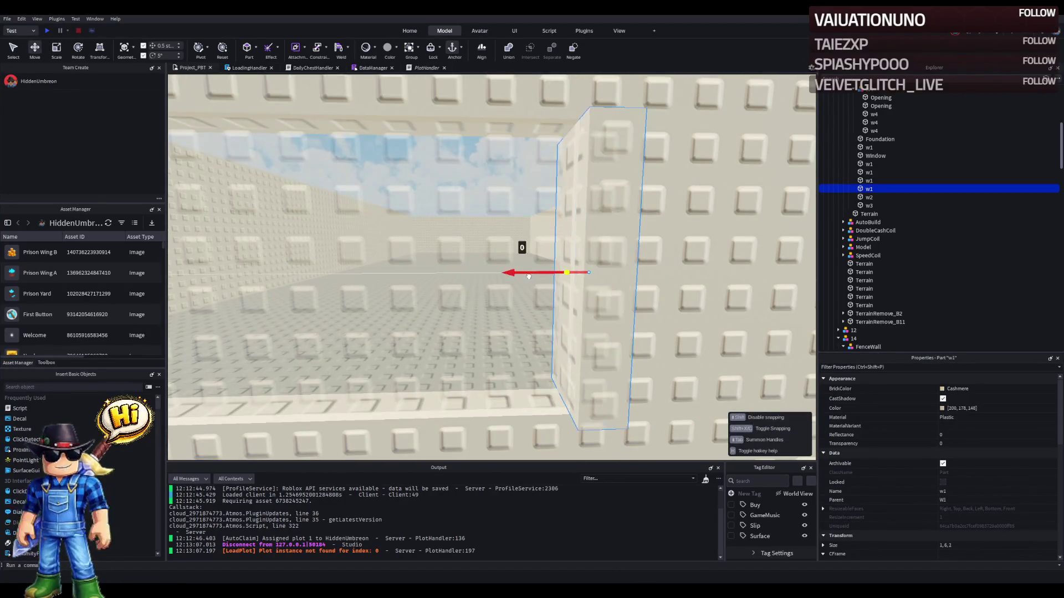
scroll(536, 273, down, 3)
key(ctrl+d)
key(a)
key(ctrl+d)
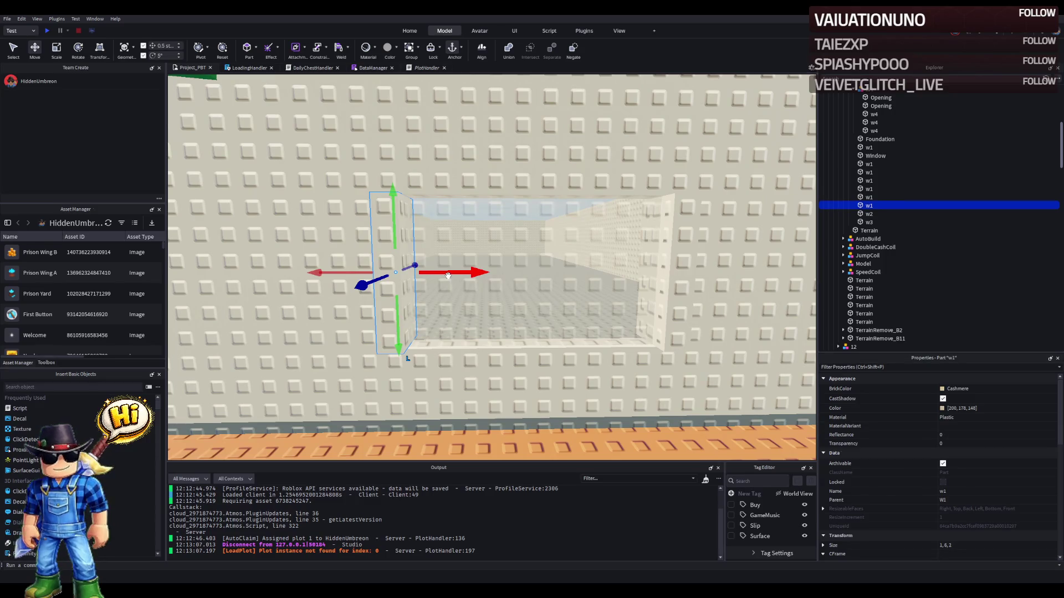
- Turn a post copy into a one-stud-tall horizontal beam spanning above the window opening
key(ctrl+t)
drag(403, 319, 417, 219)
scroll(444, 173, up, 2)
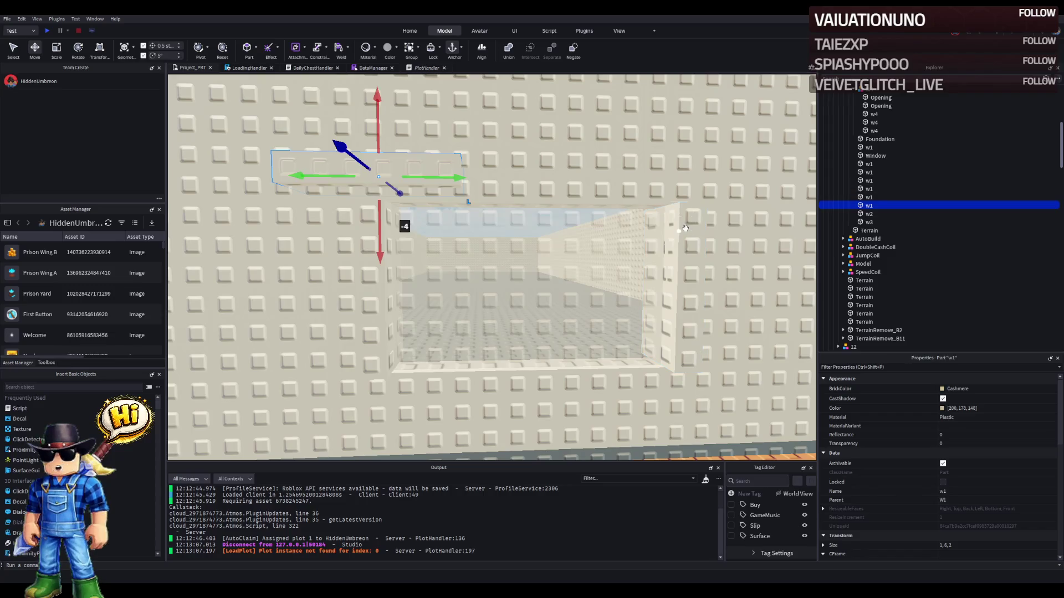
click(377, 280)
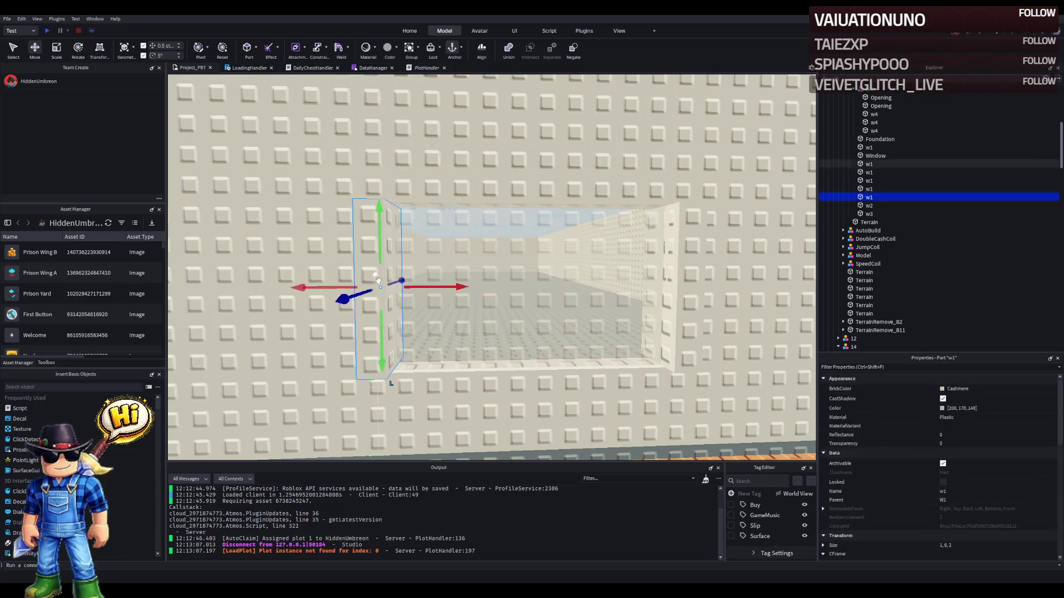
key(ctrl+d)
key(ctrl+3)
drag(416, 288, 559, 286)
drag(395, 383, 394, 218)
key(ctrl+2)
mouse_move(396, 274)
mouse_down()
mouse_move(399, 249)
mouse_move(396, 258)
mouse_move(388, 241)
mouse_up()
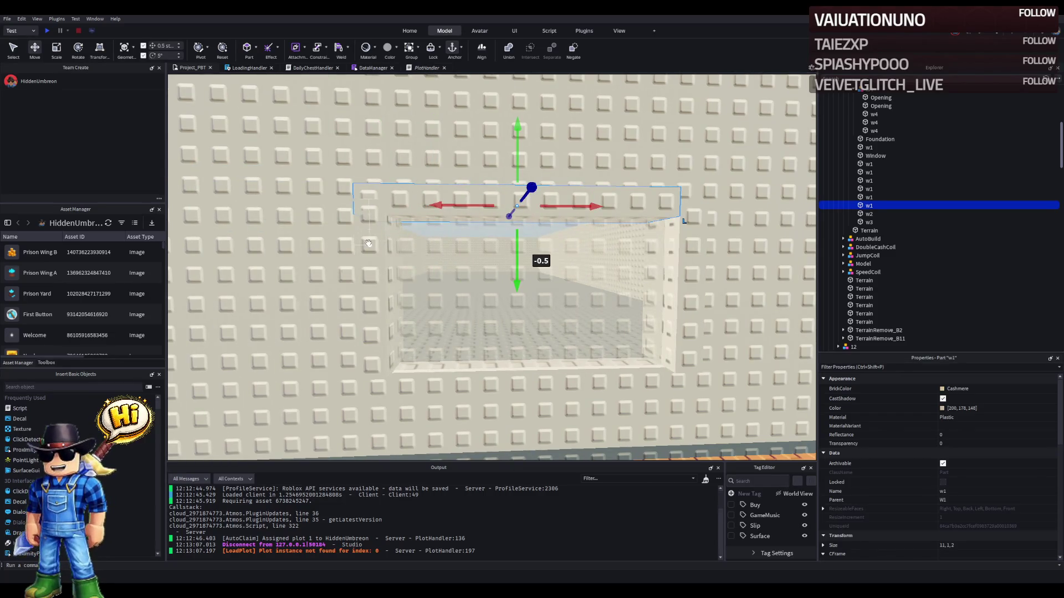
scroll(505, 217, up, 3)
mouse_move(529, 209)
mouse_down()
mouse_move(530, 171)
mouse_move(379, 246)
mouse_up()
- Widen the top beam to 12 studs
scroll(527, 172, up, 3)
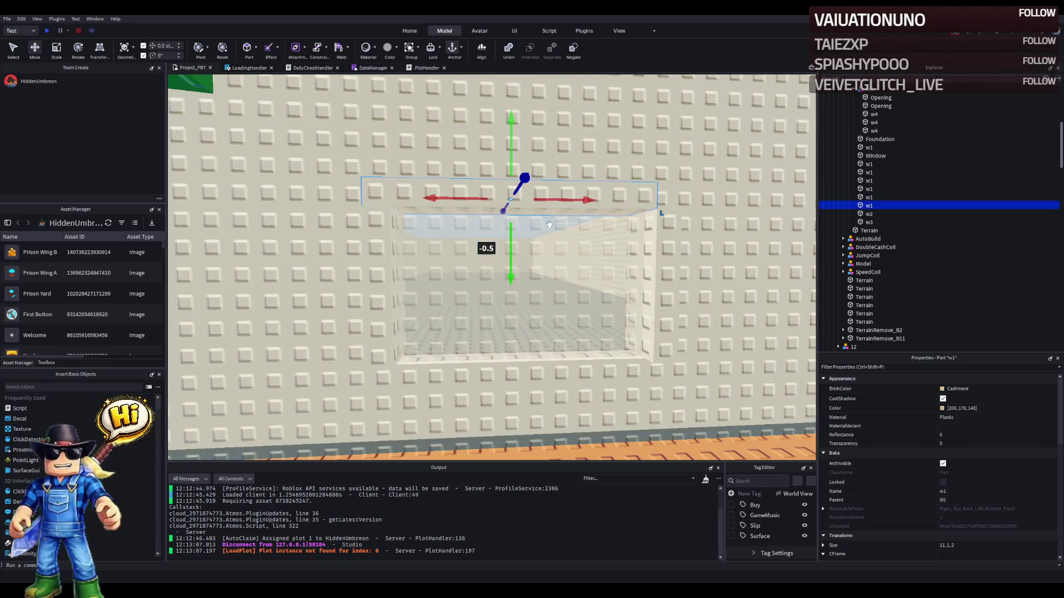
key(d)
key(a)
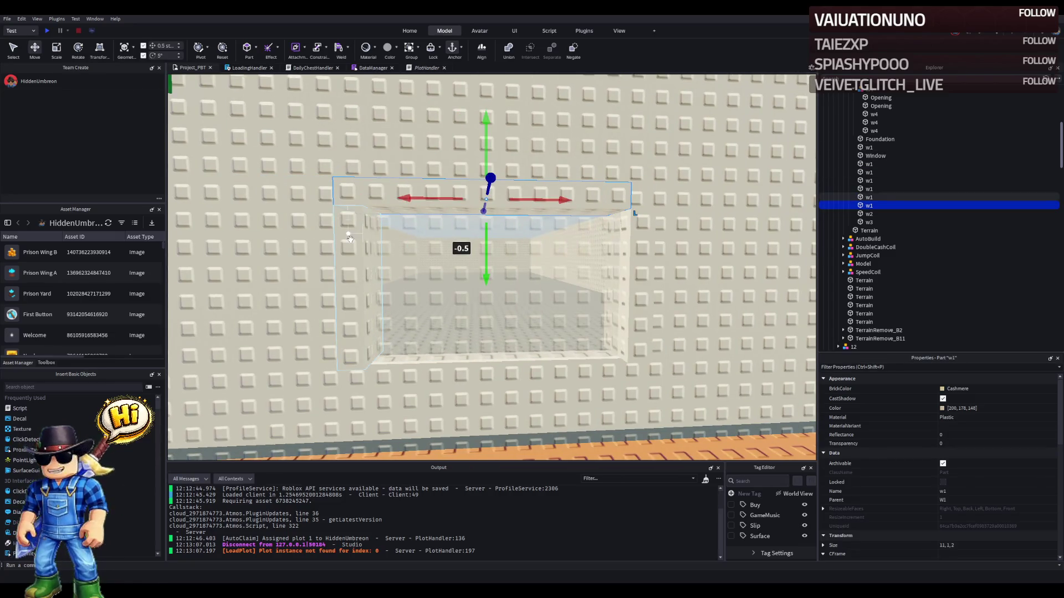
key(d)
key(ctrl+3)
drag(421, 201, 441, 199)
key(a)
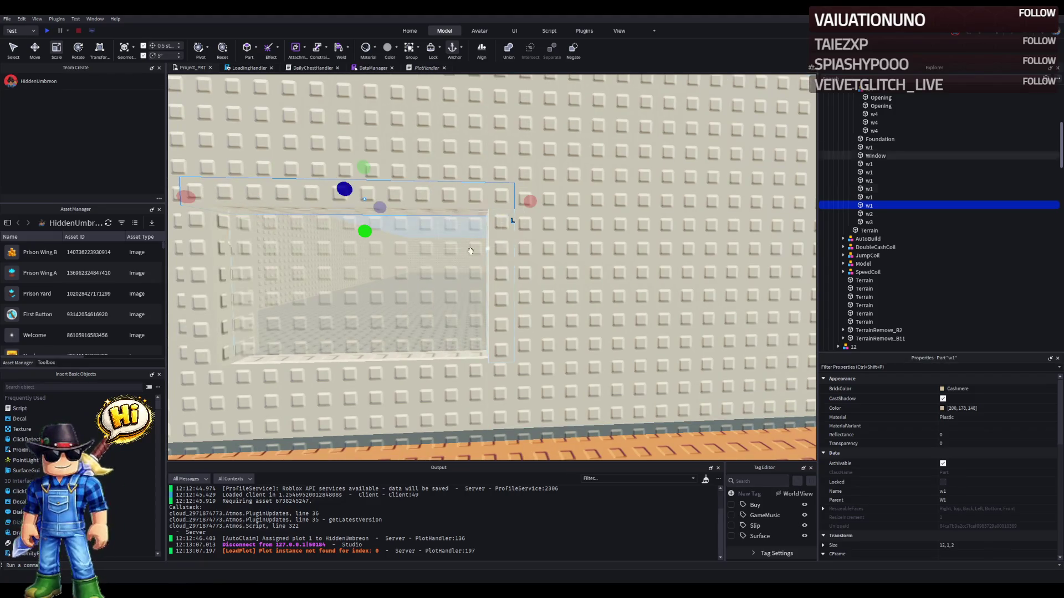
- Duplicate the top beam 7 studs lower as the sill and select all four frame pieces
key(ctrl+d)
key(q)
drag(366, 255, 317, 315)
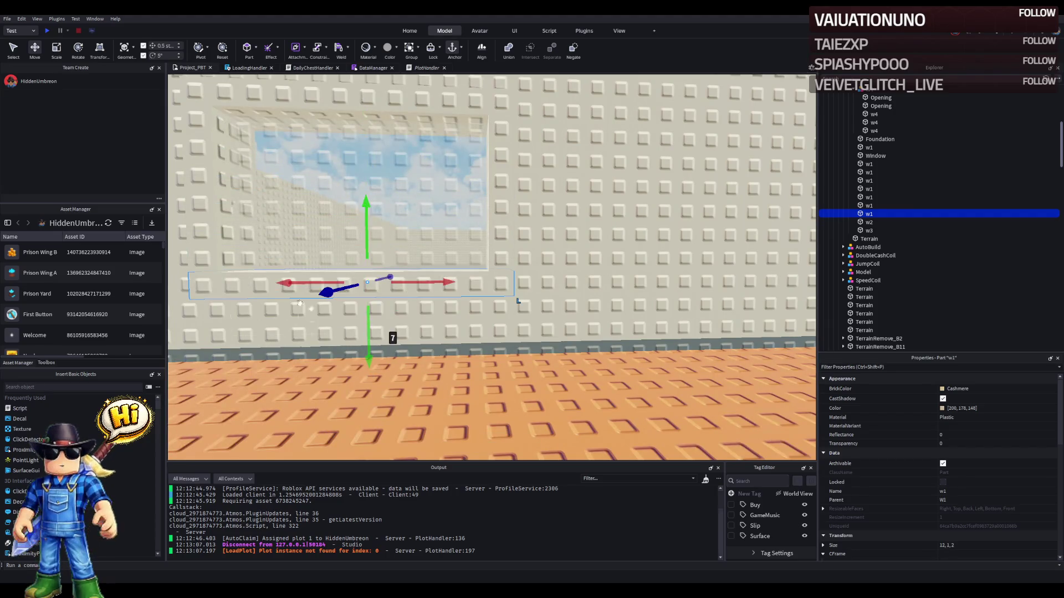
ctrl+click(203, 255)
ctrl+click(485, 177)
ctrl+click(439, 103)
- Colour the four window frame pieces Linen
click(842, 388)
key(ctrl+v)
key(ctrl+z)
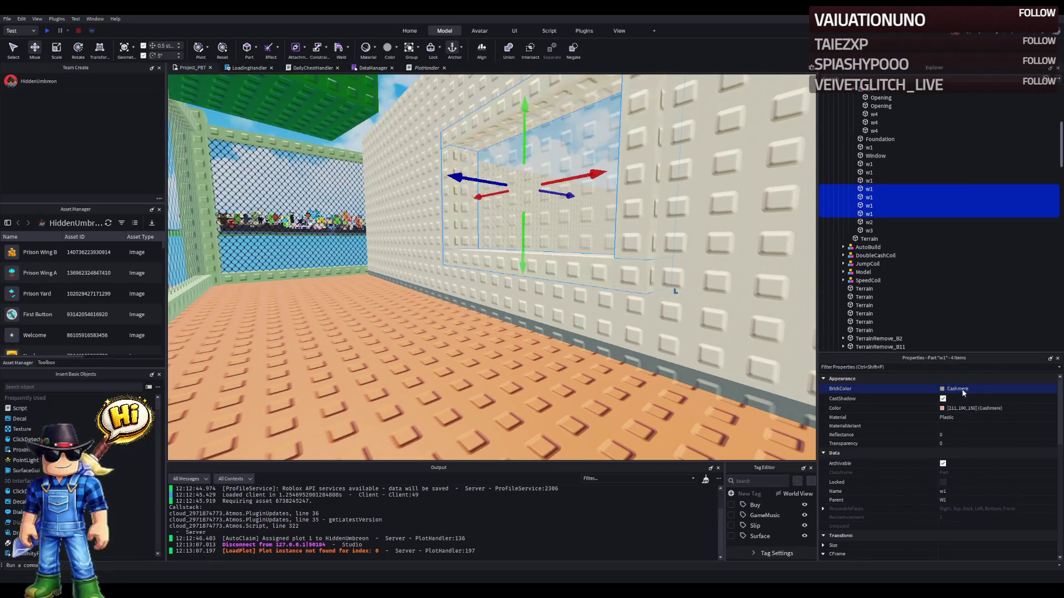
click(924, 407)
key(ctrl+v)
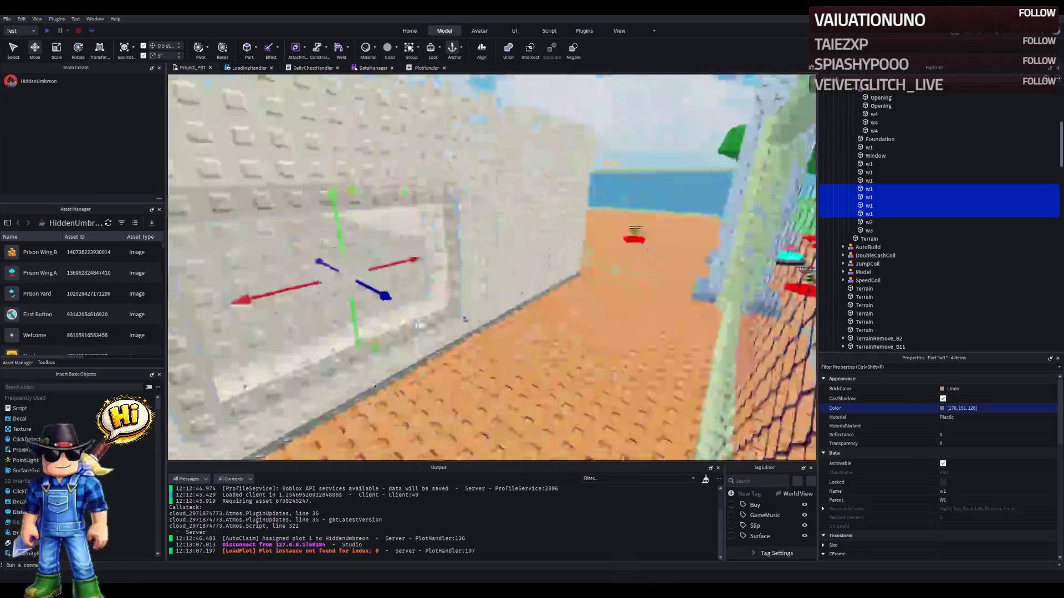
- Shorten the wall piece below the window to 2 studs tall
click(506, 331)
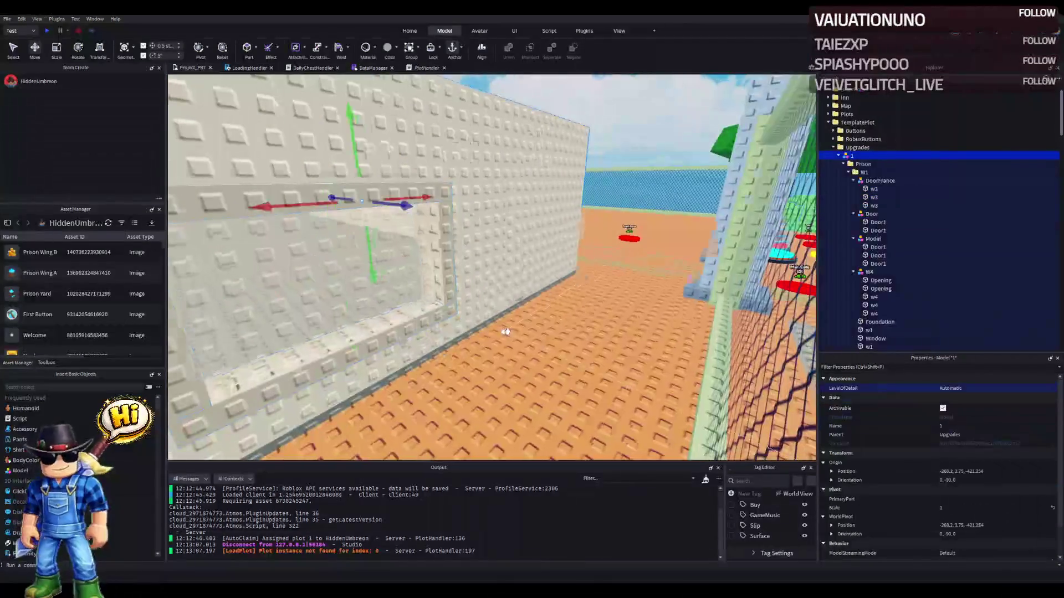
scroll(506, 332, up, 3)
click(504, 310)
scroll(502, 299, up, 2)
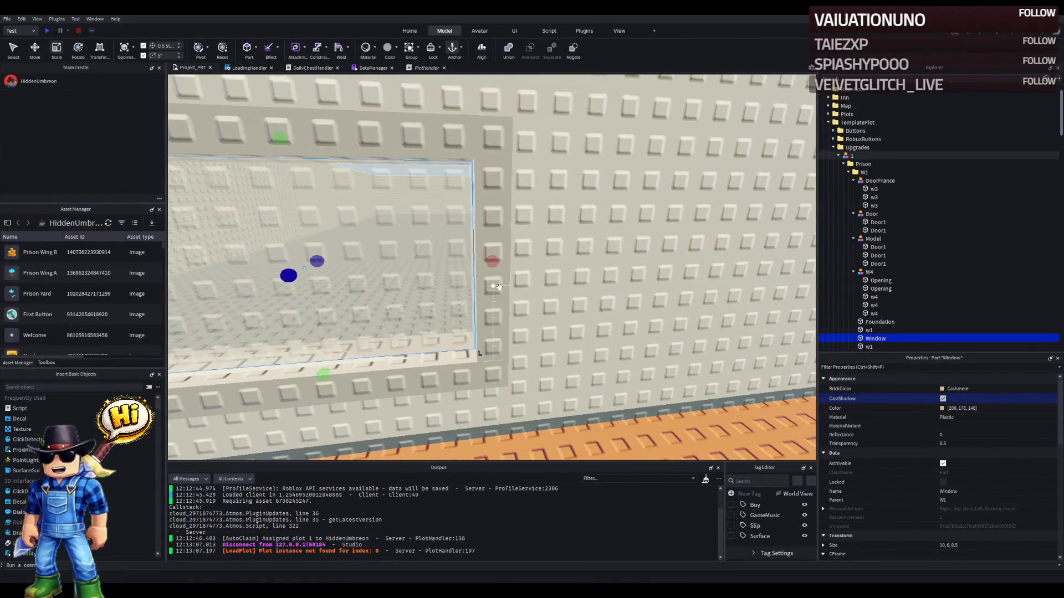
key(f)
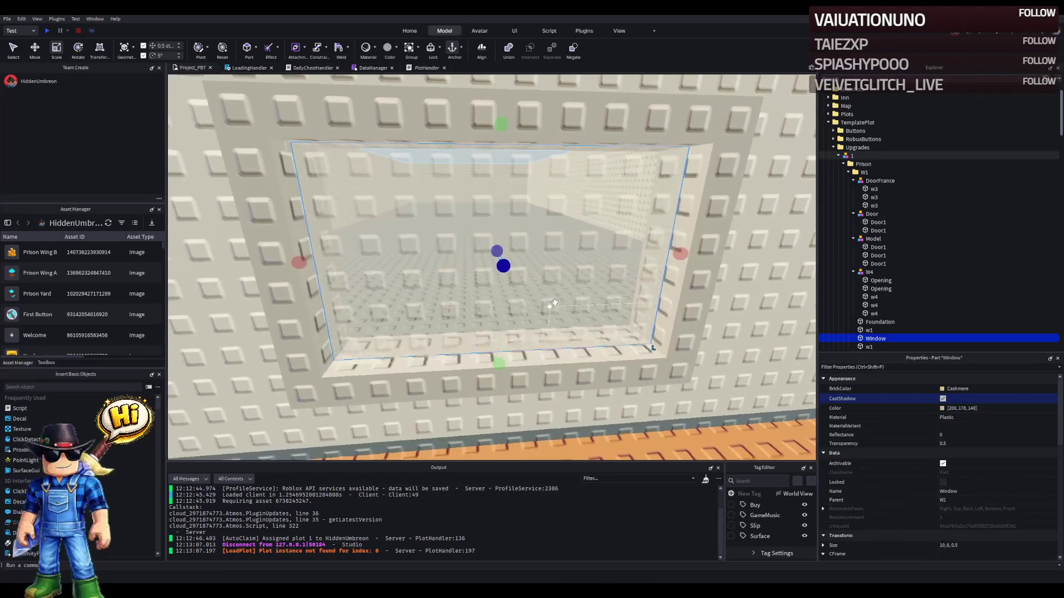
key(q)
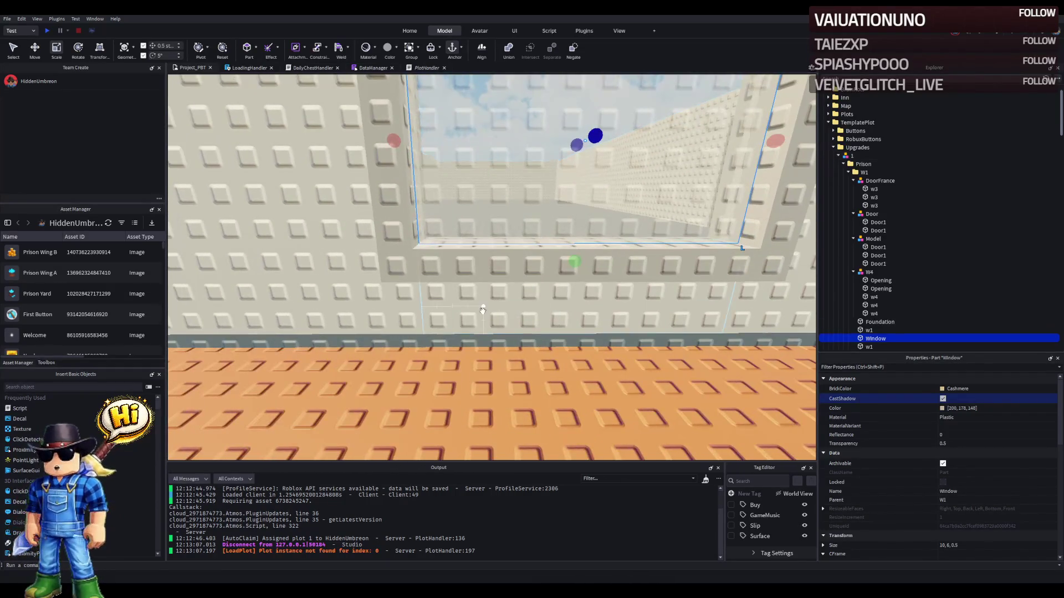
click(482, 310)
key(f)
drag(542, 187, 541, 216)
key(a)
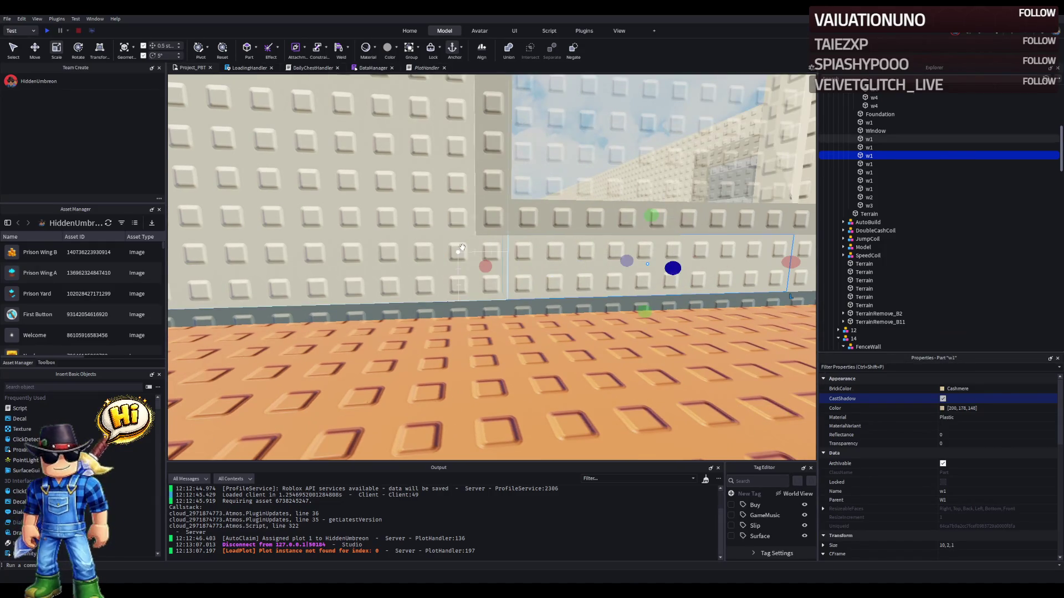
- Narrow the two large wall panels beside the window to 19 studs each
click(449, 214)
key(f)
drag(528, 166, 500, 166)
click(552, 341)
key(f)
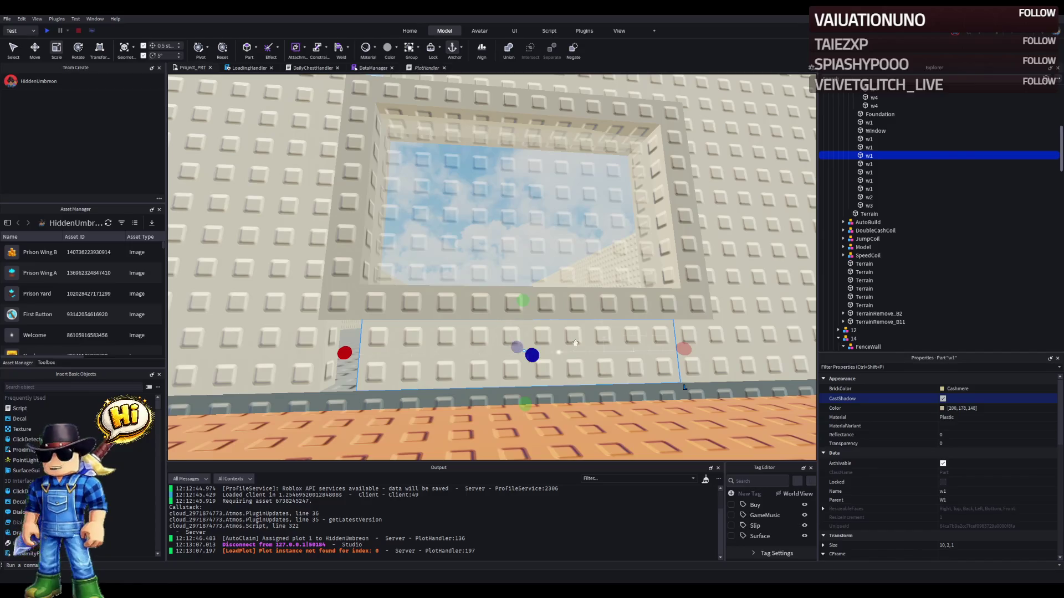
click(581, 233)
drag(443, 174, 471, 171)
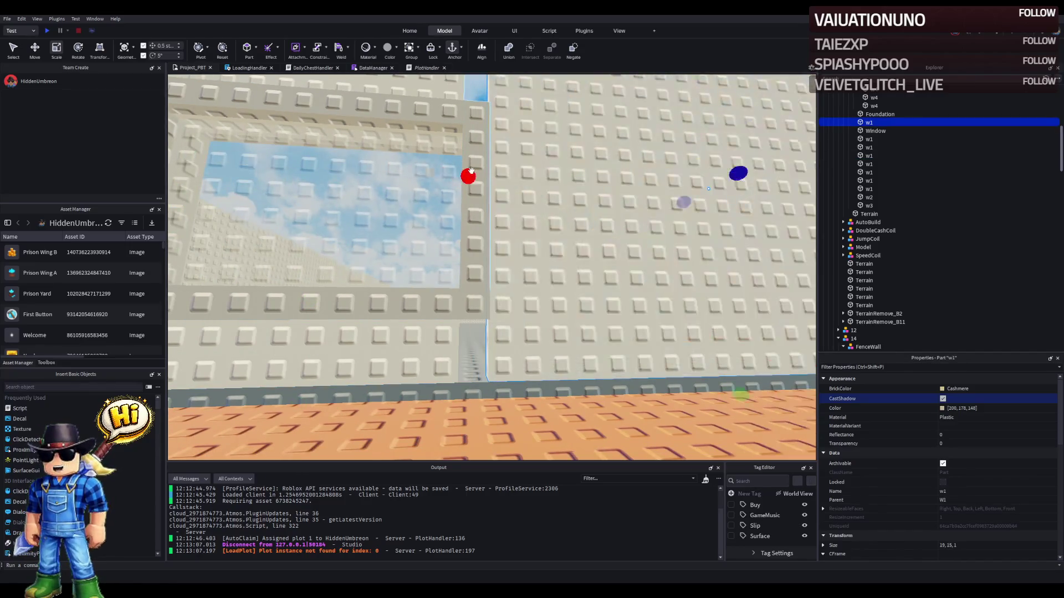
- Widen the side wall piece and the narrow strip by the window to 12 studs
click(344, 250)
key(f)
drag(590, 290, 615, 292)
click(596, 383)
key(f)
drag(511, 379, 530, 375)
click(513, 286)
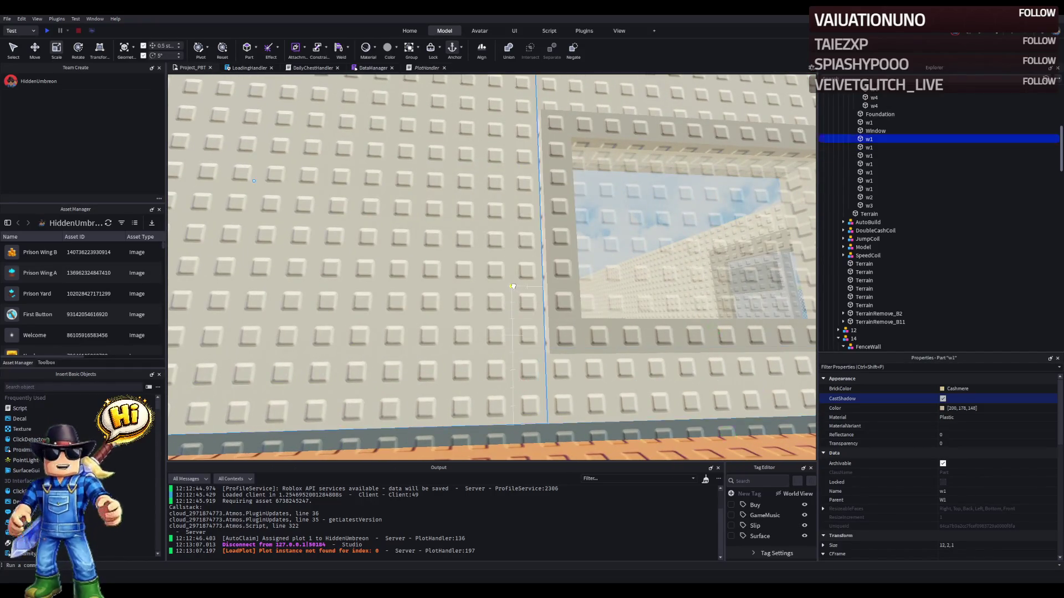
click(516, 281)
key(f)
- Tint the translucent Window pane Light blue instead of Cashmere
click(561, 278)
click(950, 388)
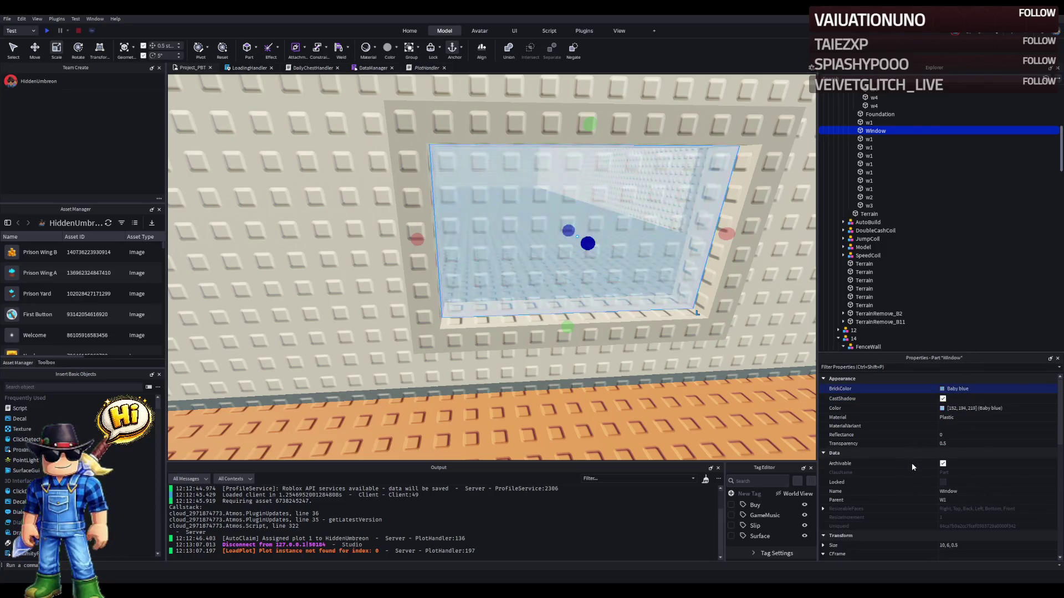
key(f)
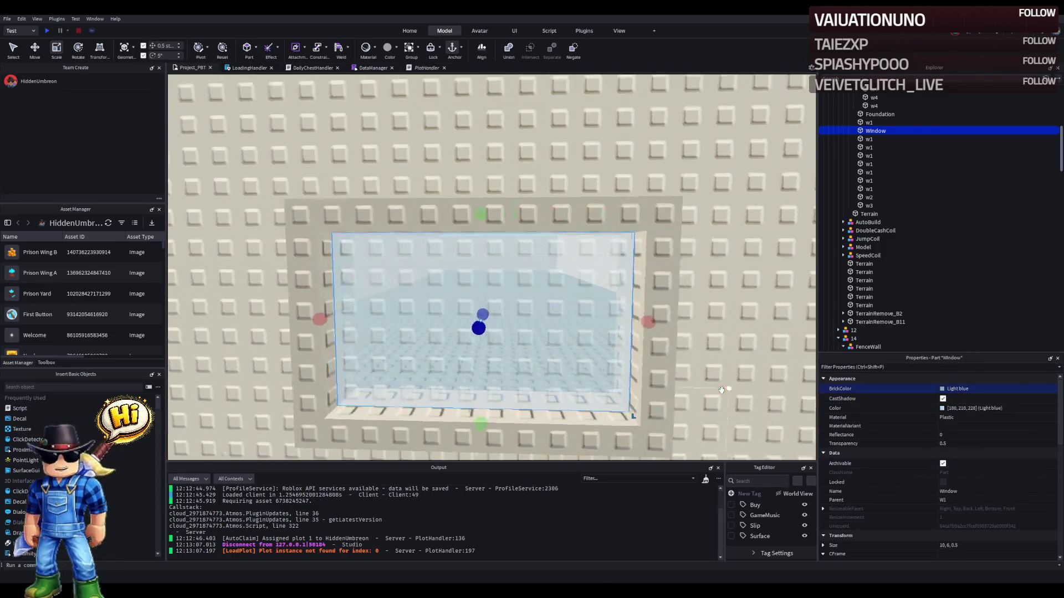
scroll(719, 392, up, 5)
scroll(719, 391, down, 6)
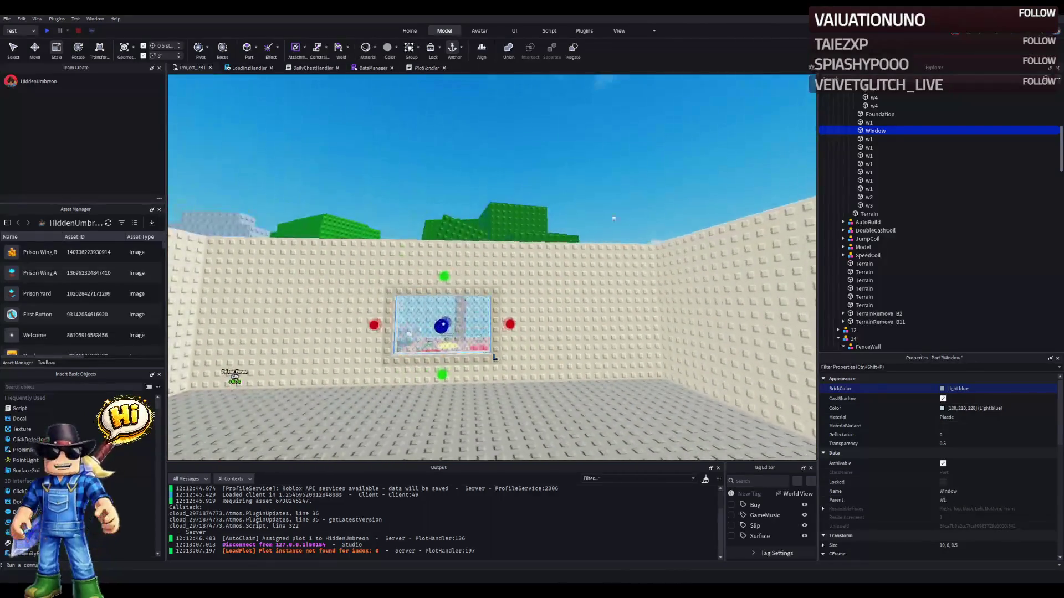
click(624, 181)
key(w)
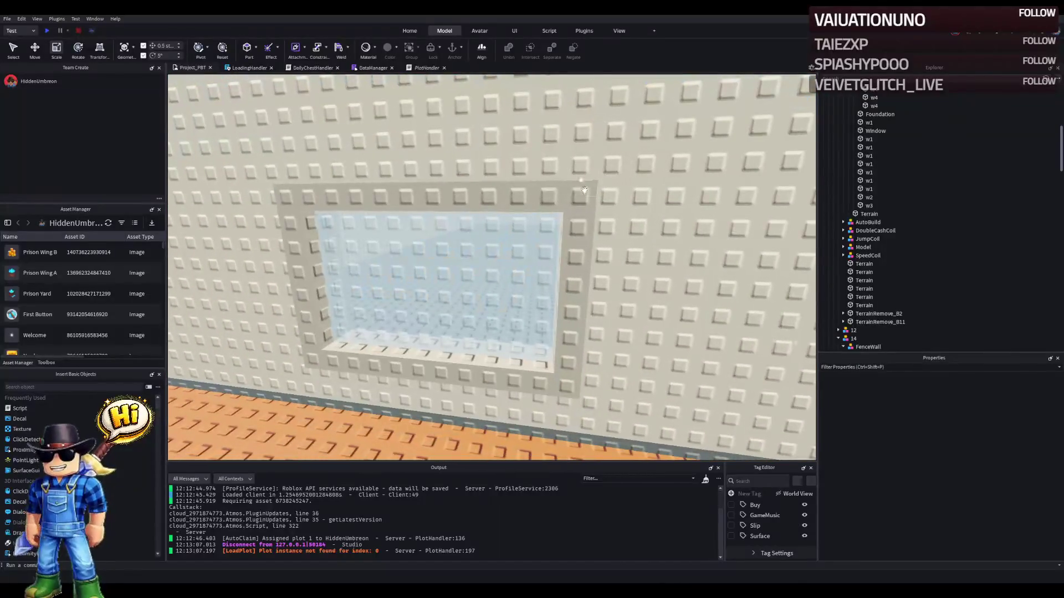
click(568, 208)
ctrl+click(312, 275)
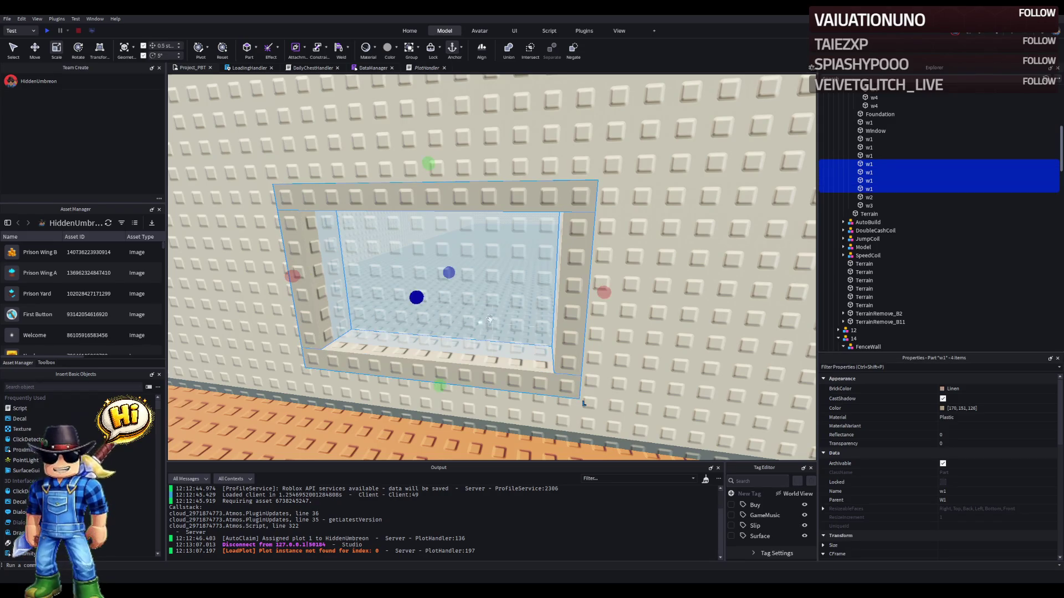
key(ctrl+g)
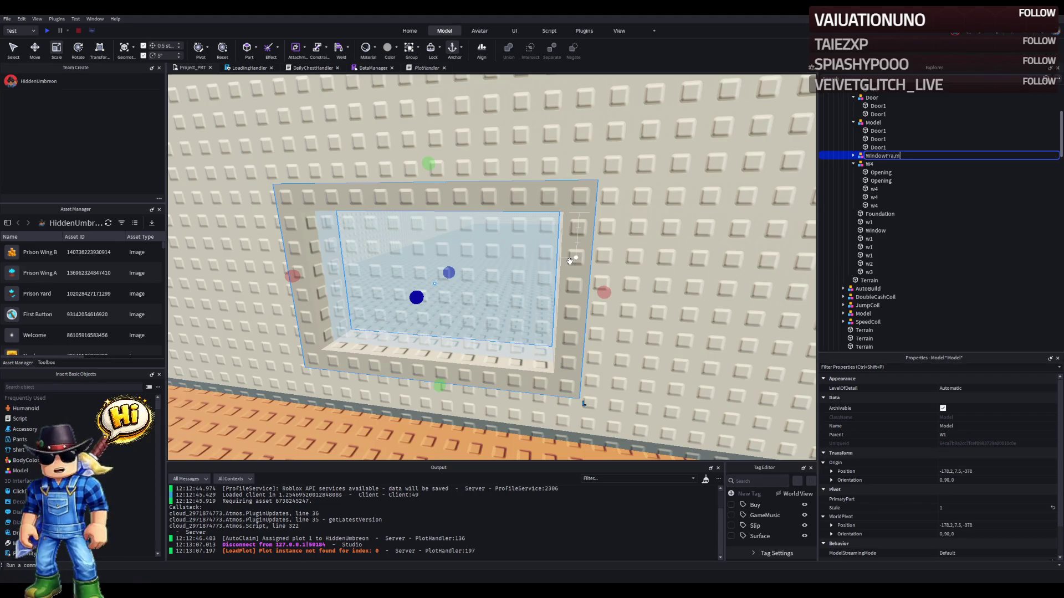
click(479, 237)
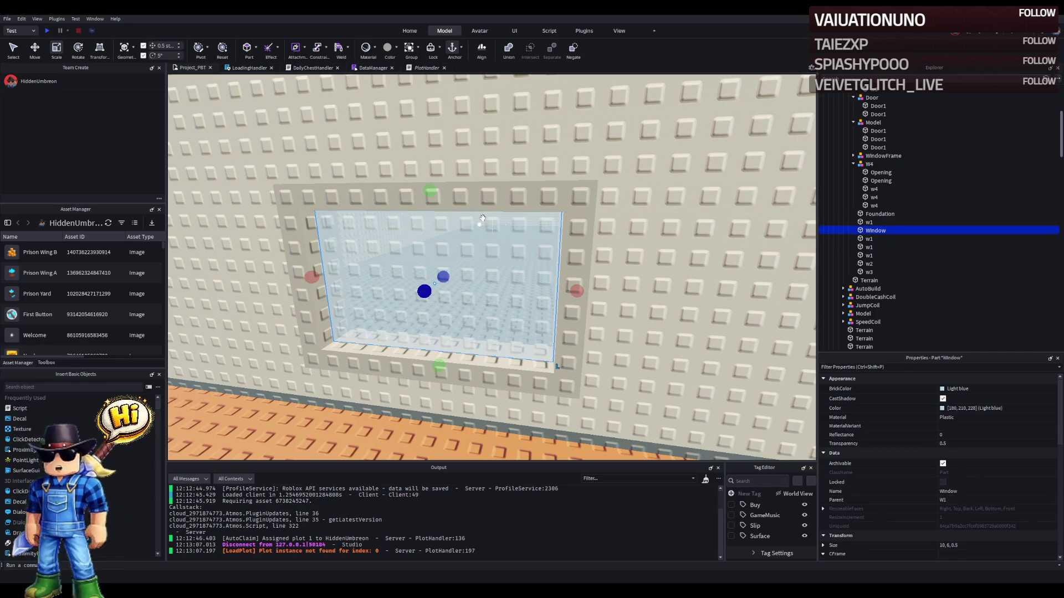
key(d)
key(d)
key(d)
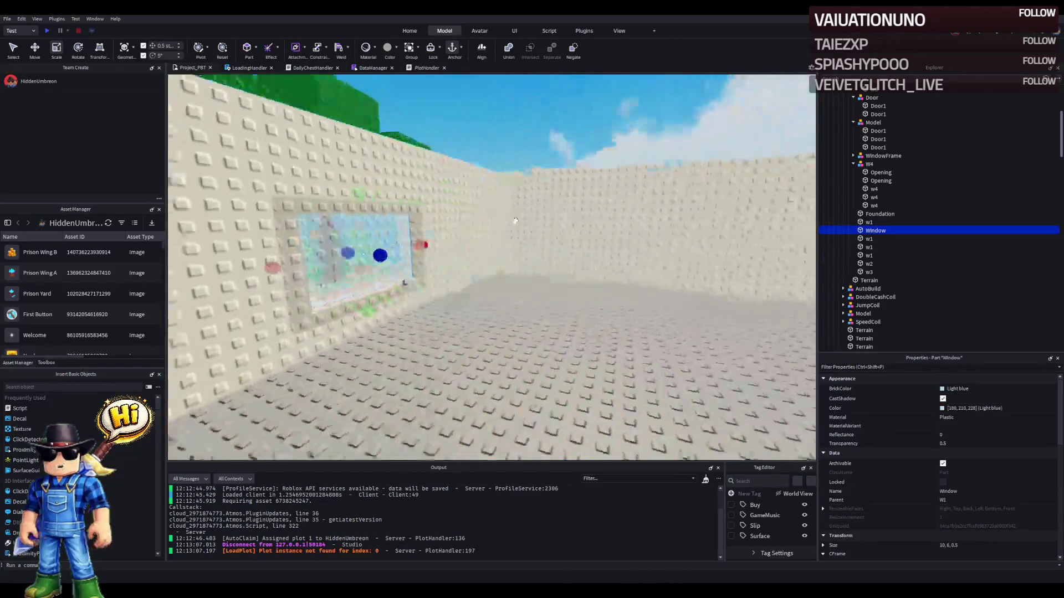
key(a)
key(a)
key(a)
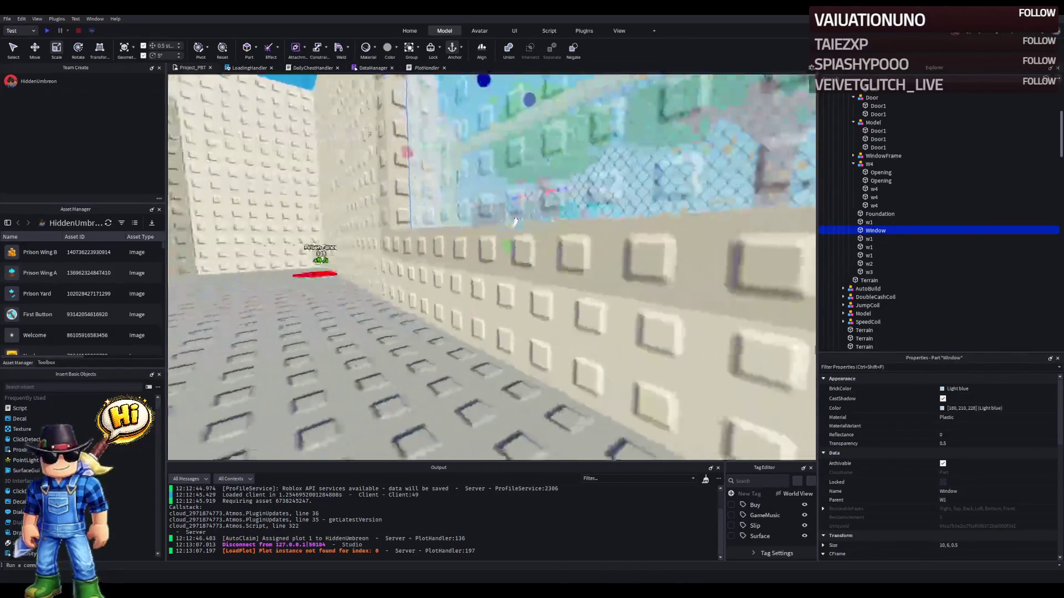
key(s)
key(s)
key(s)
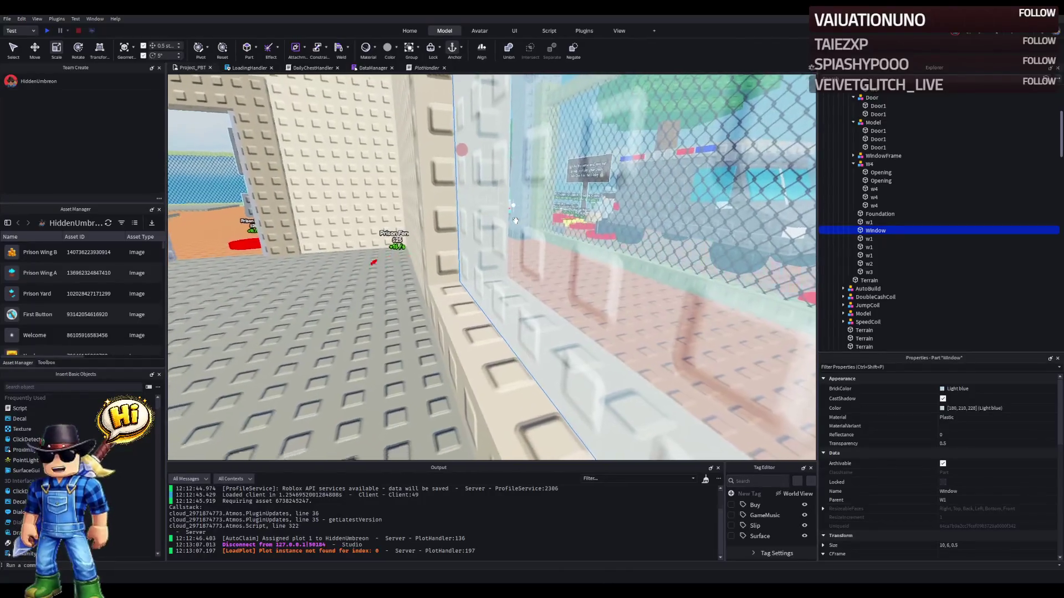
key(d)
key(a)
key(a)
key(a)
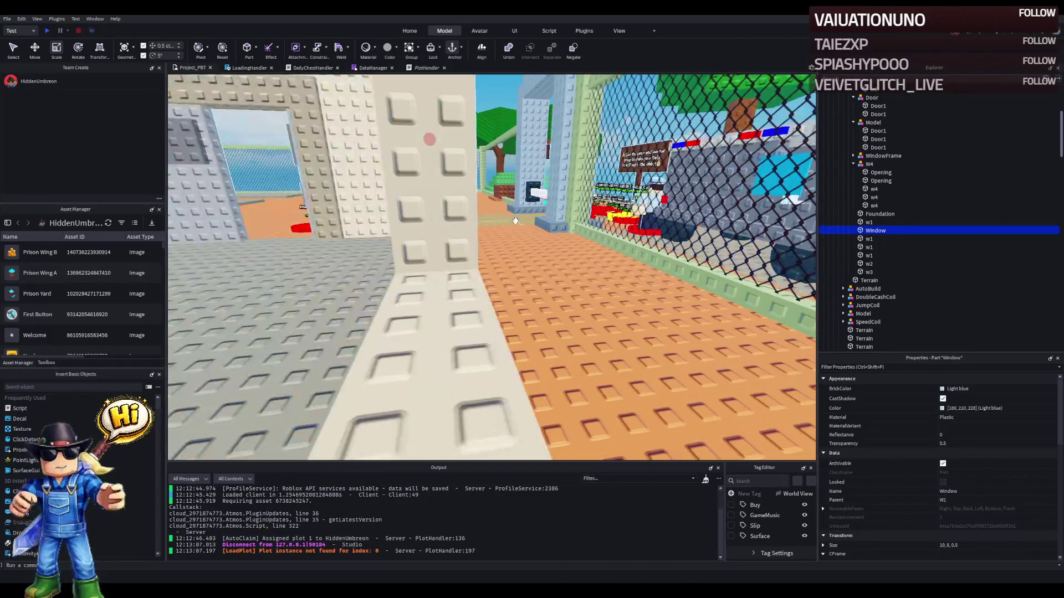
key(s)
key(s)
key(s)
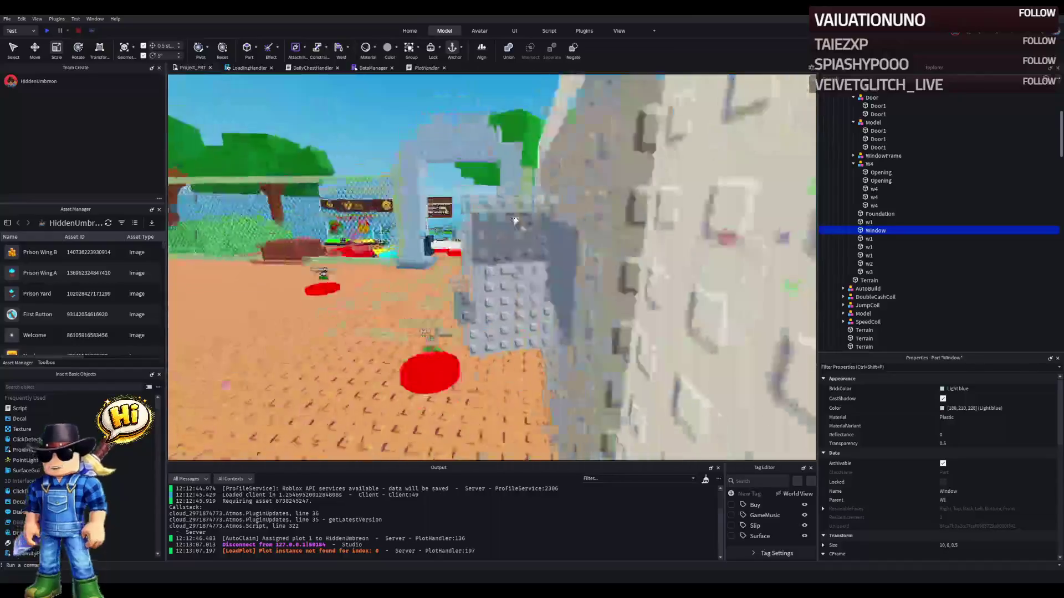
key(w)
key(w)
key(w)
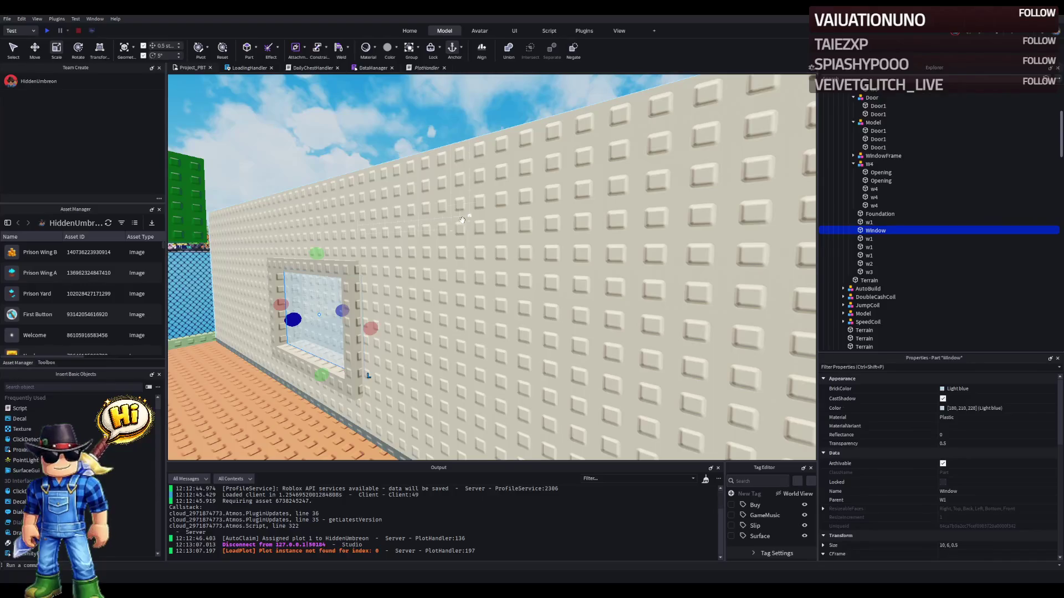
key(f)
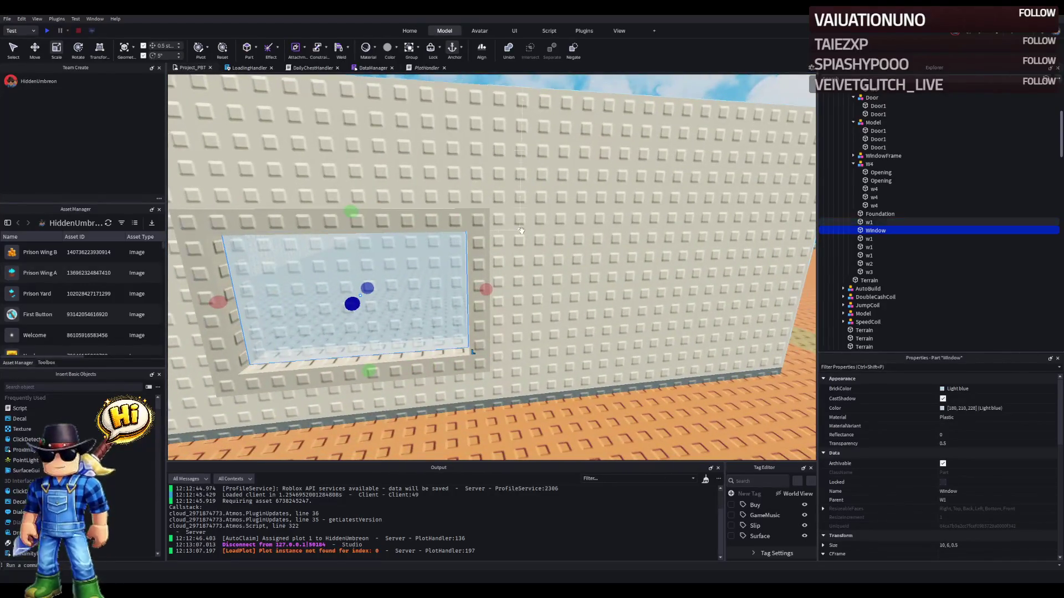
click(520, 231)
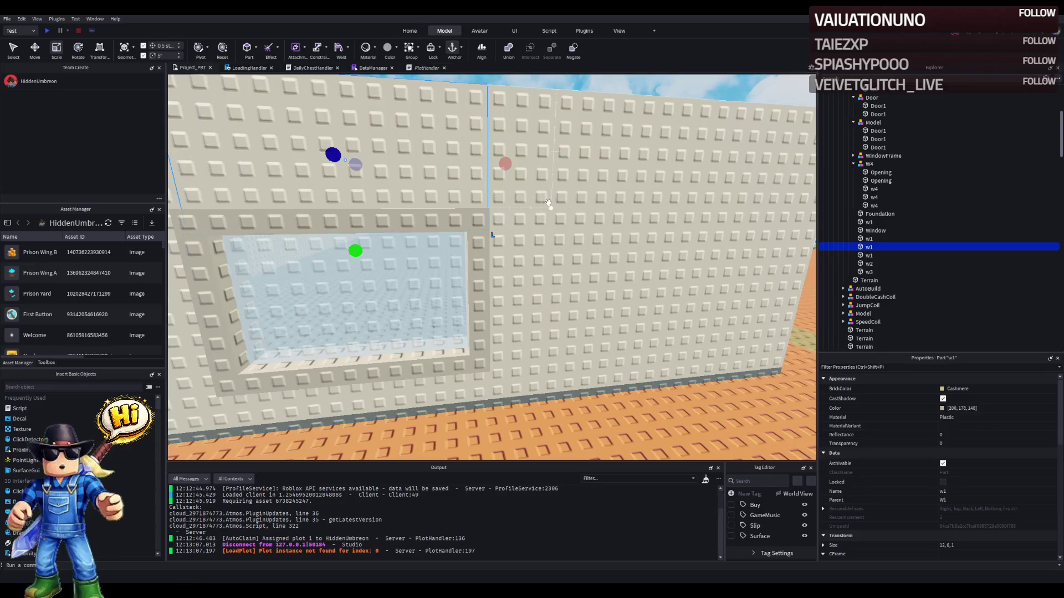
key(s)
key(a)
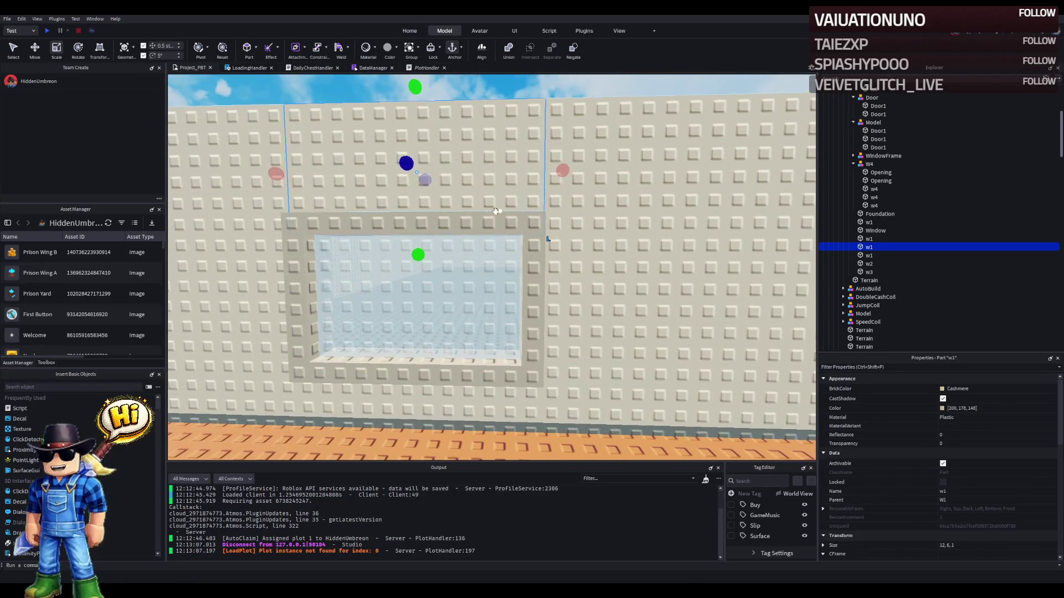
click(497, 210)
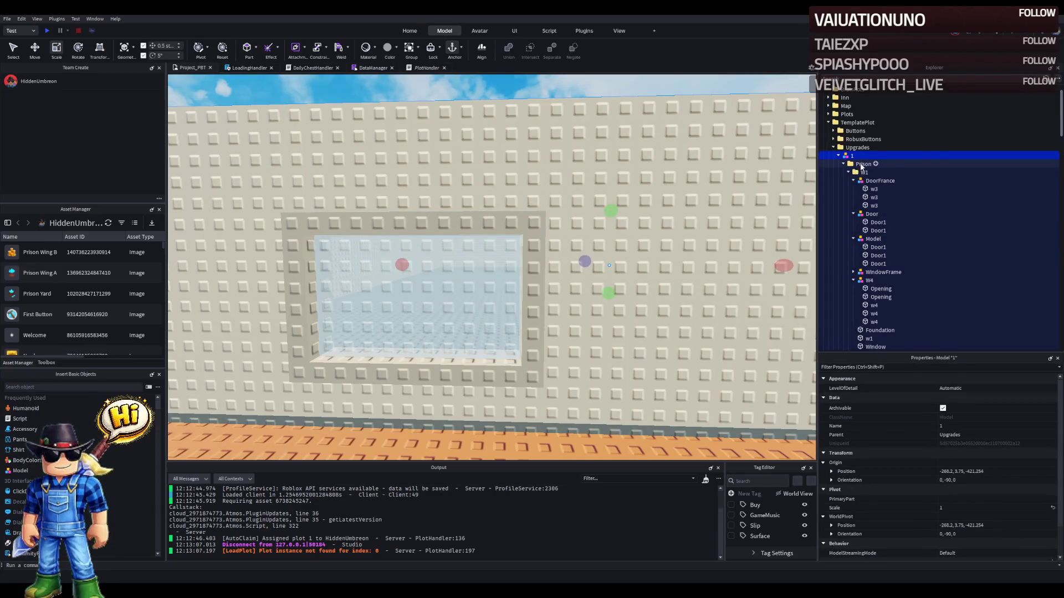
- Raise the Window pane and WindowFrame about 7 studs out of the wall opening
click(860, 164)
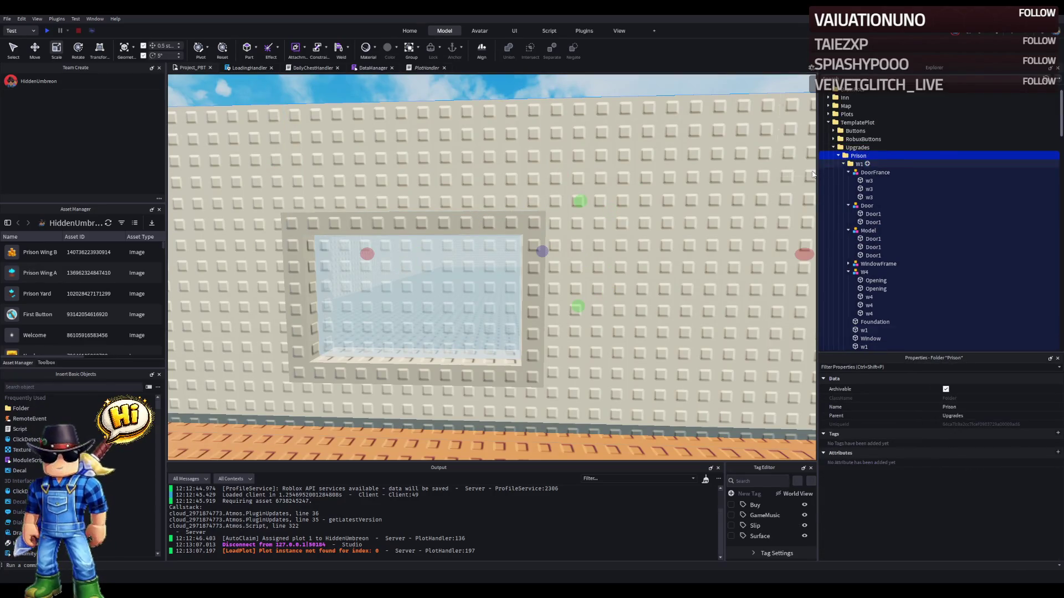
click(537, 266)
key(ctrl+2)
drag(420, 296, 425, 317)
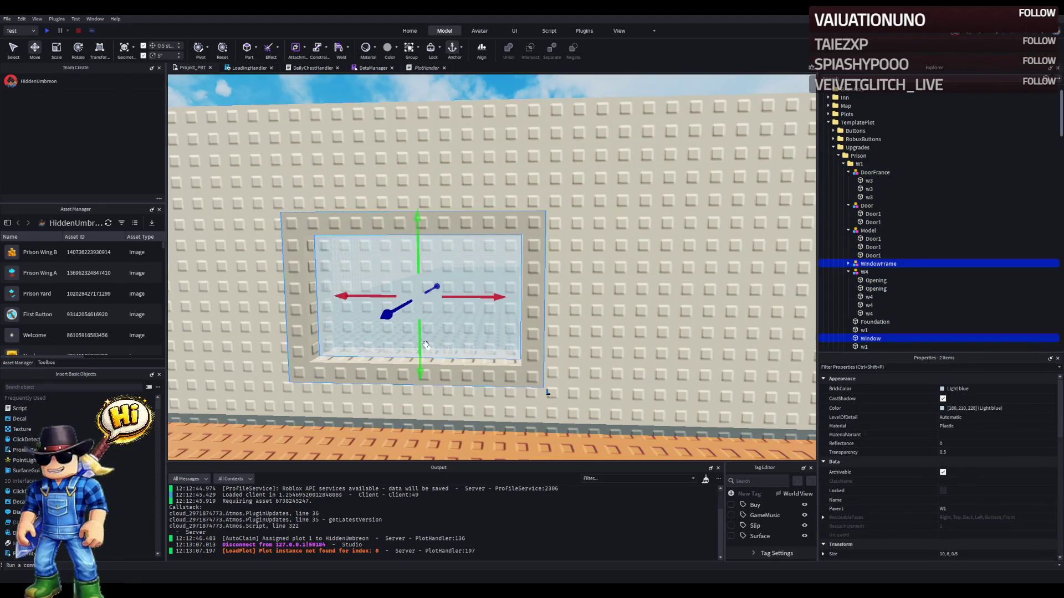
mouse_move(422, 346)
mouse_down()
mouse_move(458, 186)
mouse_move(466, 208)
mouse_up()
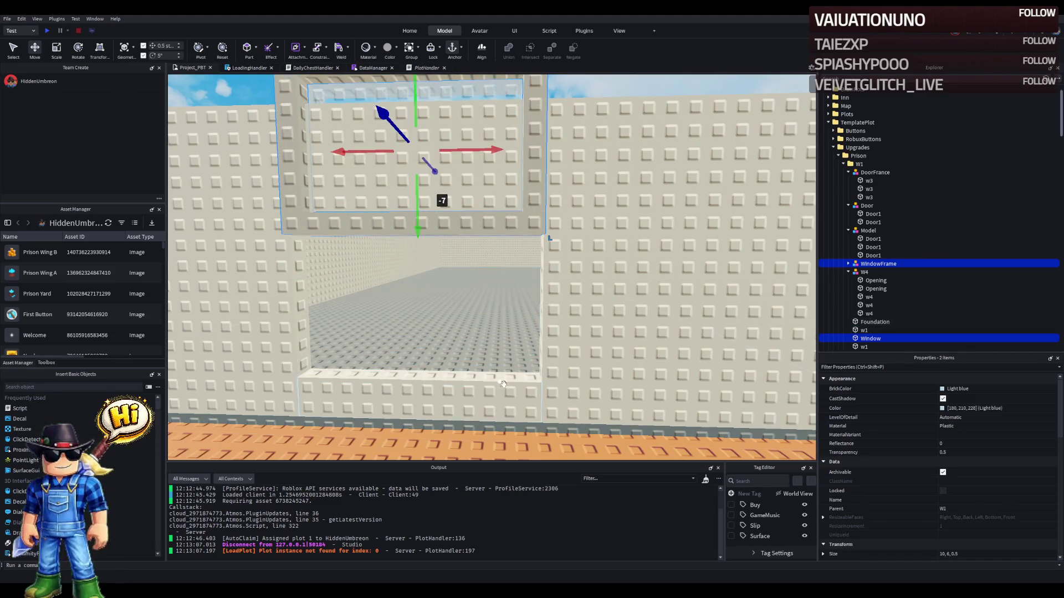
- Duplicate the lower w1 wall piece and lift the copy into the empty opening
click(445, 378)
scroll(444, 381, up, 5)
key(ctrl+d)
mouse_move(393, 332)
mouse_down()
mouse_move(413, 269)
mouse_move(407, 277)
mouse_up()
key(ctrl+3)
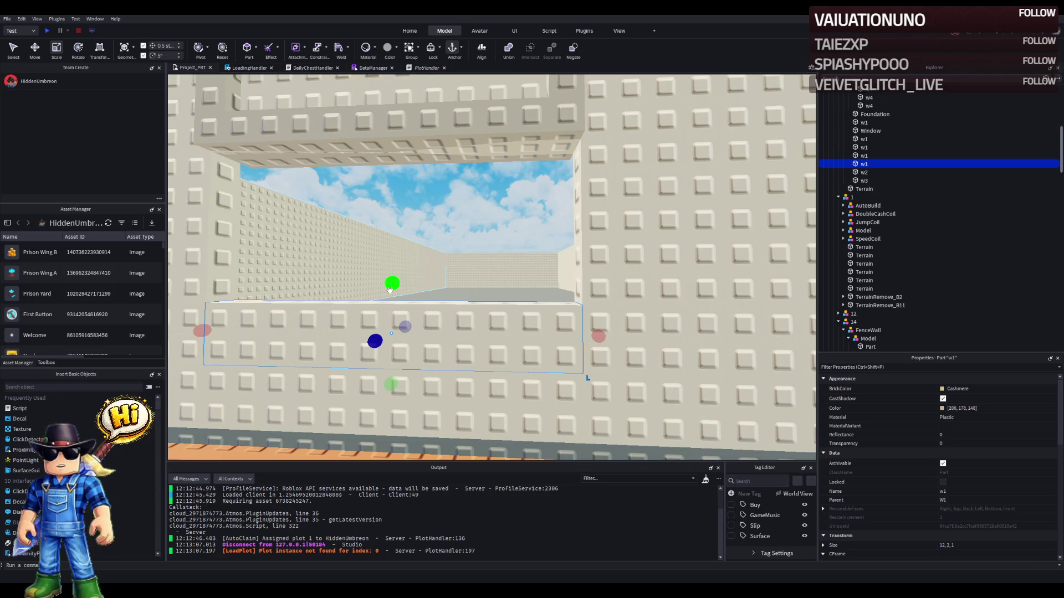
- Stretch the copied wall piece to 12, 7, 1 so it fills the window opening
key(f)
mouse_move(555, 280)
mouse_down()
mouse_move(554, 249)
mouse_move(594, 124)
mouse_up()
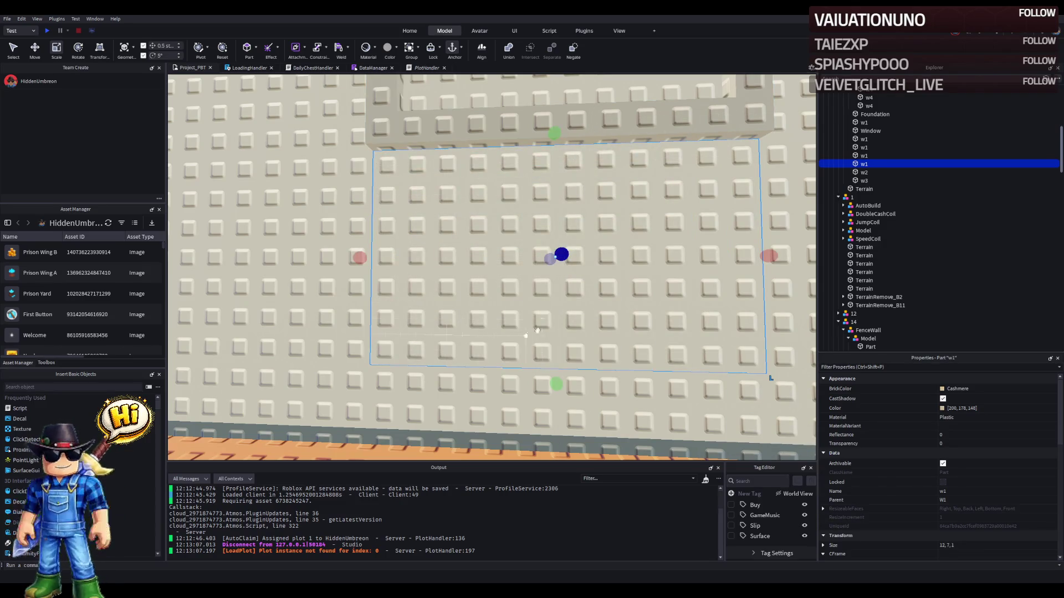
key(d)
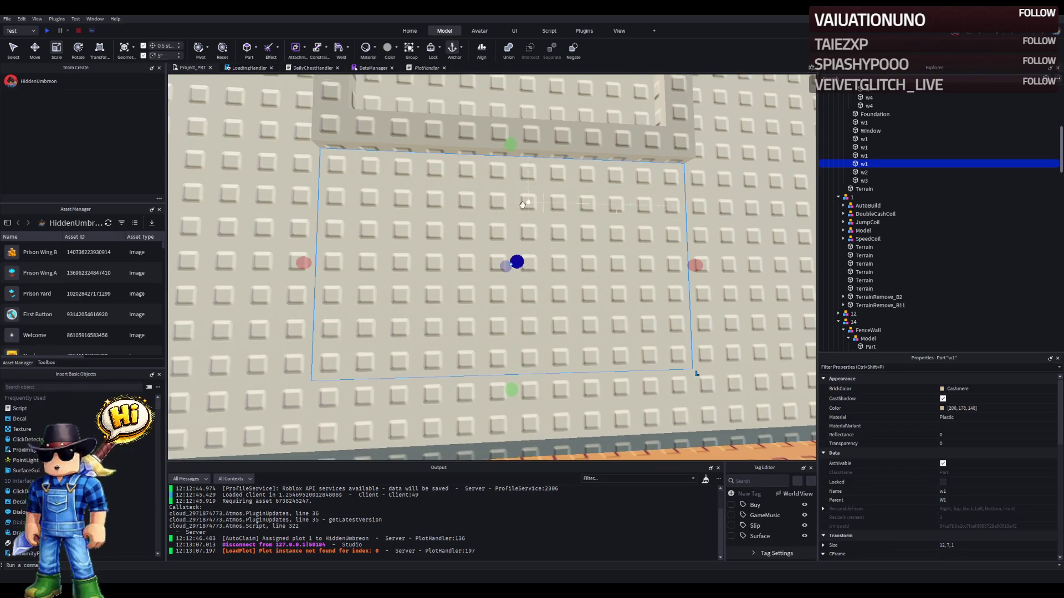
mouse_move(511, 388)
mouse_down()
mouse_move(506, 366)
mouse_move(507, 388)
mouse_up()
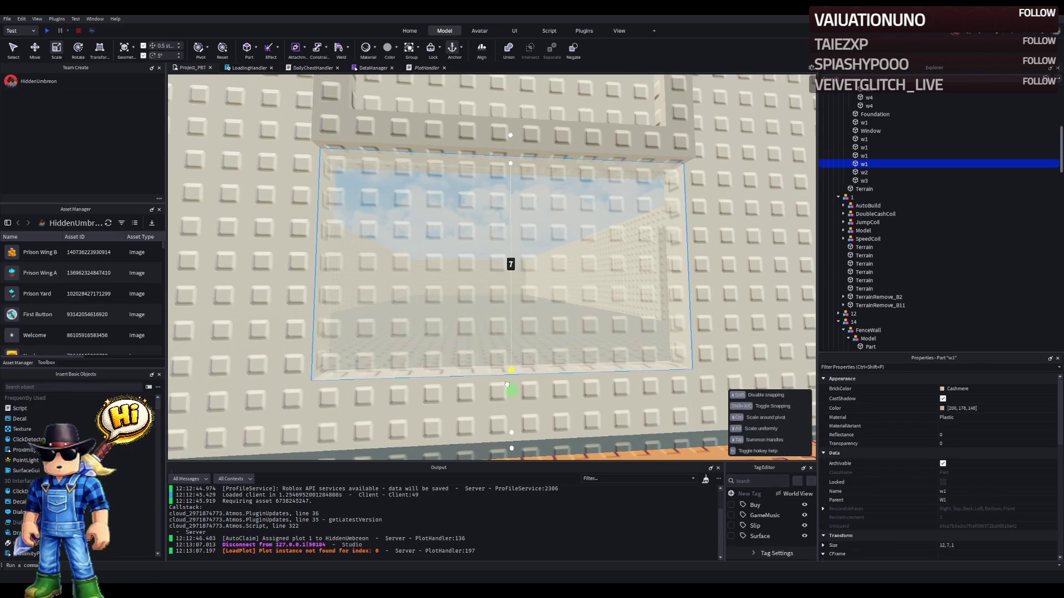
scroll(463, 188, up, 3)
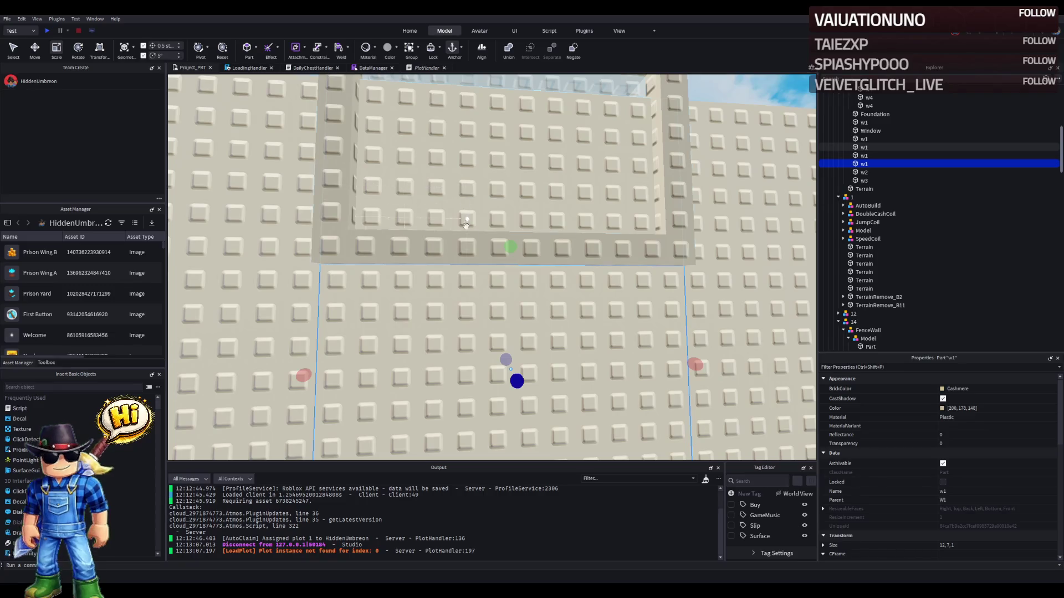
scroll(463, 189, down, 5)
scroll(685, 297, up, 5)
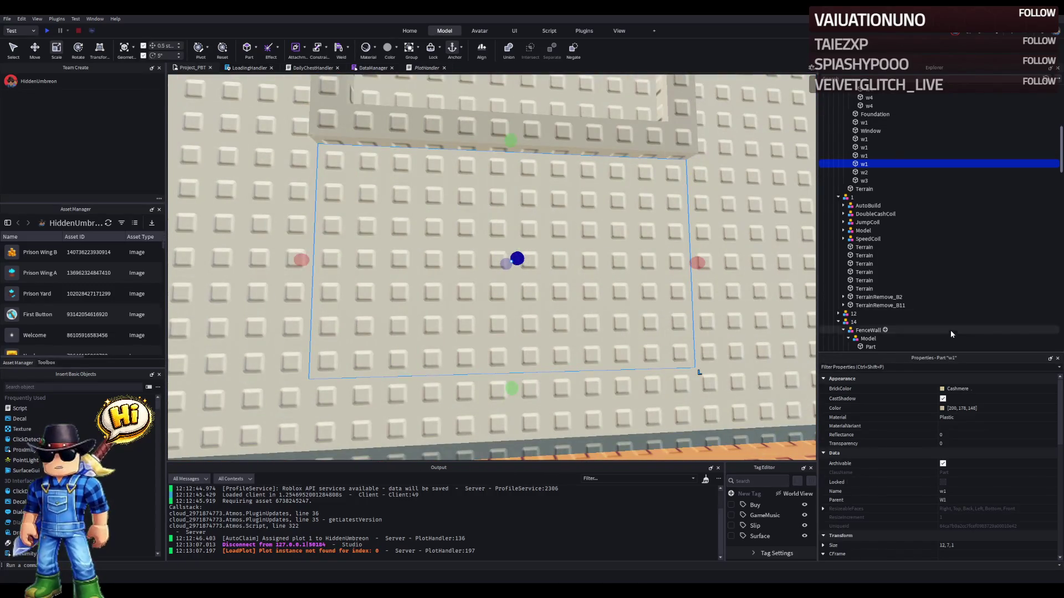
- Rename the filler piece to RemoveB_
double_click(899, 161)
text(R)
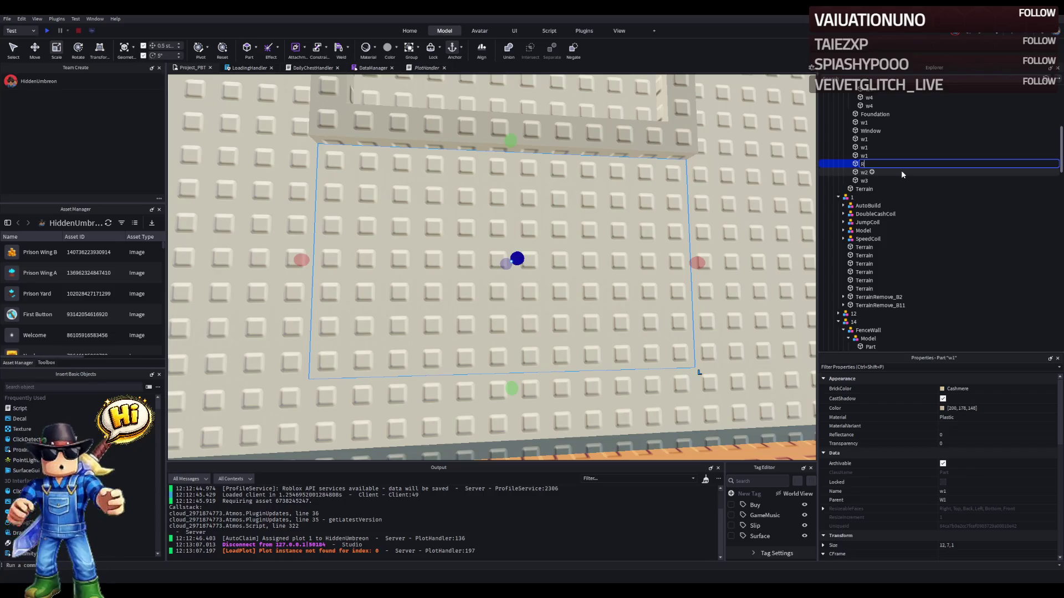
text(emoveB_)
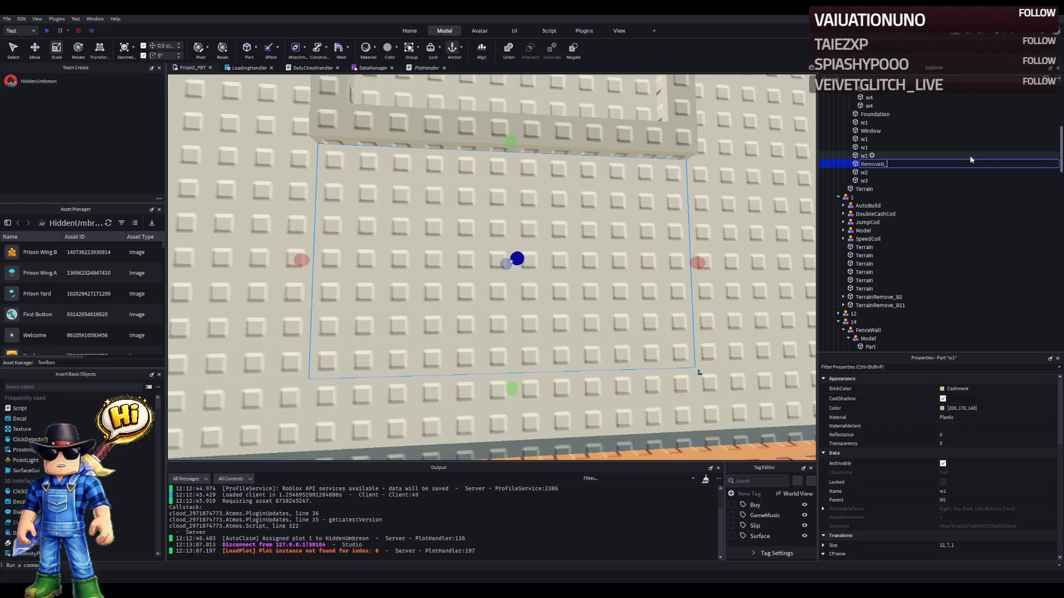
key(Return)
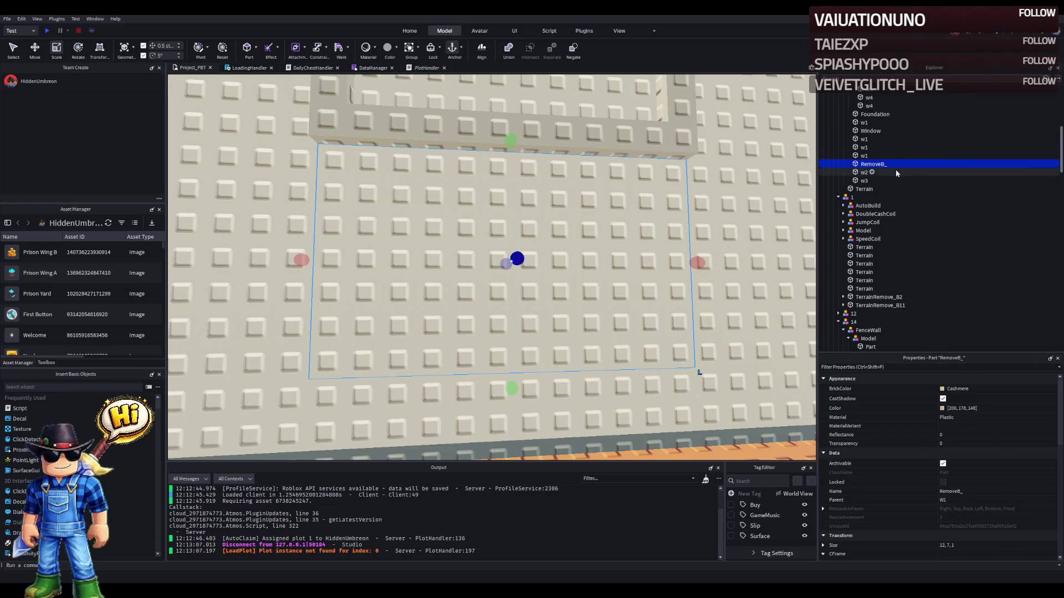
click(625, 138)
- Lower the window assembly back down into the wall opening
key(f)
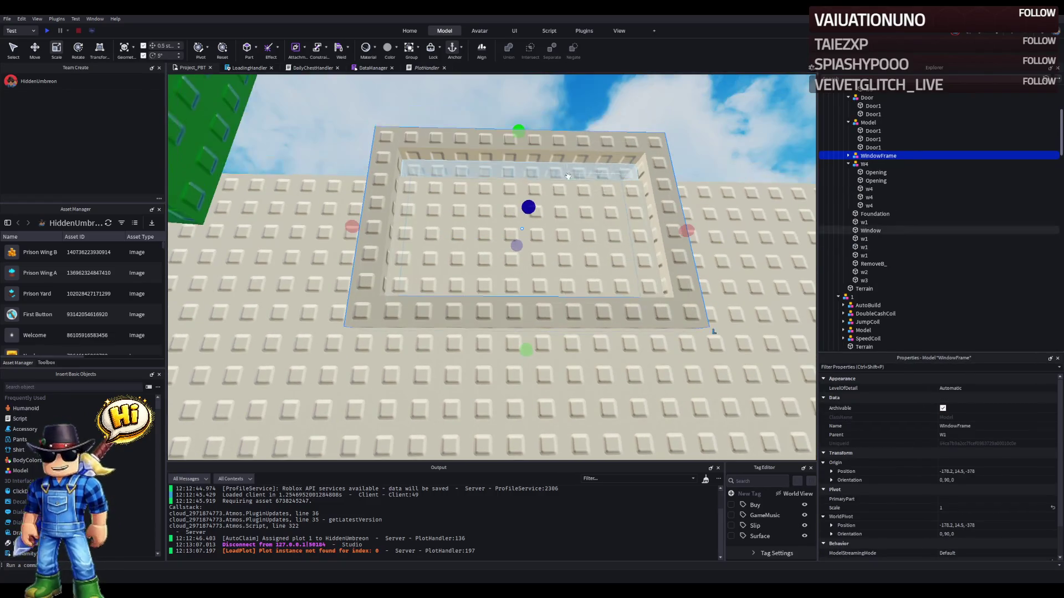
key(ctrl+2)
drag(520, 167, 504, 350)
key(f)
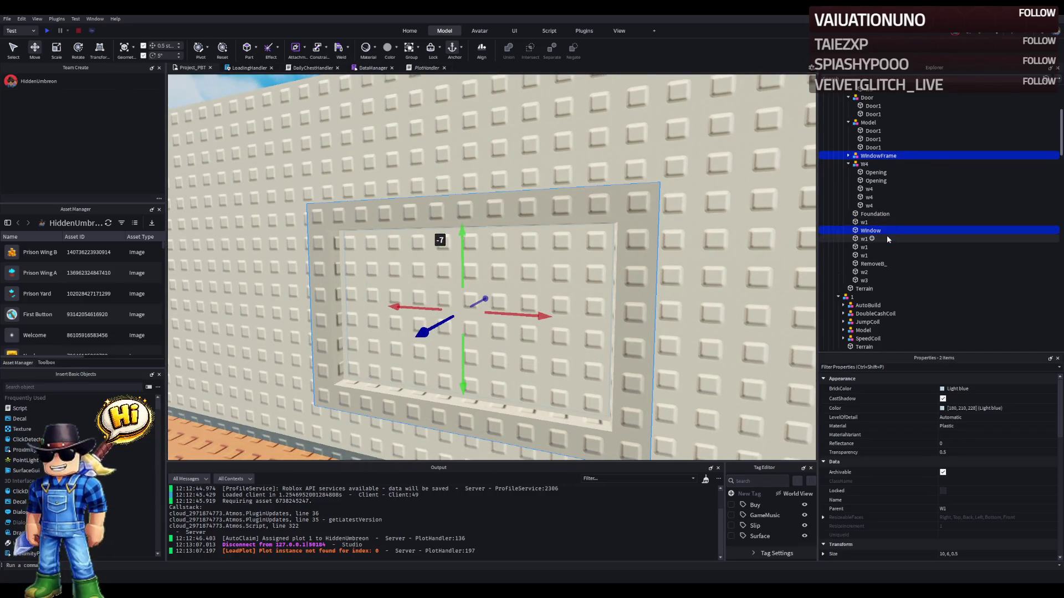
- Put the glass Window part inside the WindowFrame group and rename the group Window
click(875, 156)
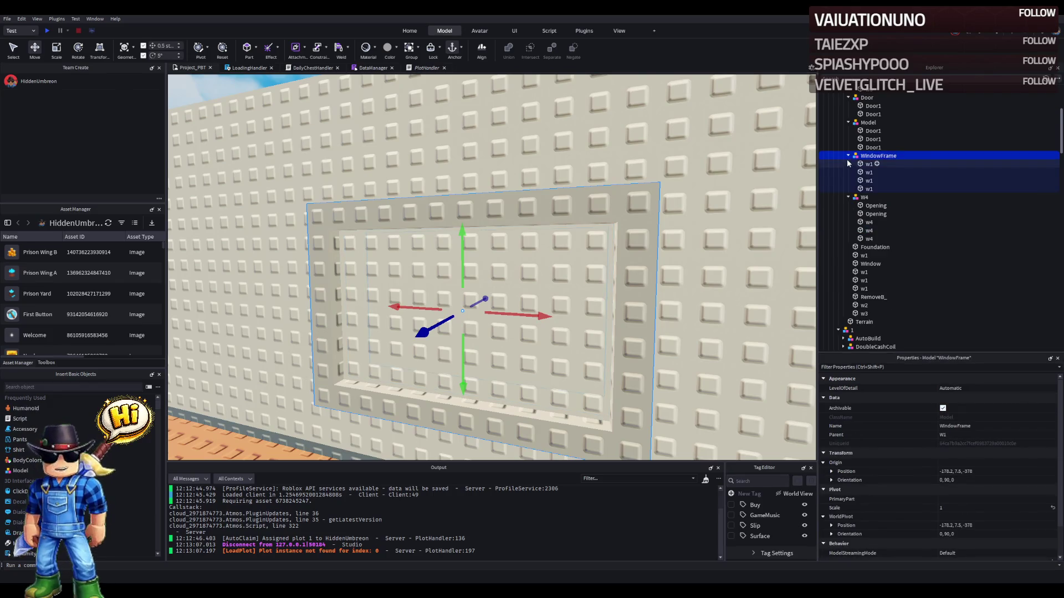
click(874, 172)
click(848, 164)
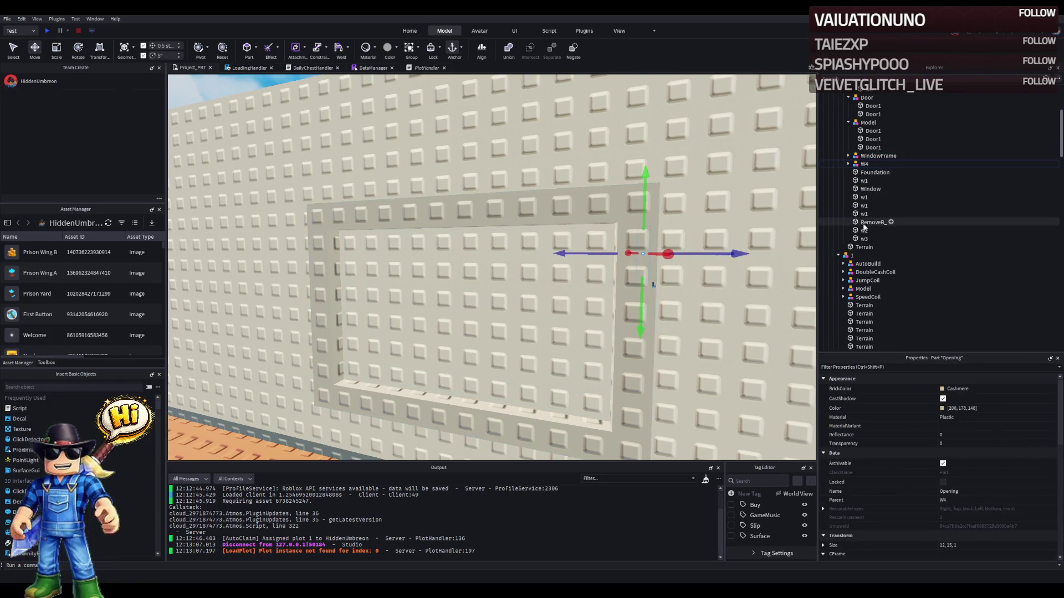
click(870, 189)
drag(870, 189, 875, 156)
click(870, 156)
key(F2)
text(W)
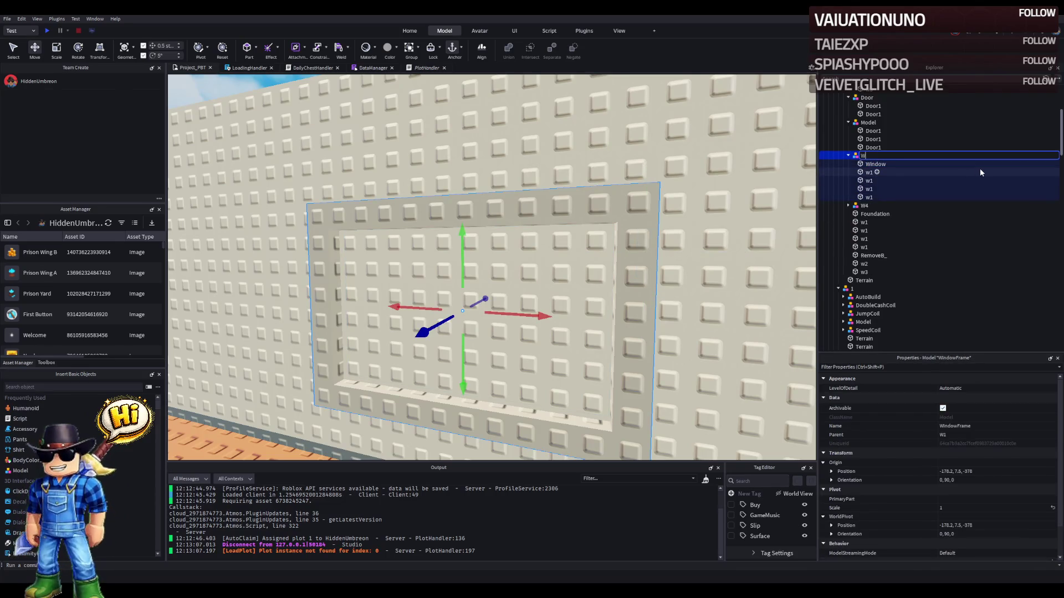
text(indow)
key(Return)
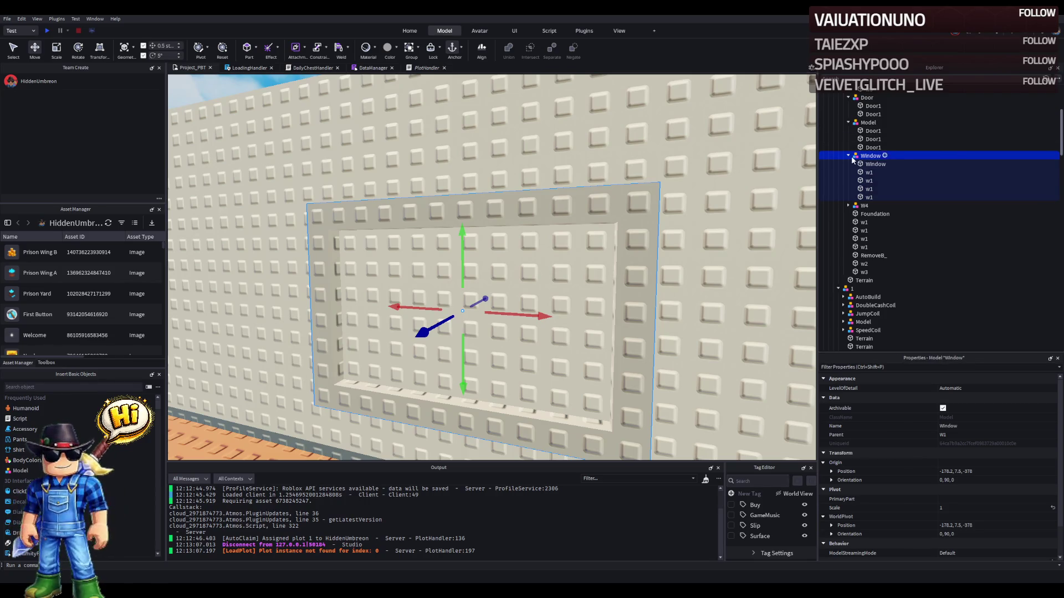
click(848, 156)
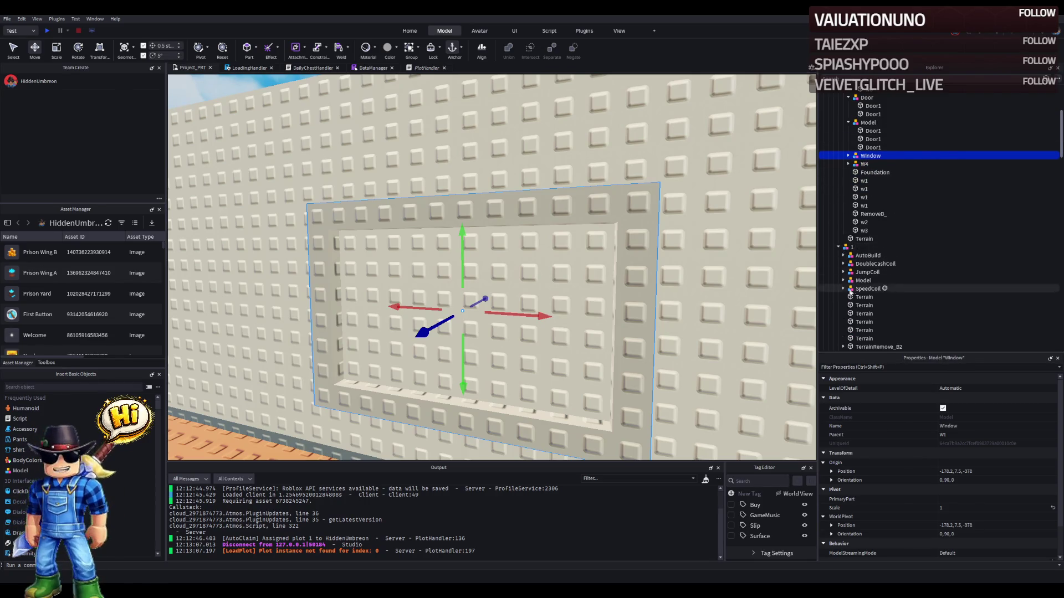
- Drag the RemoveOnButton value from TerrainRemove_B2 into the RemoveB_ filler piece
scroll(857, 304, down, 2)
click(843, 323)
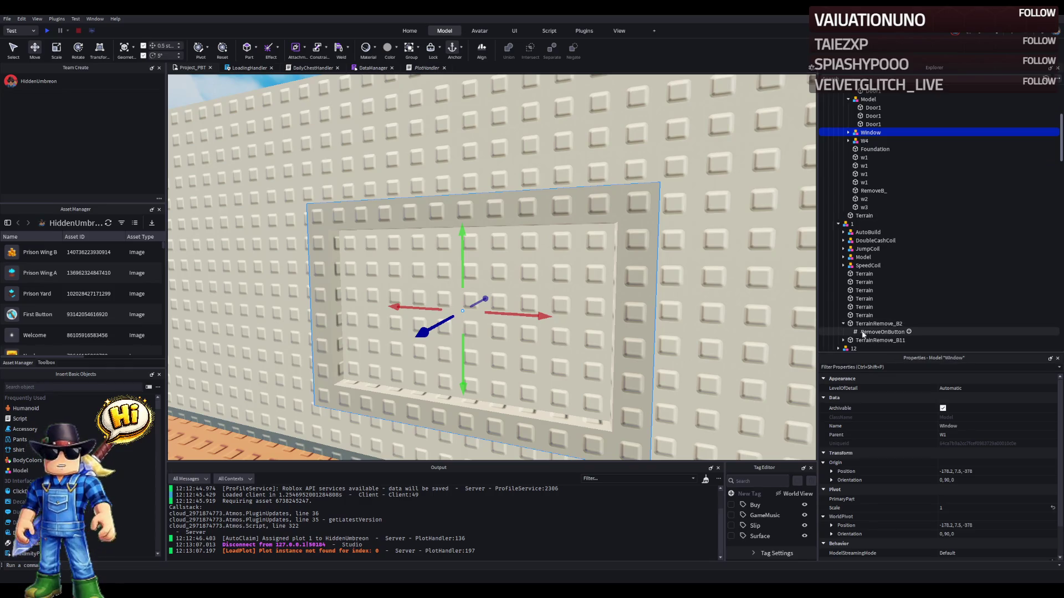
click(874, 333)
mouse_move(874, 337)
mouse_down()
mouse_move(903, 285)
mouse_move(913, 228)
mouse_move(909, 238)
mouse_up()
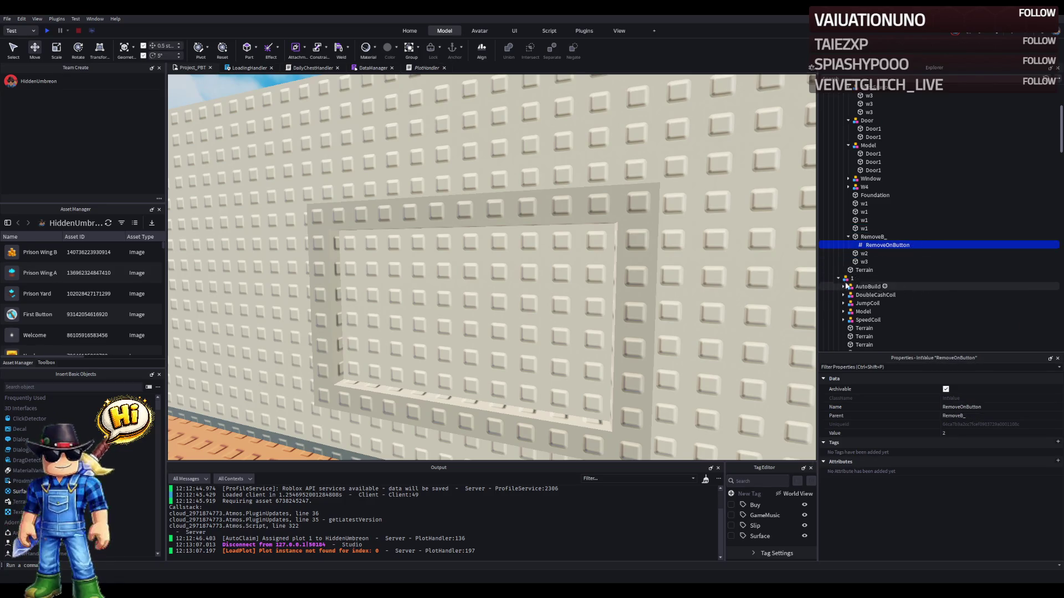
scroll(558, 230, down, 10)
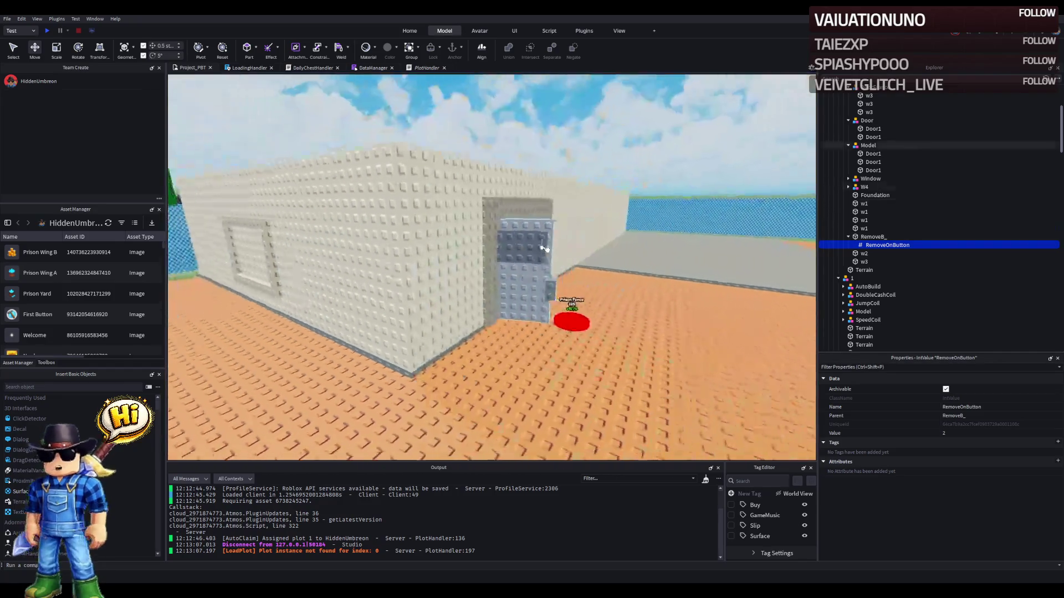
key(w)
key(a)
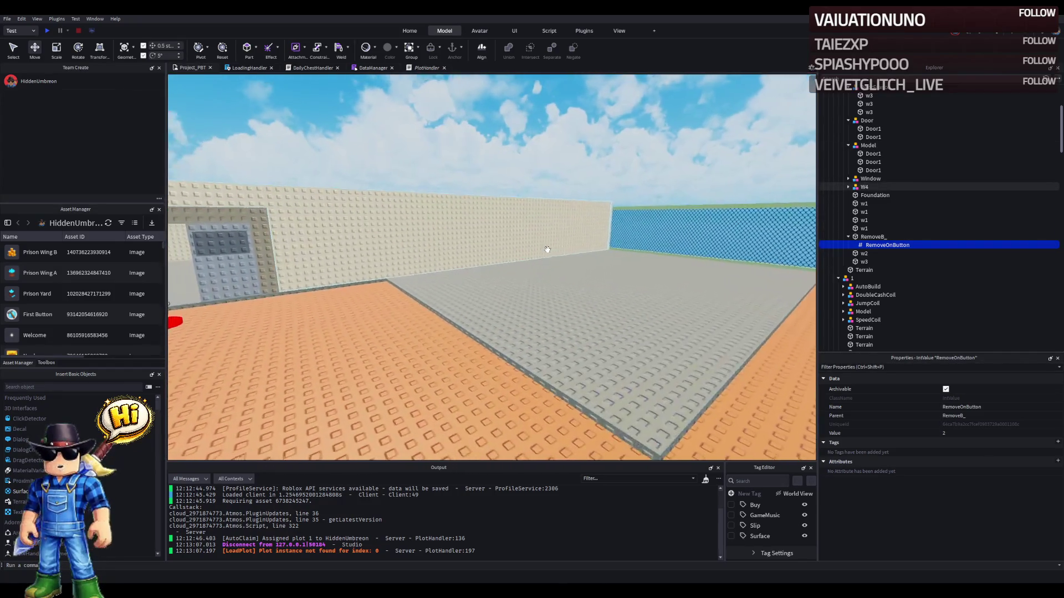
key(w)
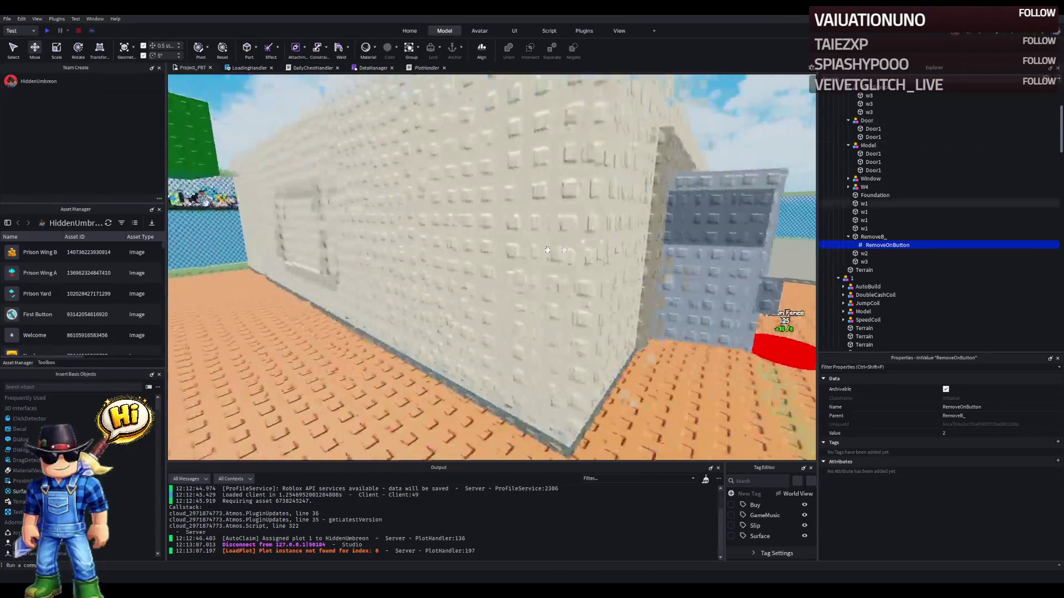
key(w)
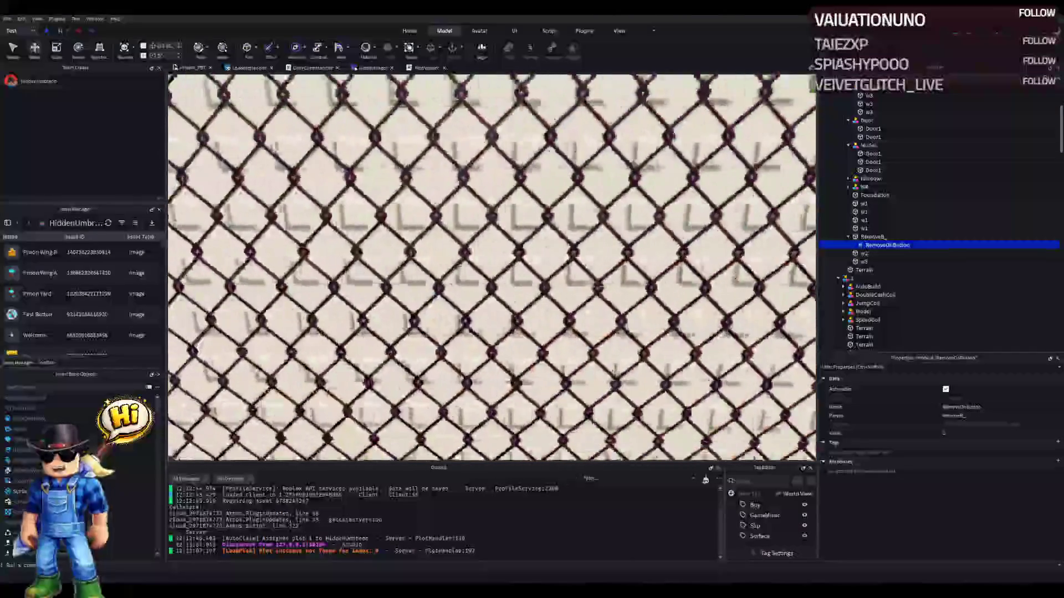
key(w)
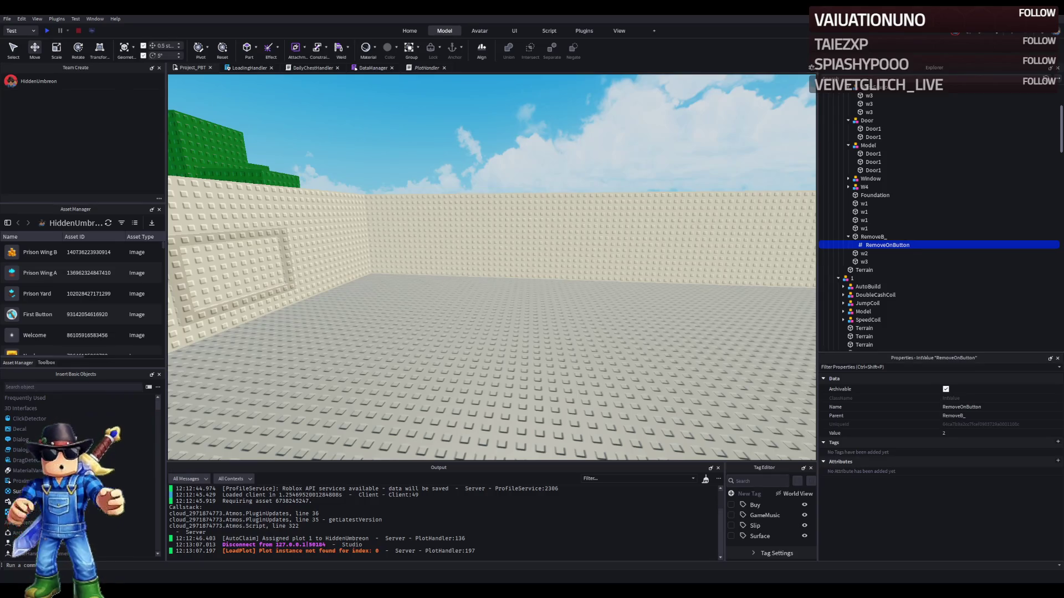
scroll(562, 252, down, 10)
scroll(562, 252, down, 5)
key(d)
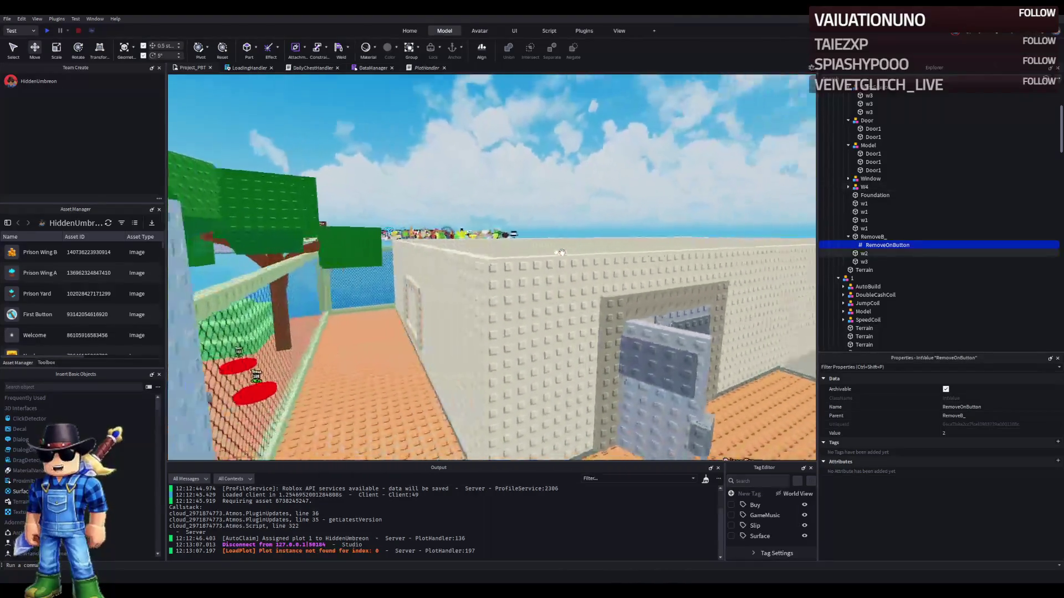
scroll(562, 252, down, 10)
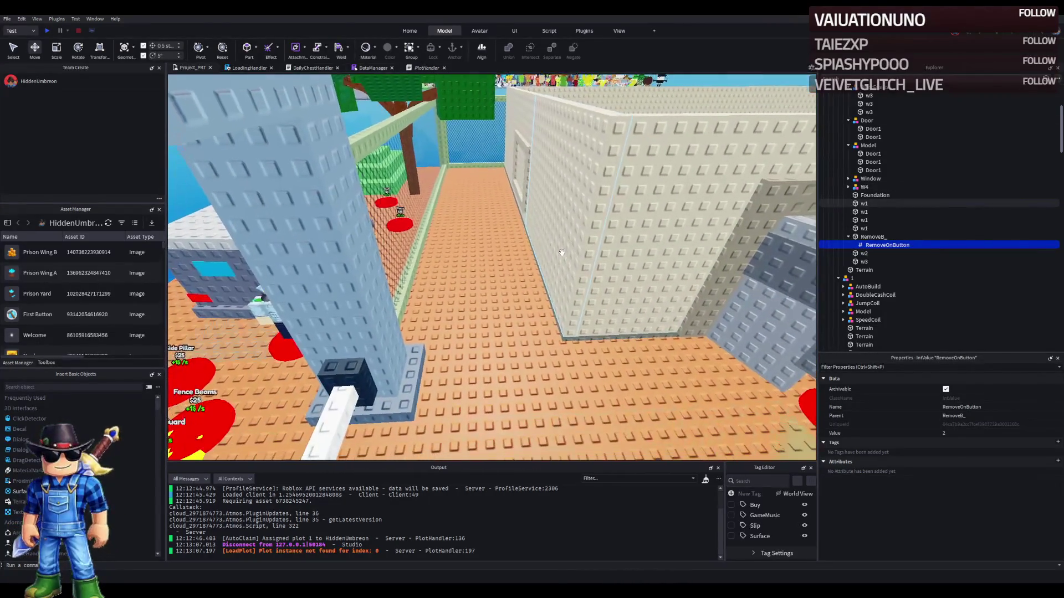
key(q)
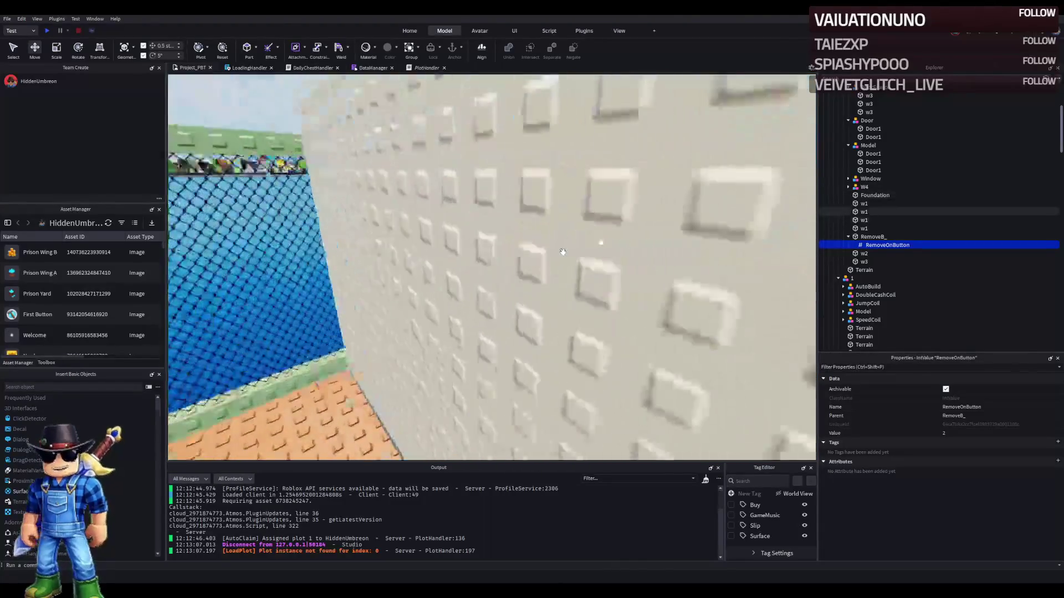
scroll(565, 254, down, 5)
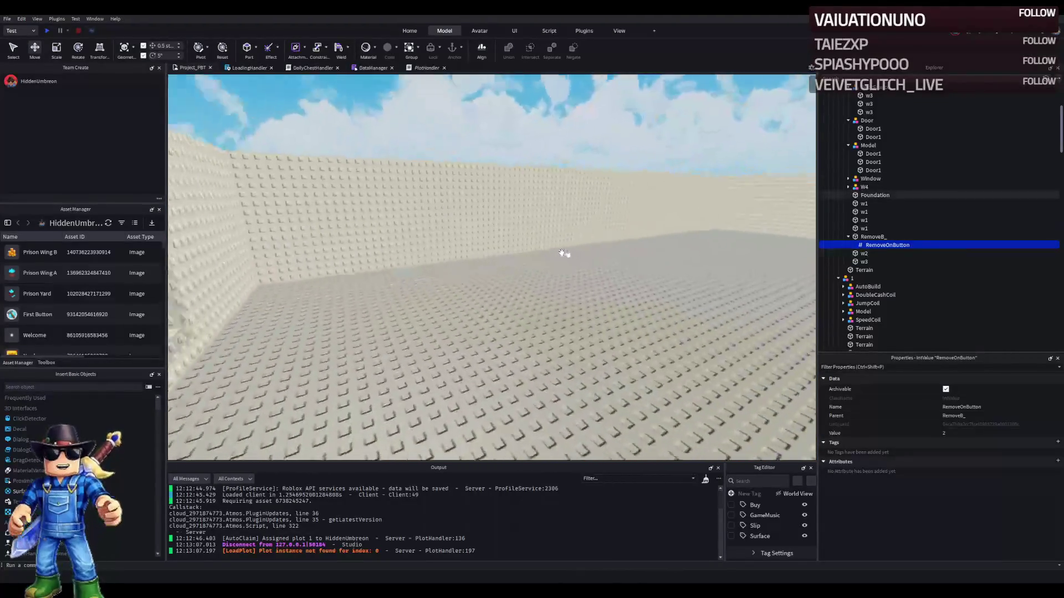
scroll(499, 249, up, 10)
scroll(499, 249, down, 5)
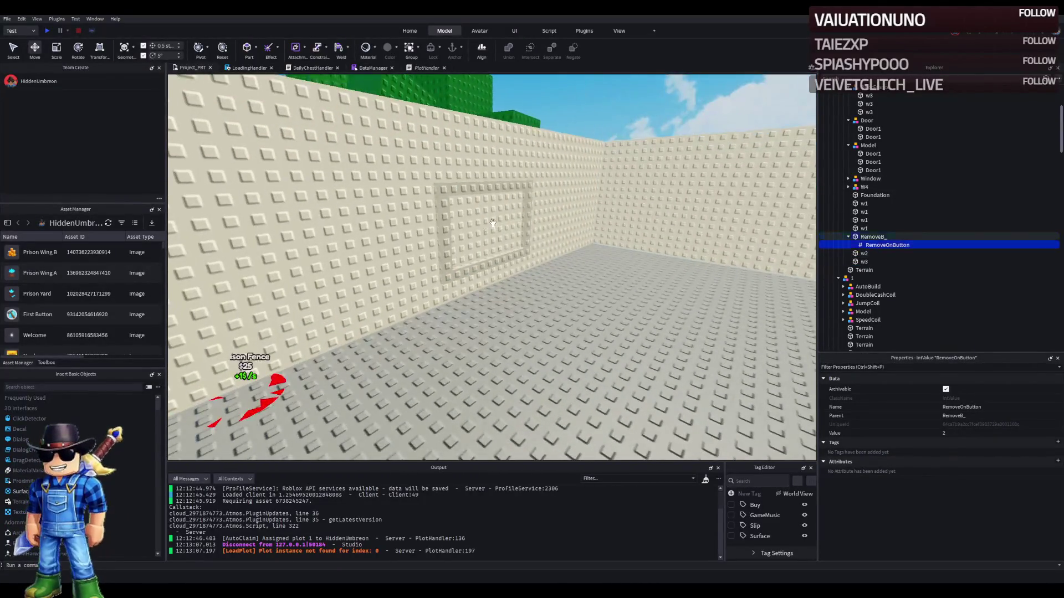
click(488, 233)
- Collapse the Explorer groups and check the existing RemoveB_ filler's size of 12, 7, 1
key(f)
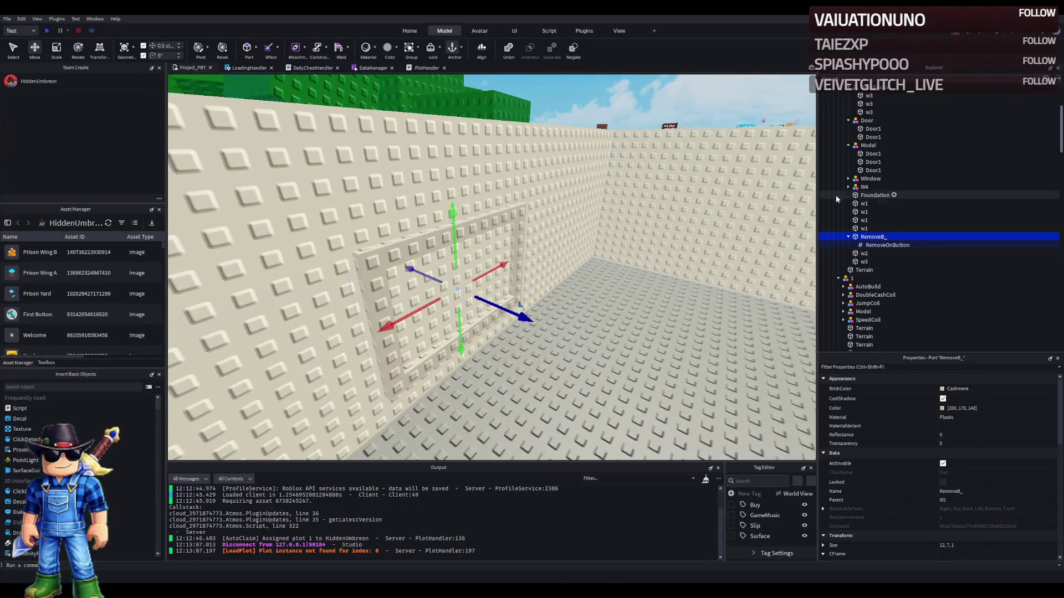
click(849, 237)
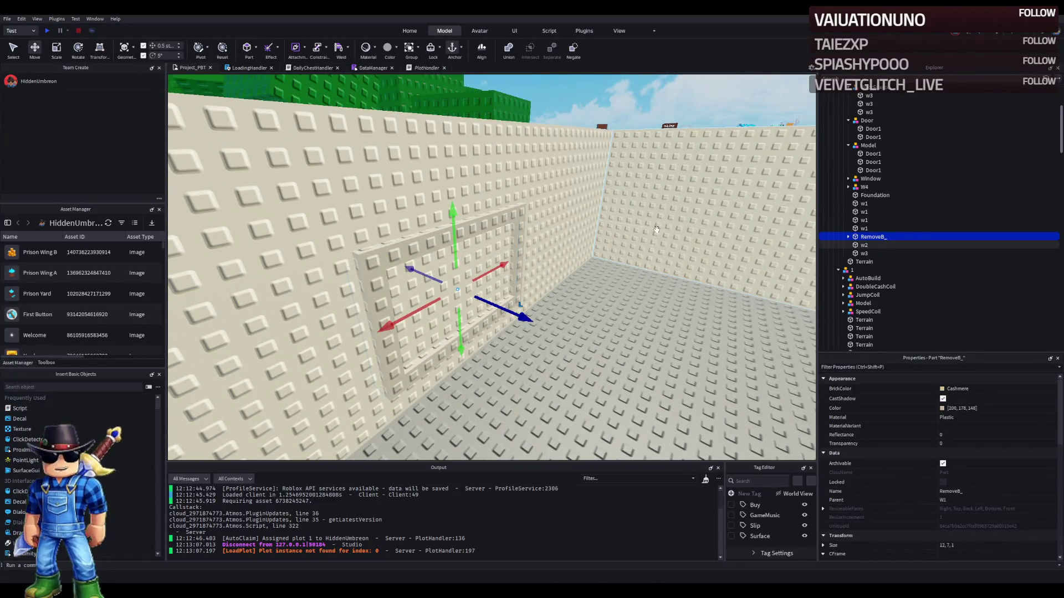
scroll(507, 247, down, 5)
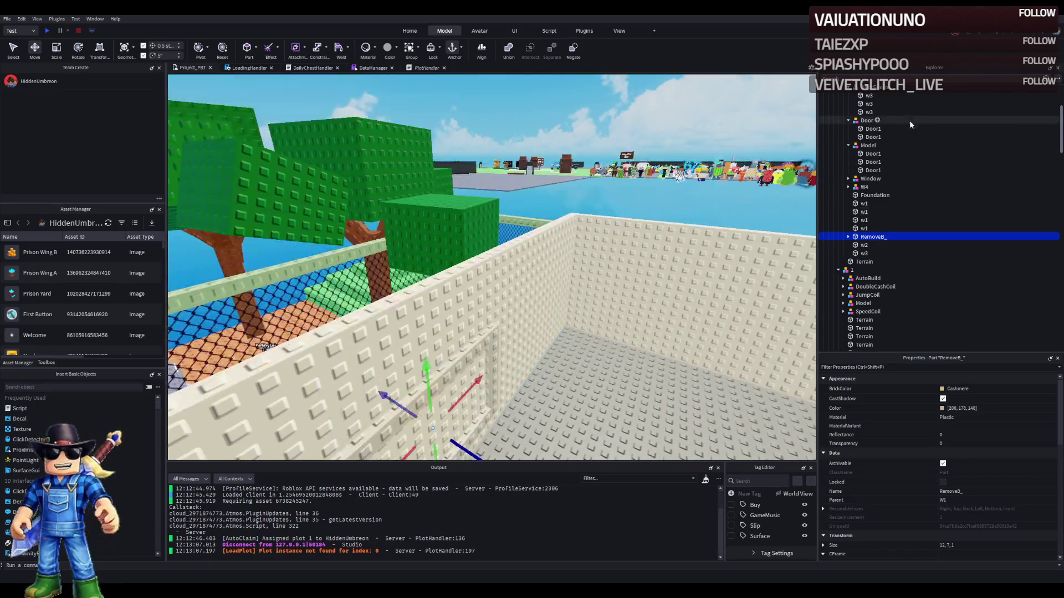
scroll(909, 120, up, 3)
click(849, 157)
click(848, 166)
click(848, 174)
click(859, 183)
key(f)
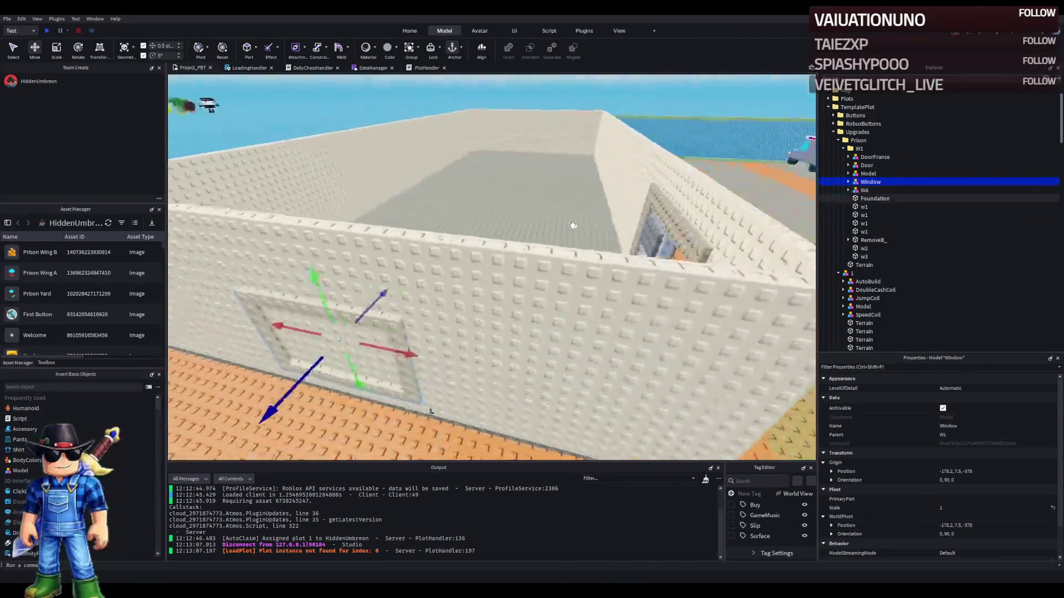
scroll(570, 226, down, 5)
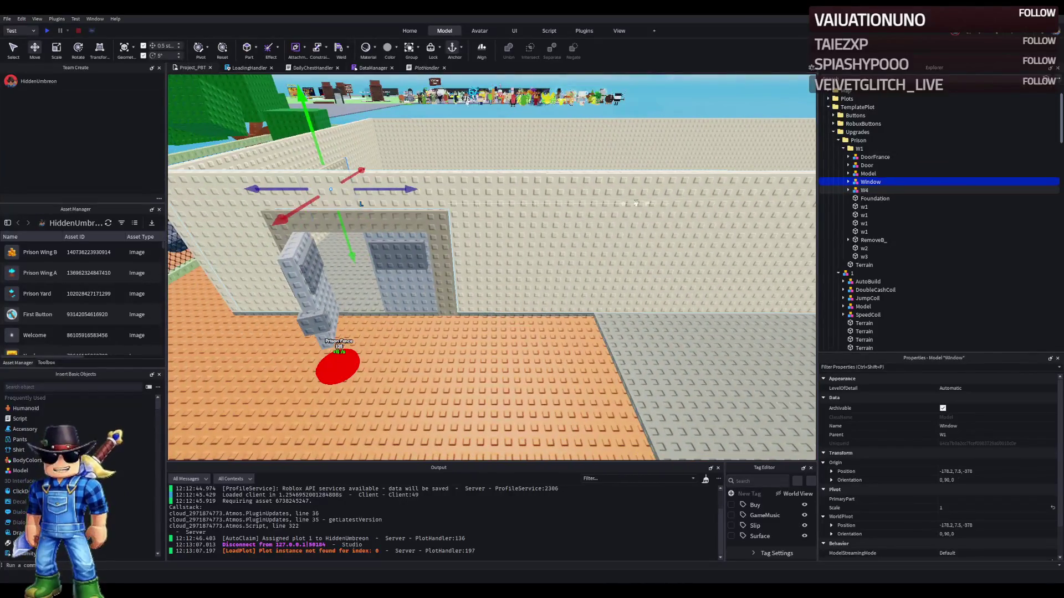
scroll(571, 226, down, 4)
click(856, 243)
key(f)
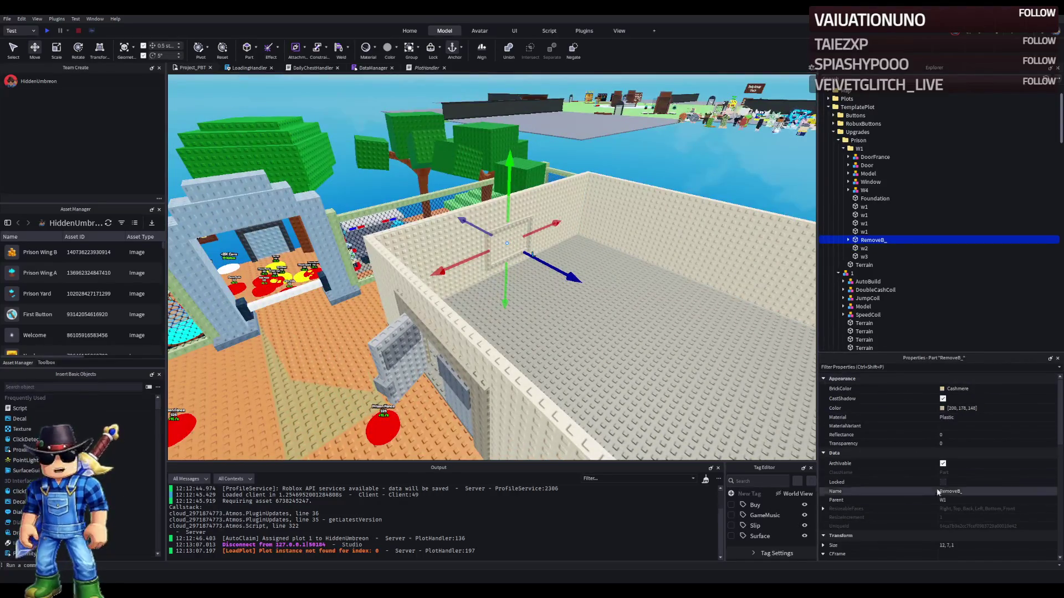
click(966, 545)
key(Return)
- Copy the w4 wall part, size it 12, 7, 1 and slide it into the other window gap
scroll(546, 321, up, 8)
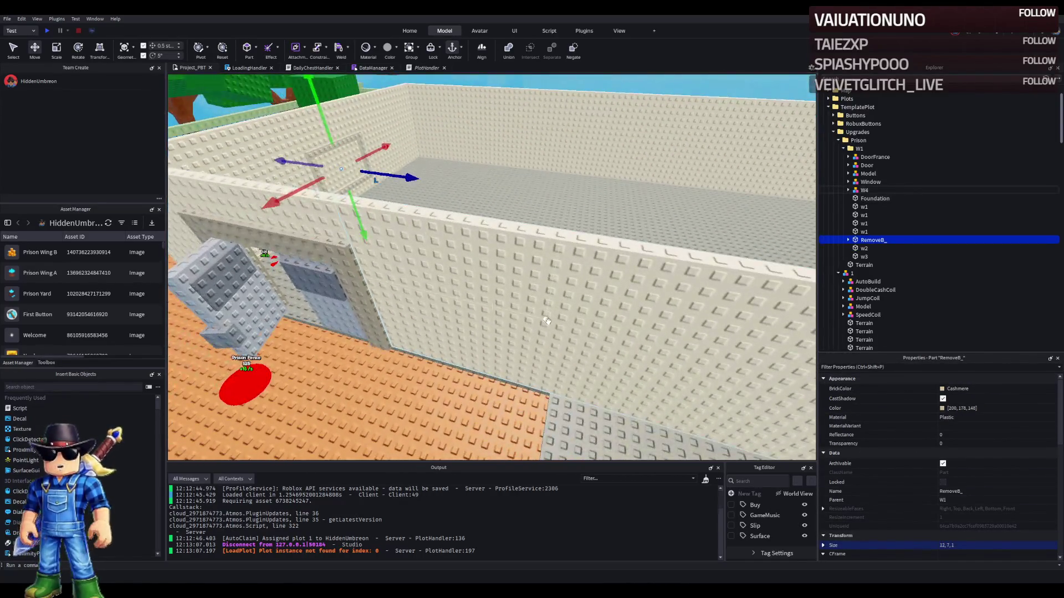
click(547, 320)
key(f)
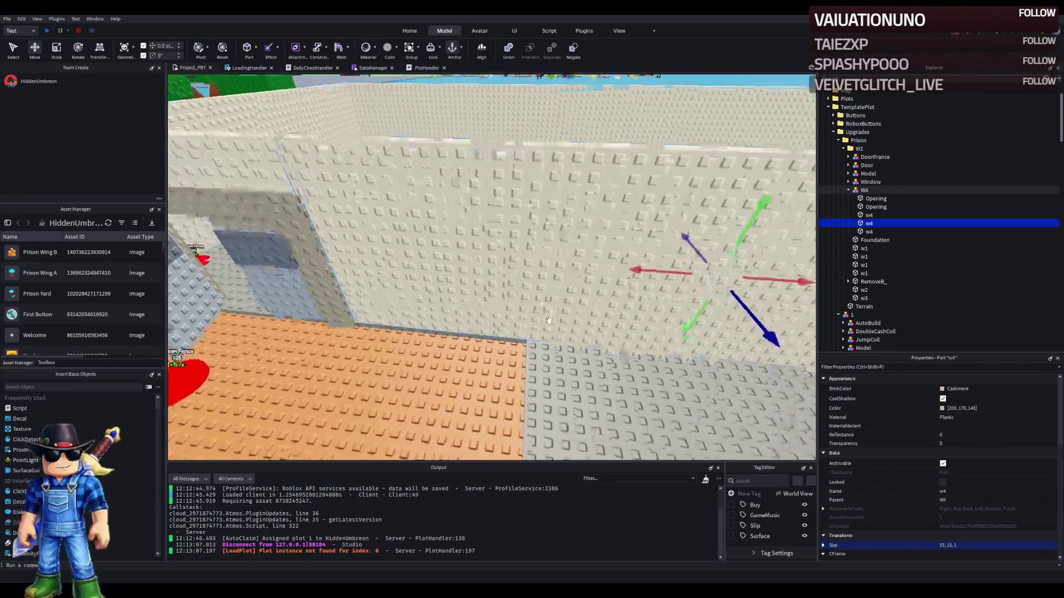
scroll(548, 320, down, 10)
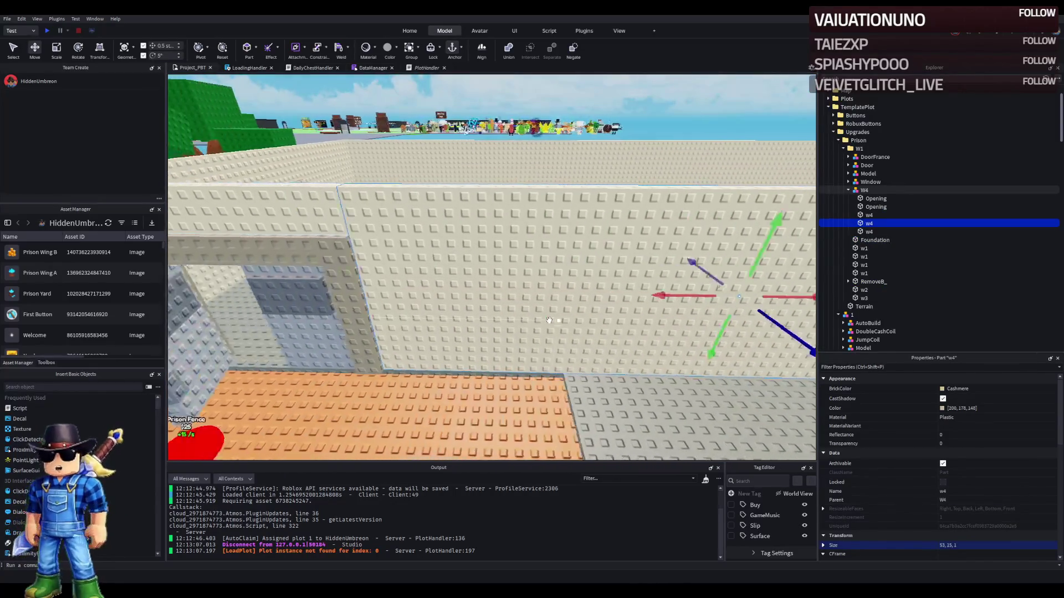
scroll(539, 311, up, 6)
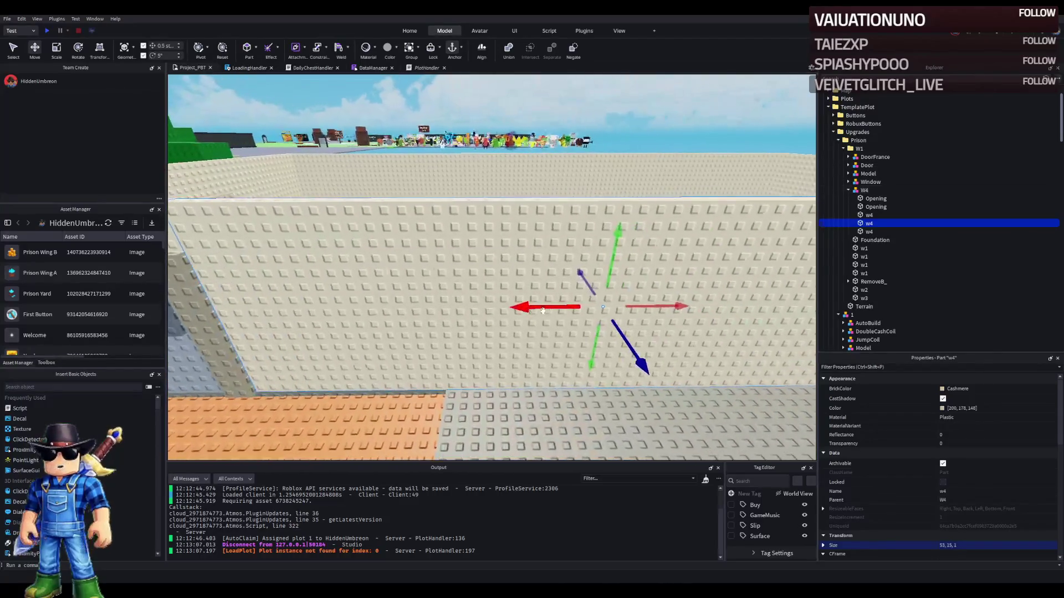
key(ctrl+v)
click(1004, 546)
key(Return)
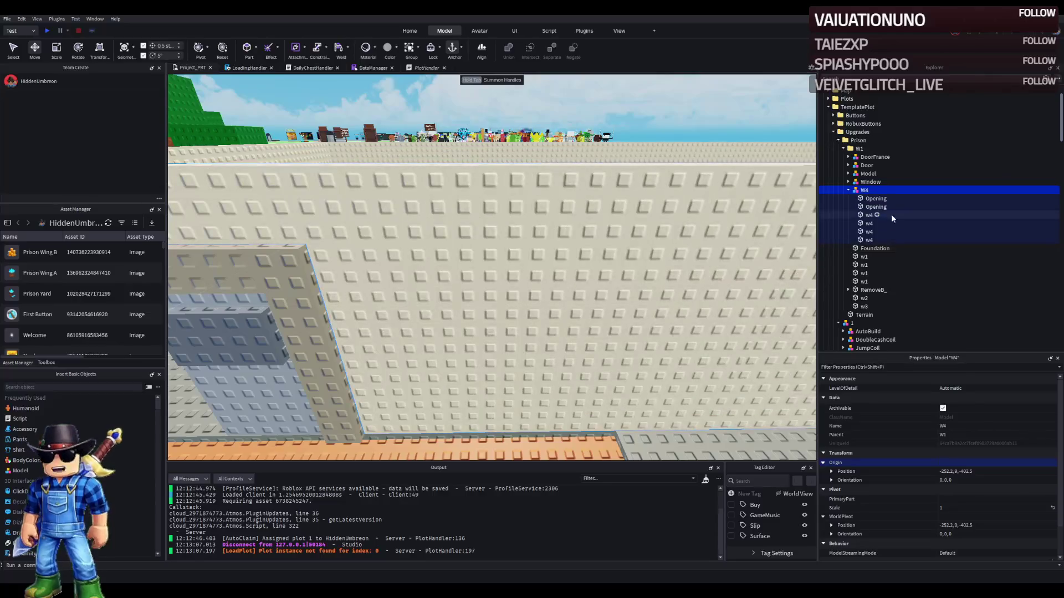
key(ctrl+z)
key(ctrl+y)
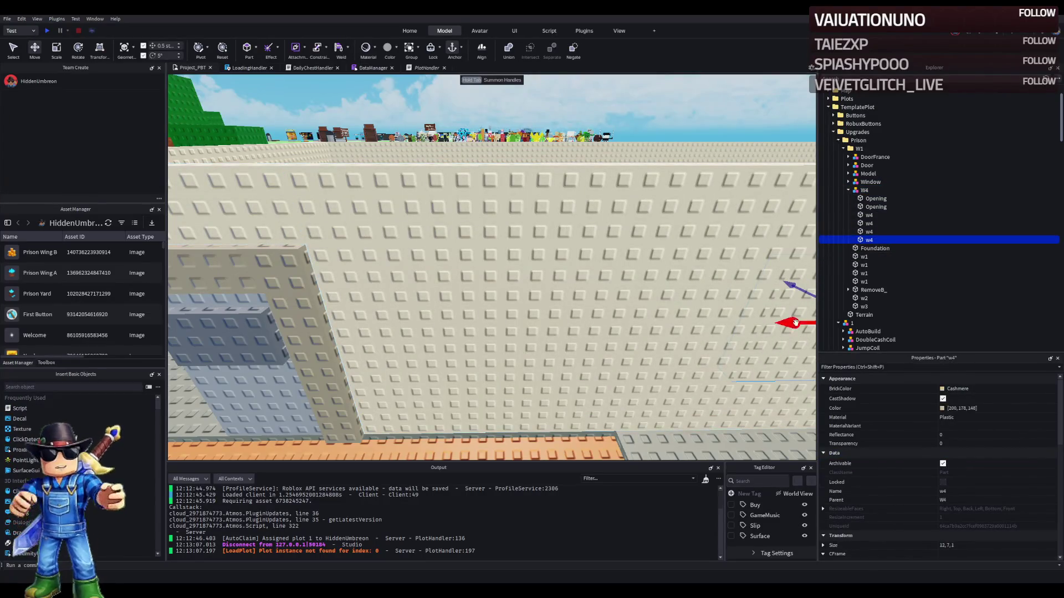
mouse_move(665, 327)
mouse_down()
mouse_move(540, 344)
mouse_move(380, 342)
mouse_up()
scroll(509, 258, up, 3)
mouse_move(473, 217)
mouse_down()
mouse_move(533, 221)
mouse_move(494, 219)
mouse_up()
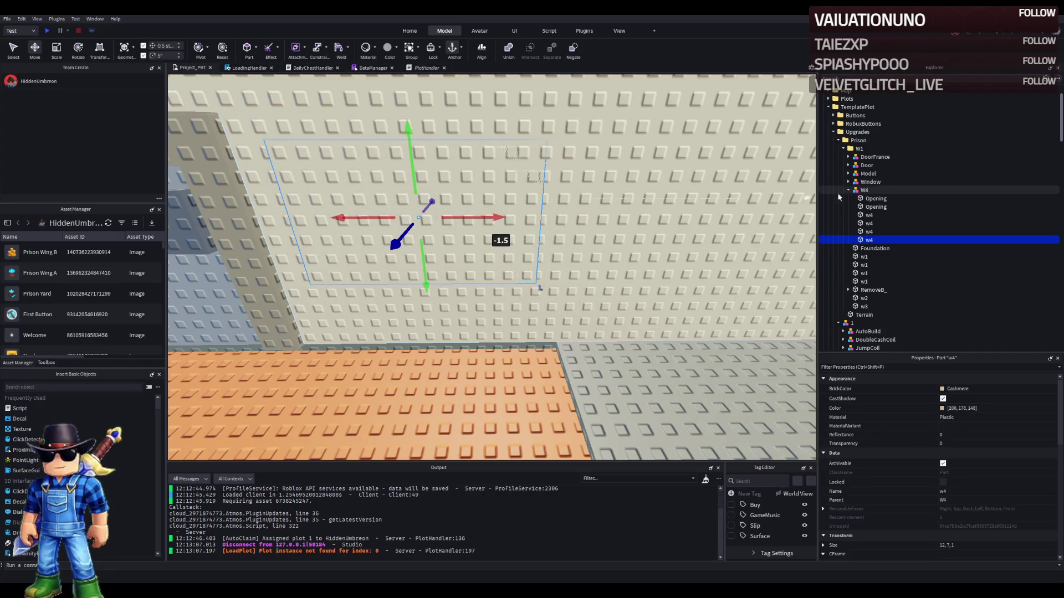
- Rename the new panel RemoveB_
click(874, 290)
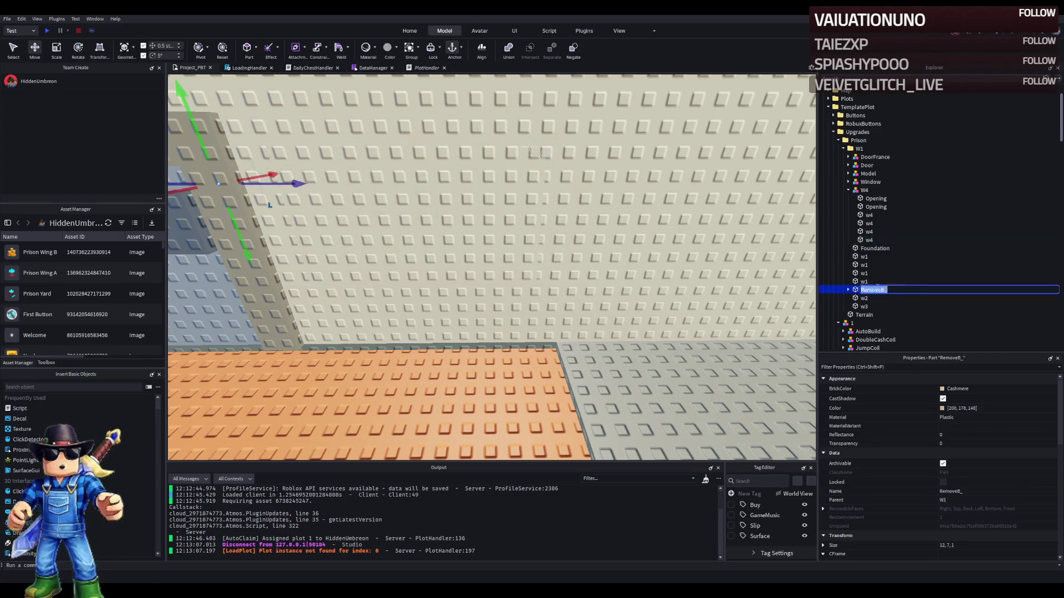
click(869, 240)
key(F2)
text(RemoveB_)
key(Return)
- Move a RemoveOnButton value into the new RemoveB_ filler piece
click(848, 290)
click(887, 298)
click(881, 307)
drag(878, 306, 877, 243)
click(877, 244)
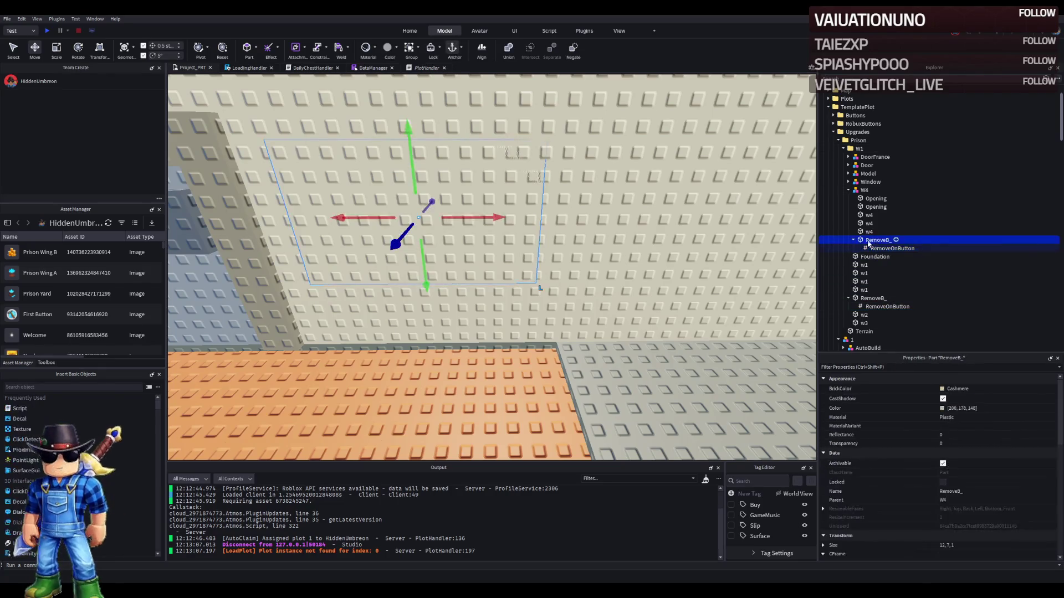
key(f)
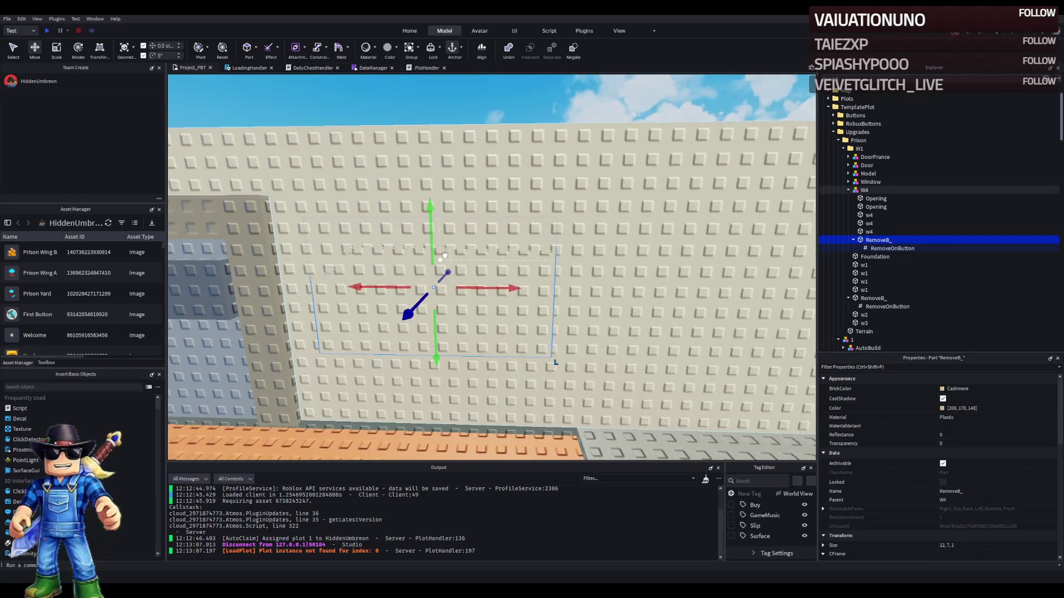
scroll(432, 271, down, 5)
click(419, 290)
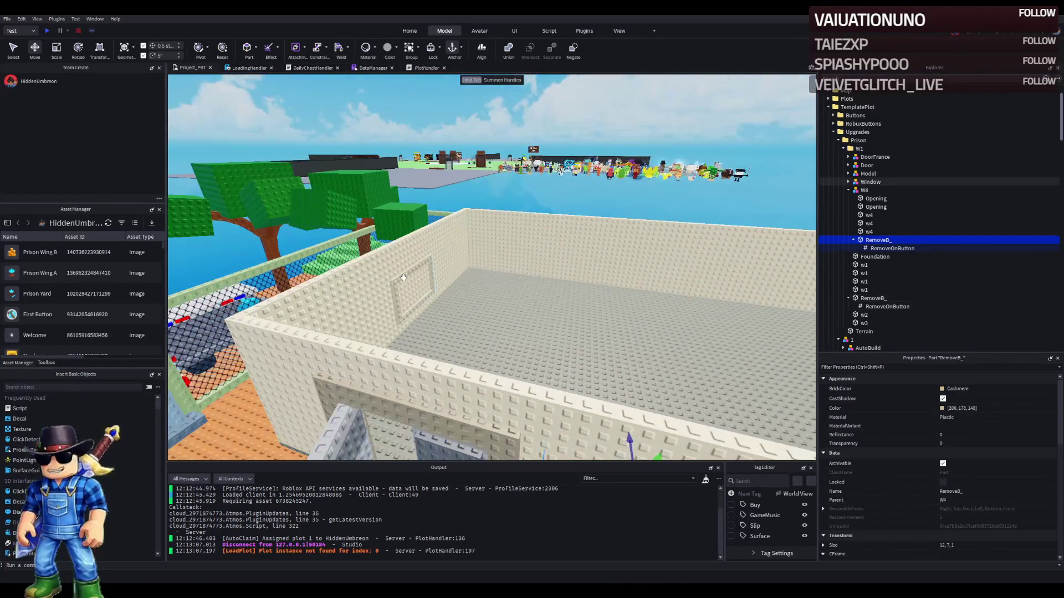
- Rotate the second Window model and set its Origin Position to RemoveB_'s, -210.2, 6, -402.5
key(ctrl+r)
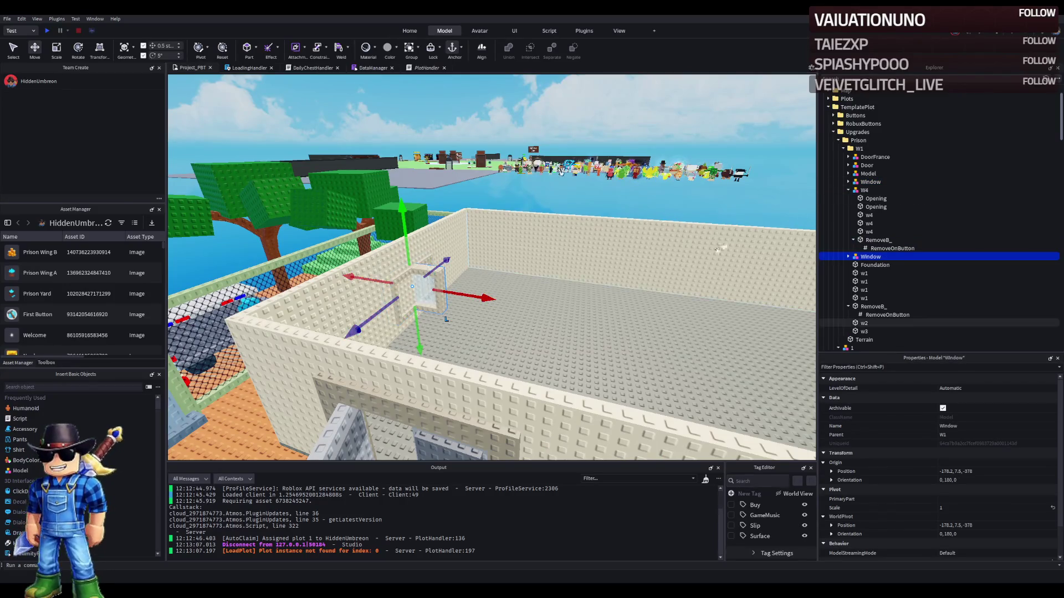
drag(366, 300, 386, 364)
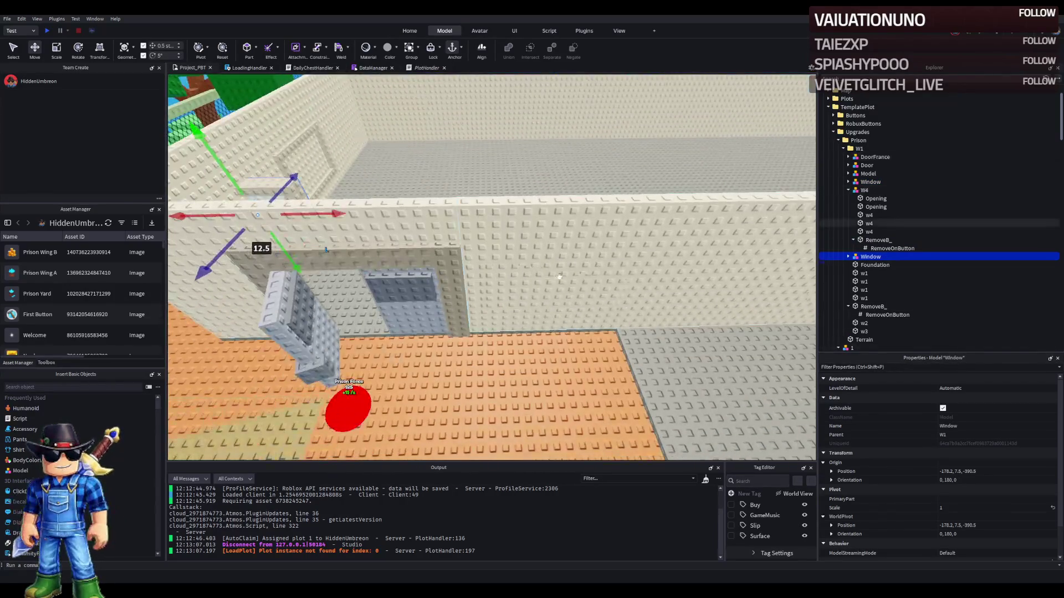
click(878, 240)
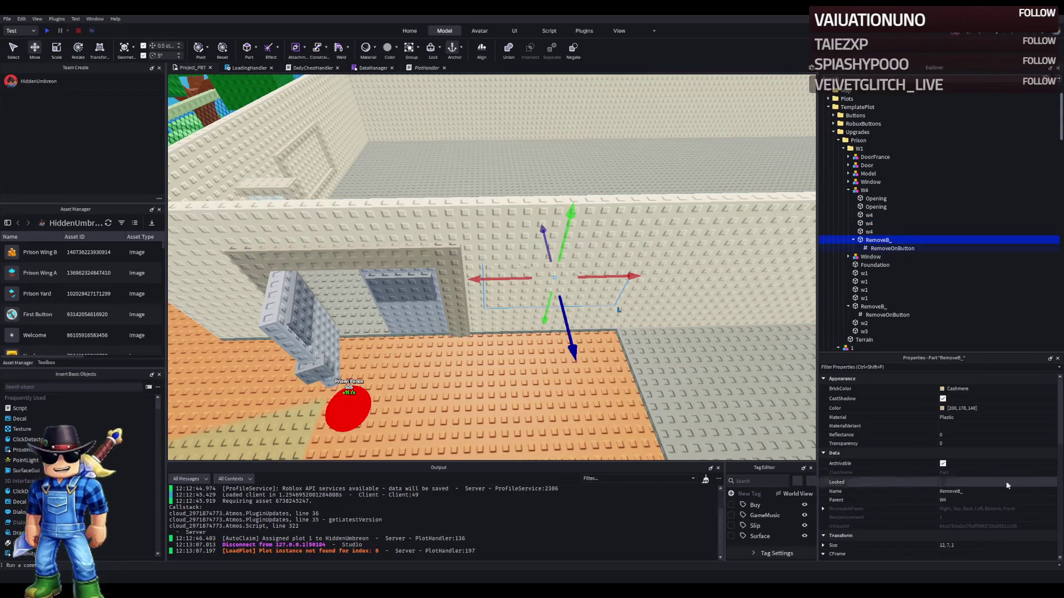
scroll(977, 502, down, 3)
click(974, 484)
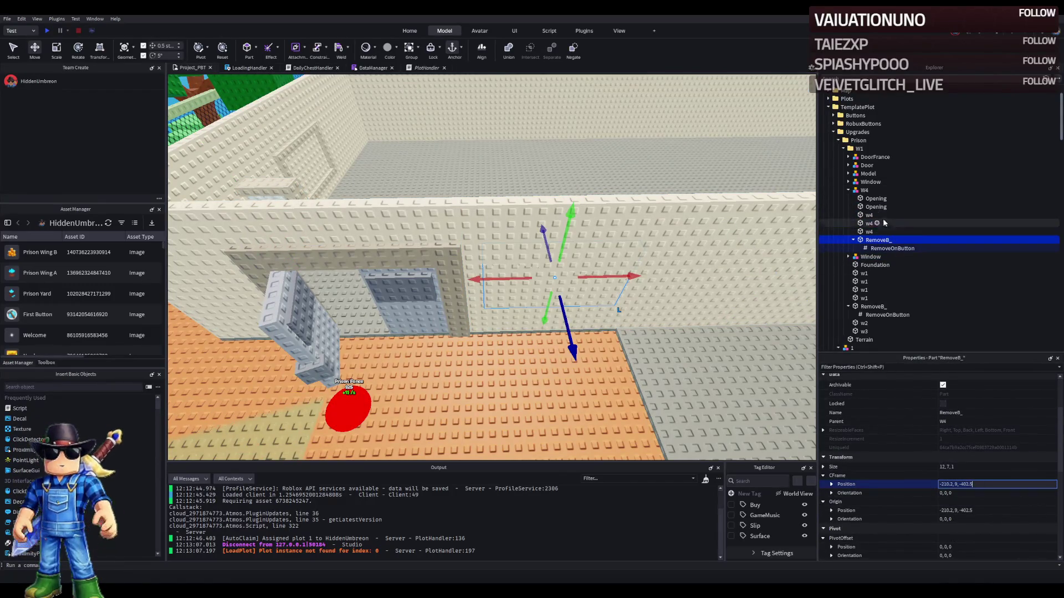
click(870, 182)
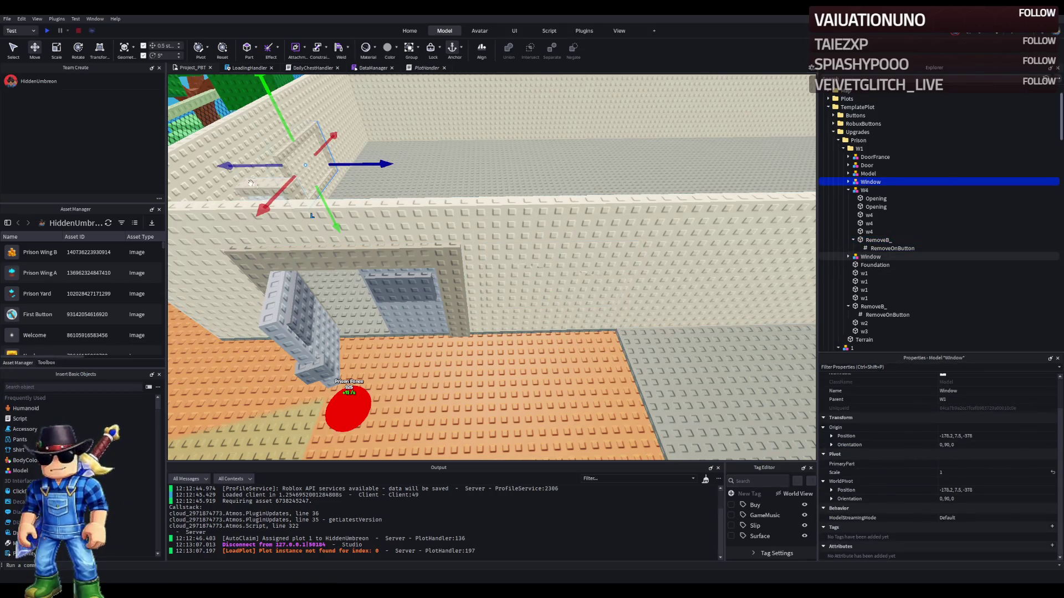
click(898, 256)
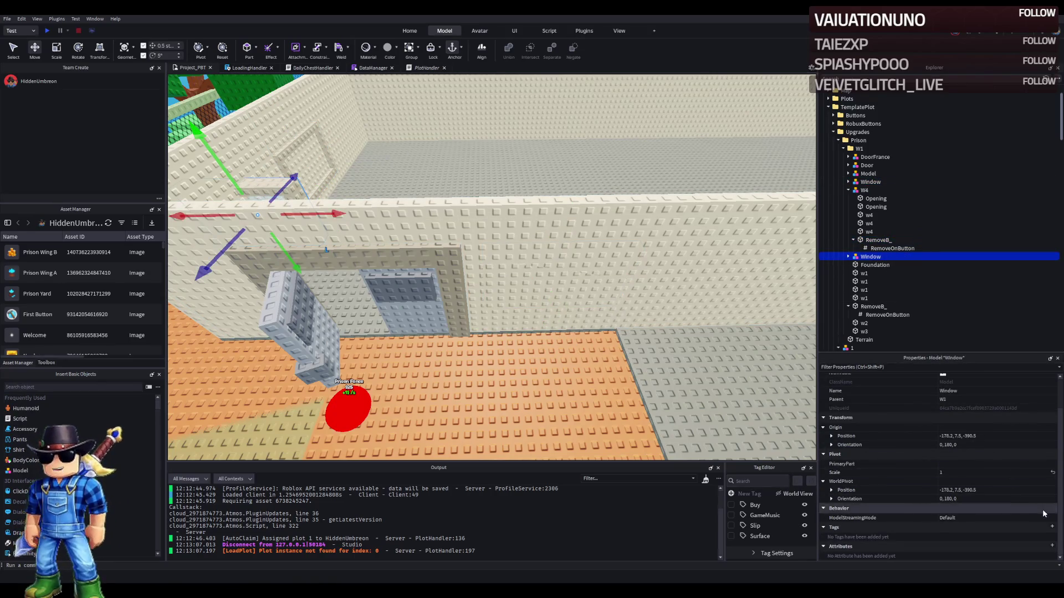
click(1002, 438)
text(-210.2, 9, -402.5)
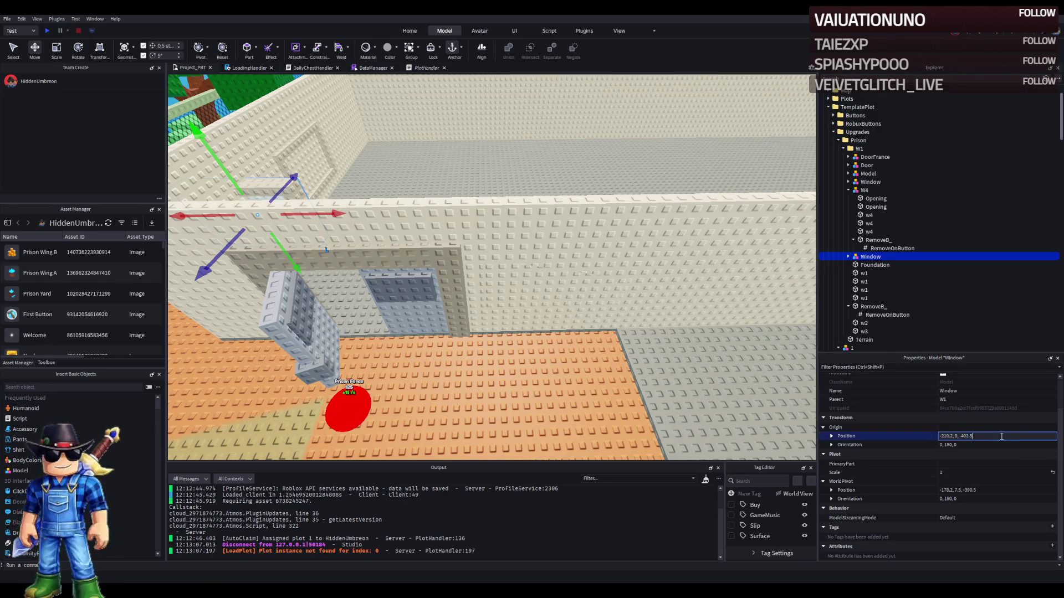
key(Return)
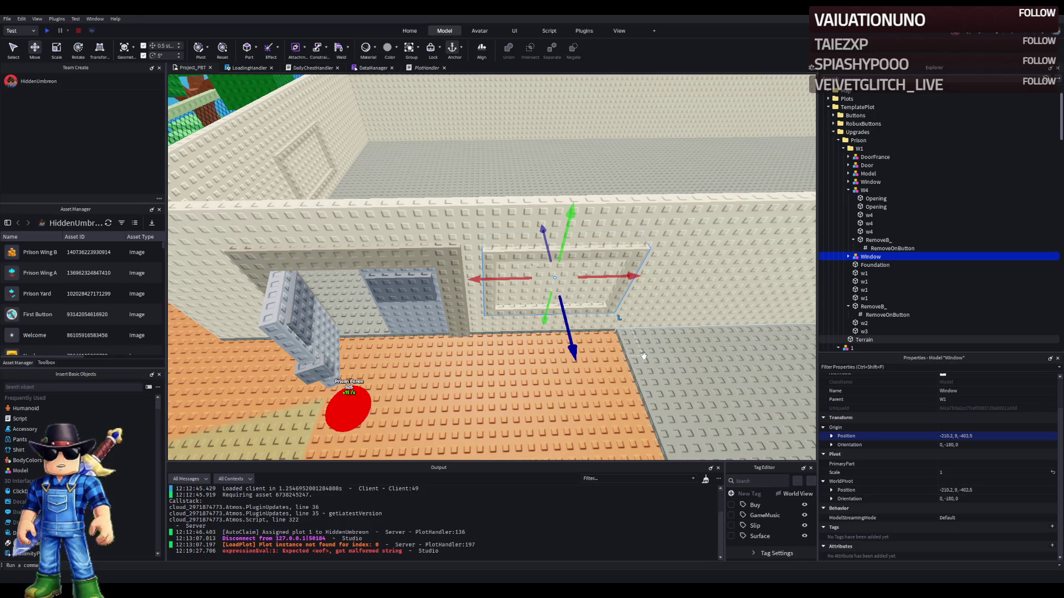
key(f)
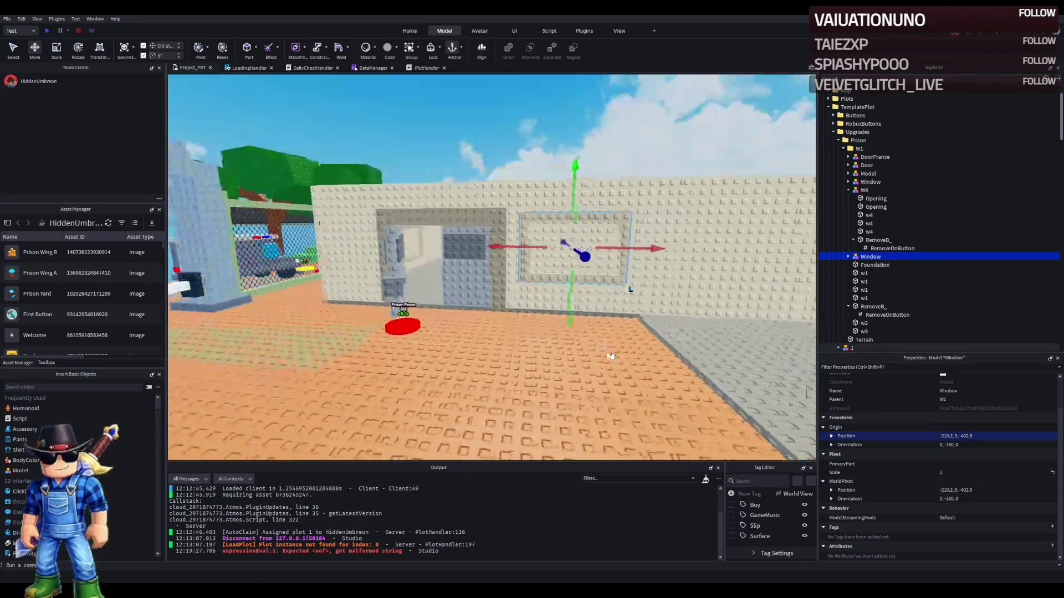
key(F2)
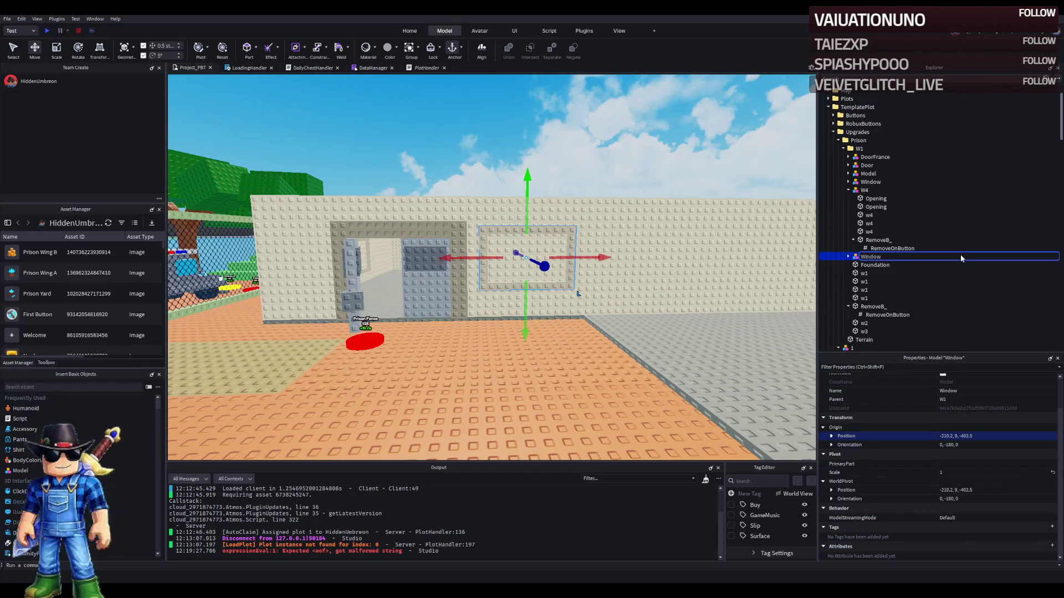
- Name the two window models Window2 and Window1
text(2)
key(Return)
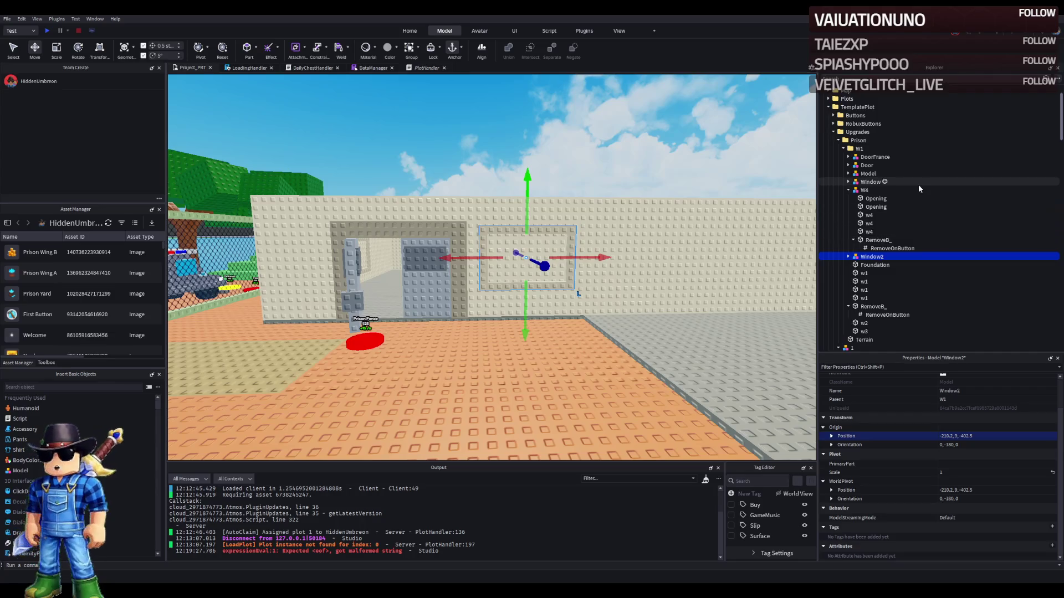
click(919, 184)
key(F2)
text(1)
key(Return)
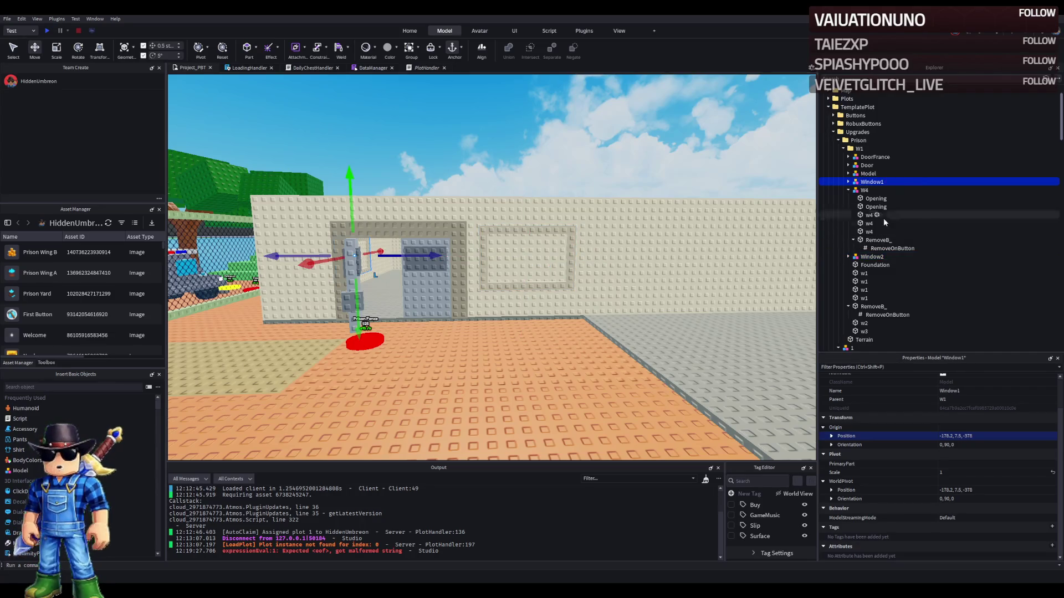
- Rename the two RemoveB_ filler pieces to Window1RB_ and Window2RB_
click(871, 242)
key(F2)
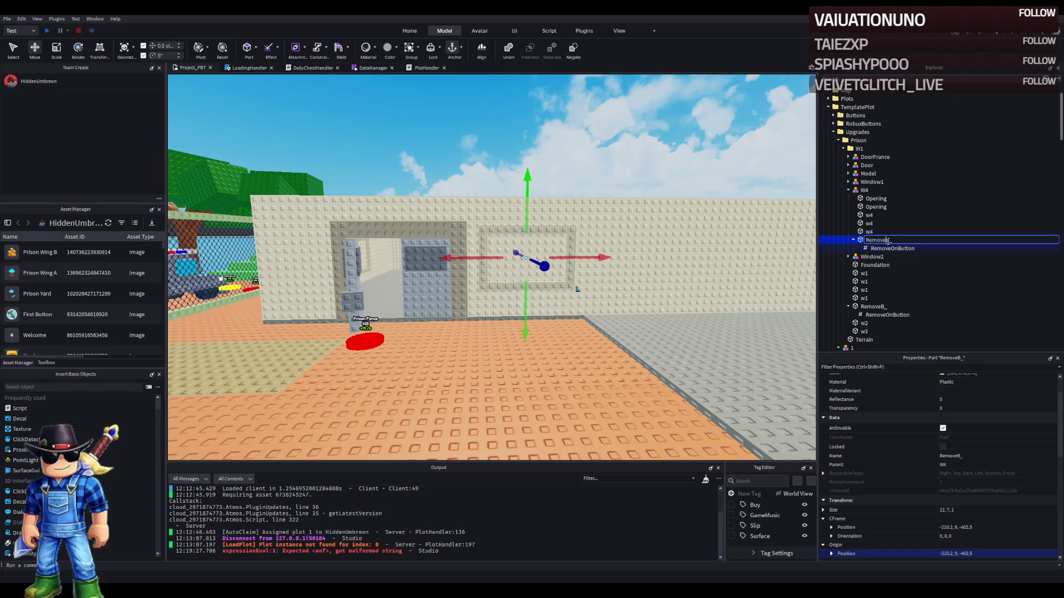
text(Window)
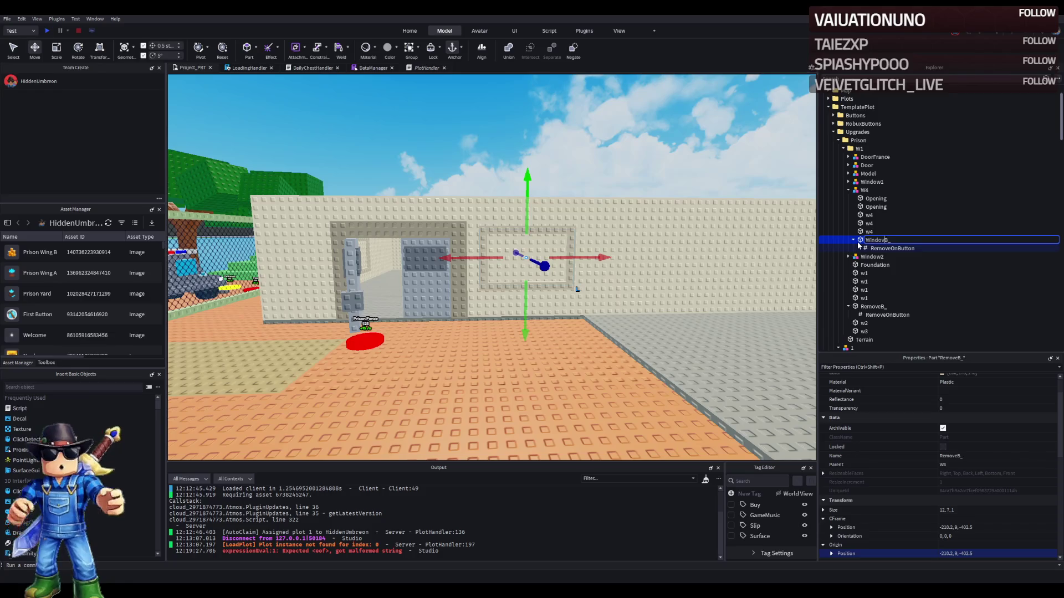
text(1)
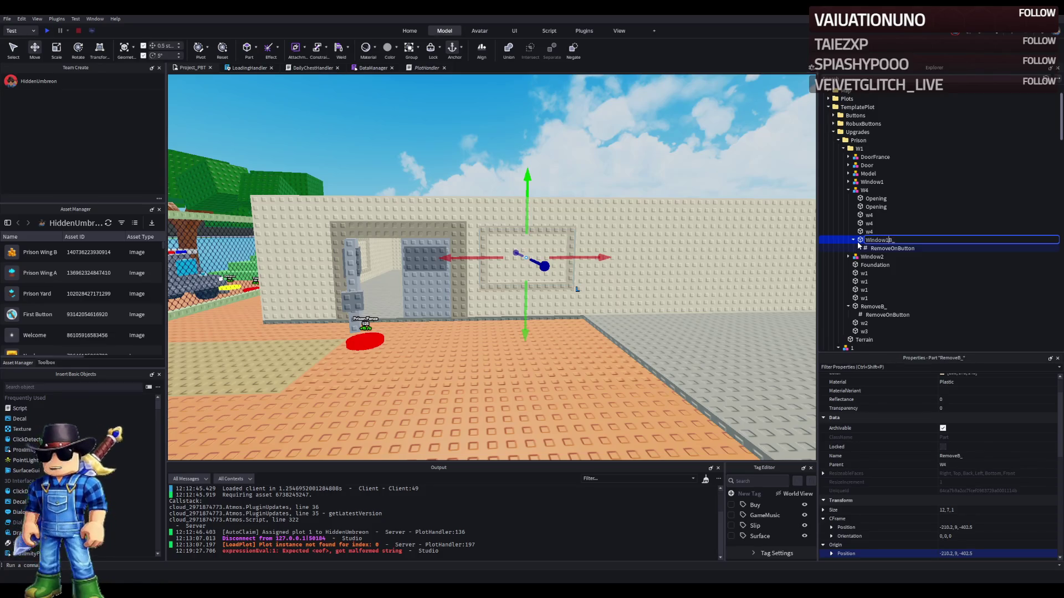
text(R)
key(Return)
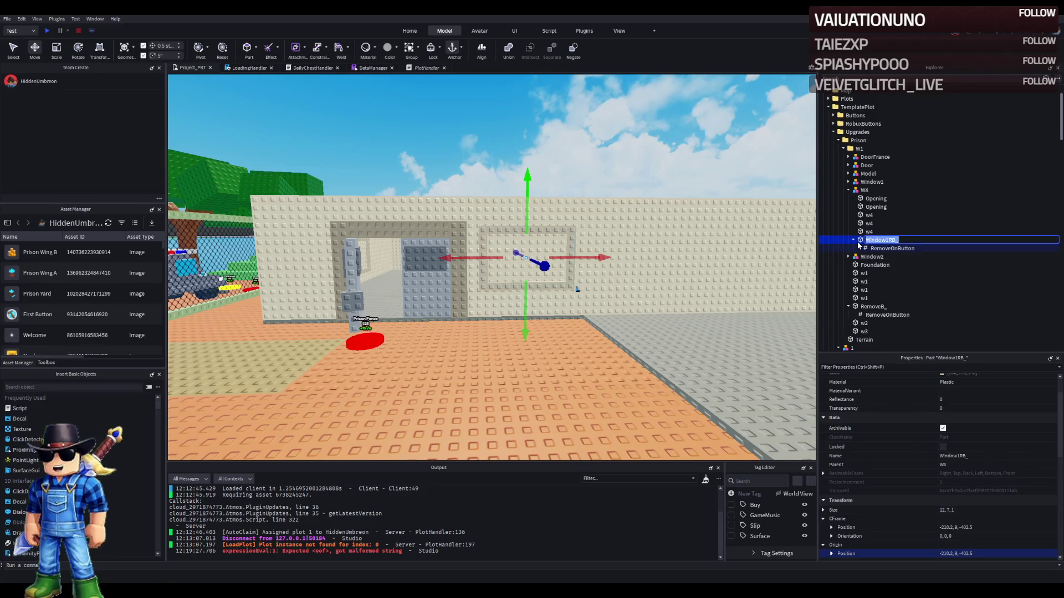
click(871, 308)
key(F2)
text(Window1RB_)
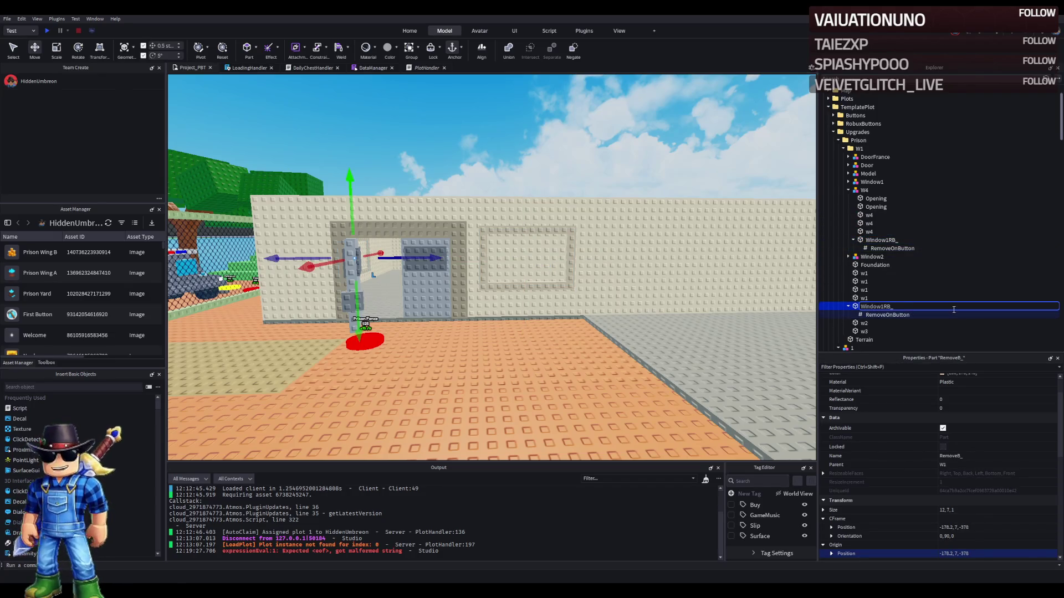
key(Return)
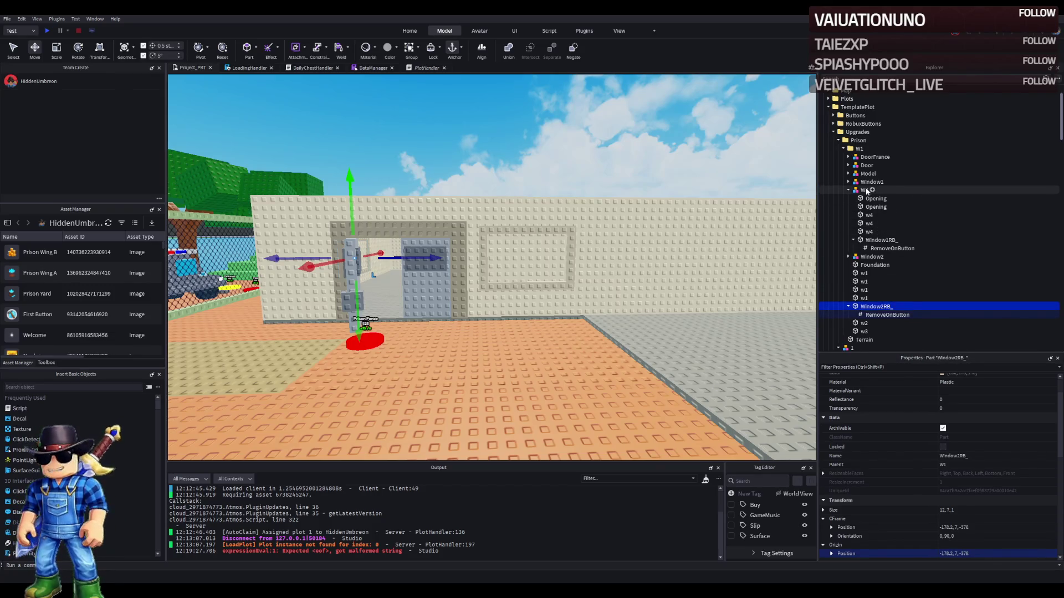
- Collapse W4 and compare where Window1, Window2 and Window2RB_ sit
click(865, 191)
click(848, 190)
click(867, 183)
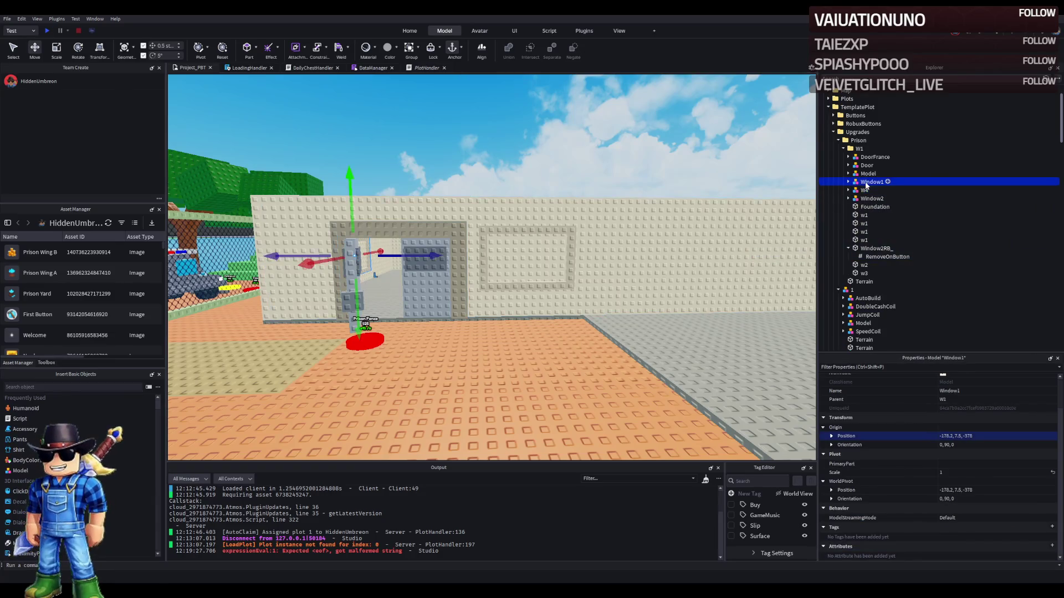
click(872, 199)
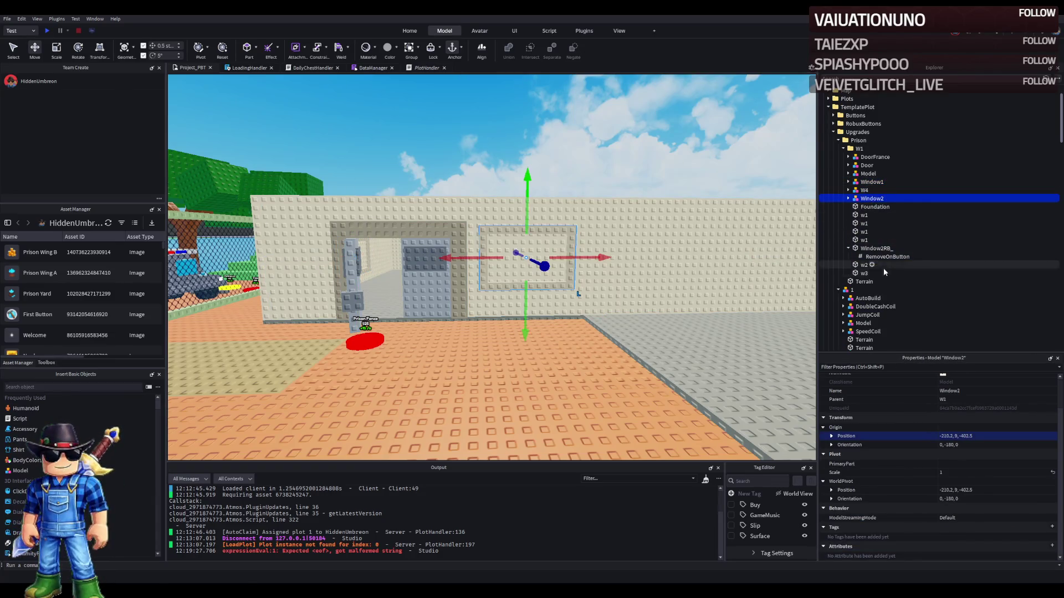
click(871, 249)
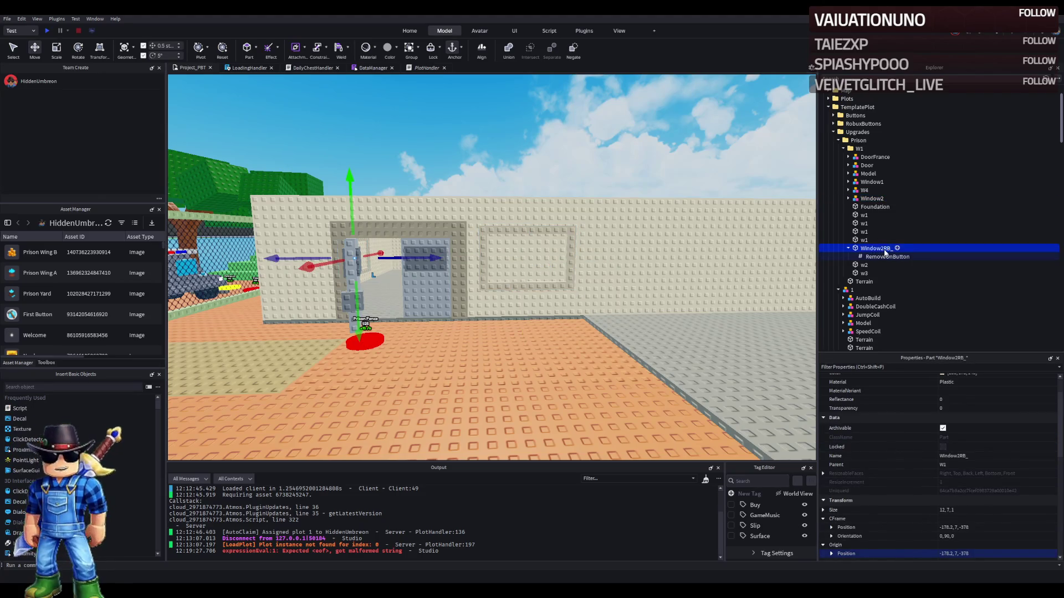
- Swap the window names so each window matches its filler: Window2 and Window1
click(869, 183)
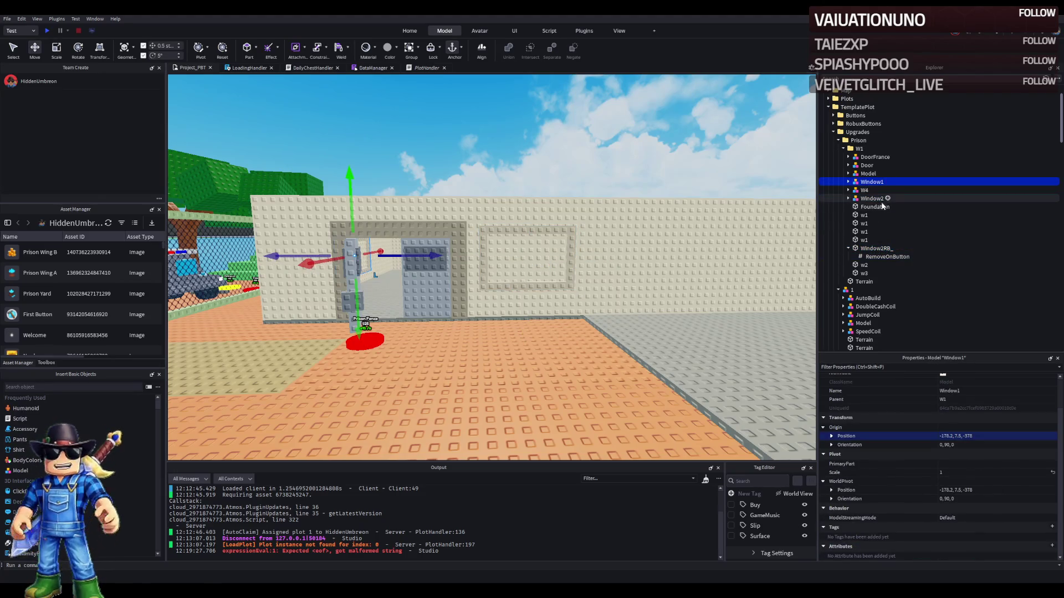
key(F2)
key(BackSpace)
text(2)
key(Return)
click(882, 198)
key(F2)
key(BackSpace)
text(1)
key(Return)
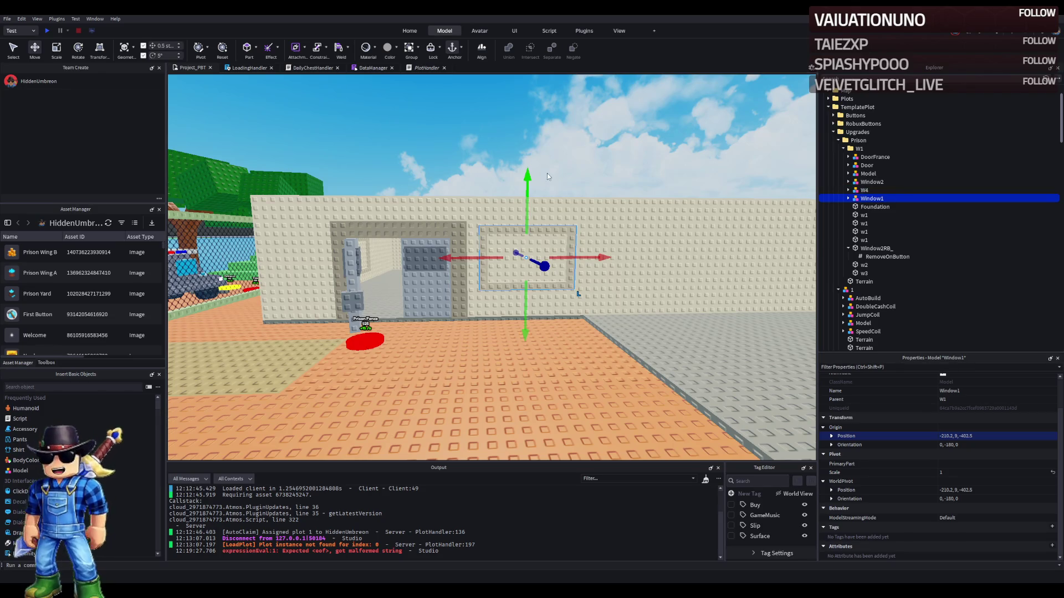
- Move the camera around to look over the building's walls
key(a)
key(s)
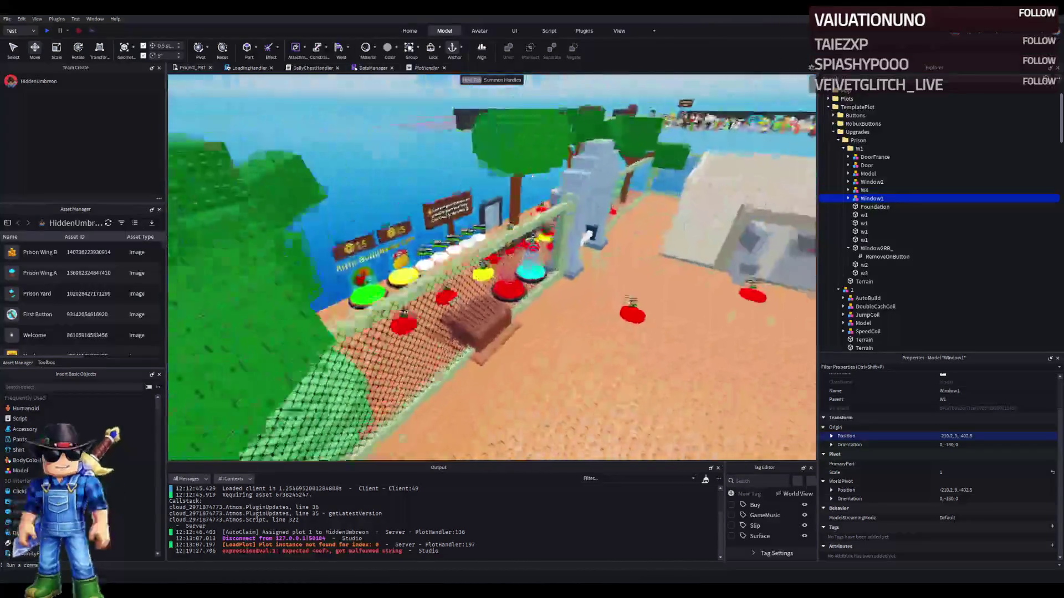
key(w)
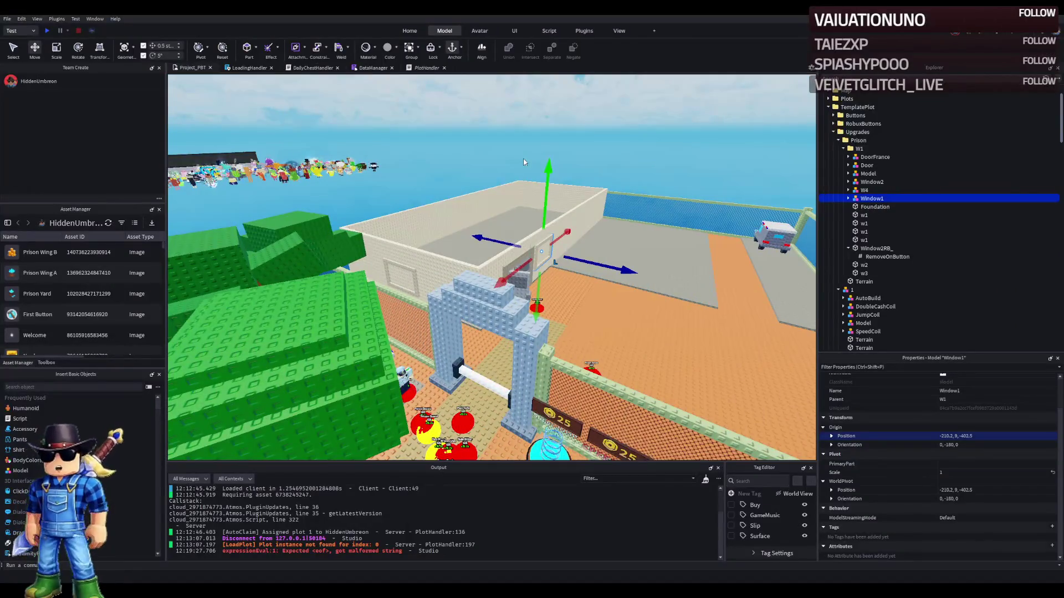
key(d)
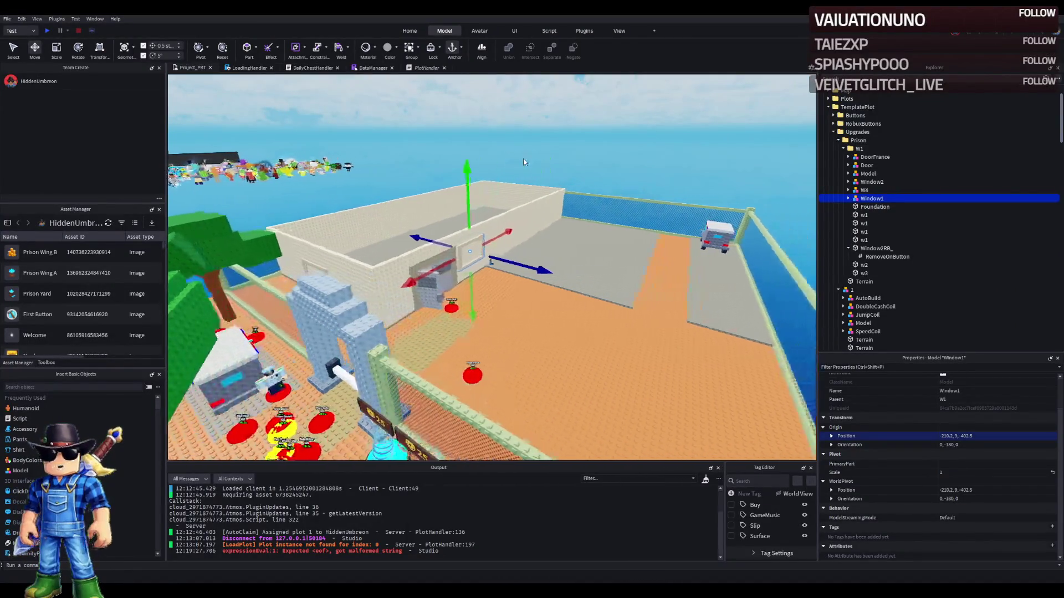
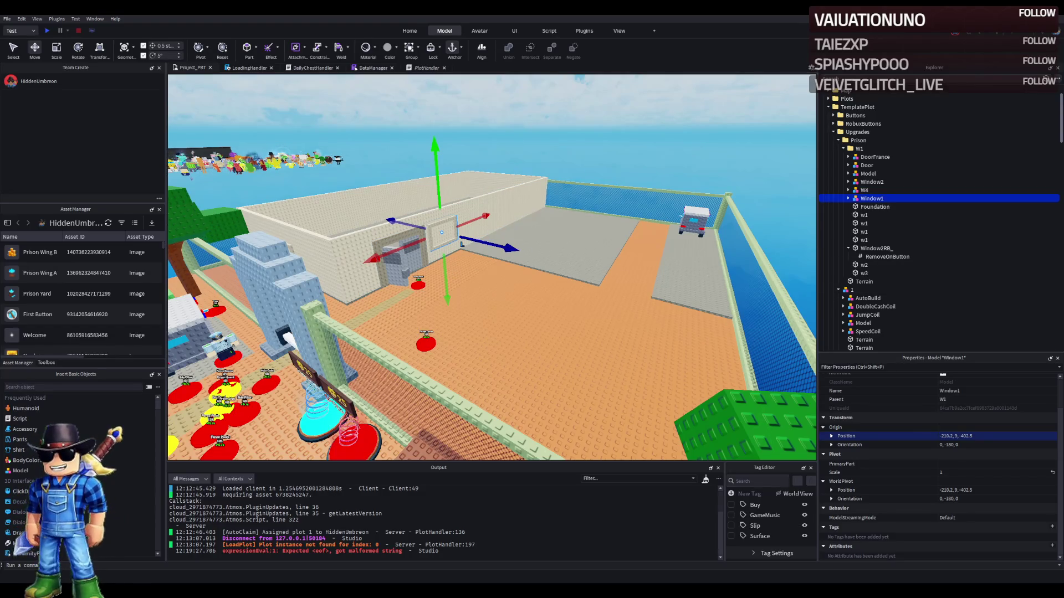
- Find and select the Window2RB_ wall opening on the far prison wall
key(a)
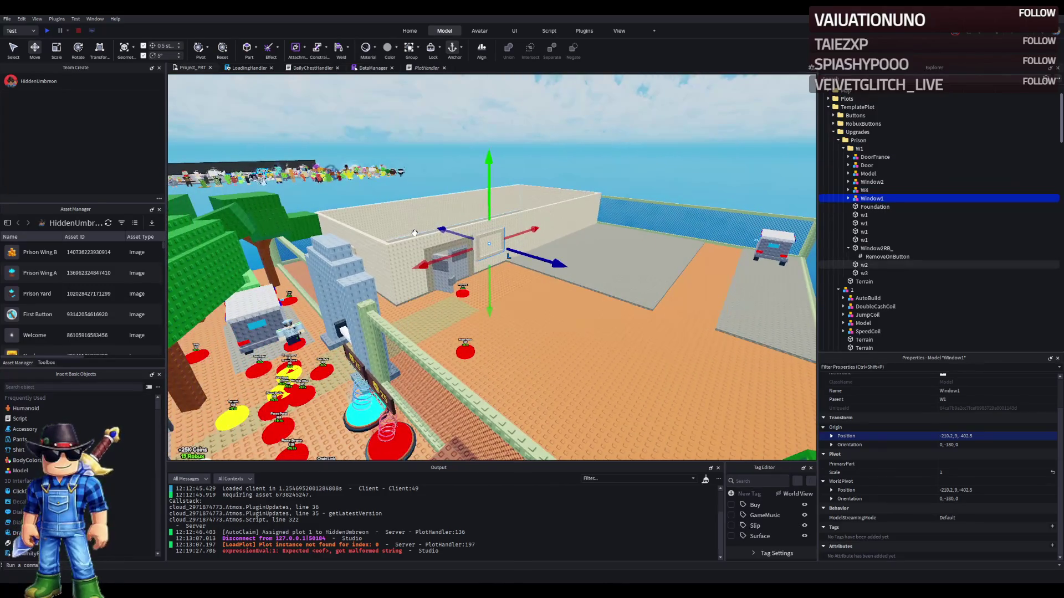
key(d)
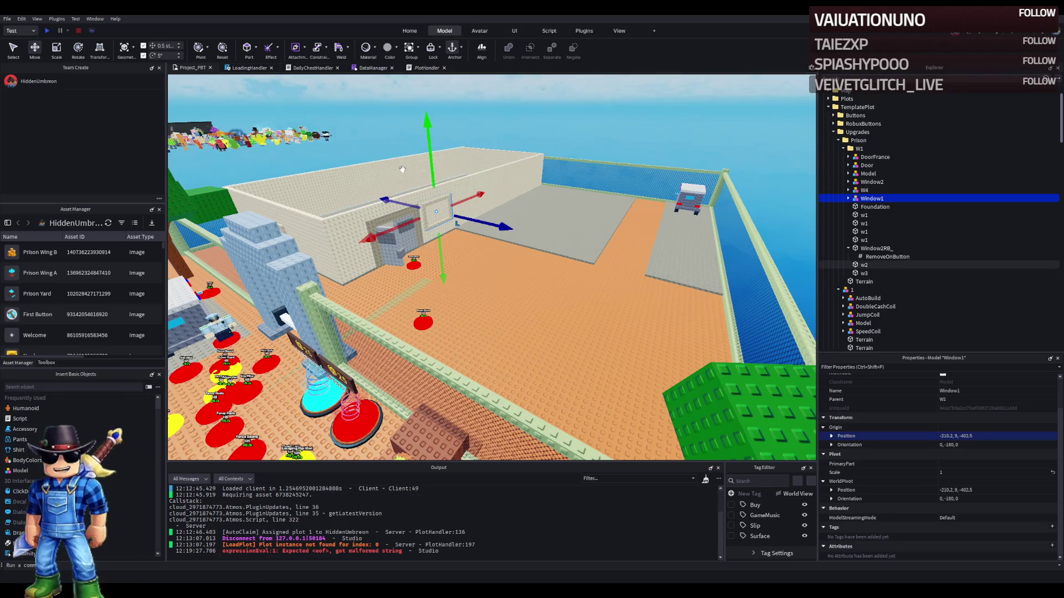
scroll(402, 173, up, 10)
scroll(403, 164, up, 10)
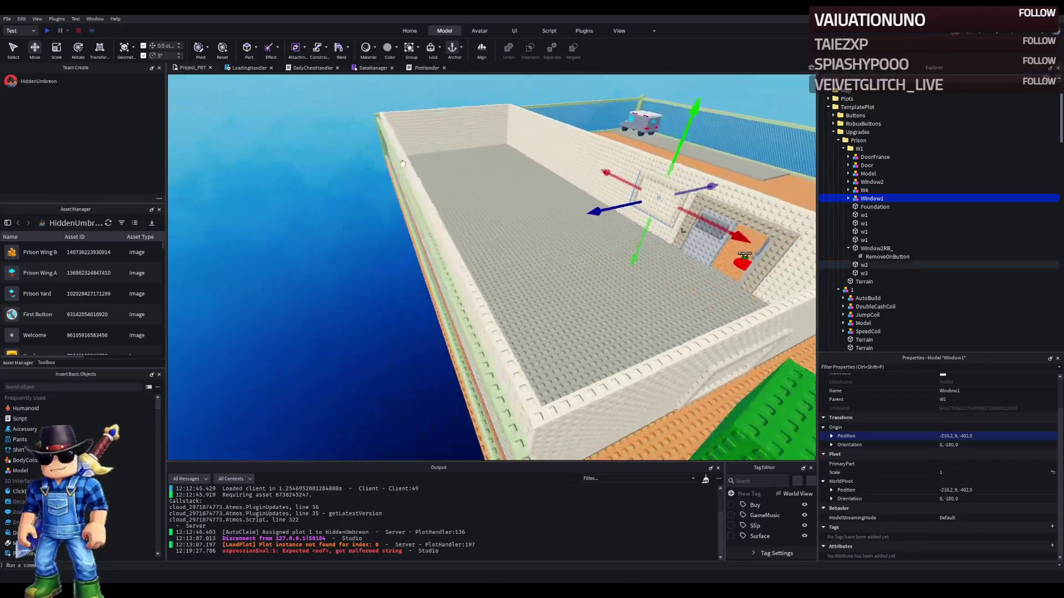
scroll(403, 163, down, 5)
scroll(415, 229, up, 5)
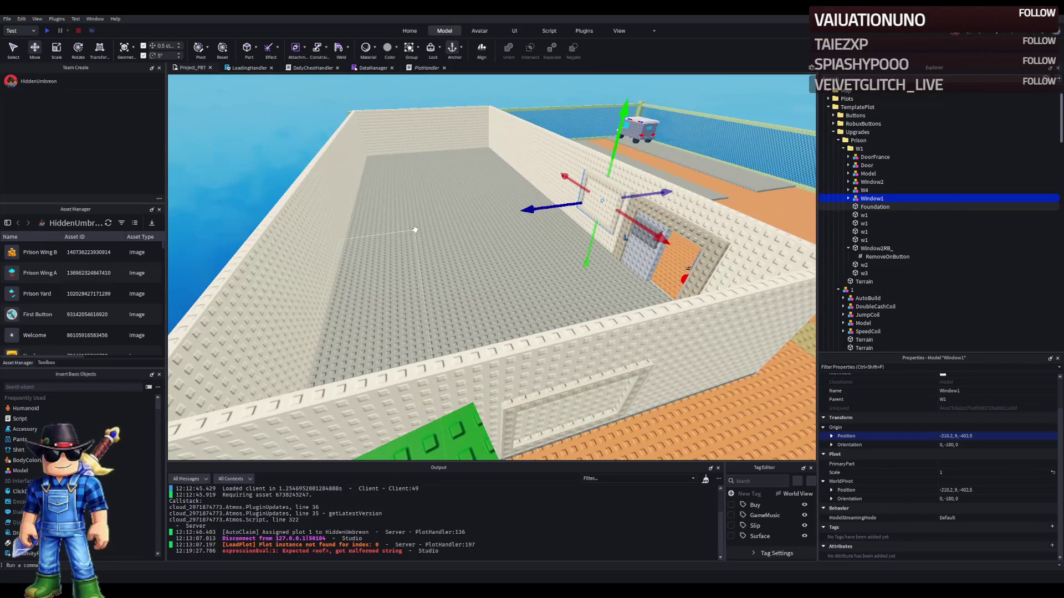
scroll(415, 229, down, 3)
scroll(415, 229, up, 3)
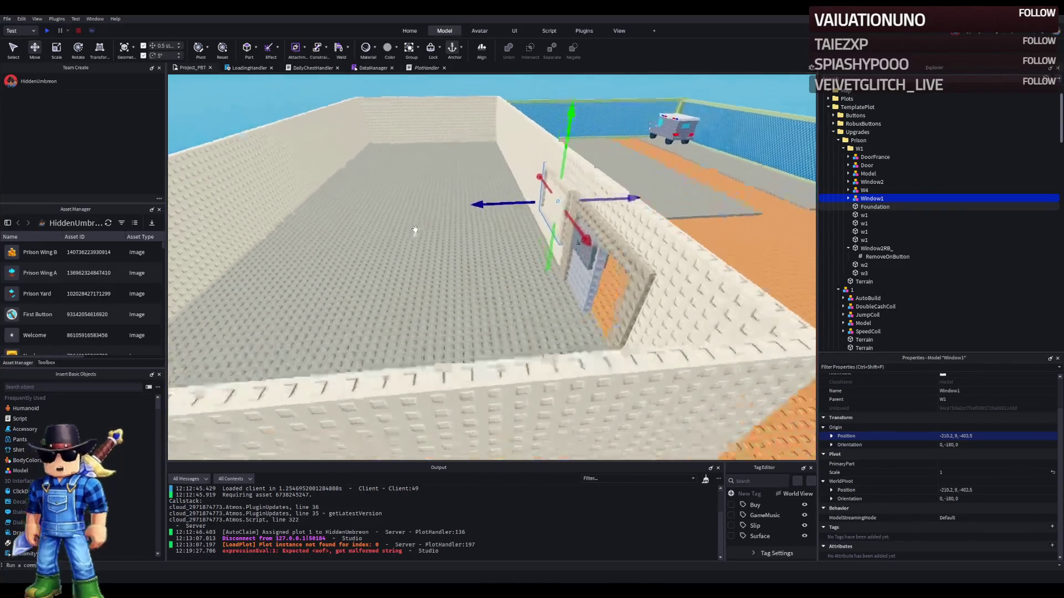
key(a)
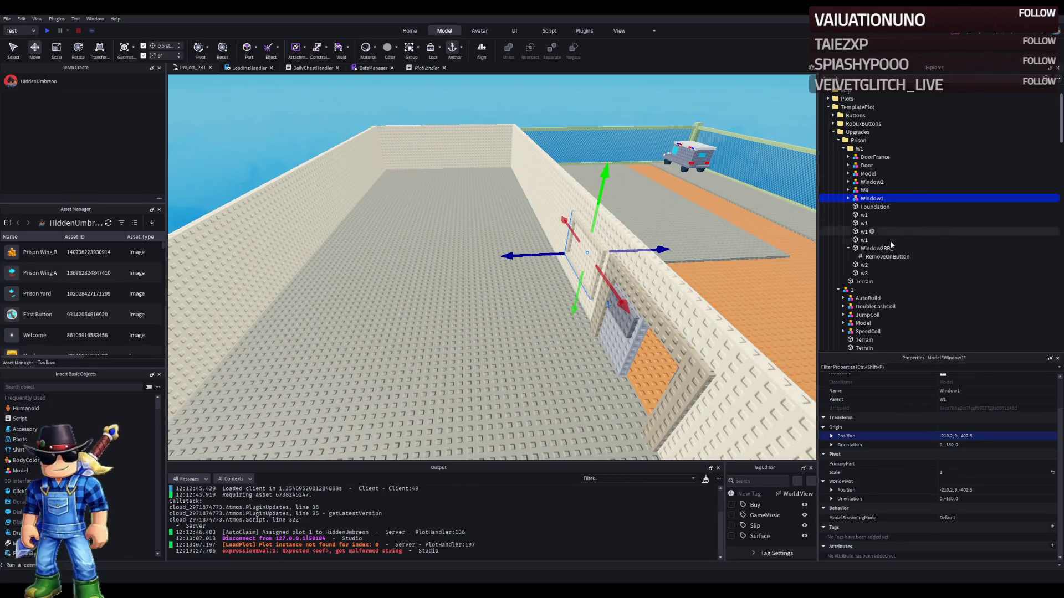
click(845, 247)
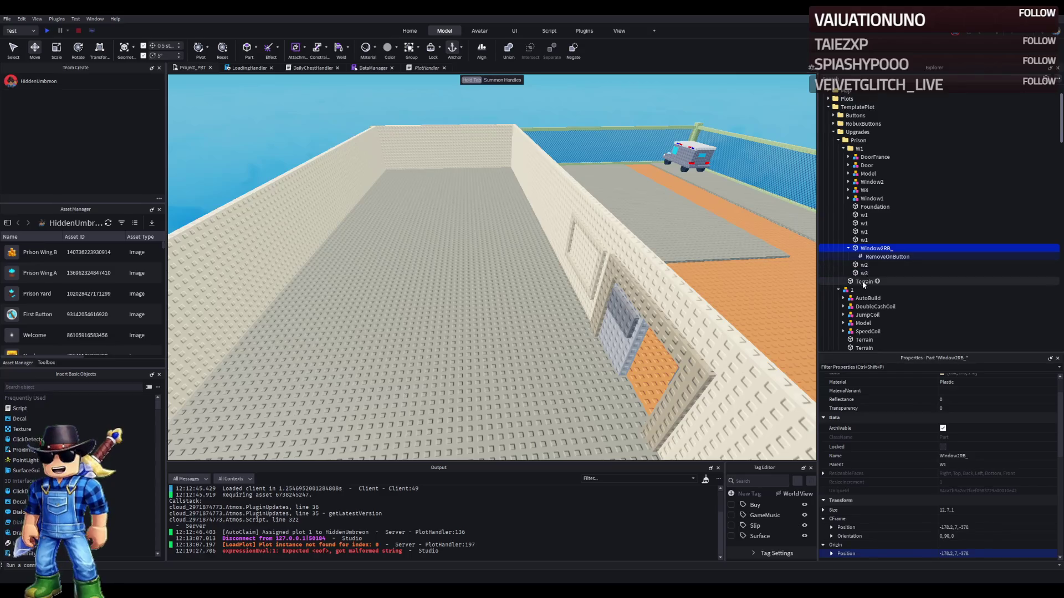
key(f)
key(e)
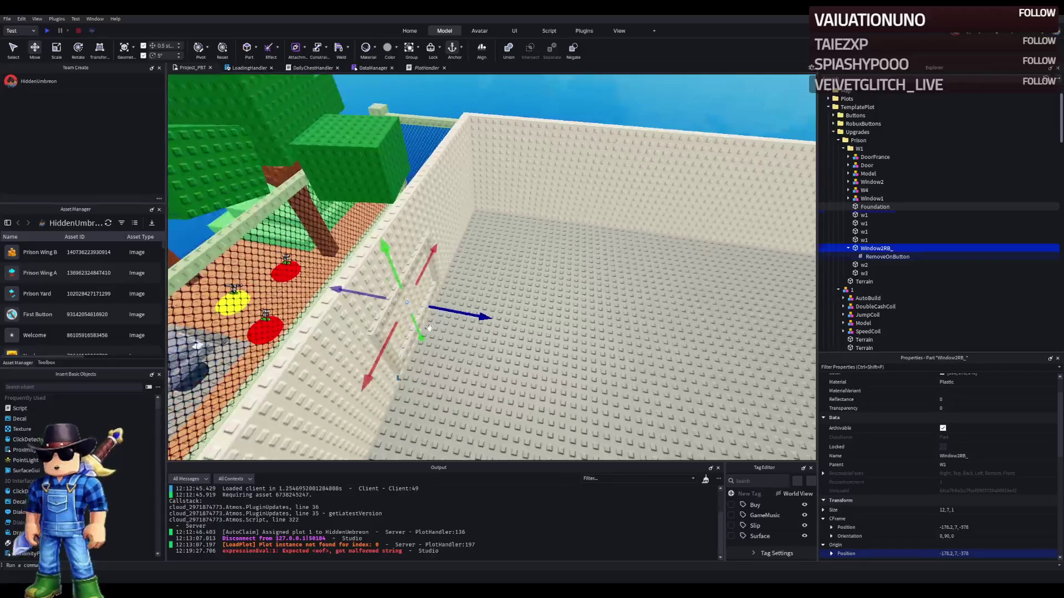
- Duplicate Window2RB_, slide the copy along X to -287.2, 7, -378, and name it Window3RB_
key(ctrl+d)
drag(457, 314, 549, 316)
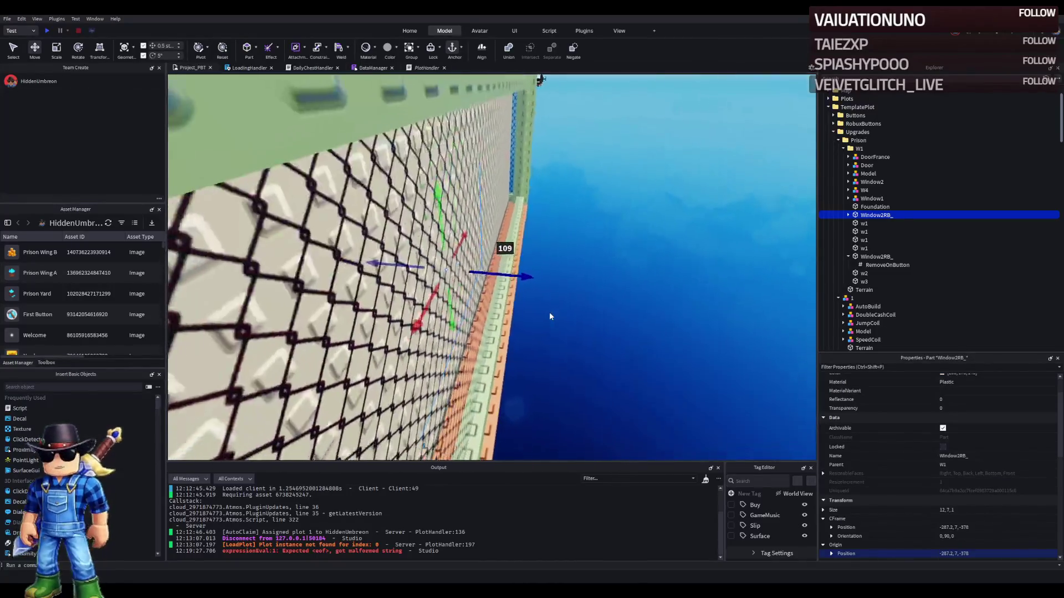
right_click(550, 316)
scroll(549, 312, down, 10)
key(F2)
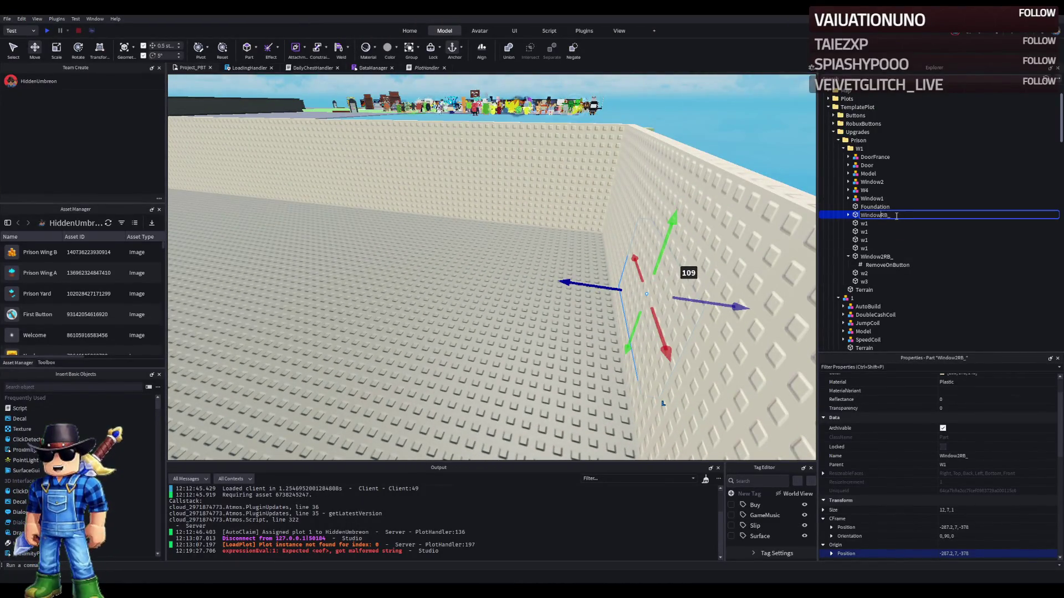
right_click(480, 268)
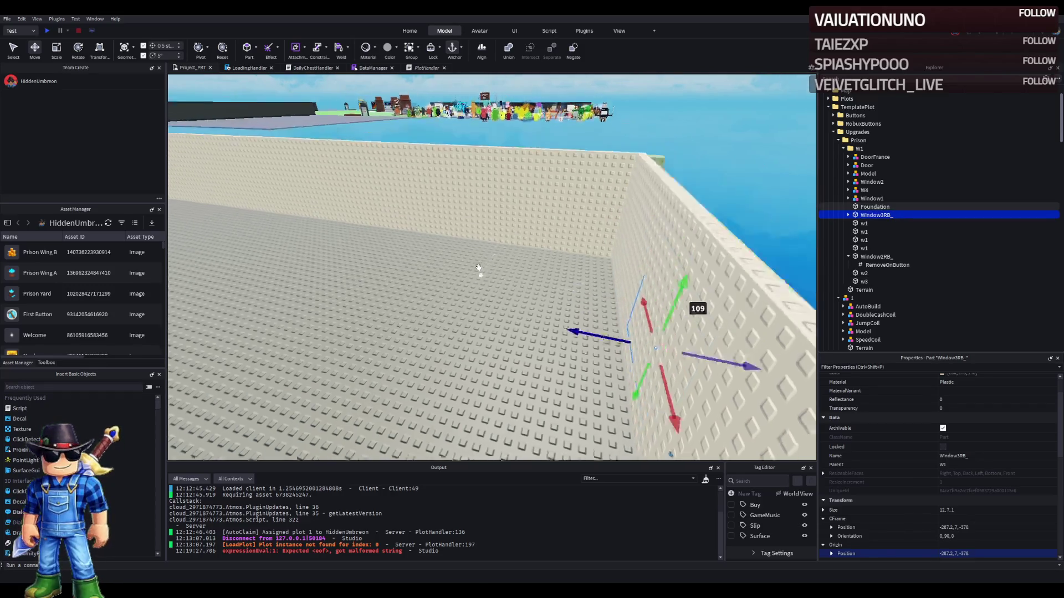
right_click(479, 268)
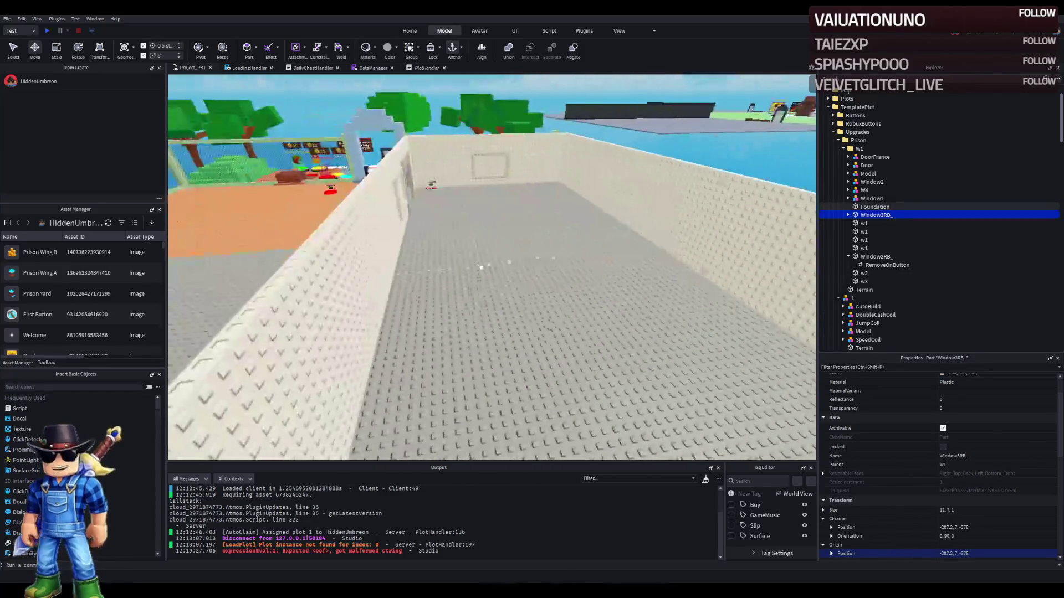
click(872, 182)
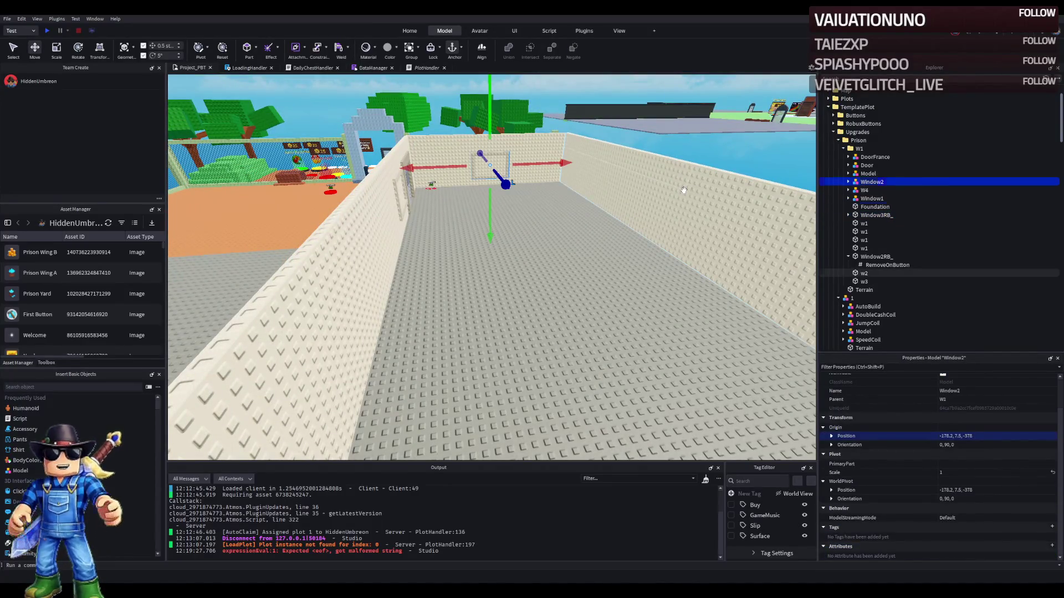
- Duplicate Window2 as Window3 and paste Window3RB_'s position (-287.2, 7, -378) into its Origin
key(ctrl+d)
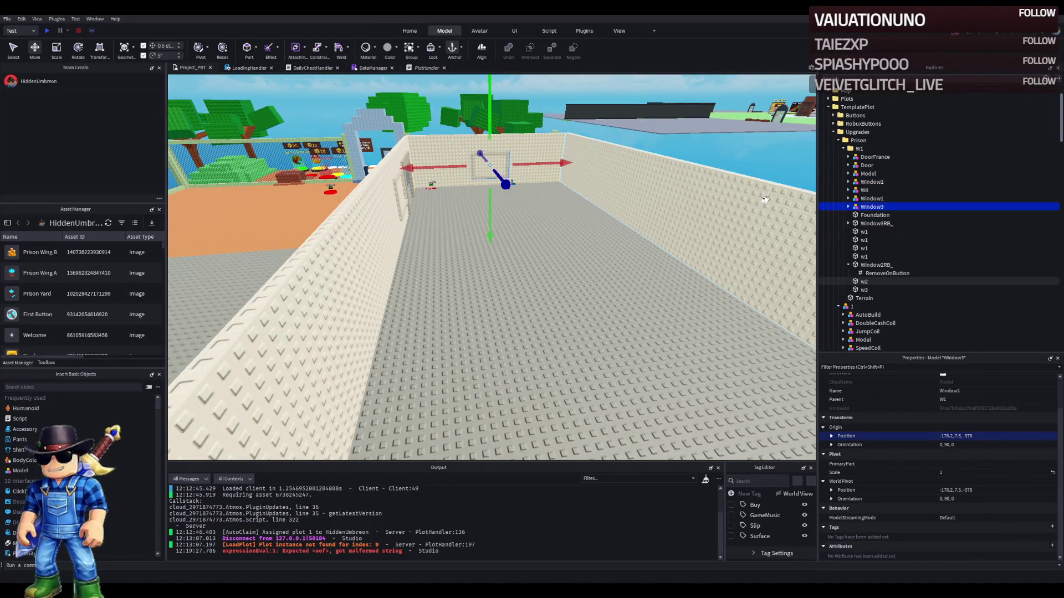
click(876, 223)
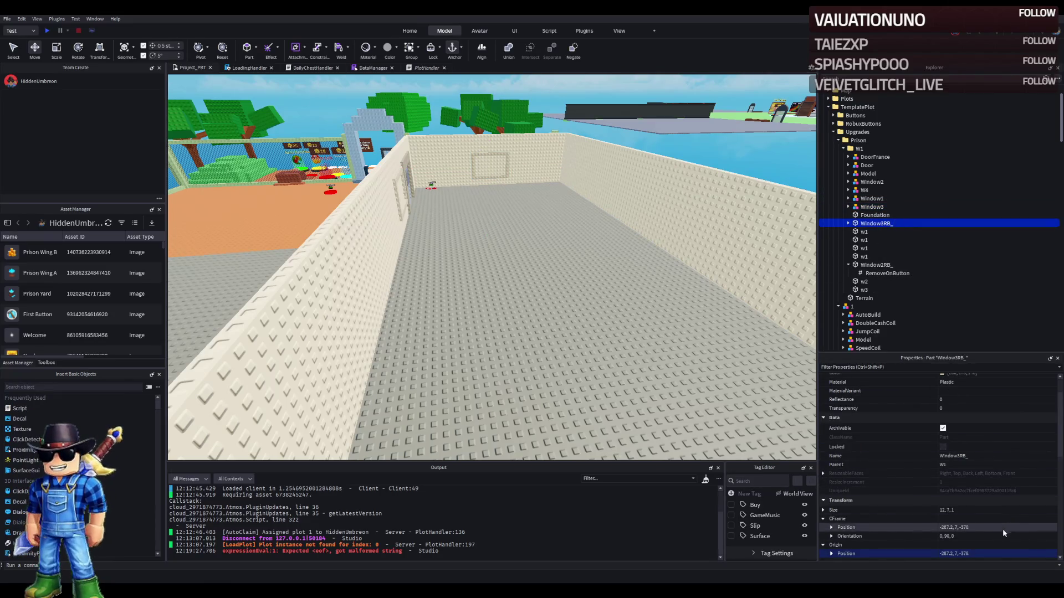
click(975, 527)
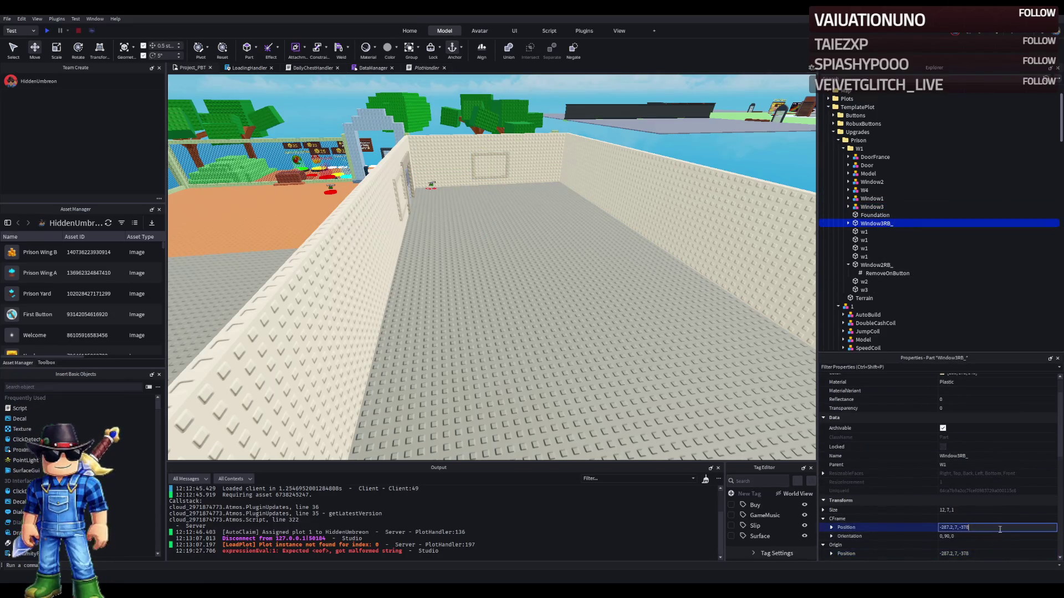
click(872, 206)
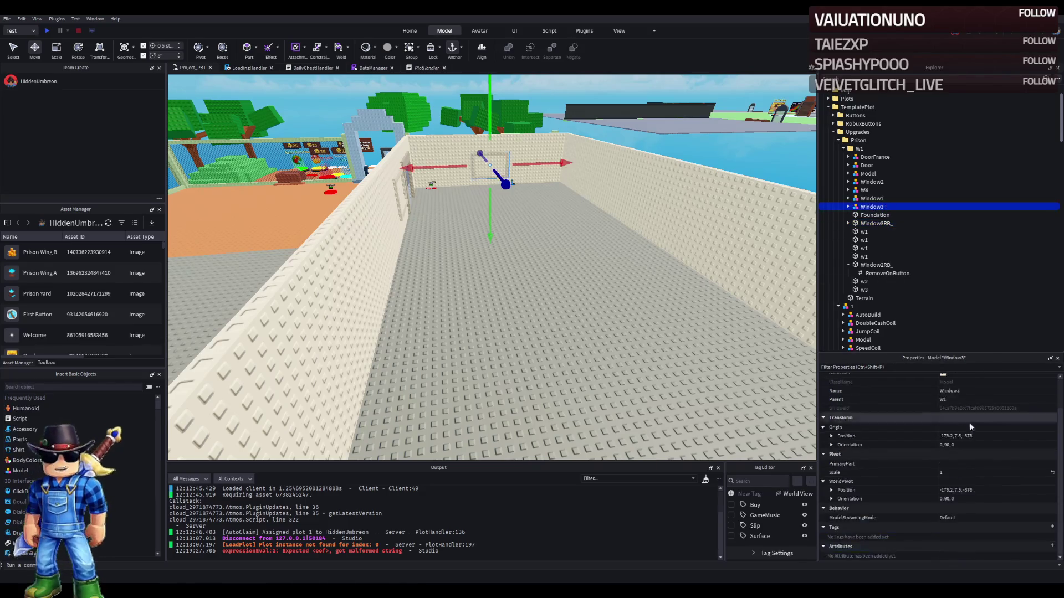
click(998, 434)
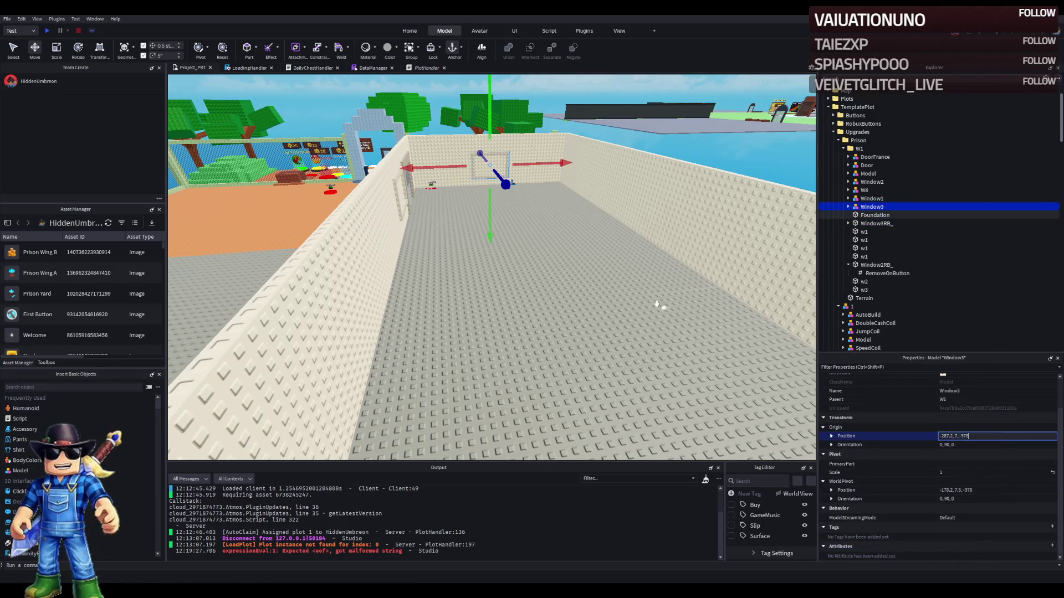
key(ctrl+v)
key(Return)
key(f)
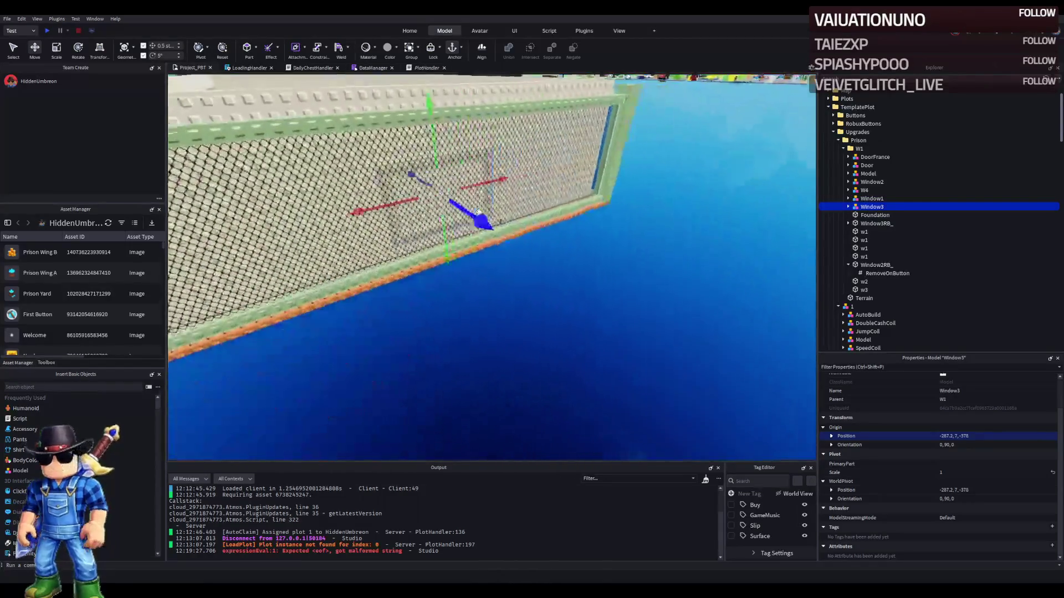
scroll(479, 212, up, 2)
scroll(480, 212, up, 5)
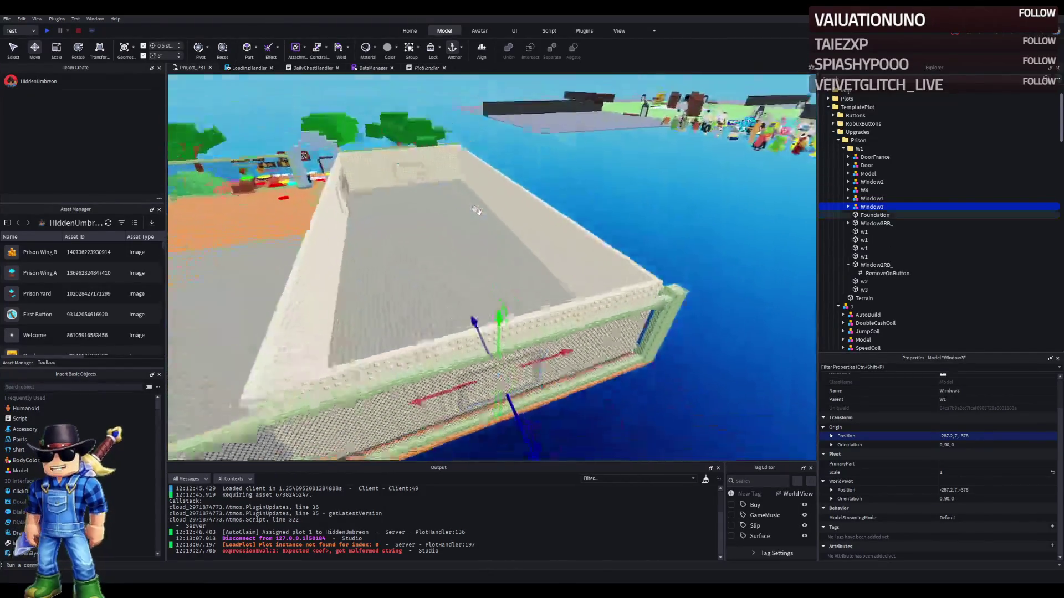
scroll(480, 211, up, 3)
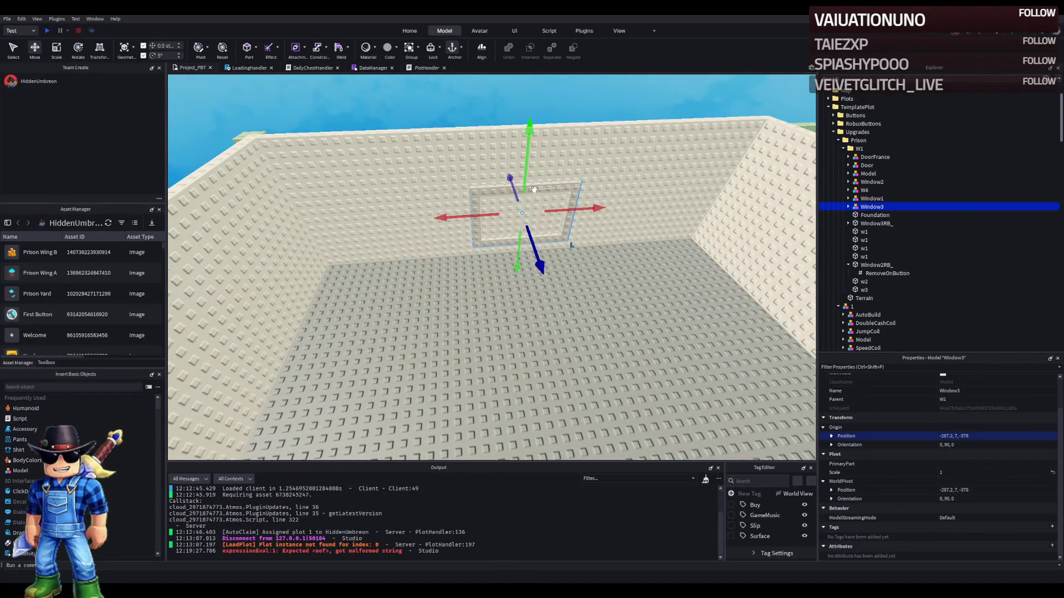
scroll(533, 190, down, 5)
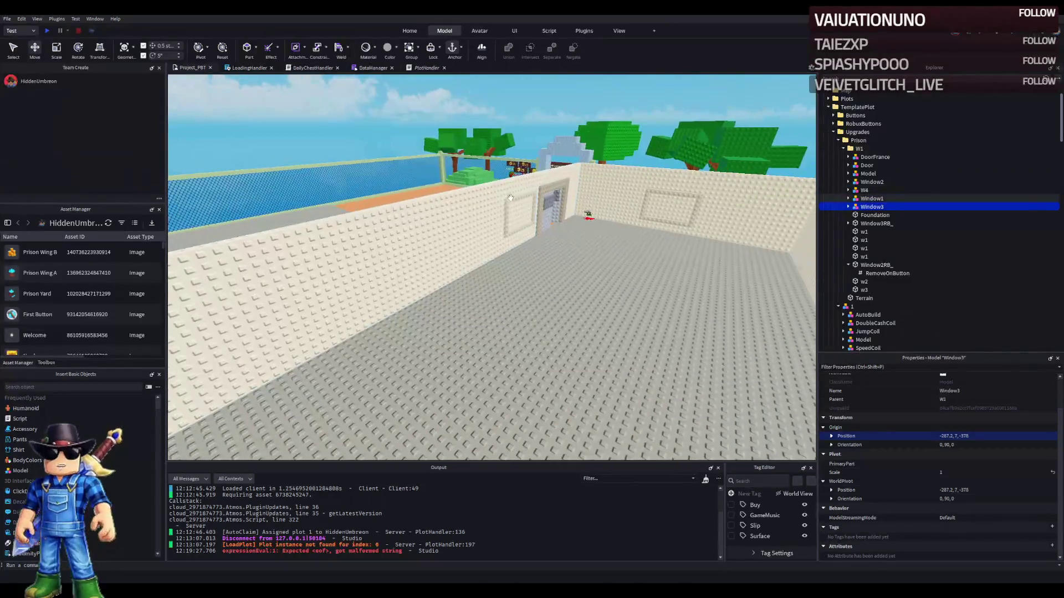
- Select the w4 wall part inside the W4 model
click(504, 192)
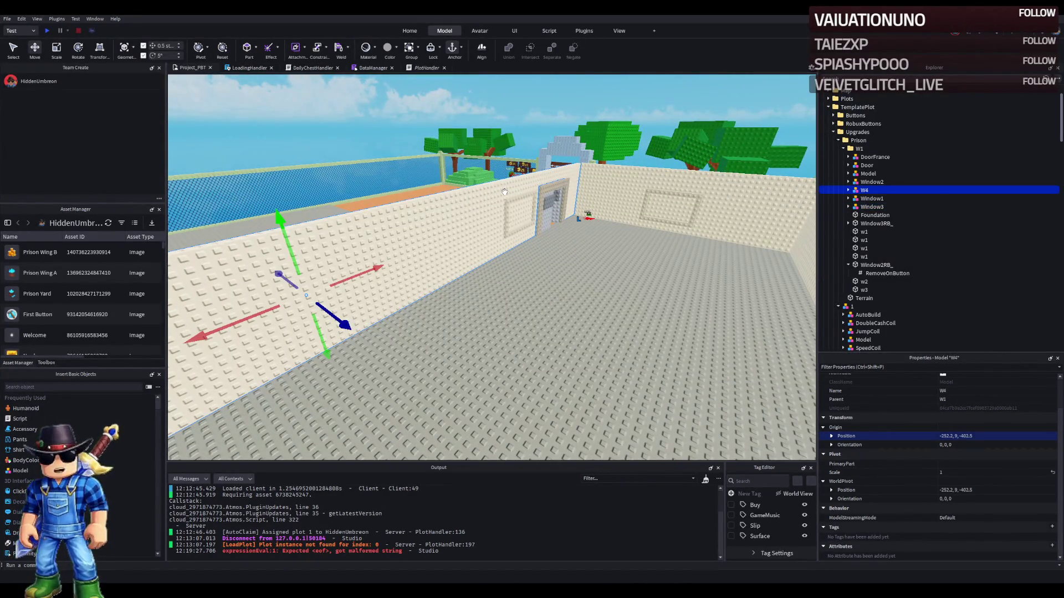
scroll(507, 189, up, 5)
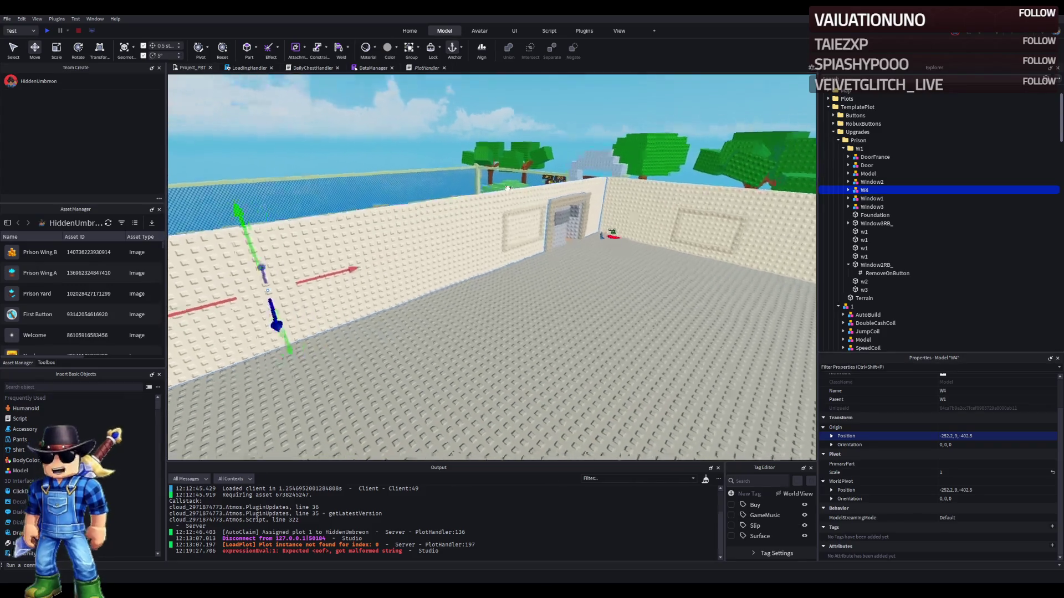
click(493, 160)
key(e)
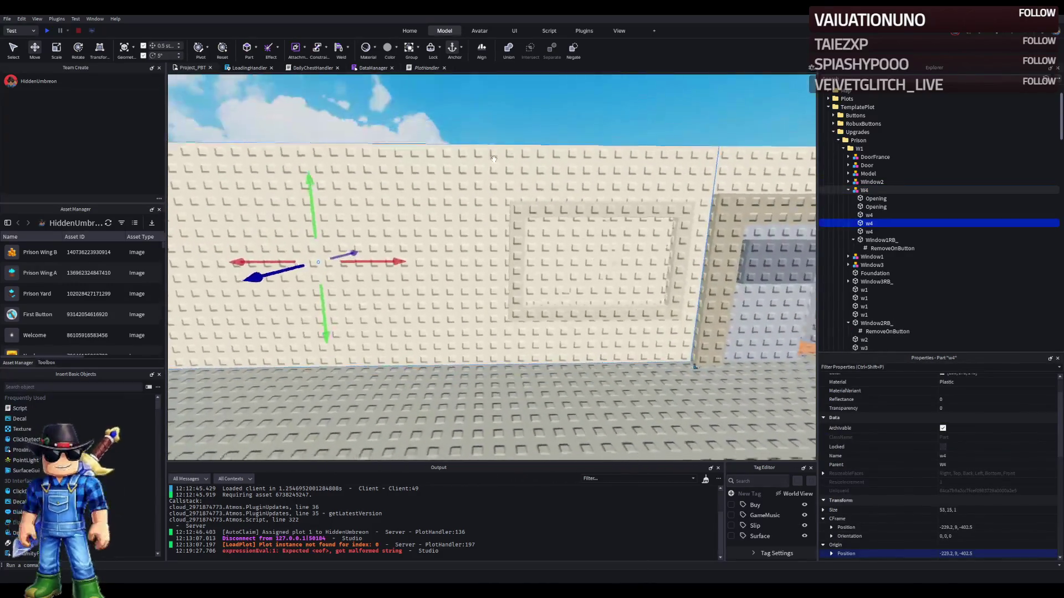
key(d)
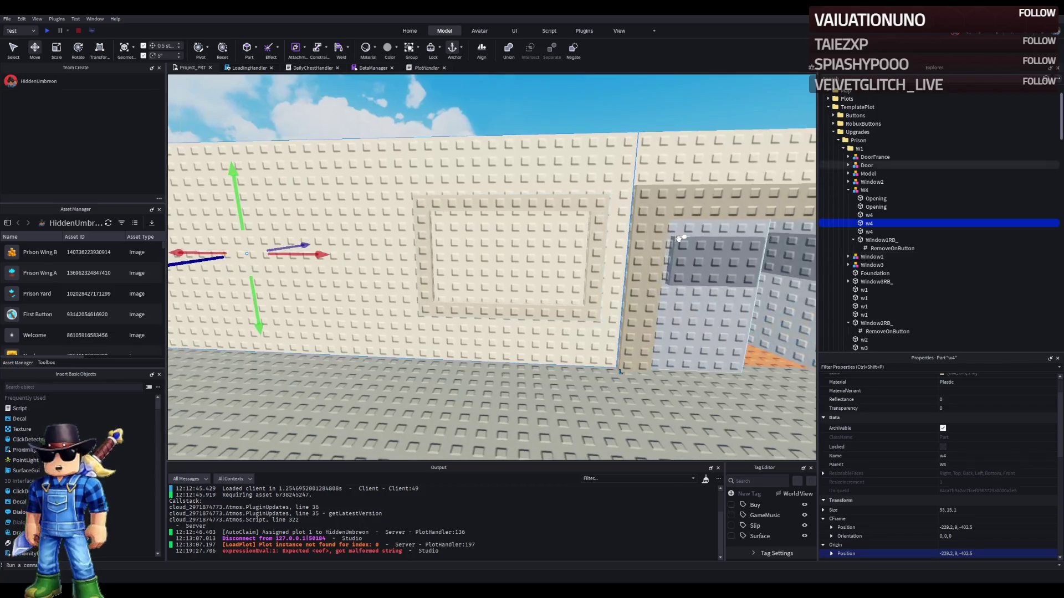
key(a)
key(a)
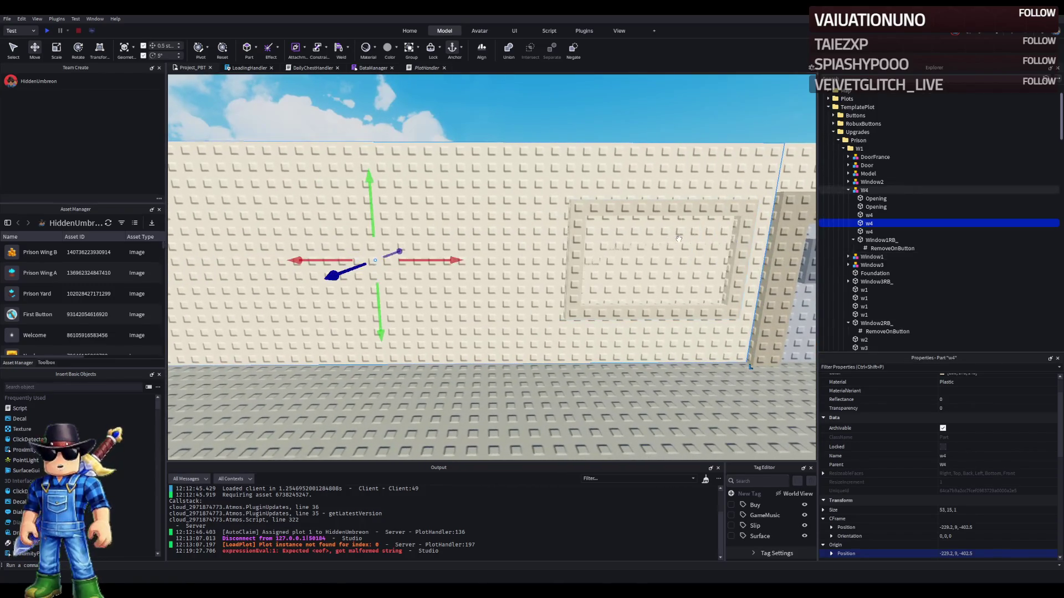
- Scale w4 down to a narrow 1.5, 15, 1 strip beside the window opening
key(ctrl+3)
drag(776, 260, 574, 267)
key(ctrl+z)
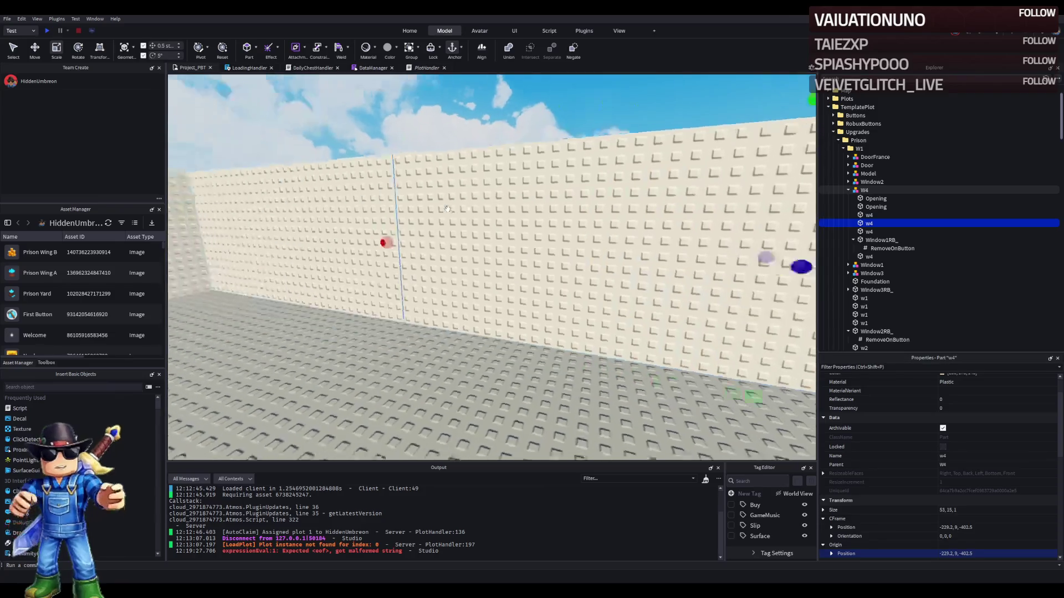
drag(468, 239, 530, 253)
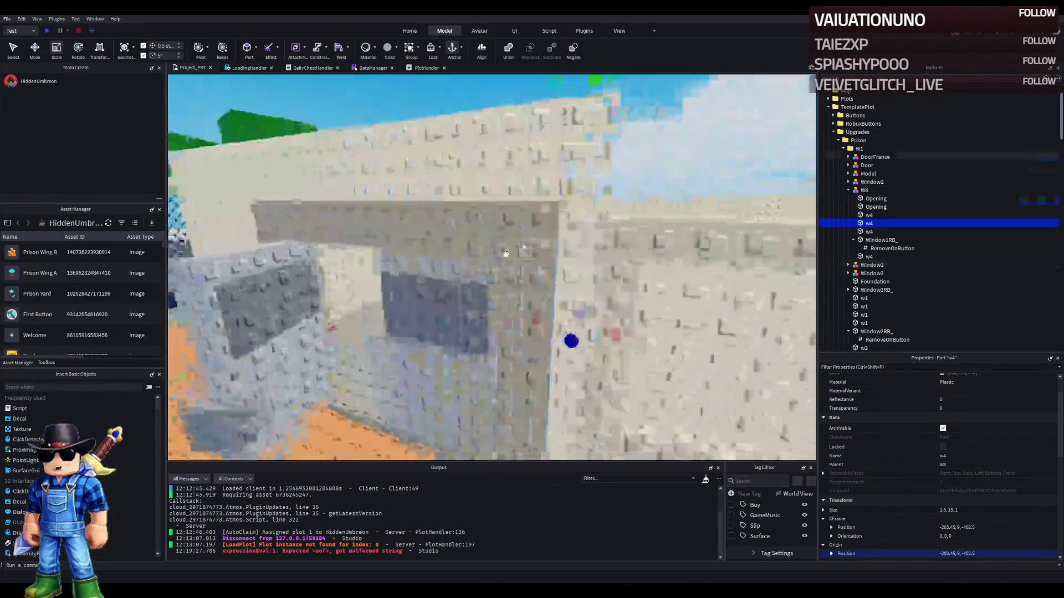
scroll(531, 239, down, 3)
scroll(530, 240, up, 3)
key(a)
drag(515, 294, 522, 295)
click(577, 280)
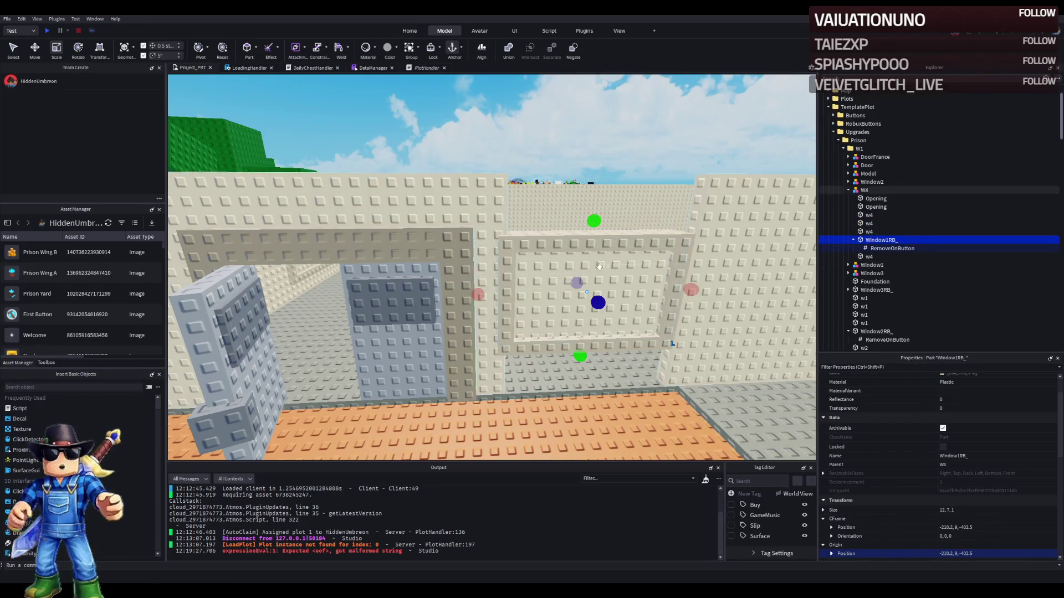
- Nudge the Window1 model 0.5 studs sideways along X
ctrl+click(863, 190)
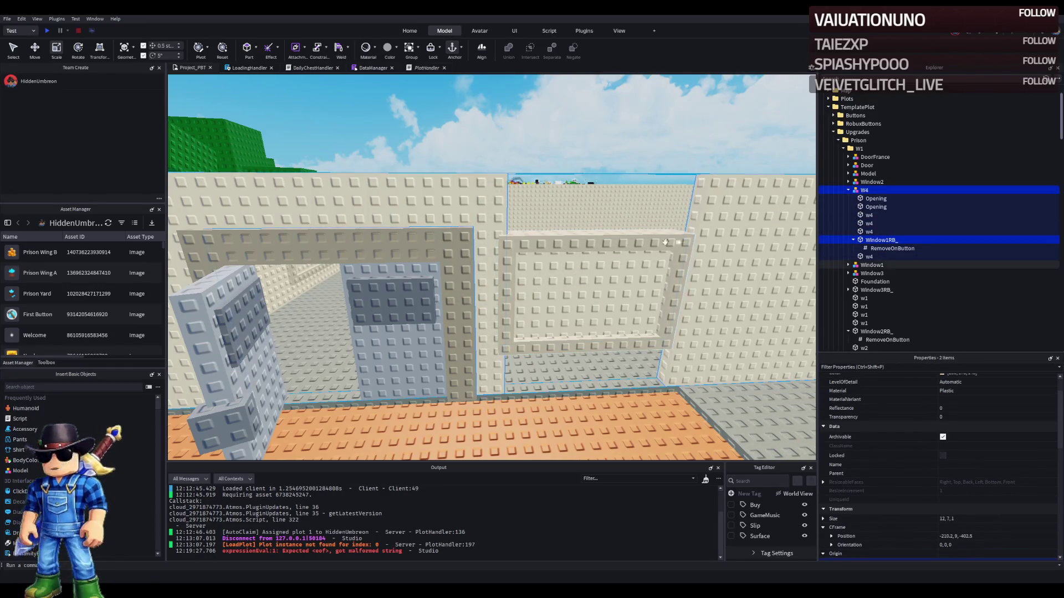
key(d)
key(ctrl+1)
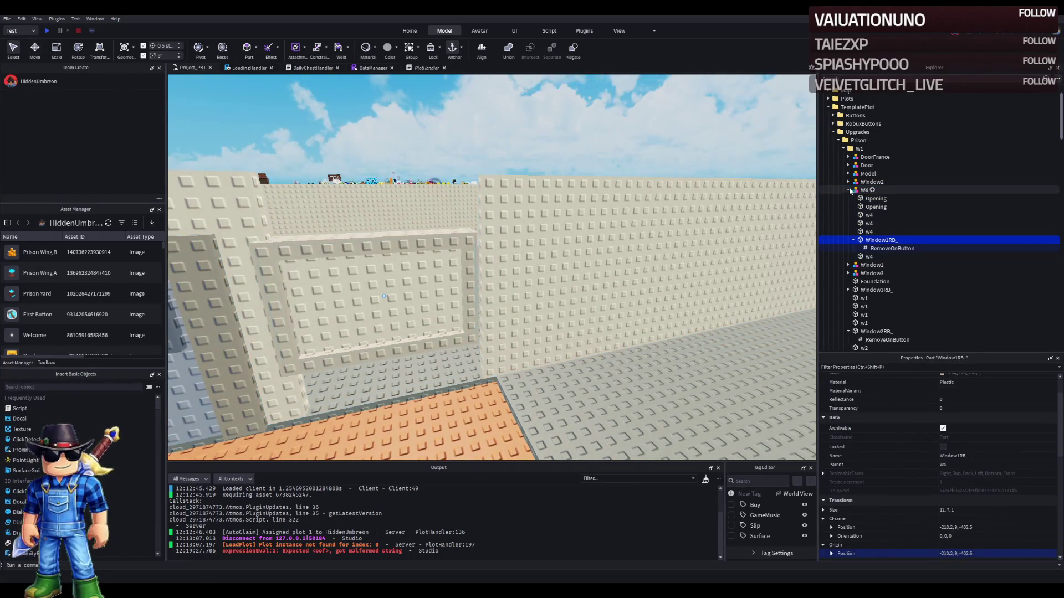
click(849, 190)
ctrl+click(872, 198)
key(a)
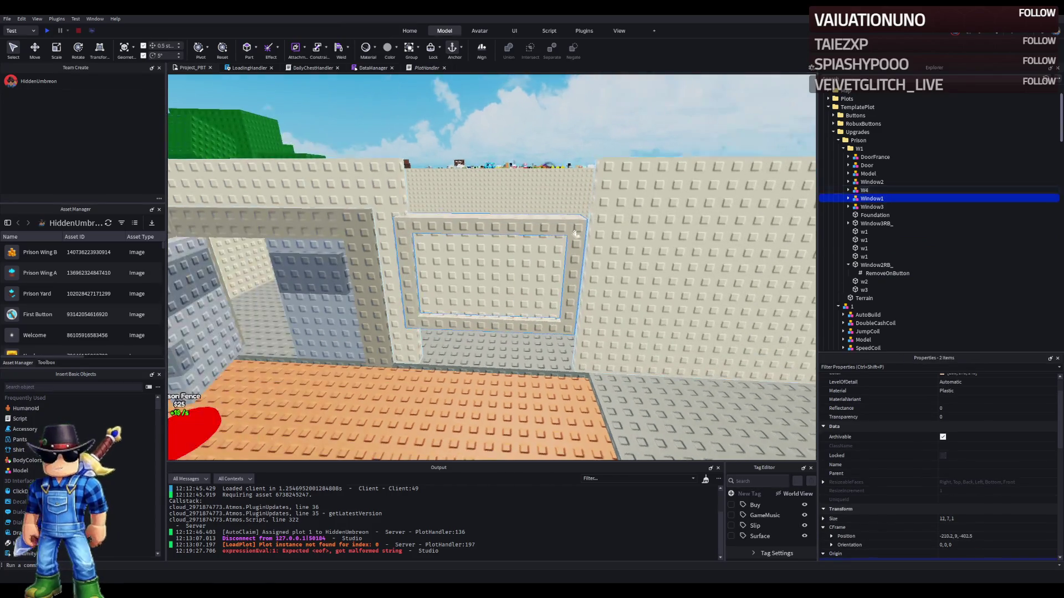
drag(548, 270, 568, 243)
- Duplicate the w4 wall part and shorten the copy under the window to 2.5
key(a)
key(d)
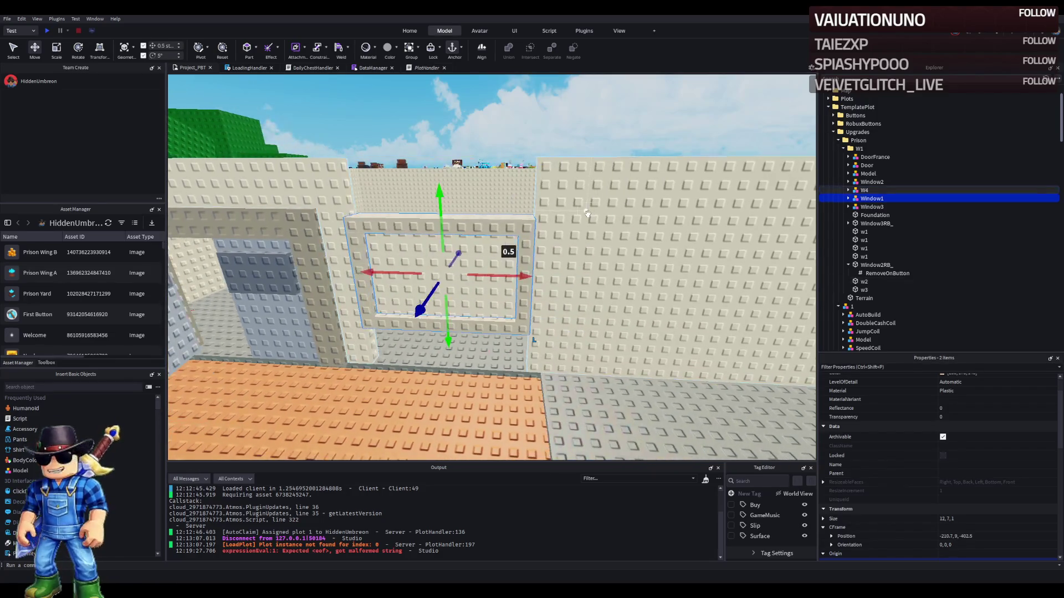
click(564, 237)
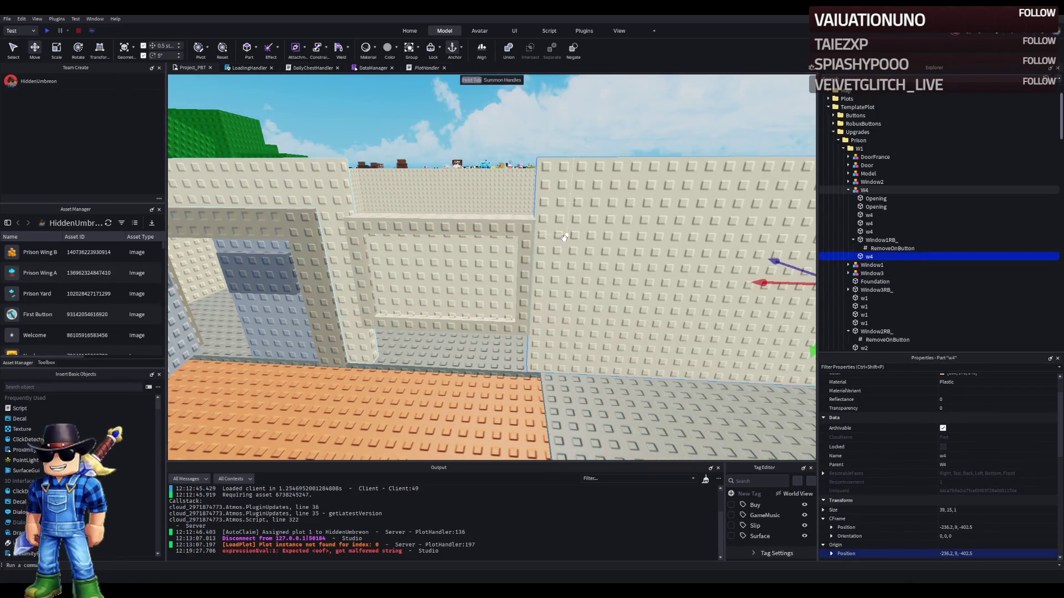
key(d)
key(ctrl+v)
key(w)
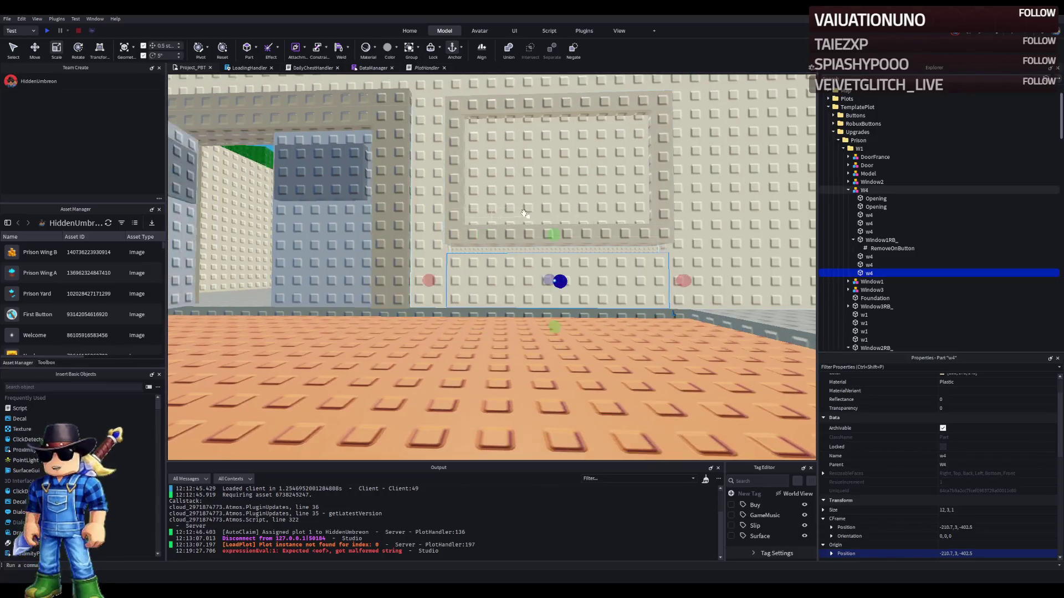
key(a)
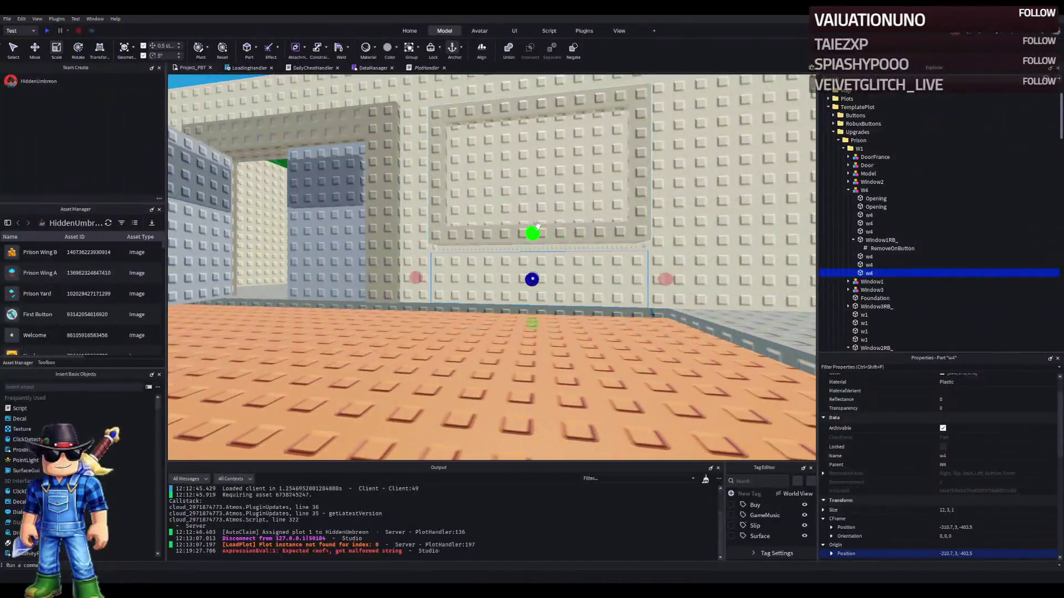
drag(530, 232, 526, 240)
- Lower Window1 together with its Window1RB_ opening in the W4 wall
click(587, 193)
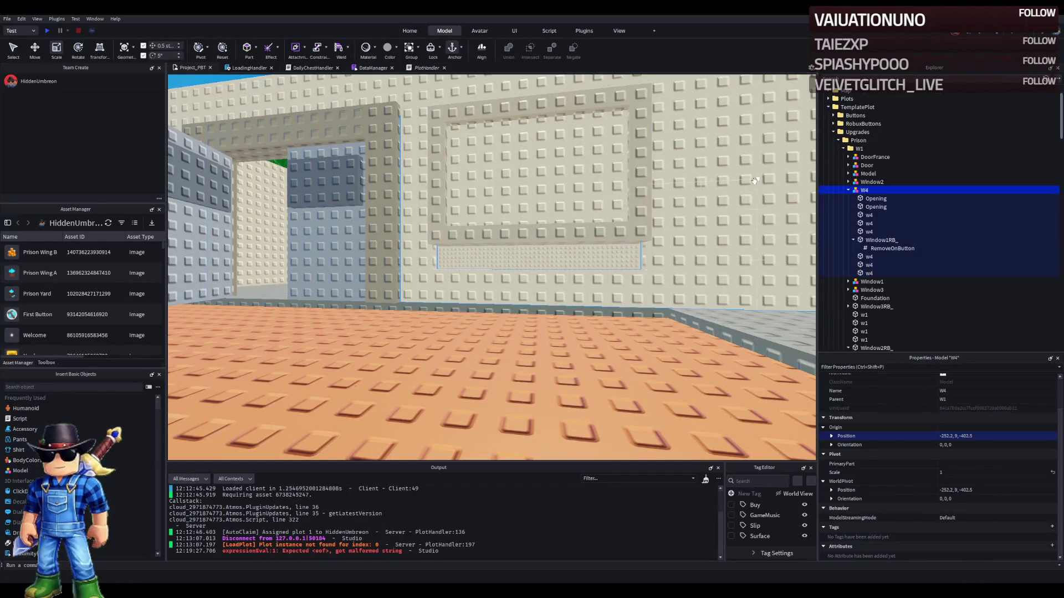
click(848, 190)
click(871, 181)
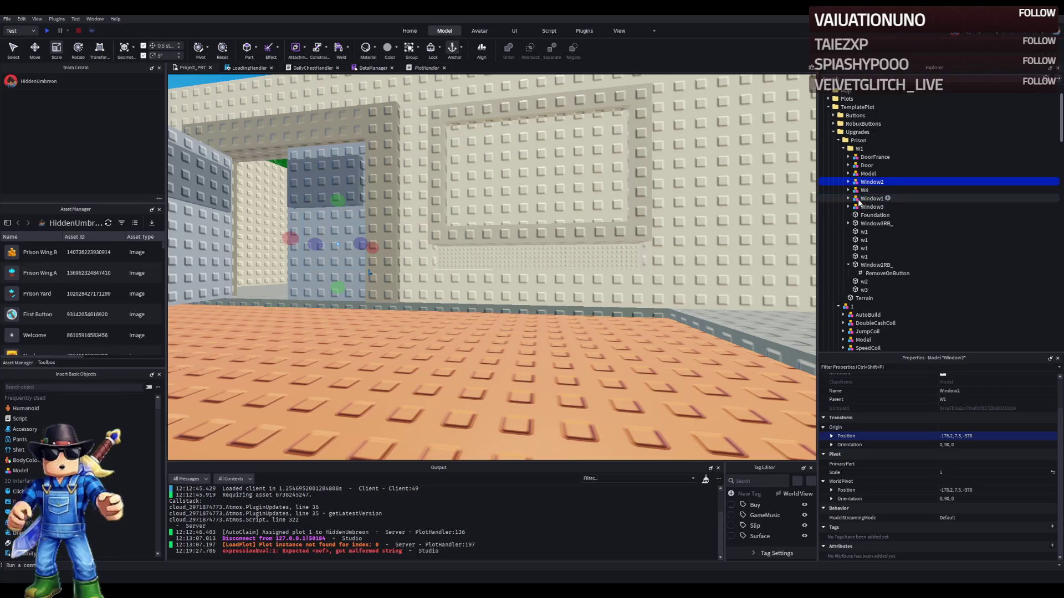
click(871, 199)
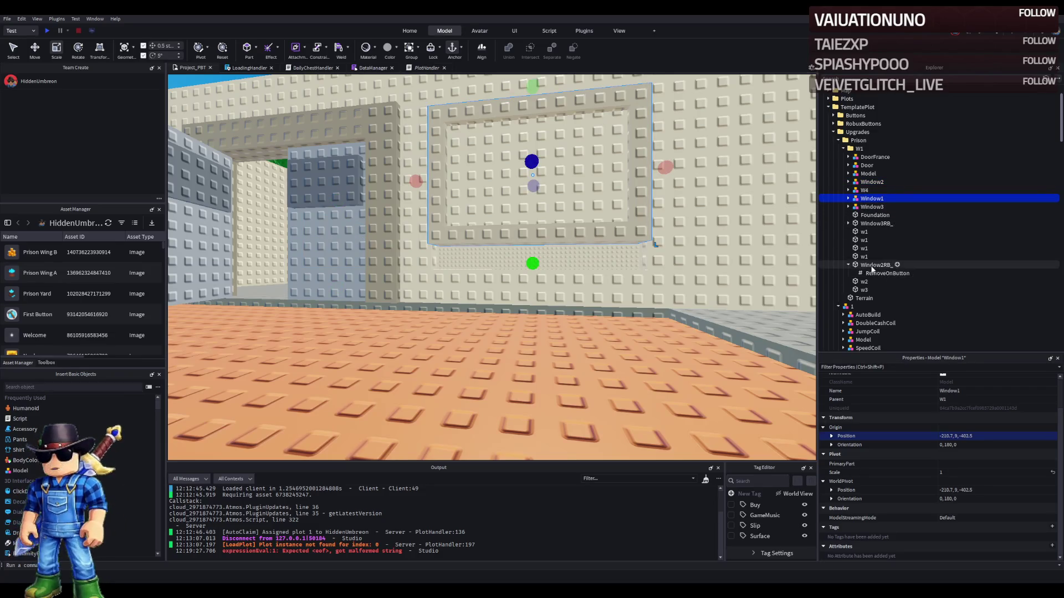
click(848, 265)
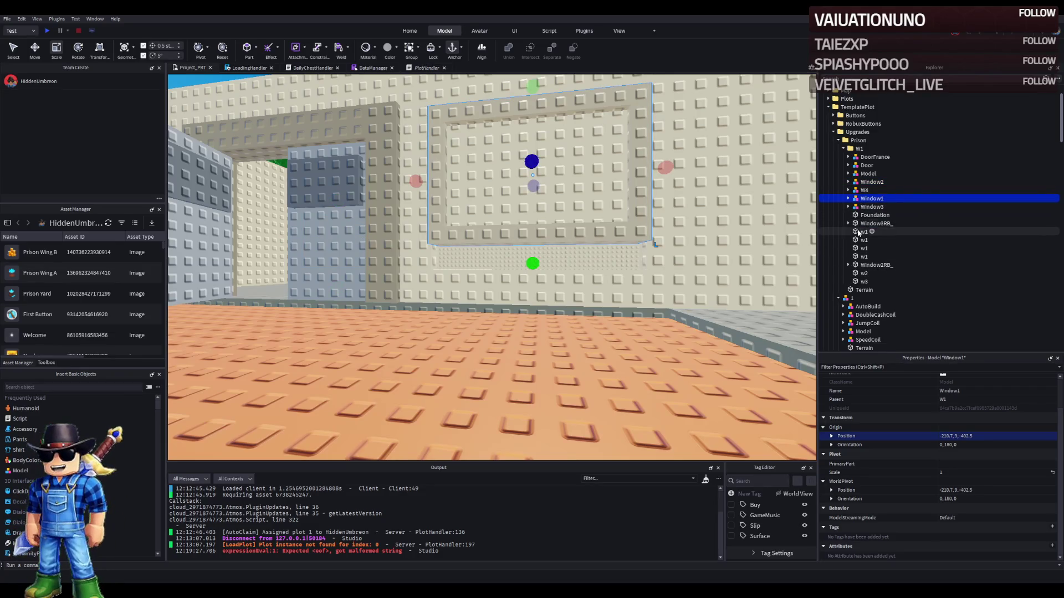
ctrl+click(871, 224)
ctrl+click(871, 223)
ctrl+click(875, 265)
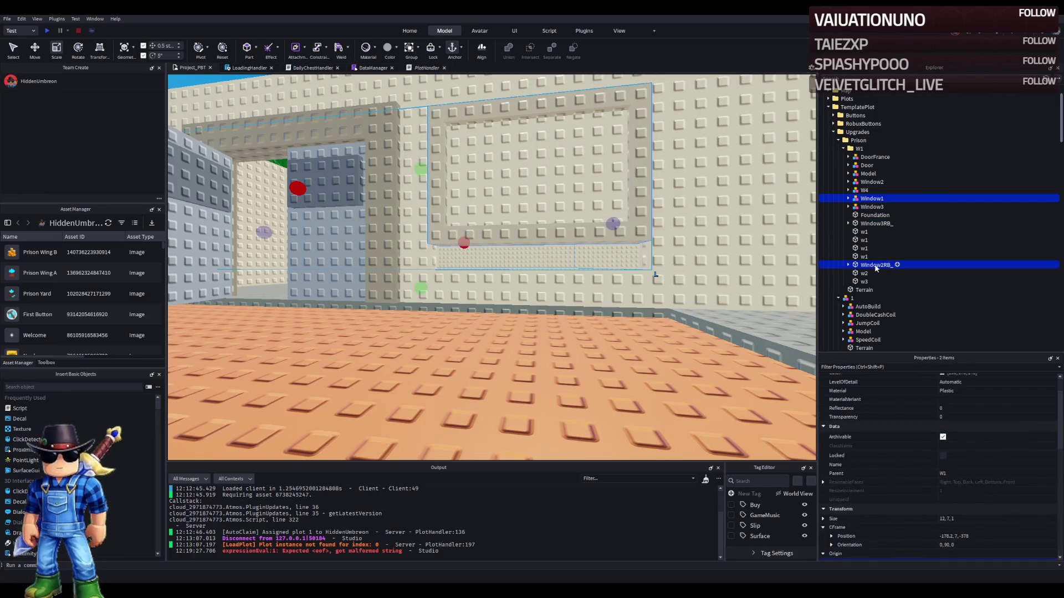
click(673, 194)
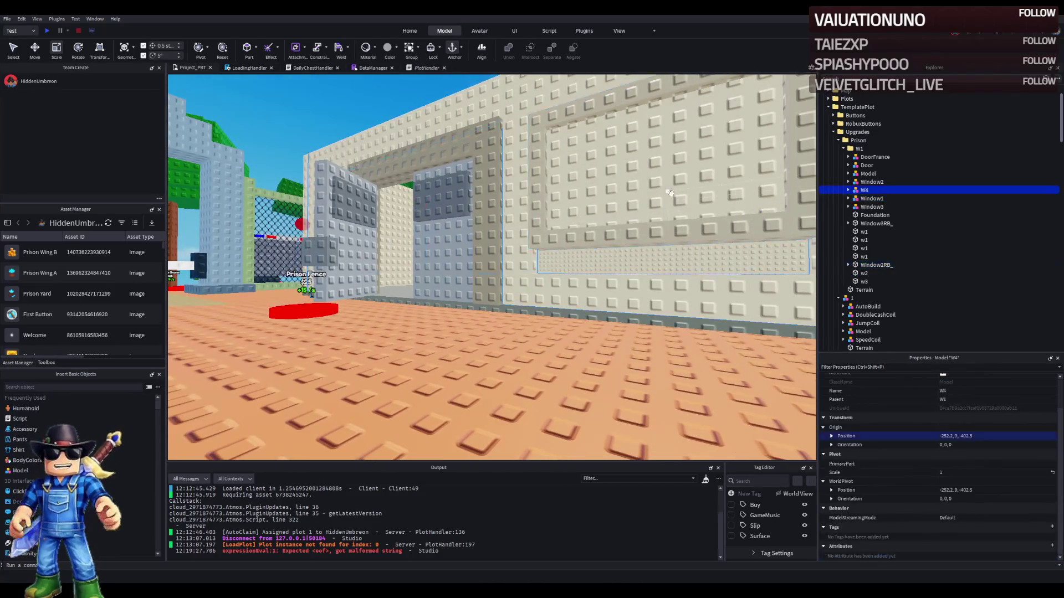
click(626, 253)
click(635, 193)
key(f)
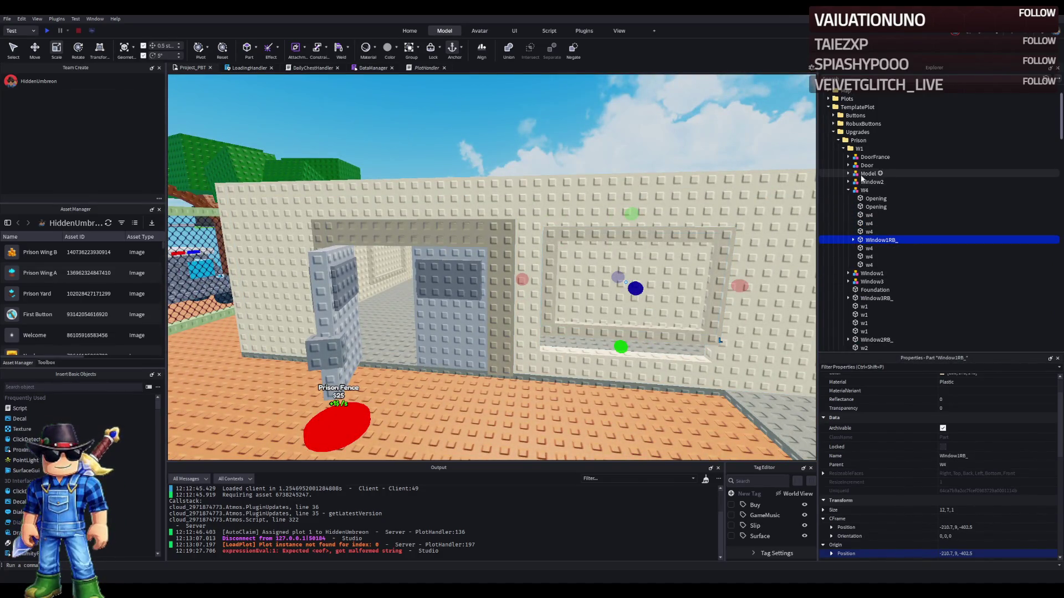
ctrl+click(858, 273)
key(f)
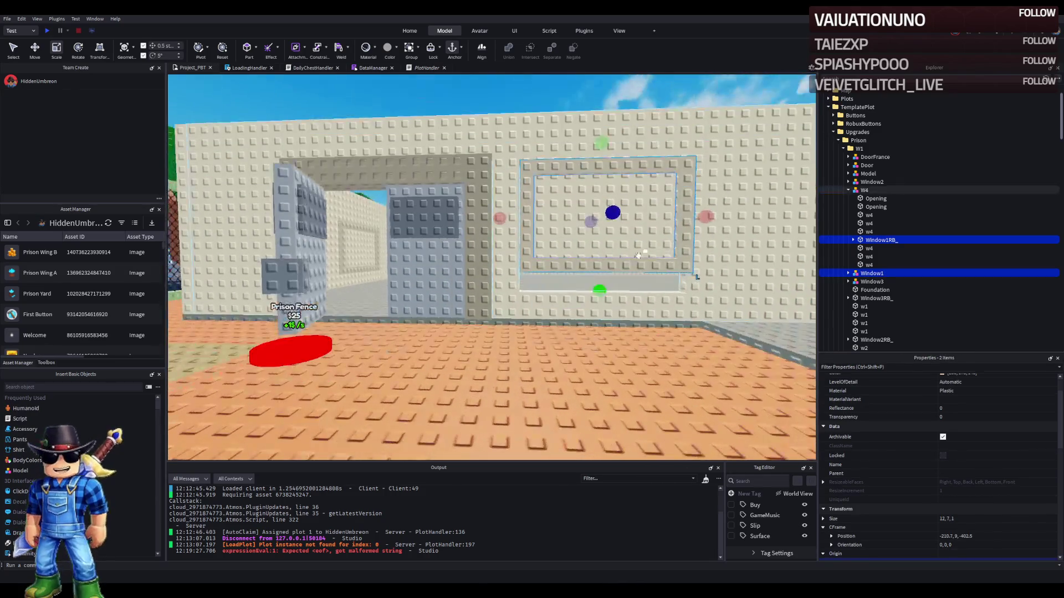
key(ctrl+2)
drag(598, 248, 597, 273)
- Check the w4 strips above and below Window1's opening, then select back wall w3
scroll(599, 271, up, 10)
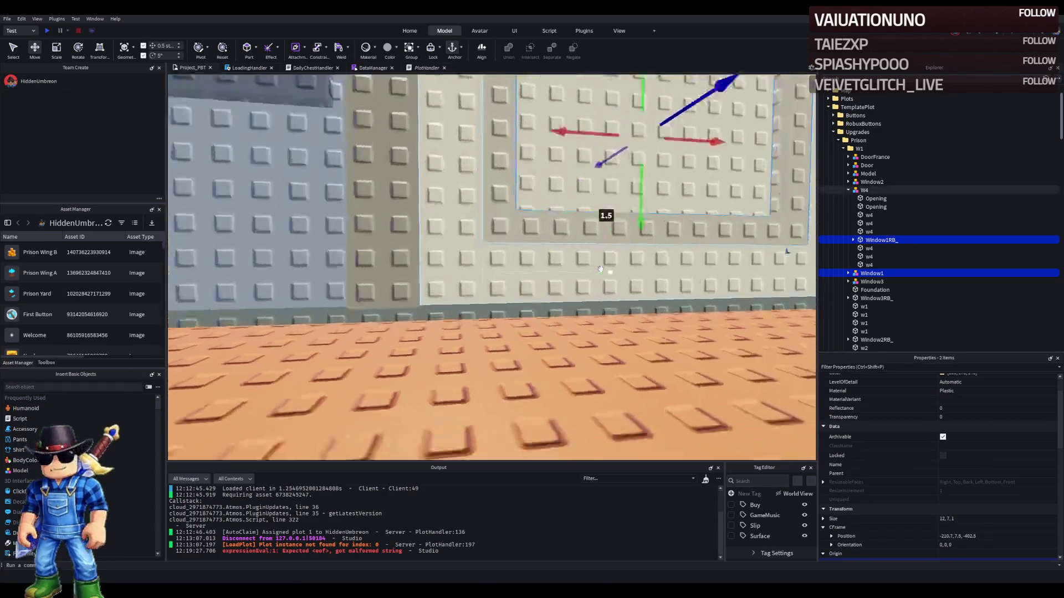
scroll(600, 270, down, 10)
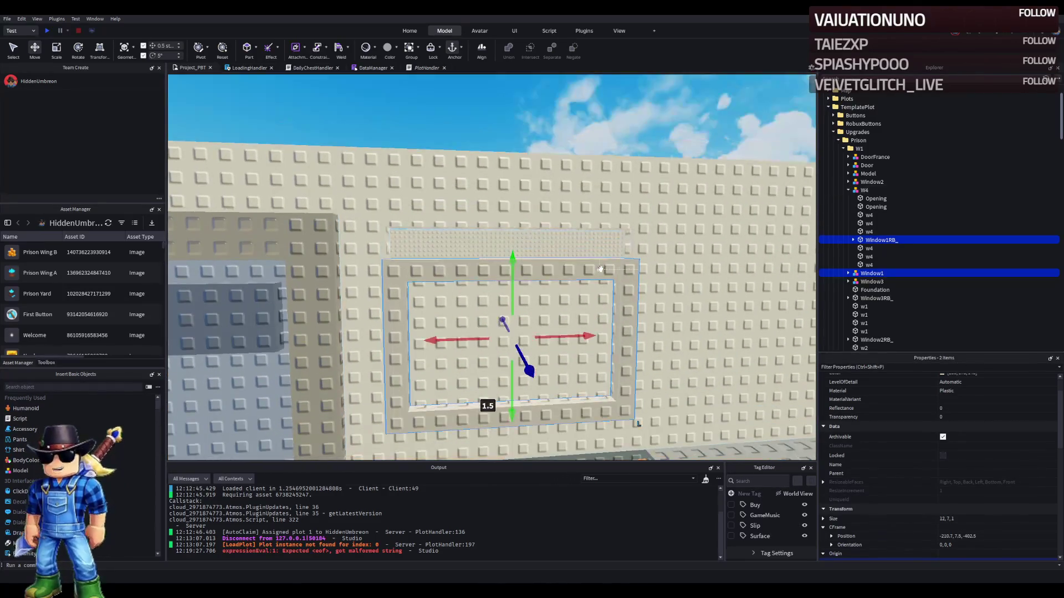
click(494, 228)
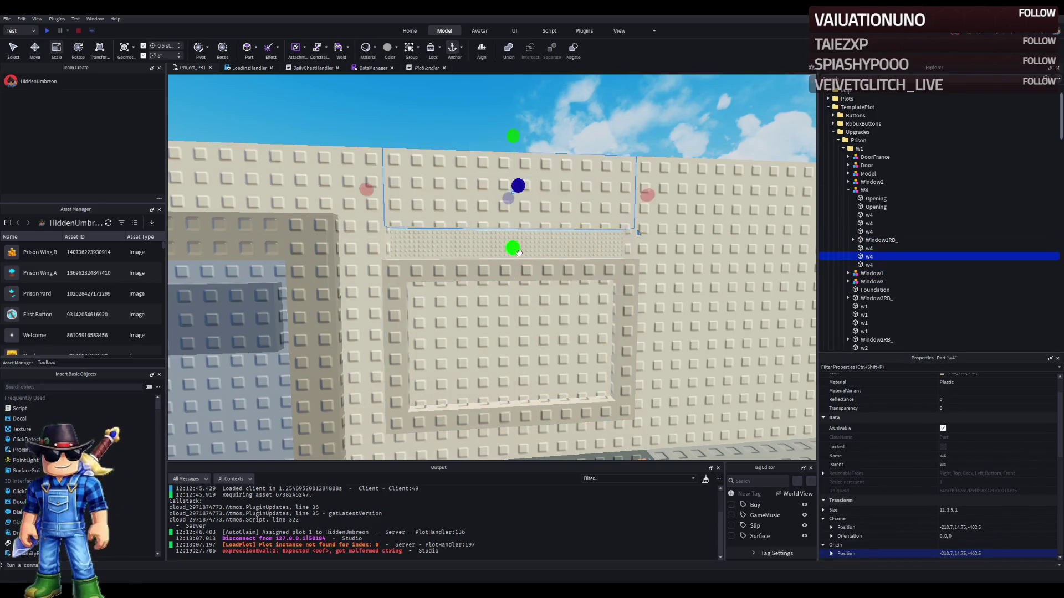
key(s)
key(a)
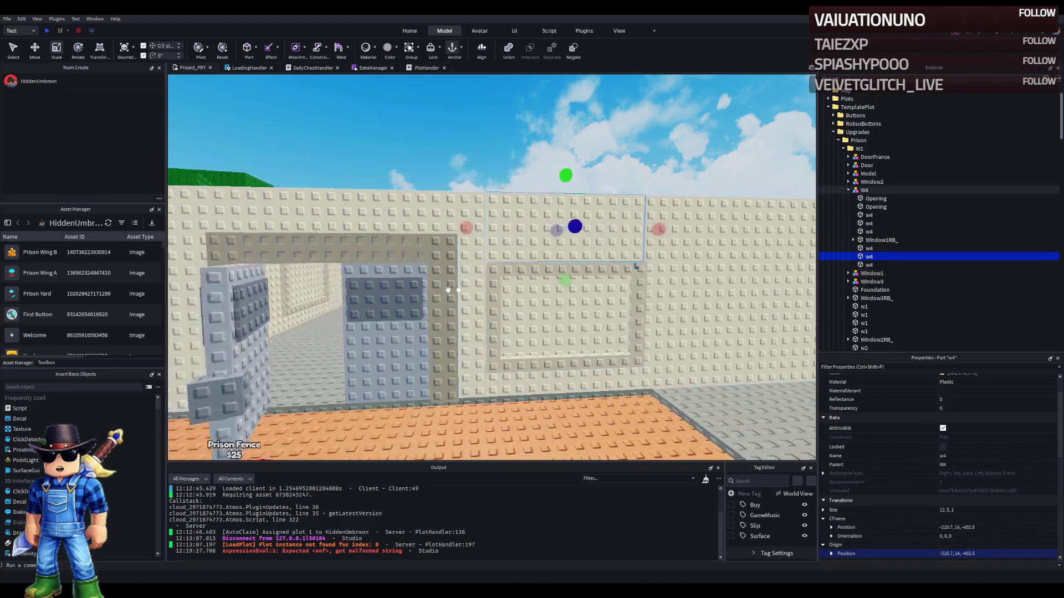
key(f)
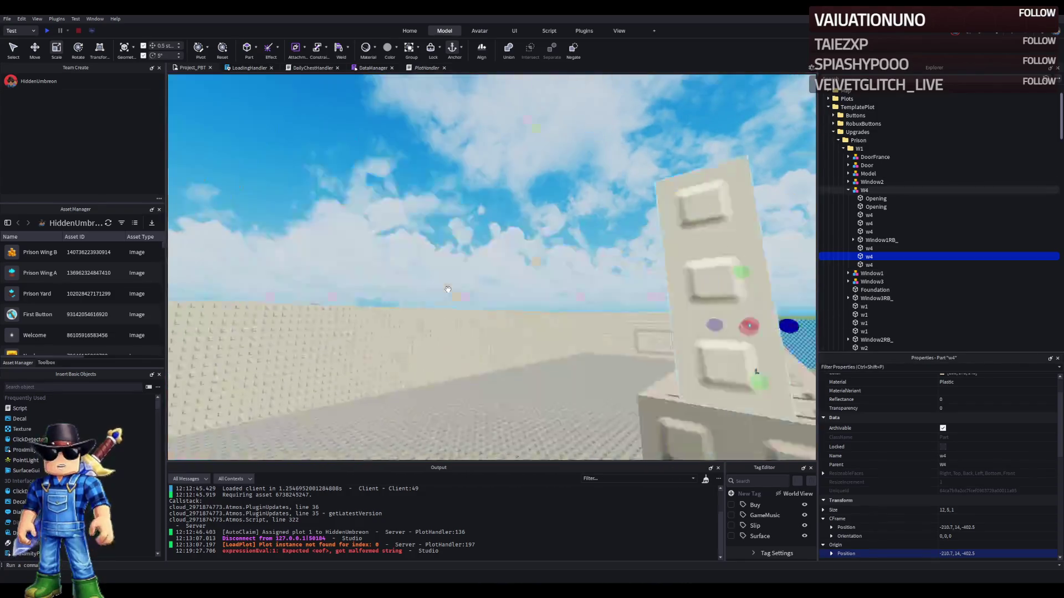
key(w)
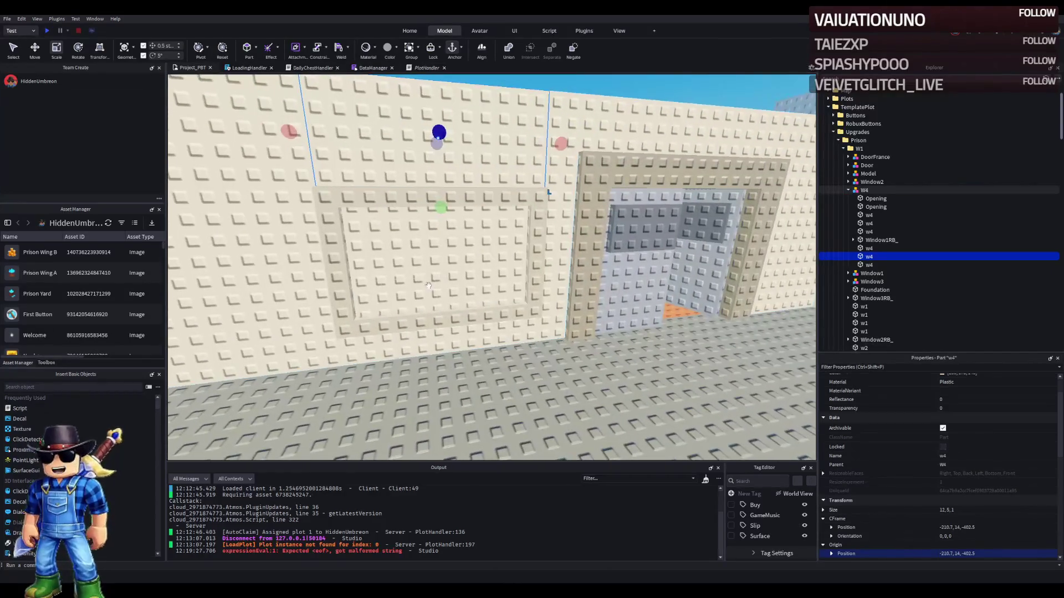
click(432, 276)
key(f)
click(370, 270)
key(f)
key(s)
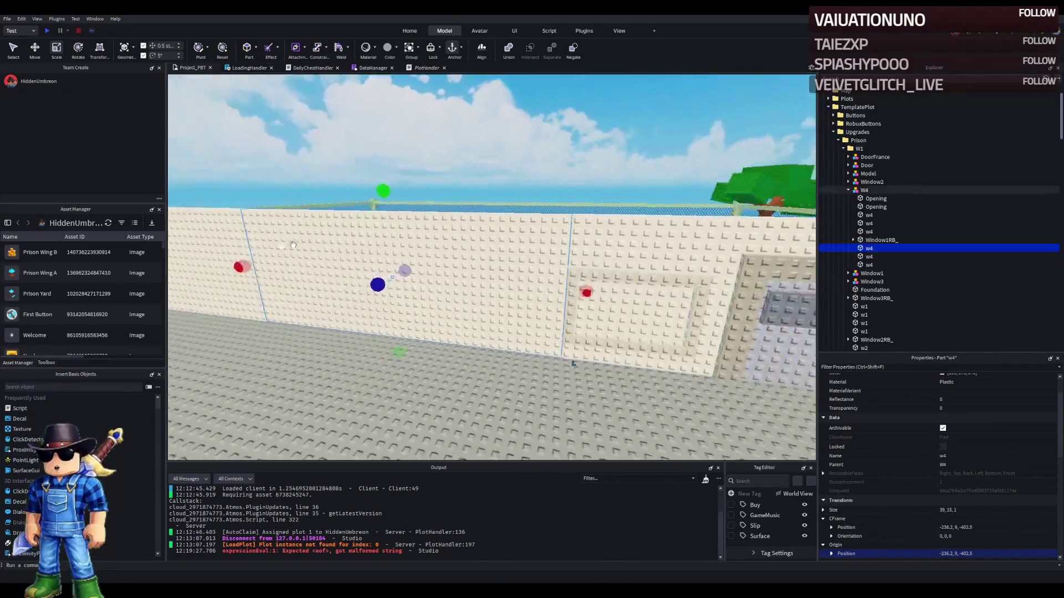
click(427, 191)
- Group the back wall part w3 into a new model named Wall3
key(f)
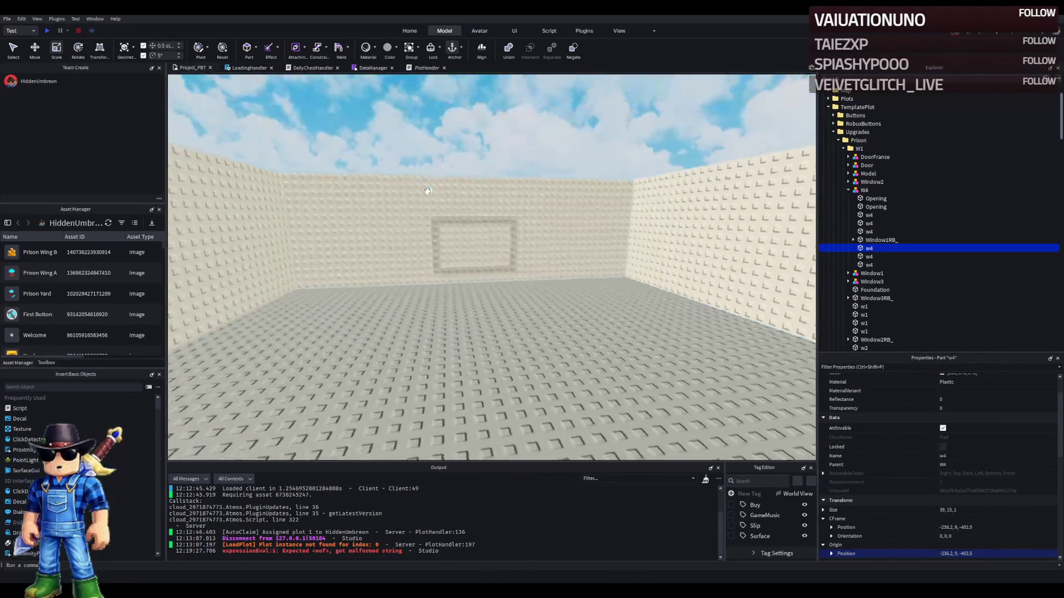
scroll(551, 266, up, 5)
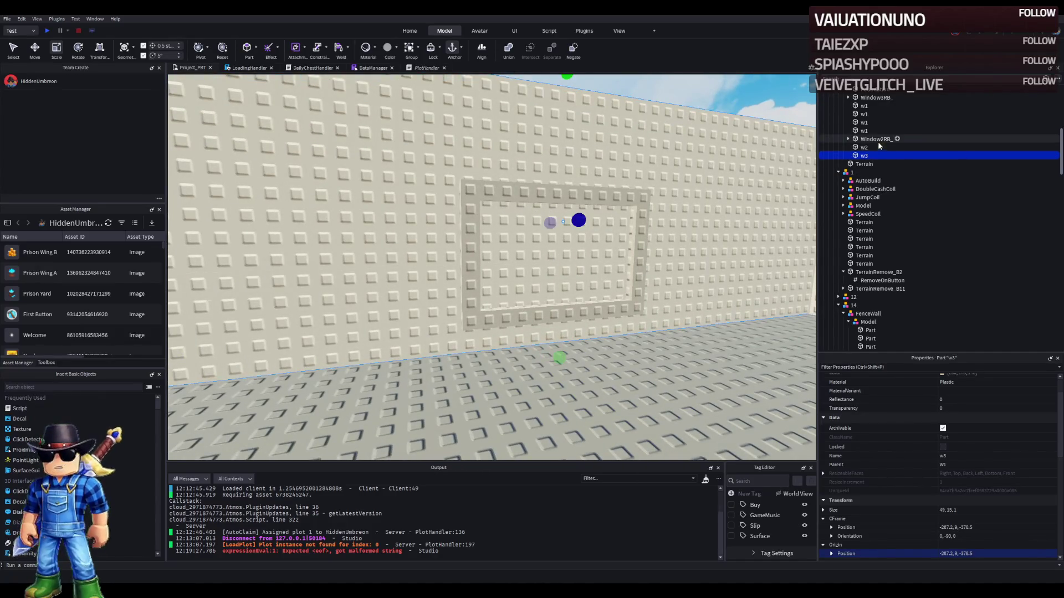
click(875, 139)
scroll(874, 141, up, 2)
click(874, 143)
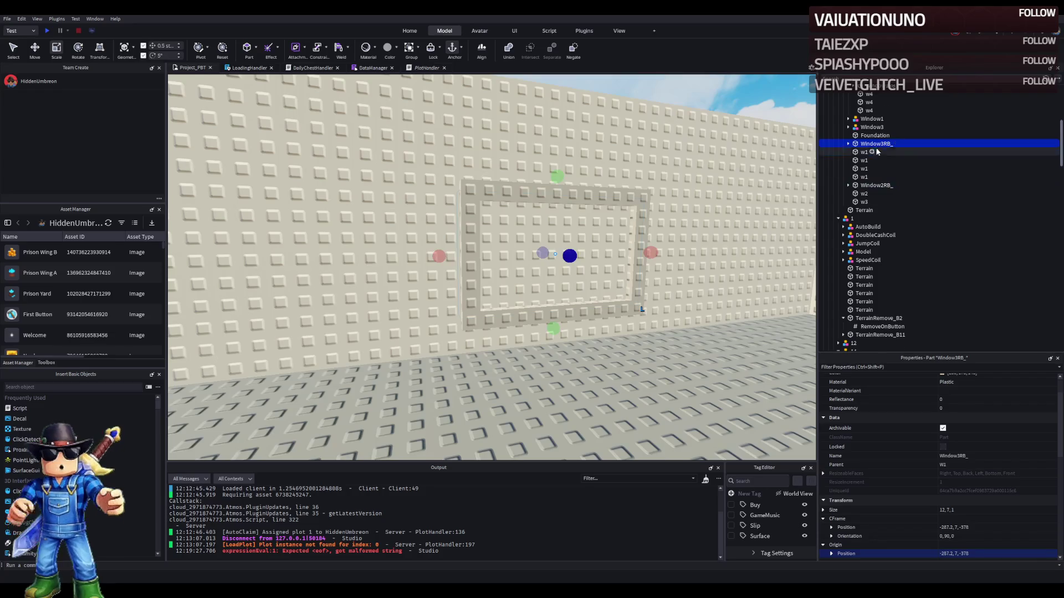
scroll(864, 133, up, 3)
click(848, 105)
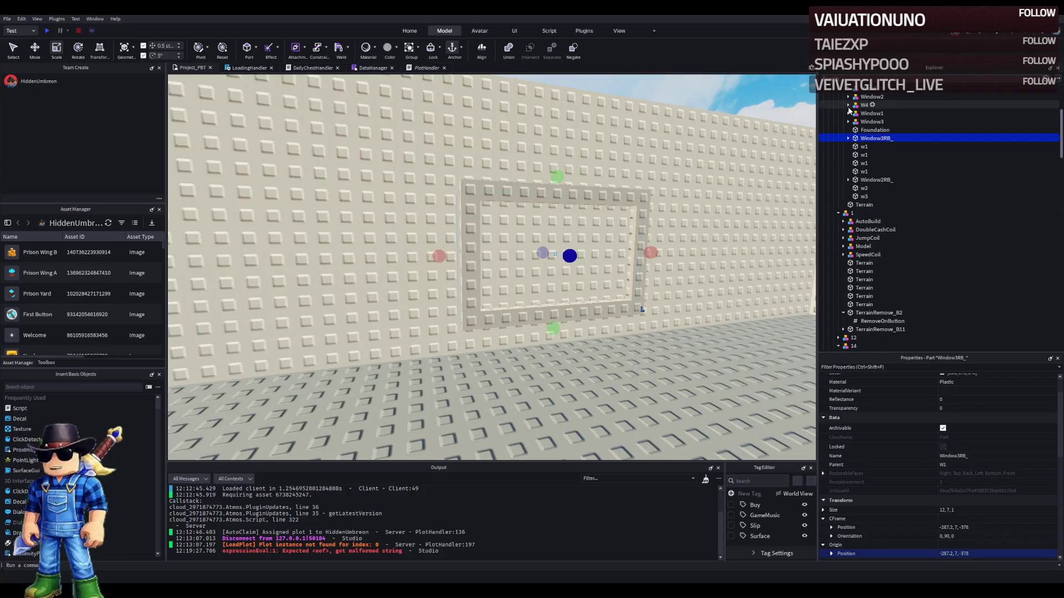
scroll(868, 143, up, 3)
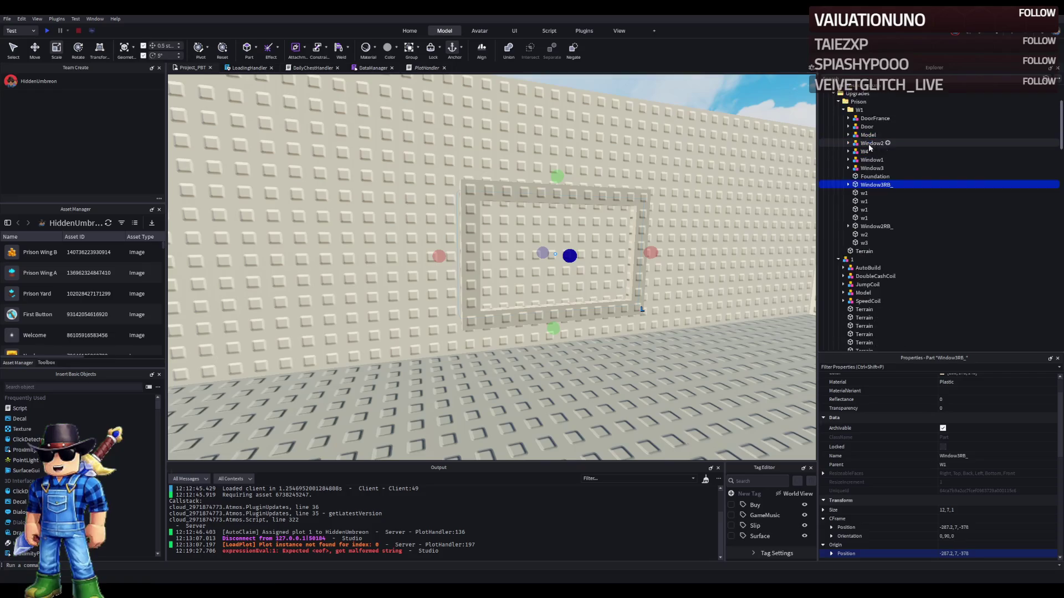
click(862, 266)
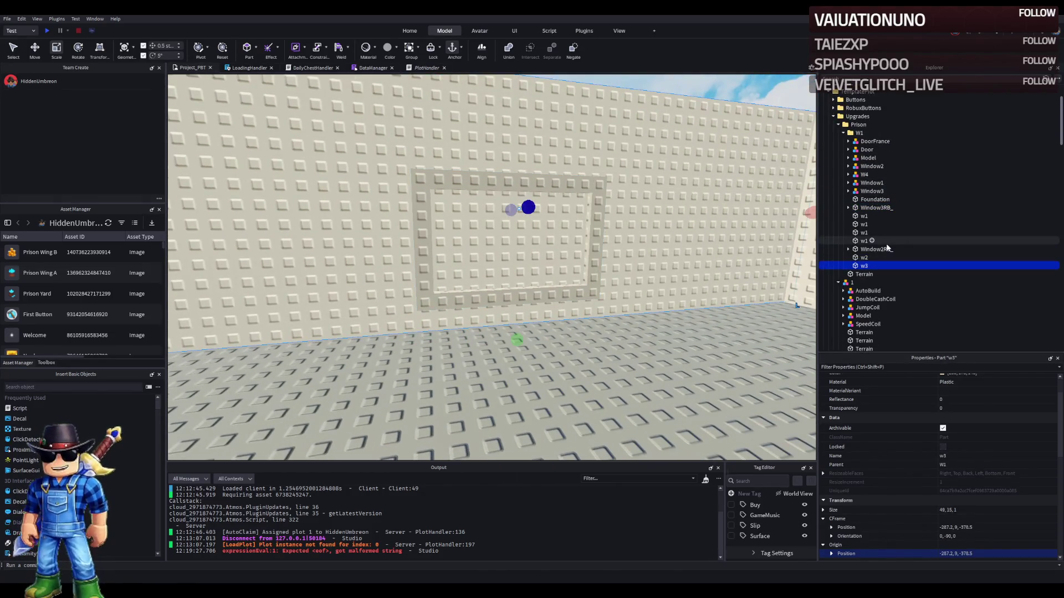
key(ctrl+g)
key(F2)
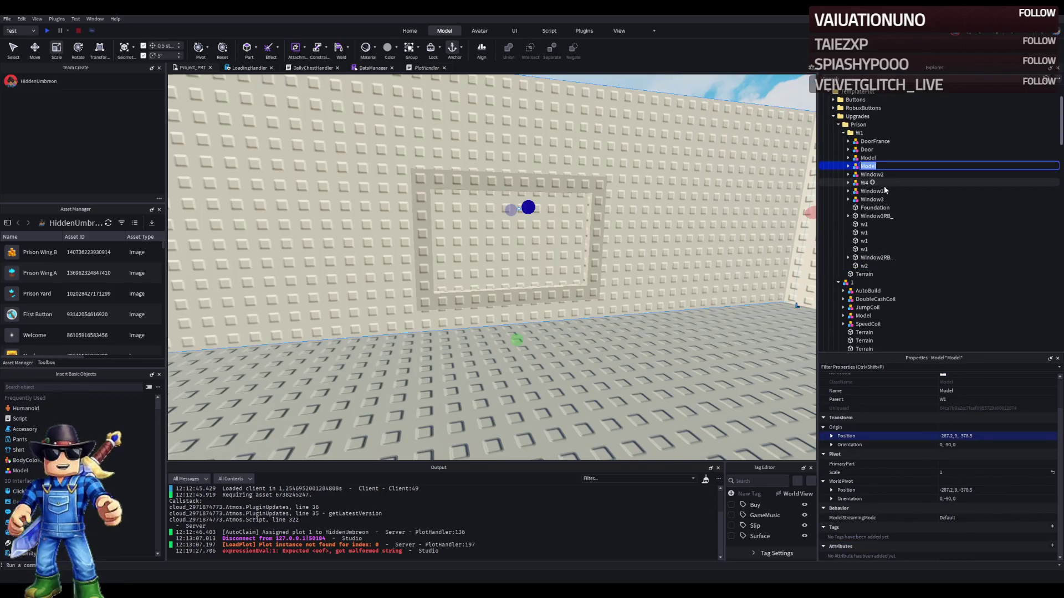
text(ll3)
key(Return)
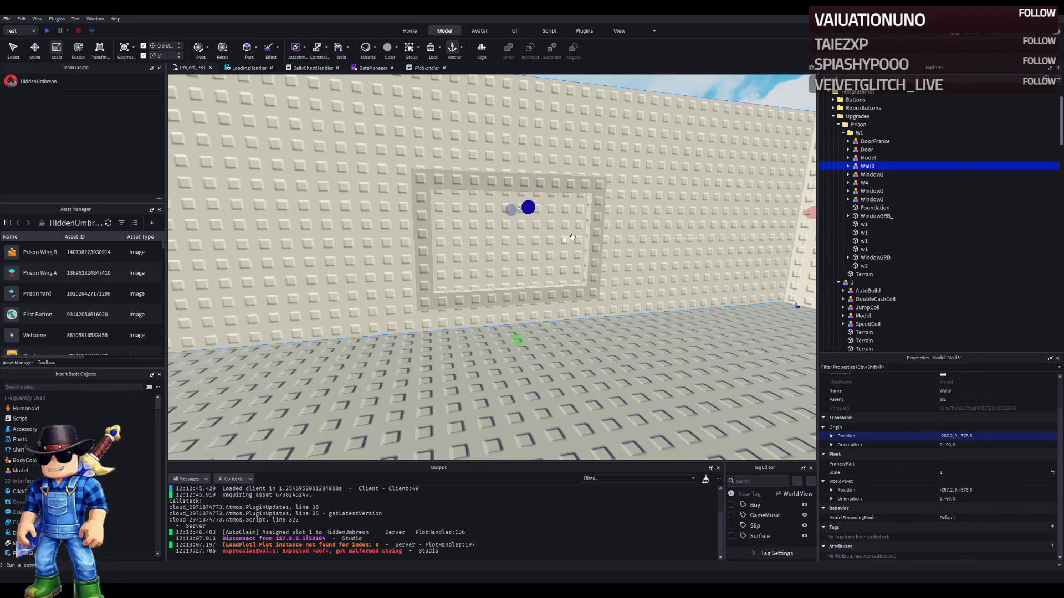
- Move the Window3RB_ opening into Wall3 alongside w3
click(863, 241)
click(875, 258)
click(877, 216)
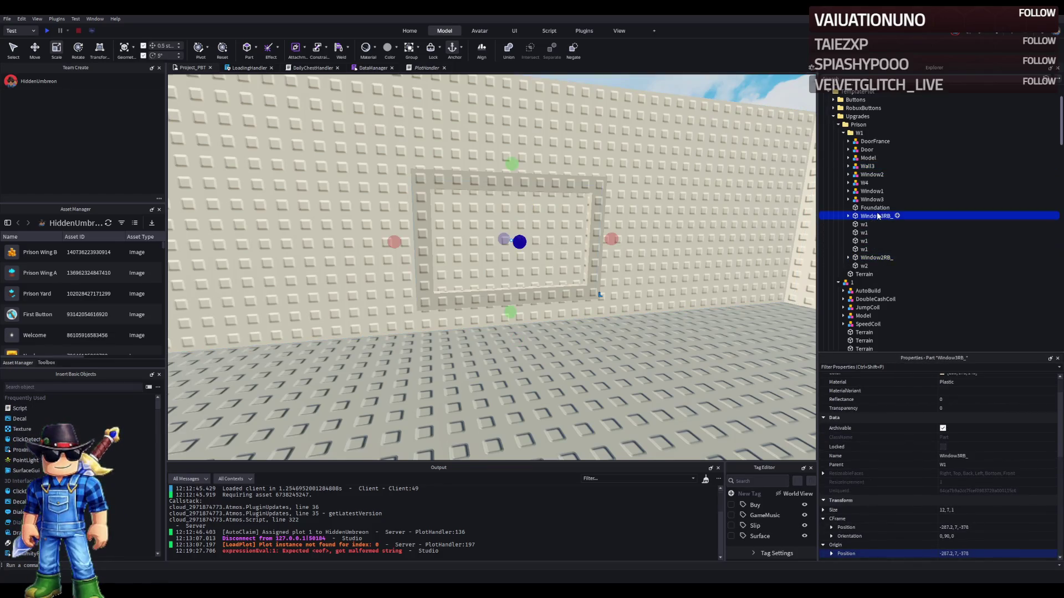
drag(870, 168, 870, 167)
click(868, 167)
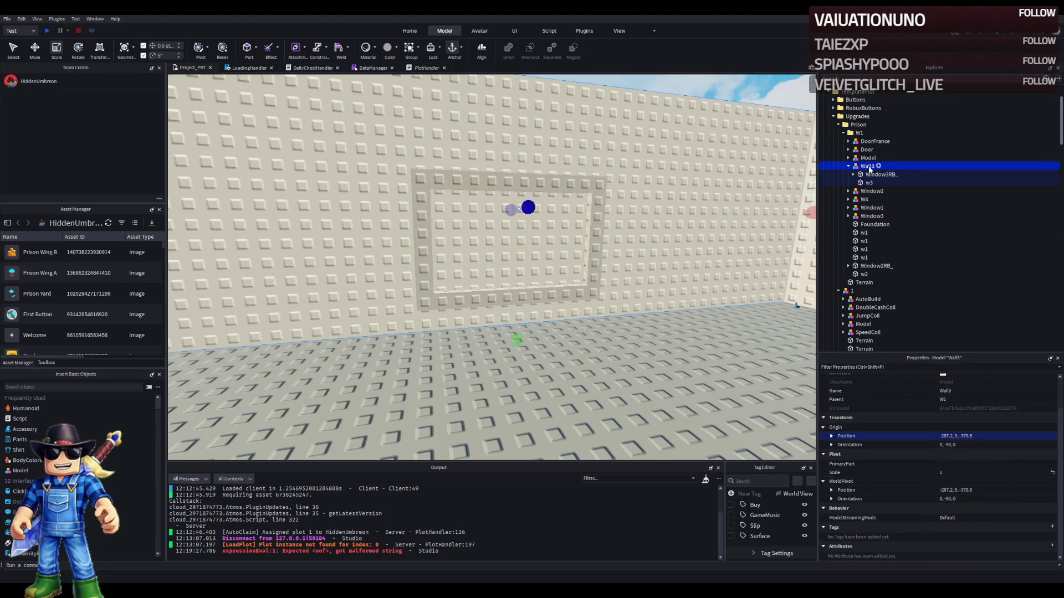
click(868, 183)
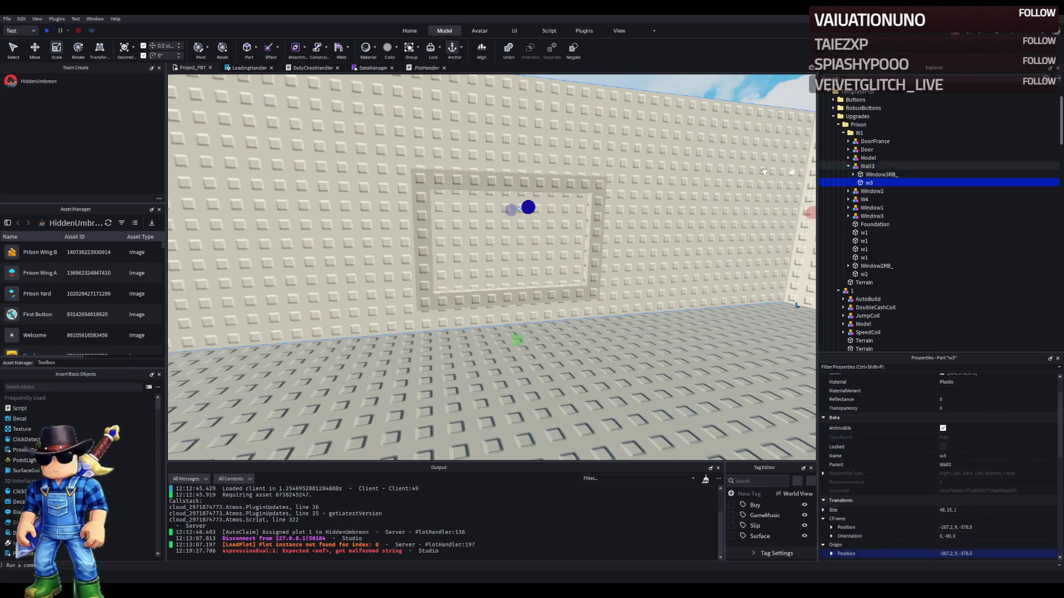
key(f)
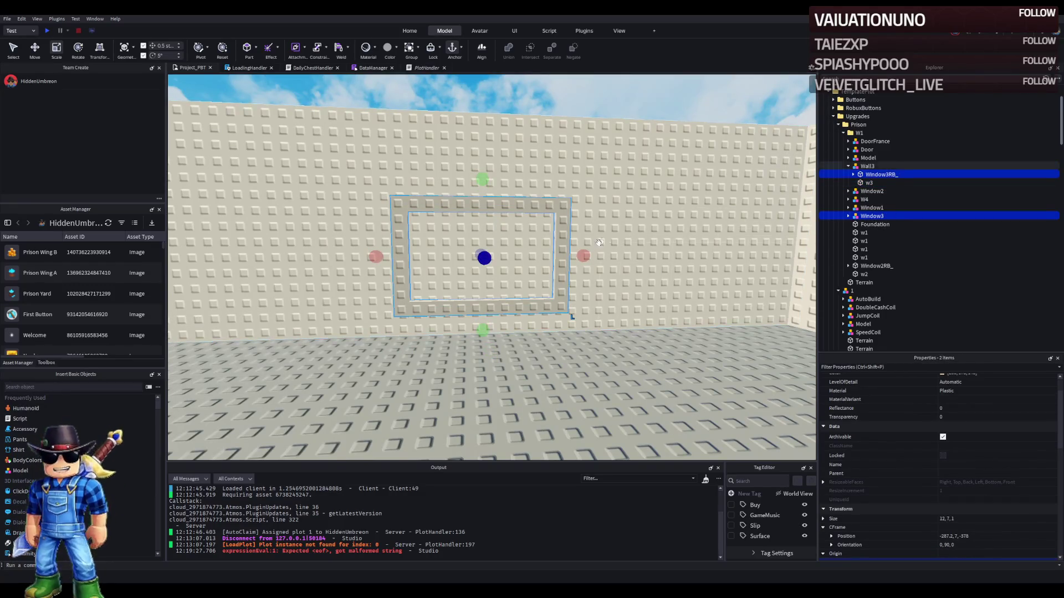
- Duplicate Window3RB_ and Window3 and slide the copies along the wall with the Move tool
key(ctrl+2)
scroll(547, 261, down, 5)
key(ctrl+d)
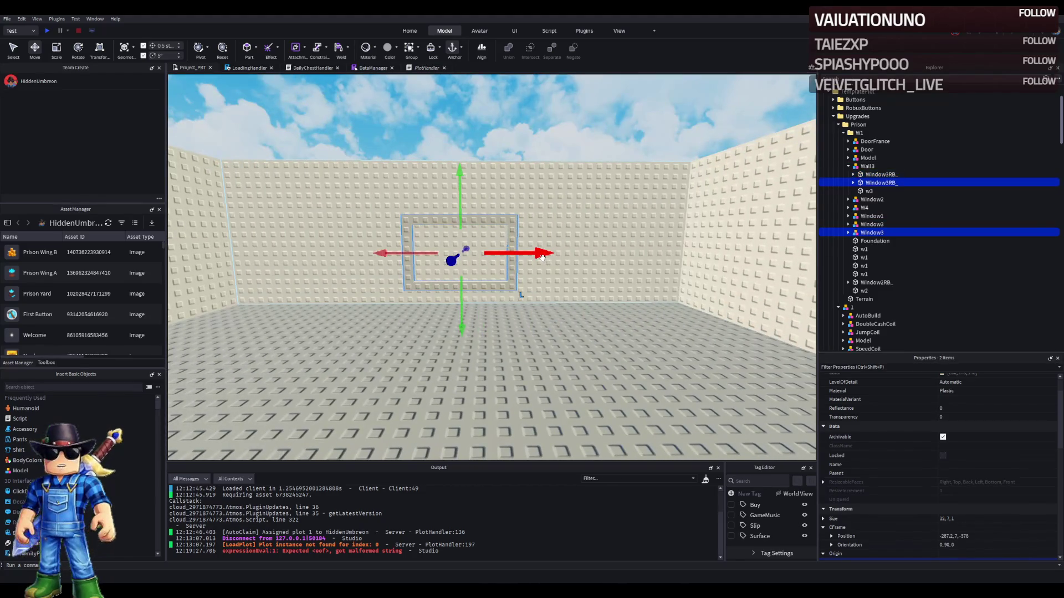
drag(541, 255, 541, 256)
mouse_move(561, 253)
mouse_down()
mouse_move(533, 249)
mouse_move(612, 256)
mouse_up()
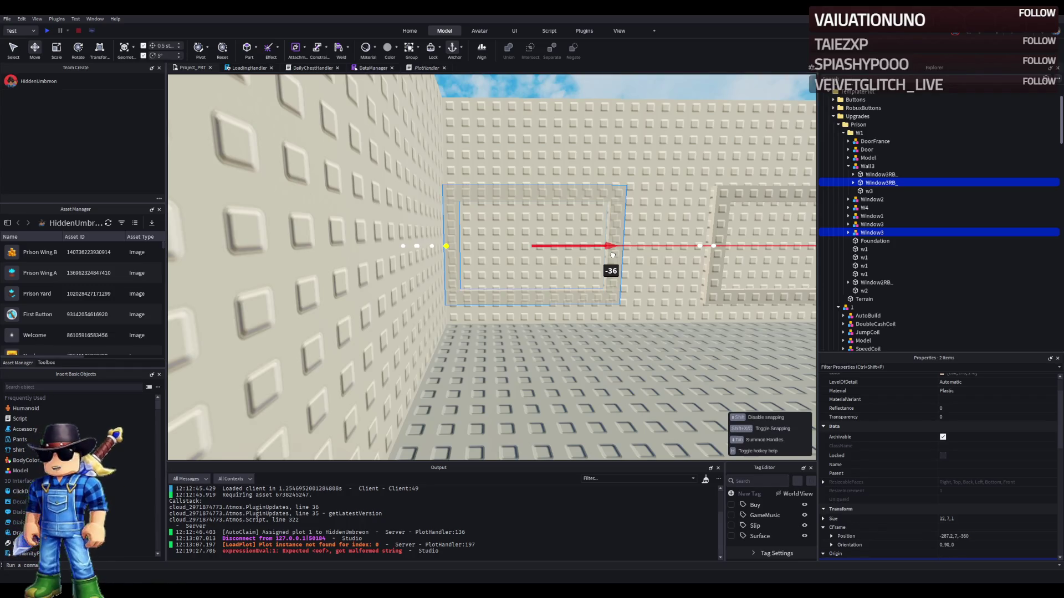
mouse_move(612, 255)
mouse_down()
mouse_move(626, 255)
mouse_move(613, 256)
mouse_up()
drag(526, 245, 608, 246)
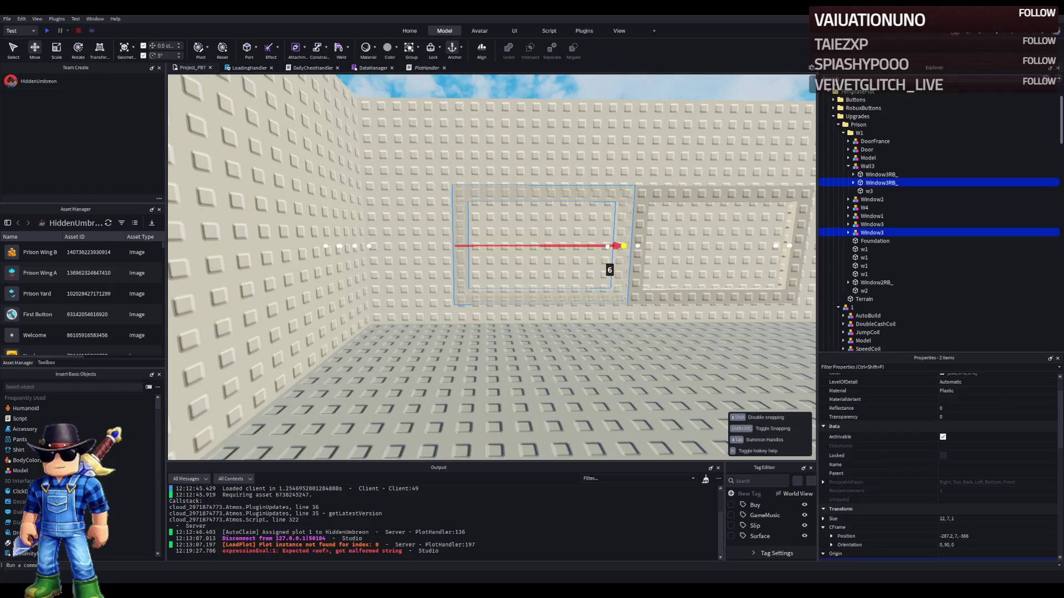
- Reselect the copied opening and window and adjust their spot along the wall, undoing the last shift
key(d)
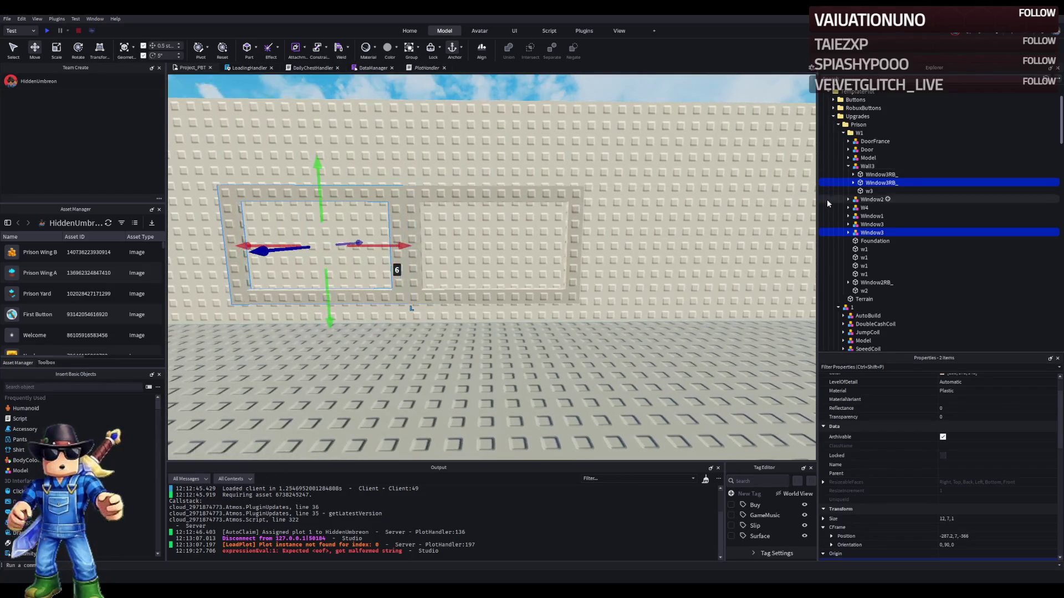
click(878, 174)
ctrl+click(872, 224)
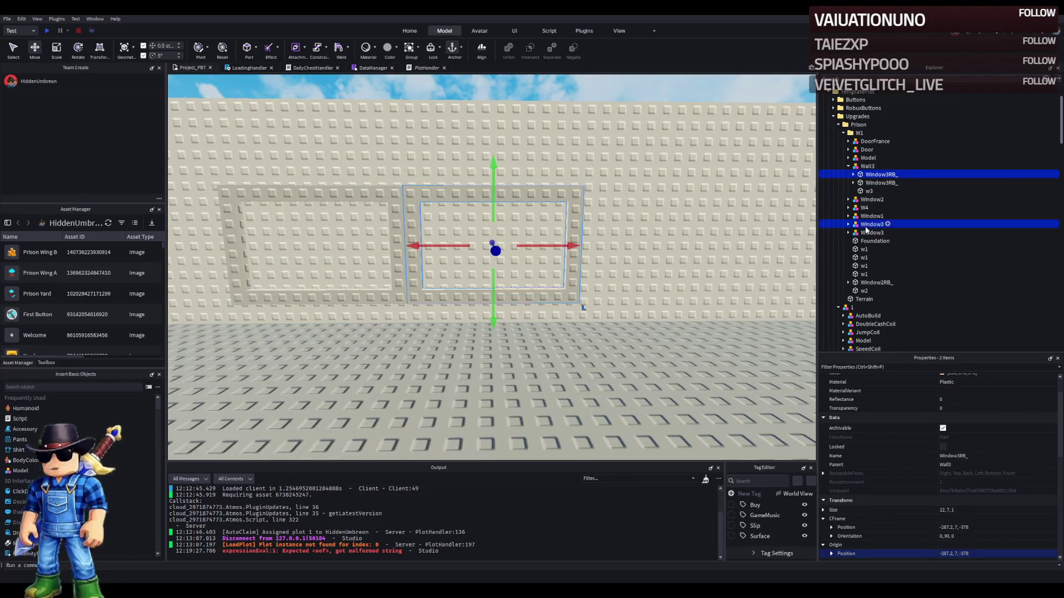
drag(583, 247, 388, 261)
key(a)
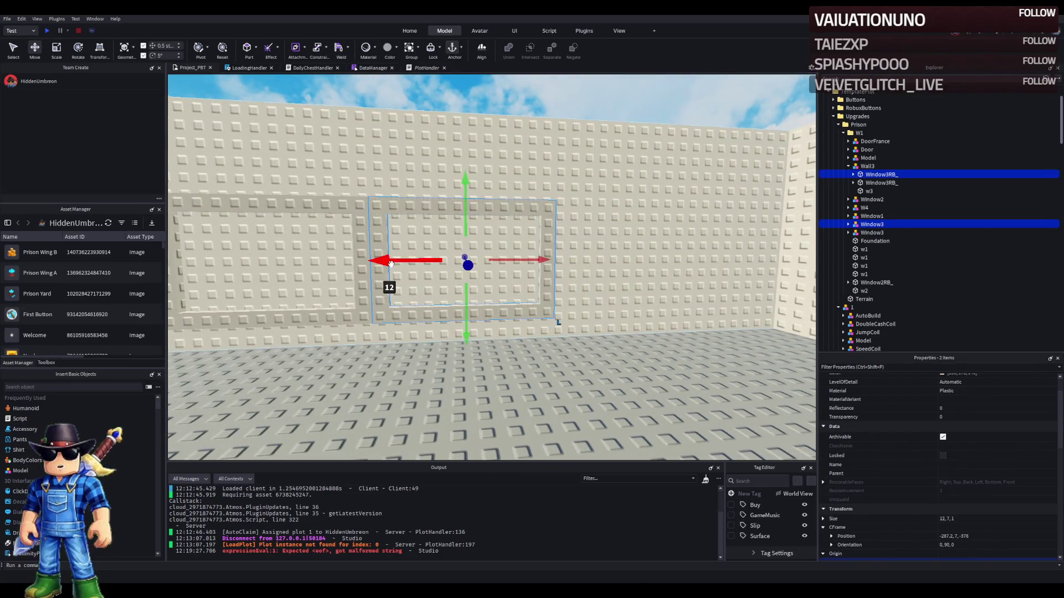
key(ctrl+z)
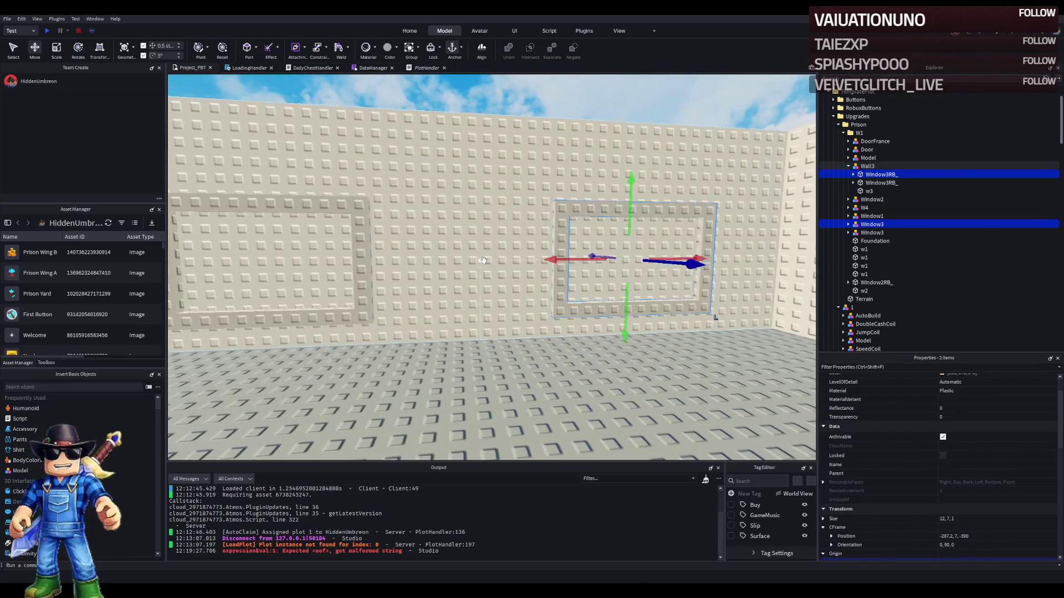
scroll(483, 260, down, 3)
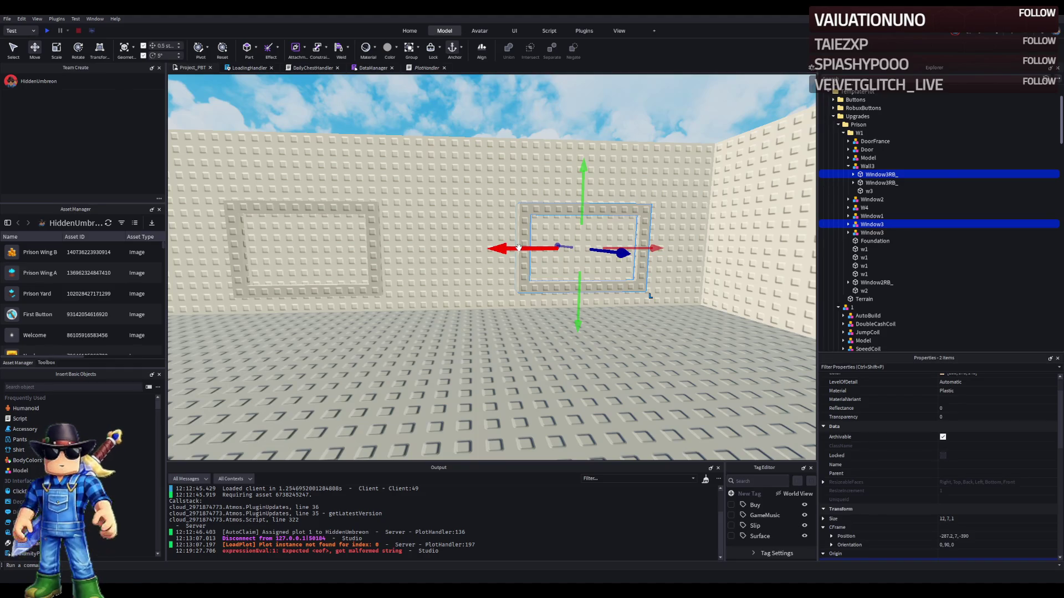
key(w)
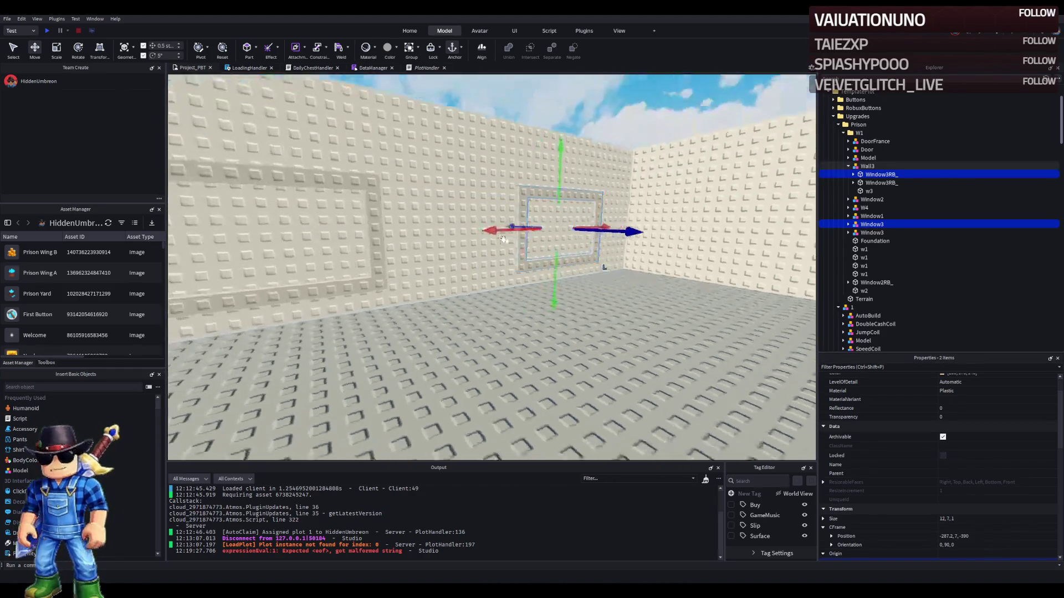
key(s)
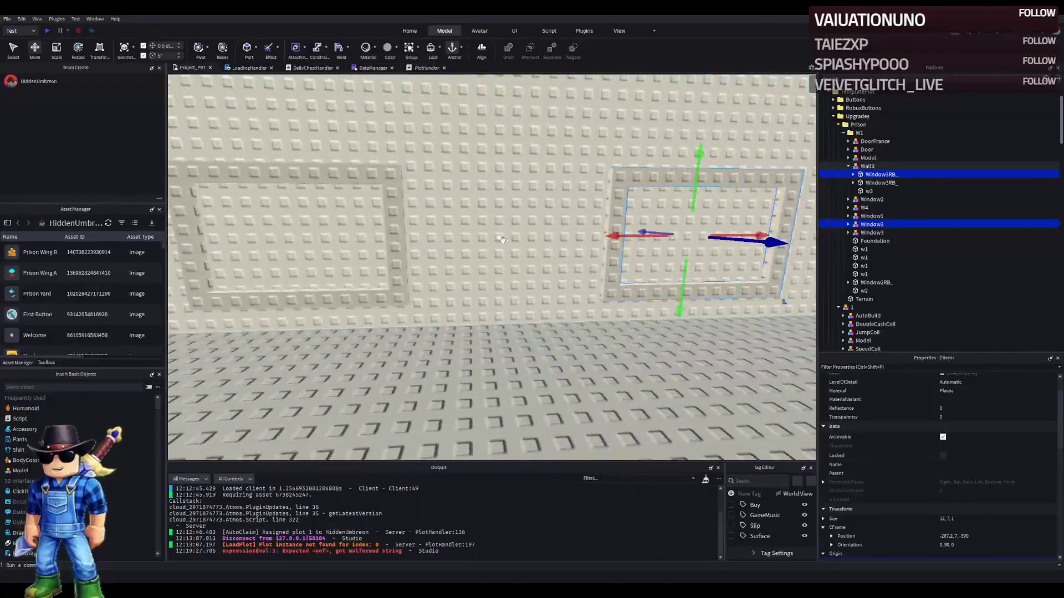
- Rename the copied opening from Window3RB_ to Window4RB_
click(881, 183)
key(F2)
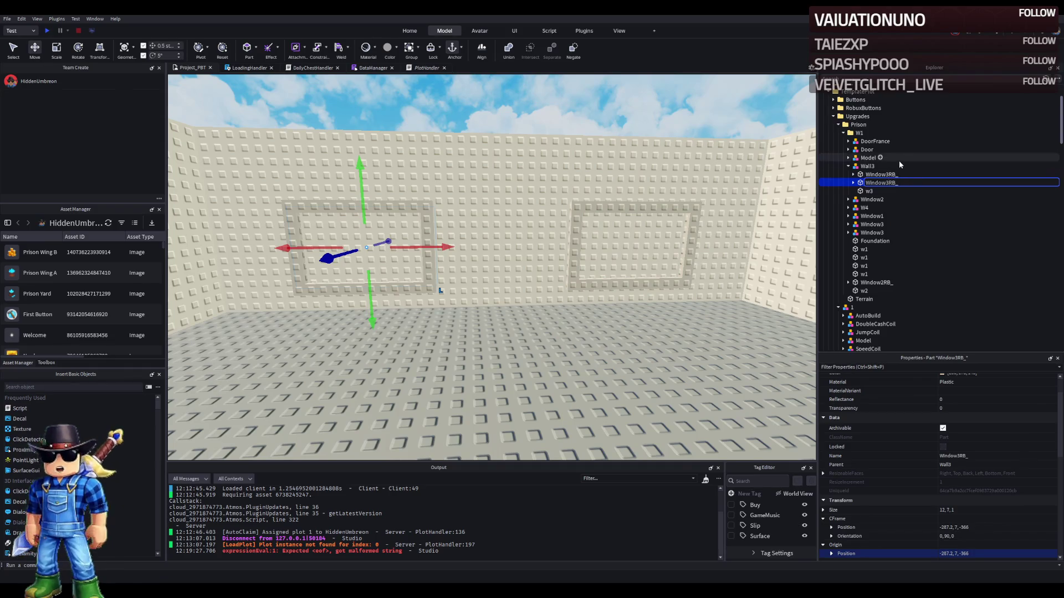
click(942, 174)
key(F2)
key(Home)
key(BackSpace)
text(4)
key(Return)
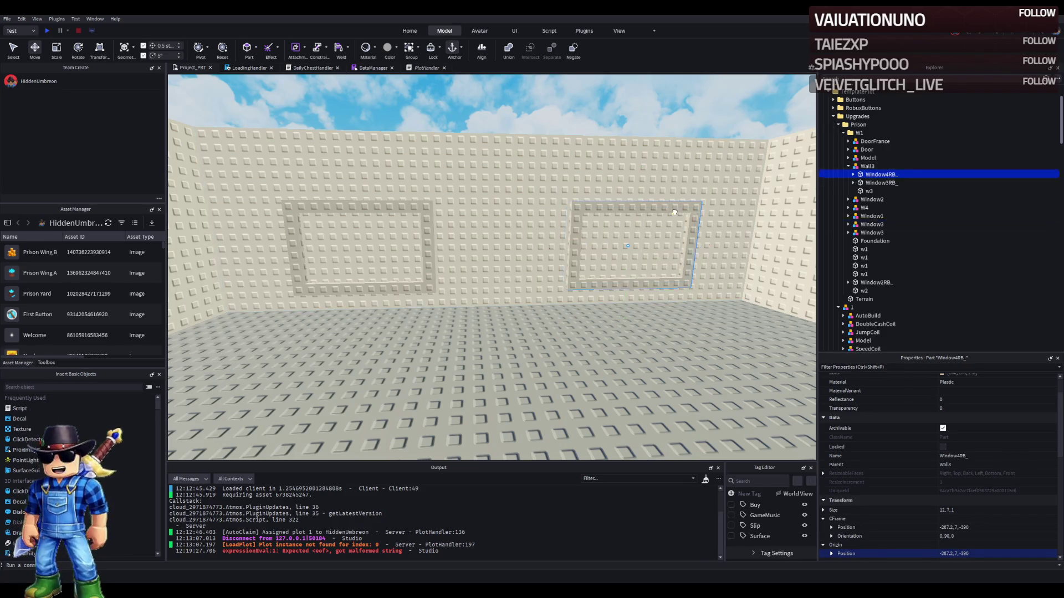
- Rename the copied window model to Window4 and frame it in the view
click(873, 224)
key(F2)
key(BackSpace)
text(4)
key(Return)
key(f)
scroll(536, 225, down, 10)
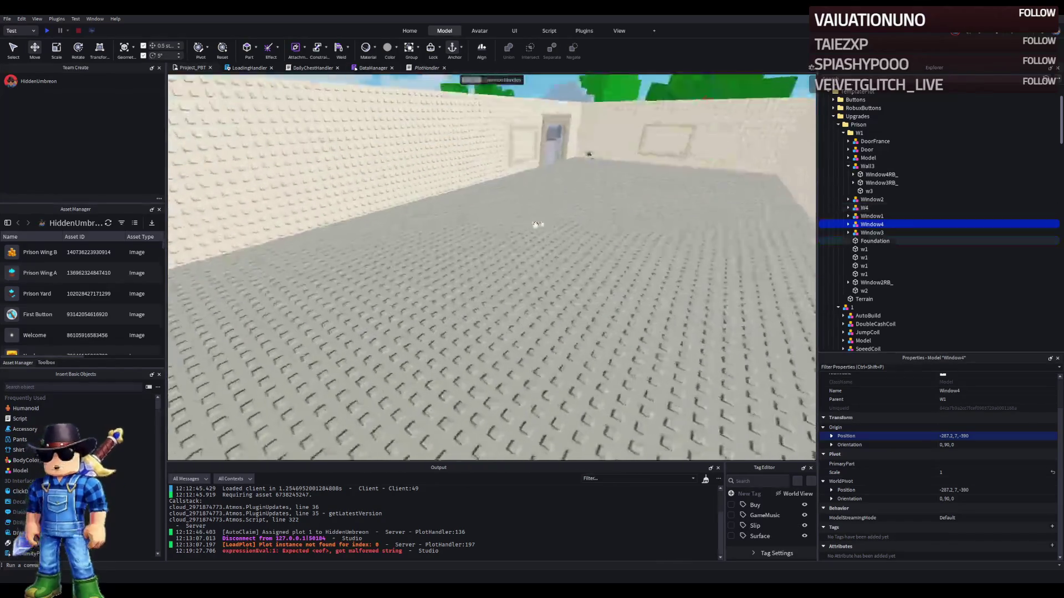
- Fly the camera close to the recessed window frame above the orange floor and select it
scroll(535, 224, up, 10)
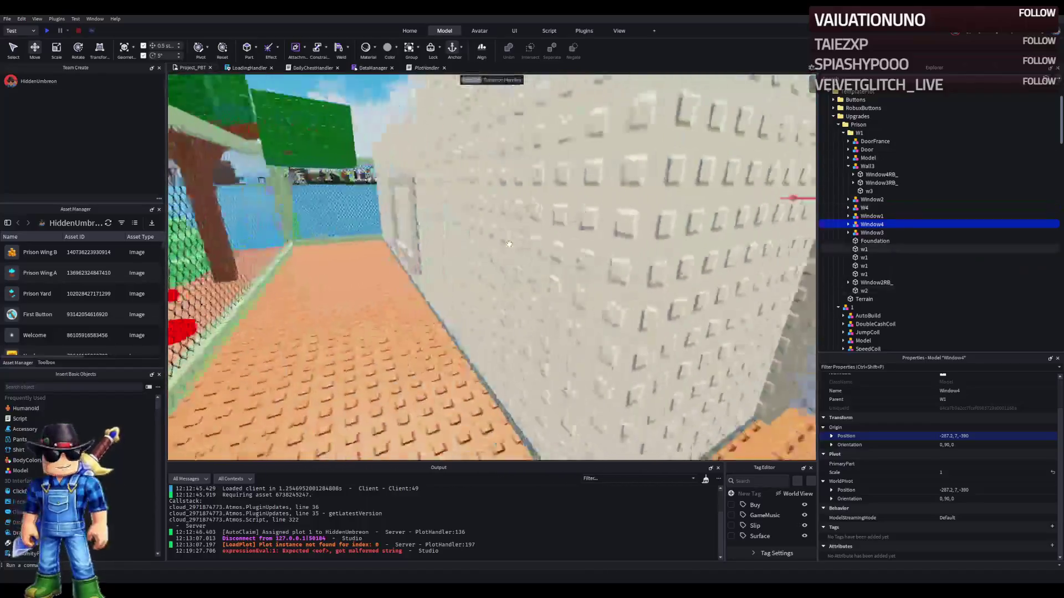
scroll(507, 241, down, 10)
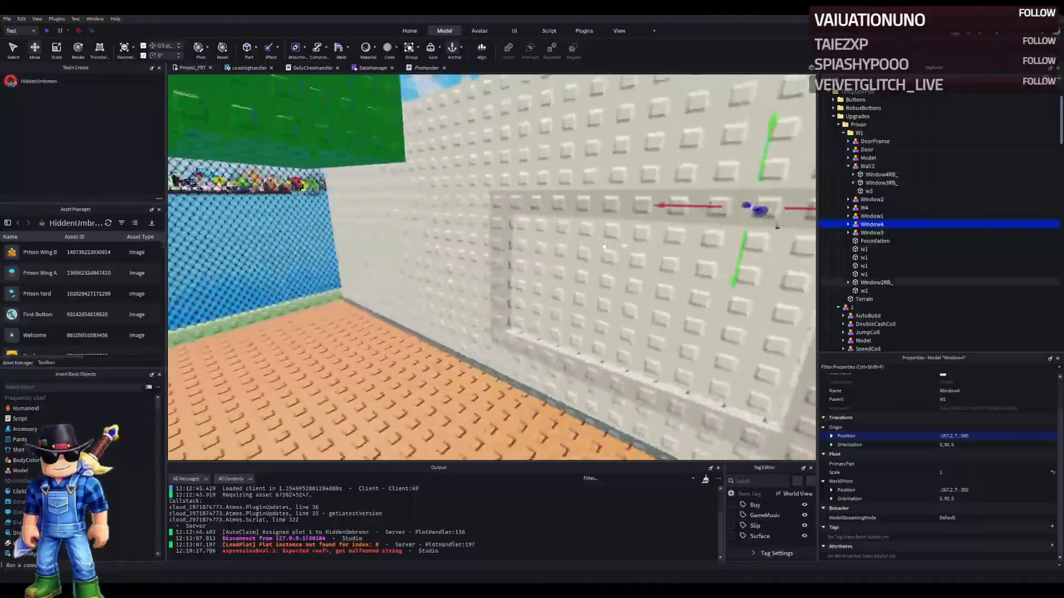
scroll(506, 238, down, 10)
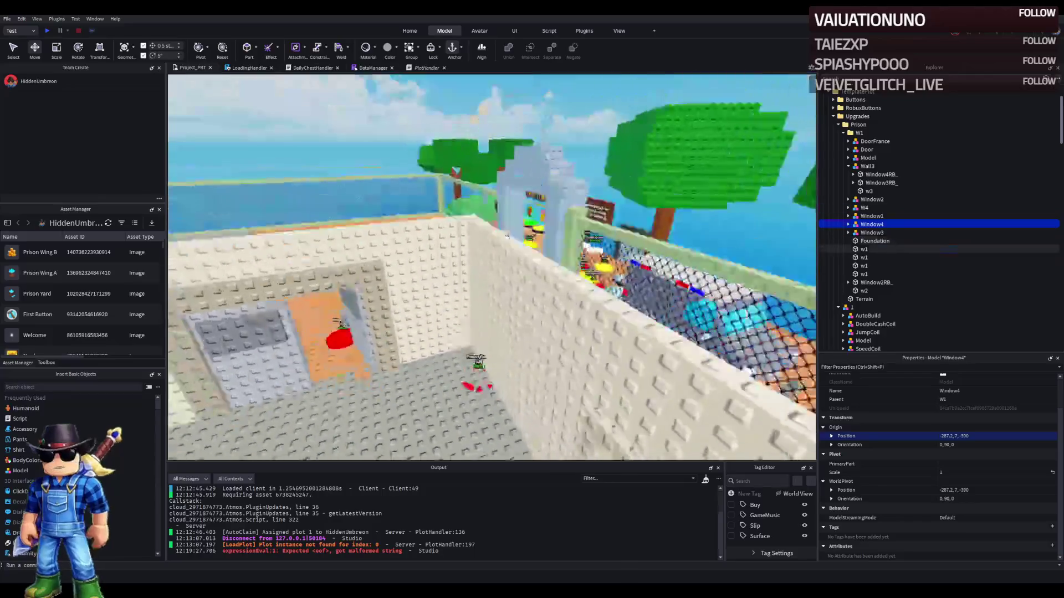
scroll(506, 238, up, 10)
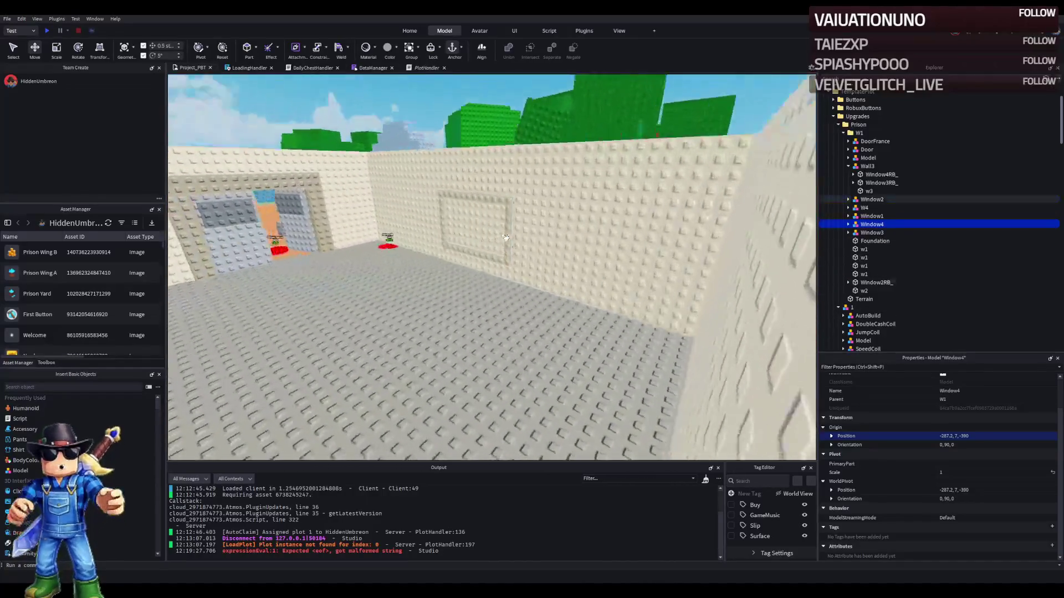
scroll(506, 239, down, 10)
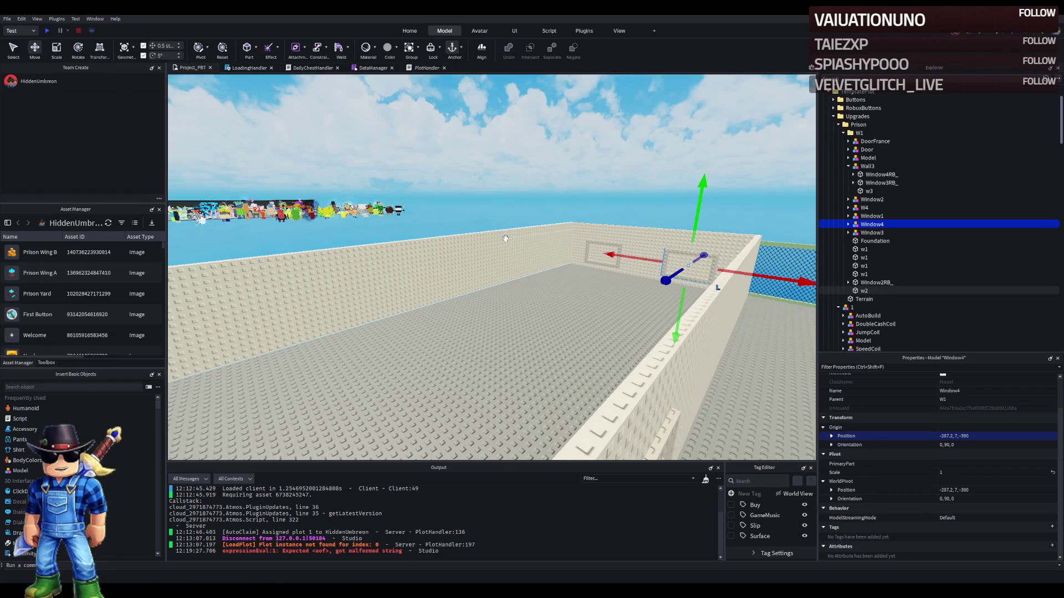
key(Left)
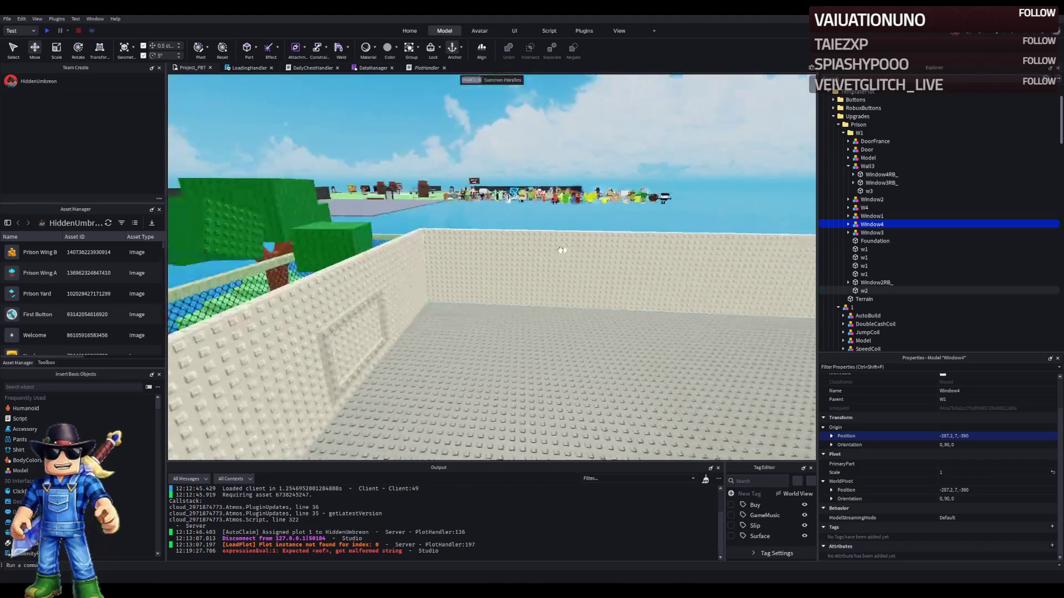
key(s)
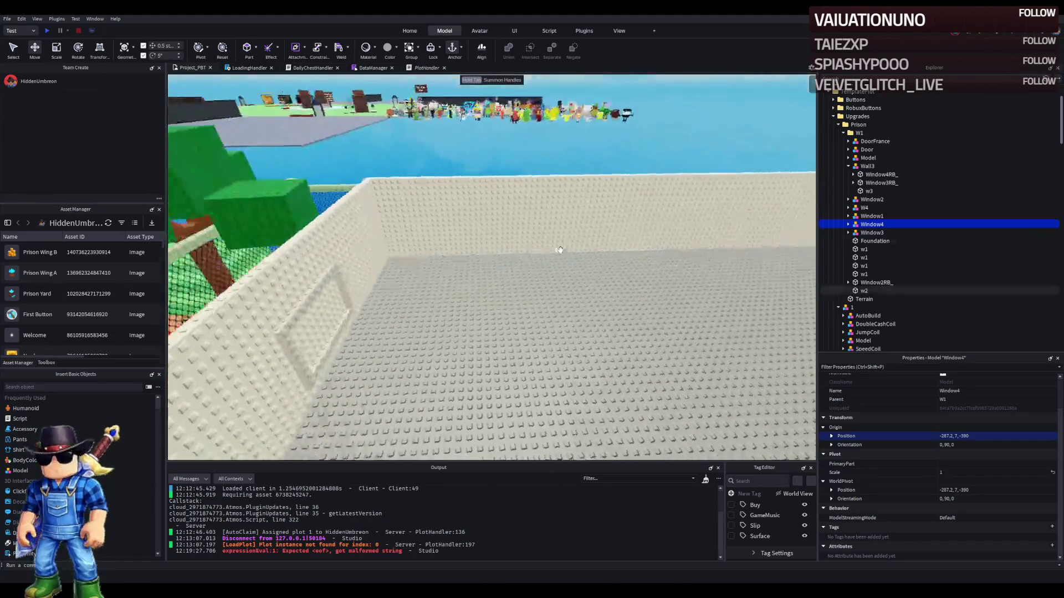
key(w)
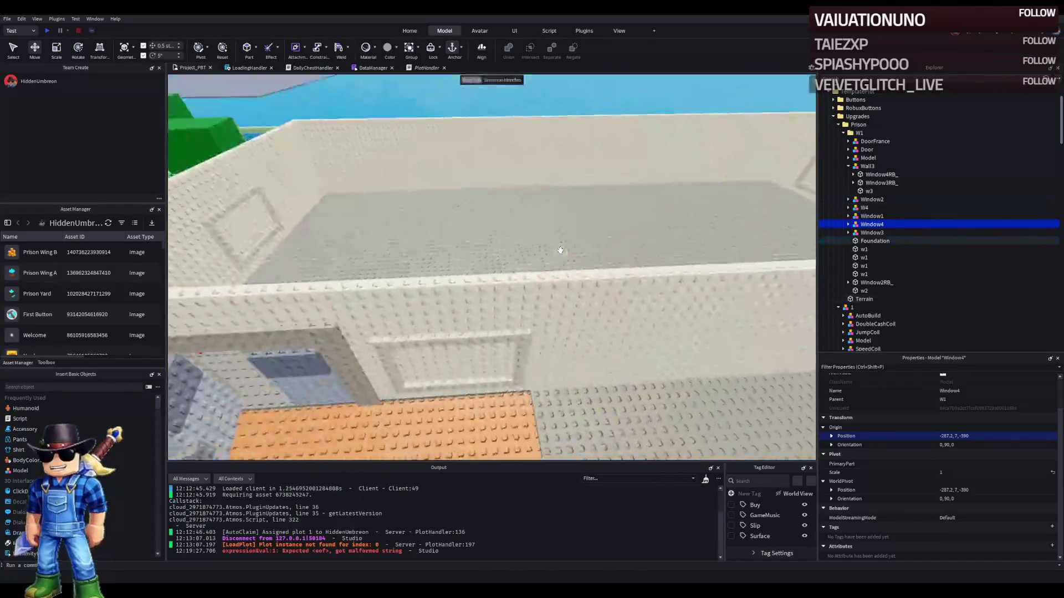
key(w)
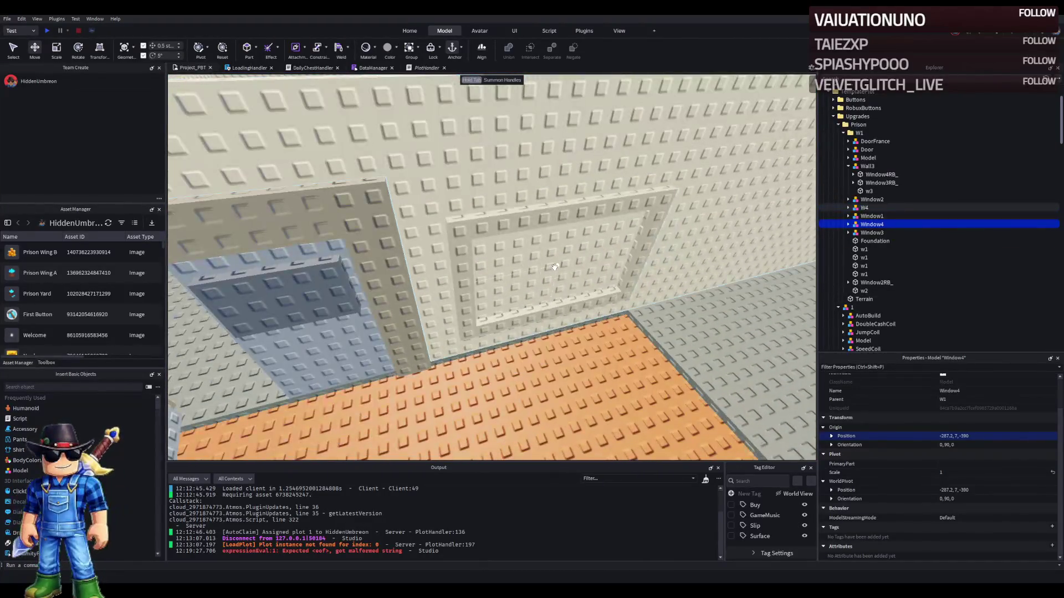
click(554, 268)
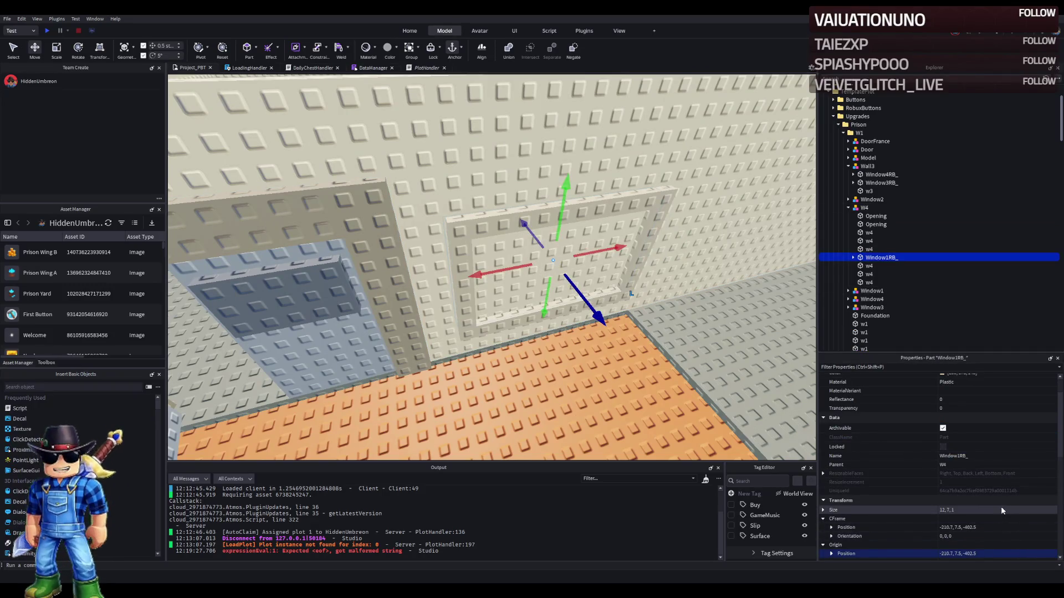
- Duplicate Window1RB_, move the copy 48 studs along the wall, and name it Window5RB_
key(a)
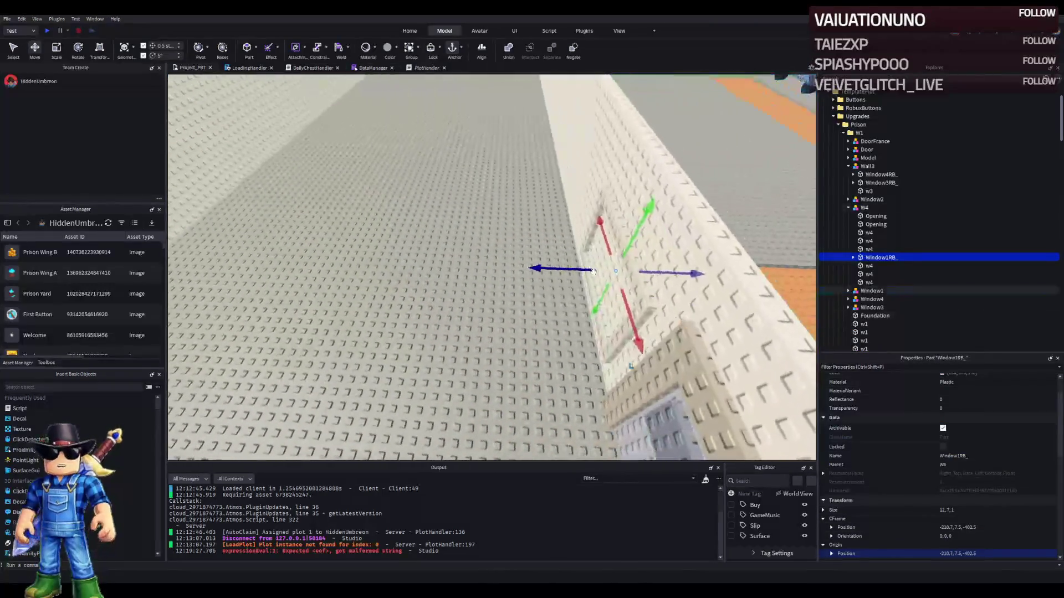
key(ctrl+d)
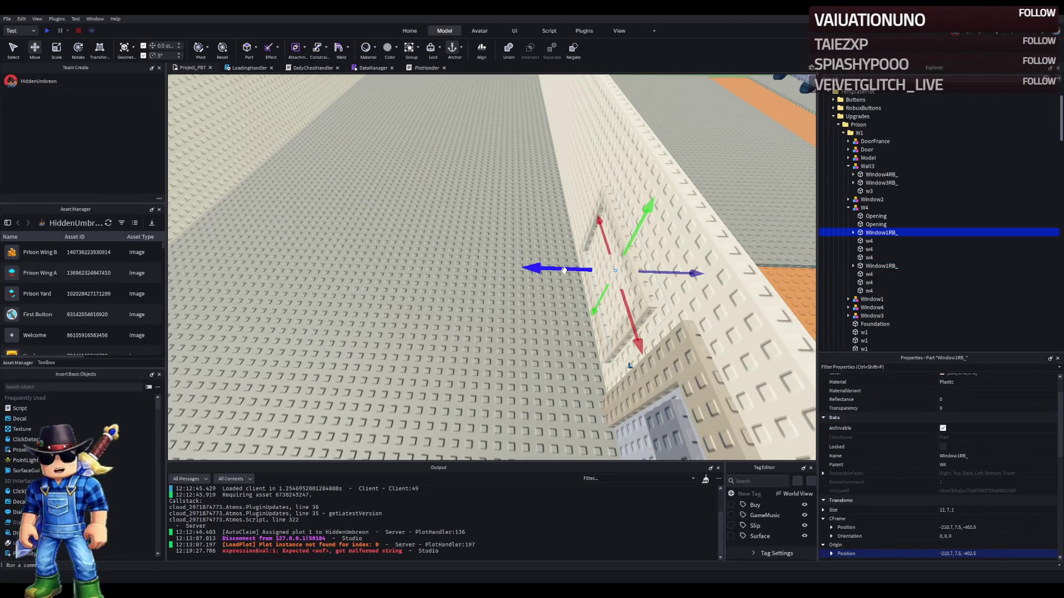
mouse_move(560, 270)
mouse_down()
mouse_move(547, 317)
mouse_move(519, 295)
mouse_move(405, 295)
mouse_move(506, 300)
mouse_move(515, 283)
mouse_move(422, 283)
mouse_up()
drag(488, 294, 582, 291)
click(907, 231)
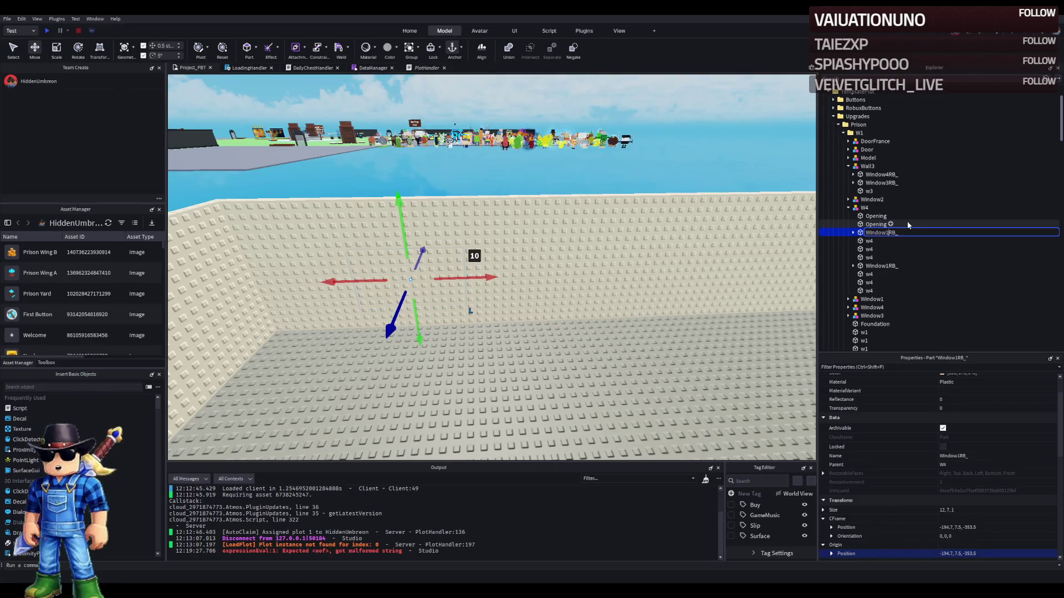
text(5)
key(Return)
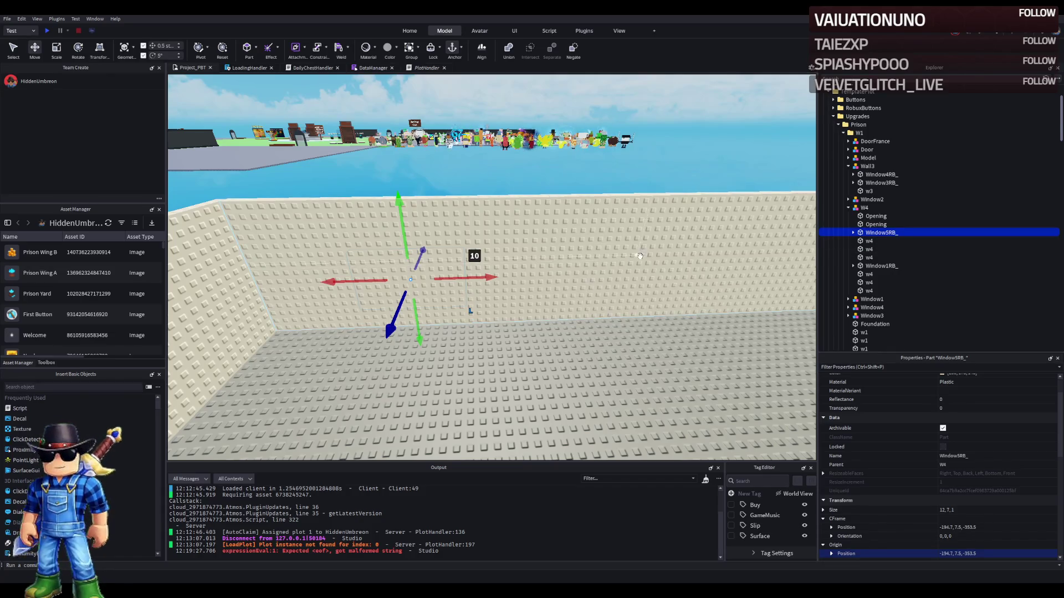
- Group the Window5RB_ copy with w2 into a new model named Wall2
key(ctrl+g)
double_click(868, 157)
text(ll2)
key(Return)
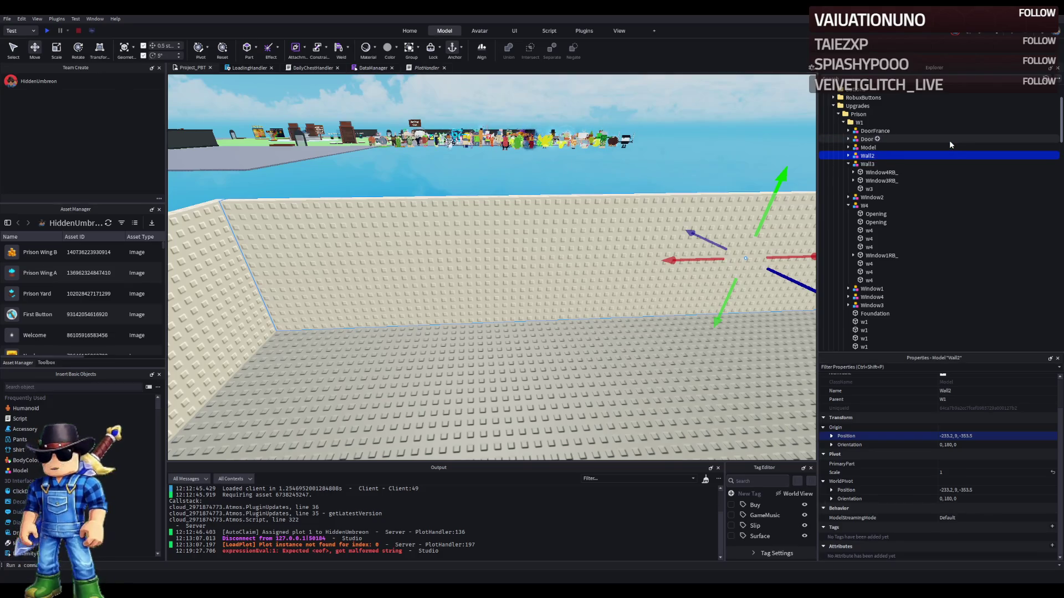
key(Right)
click(878, 163)
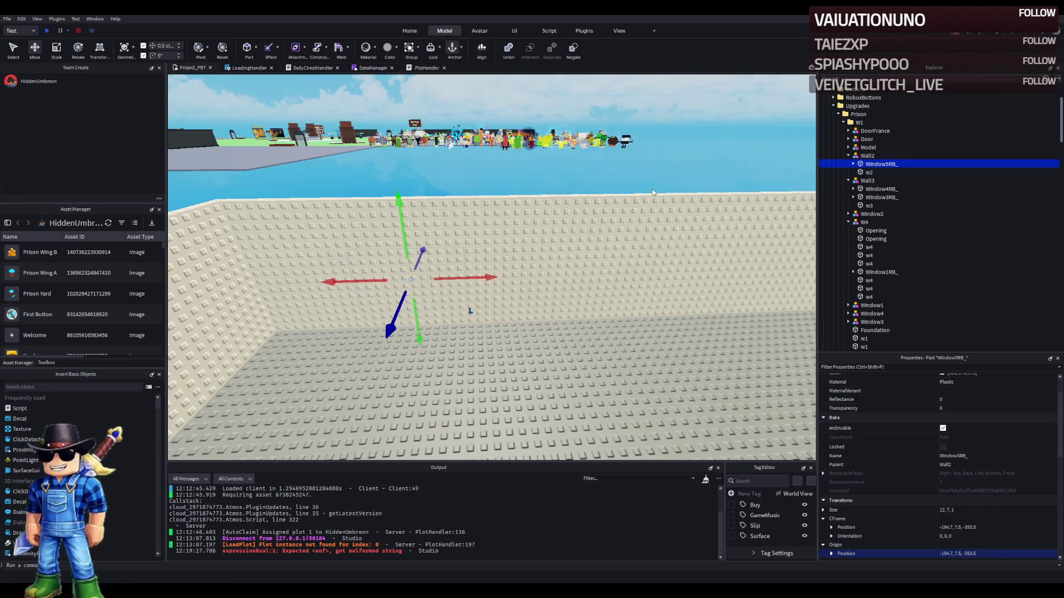
key(Right)
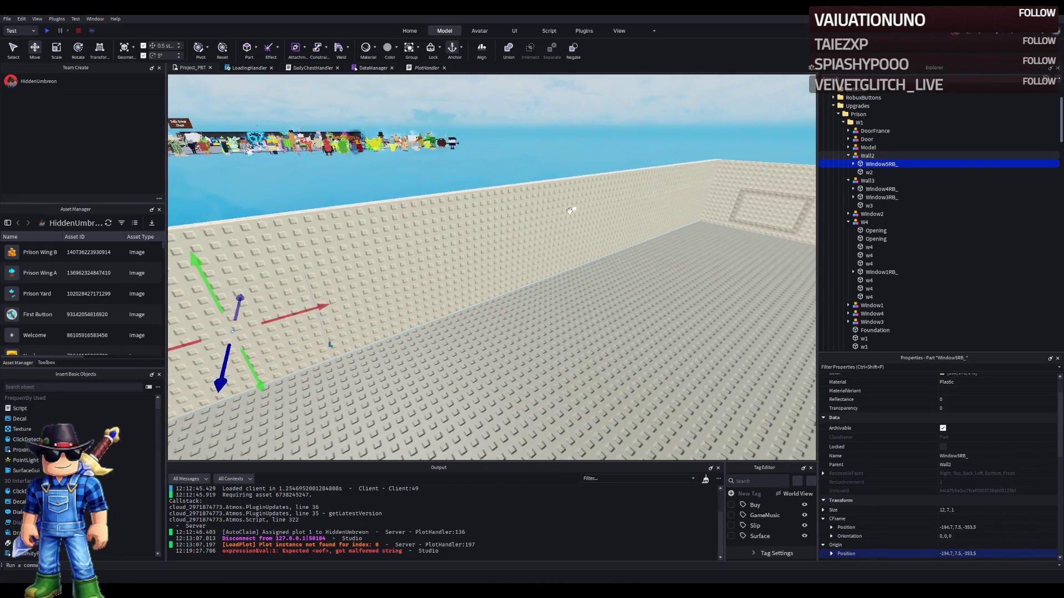
key(Left)
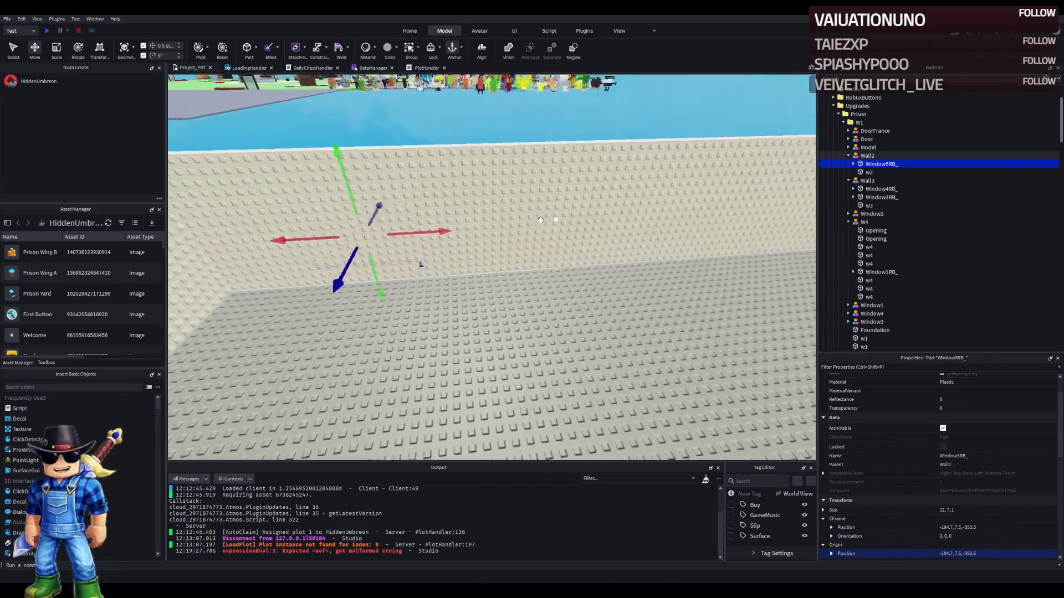
click(867, 214)
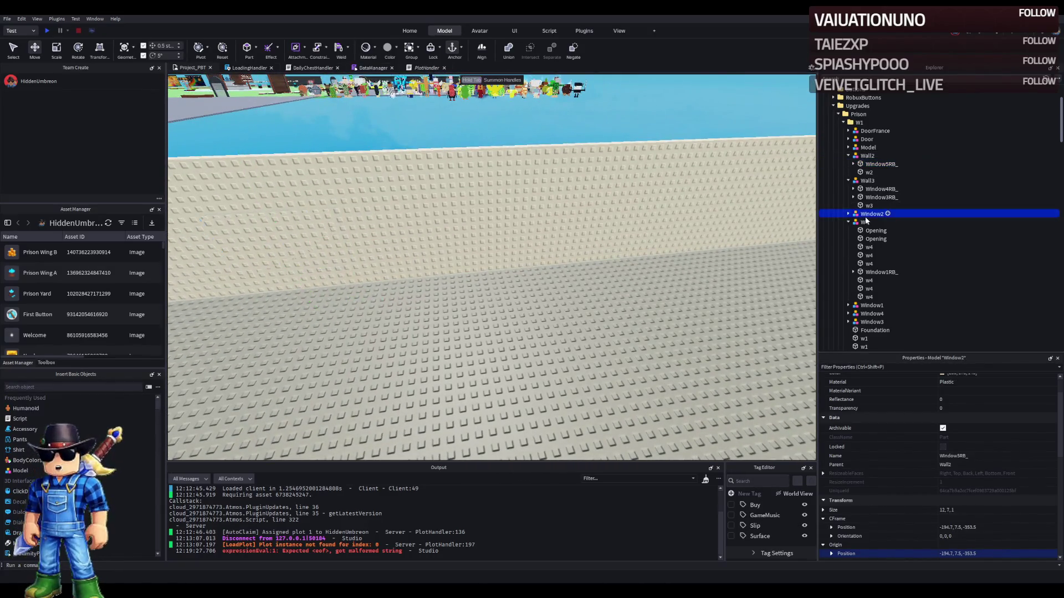
- Group the four w1 wall parts into a model named Wall1
click(848, 180)
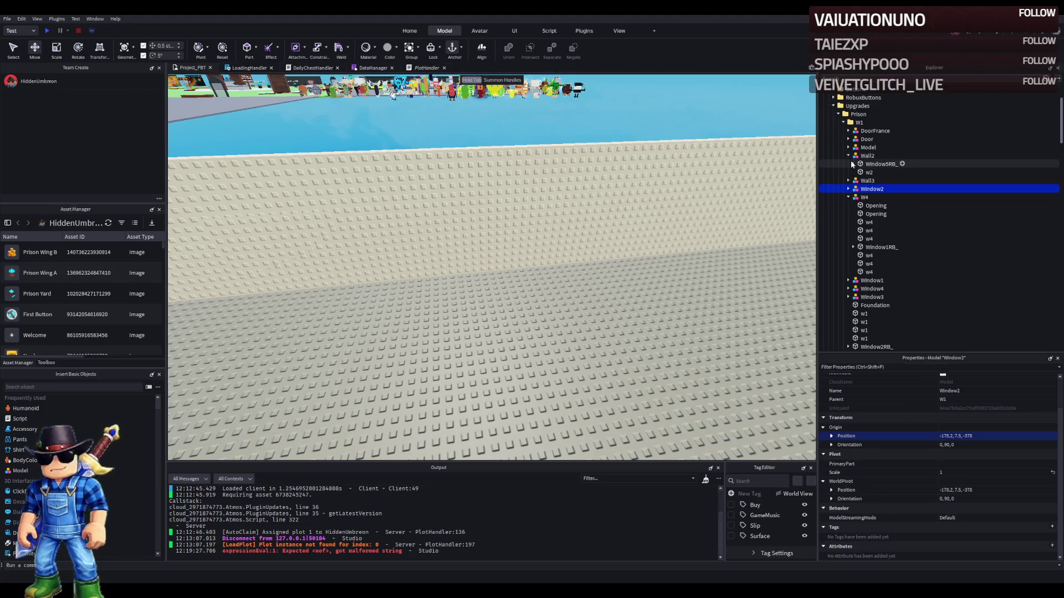
click(848, 189)
click(846, 190)
key(f)
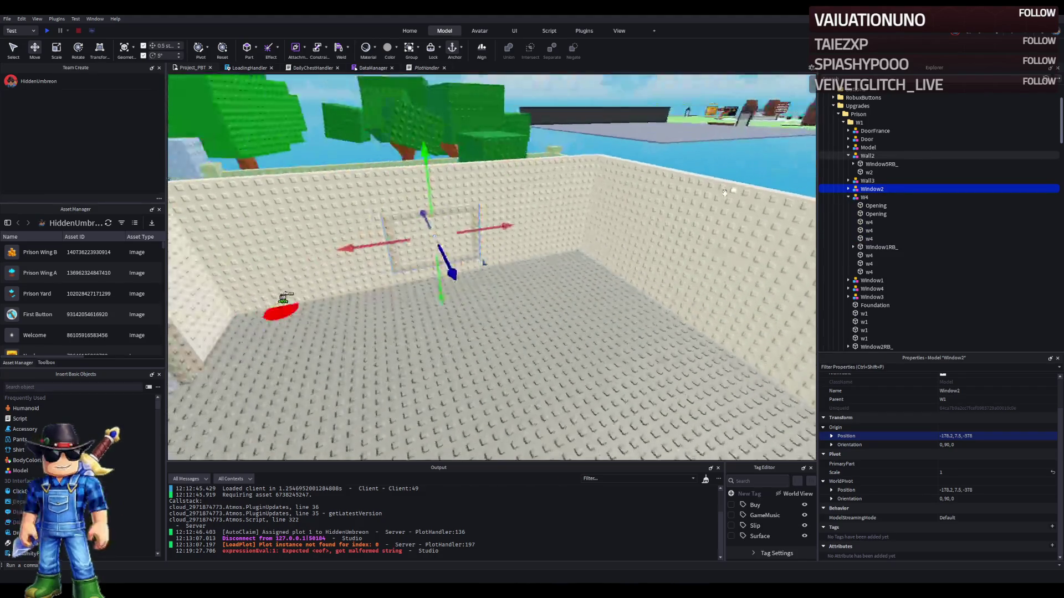
click(865, 321)
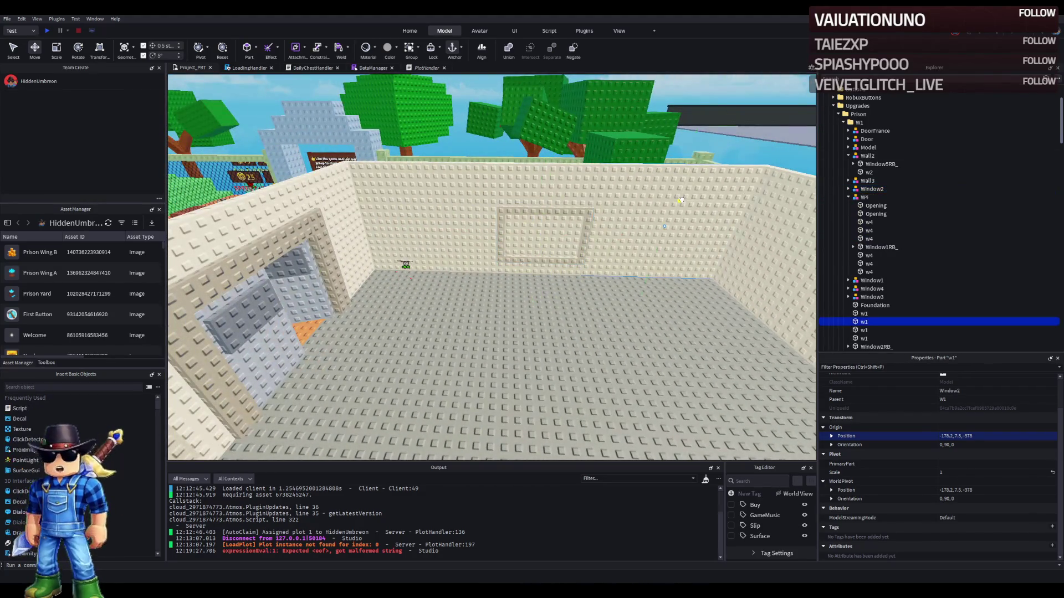
click(864, 313)
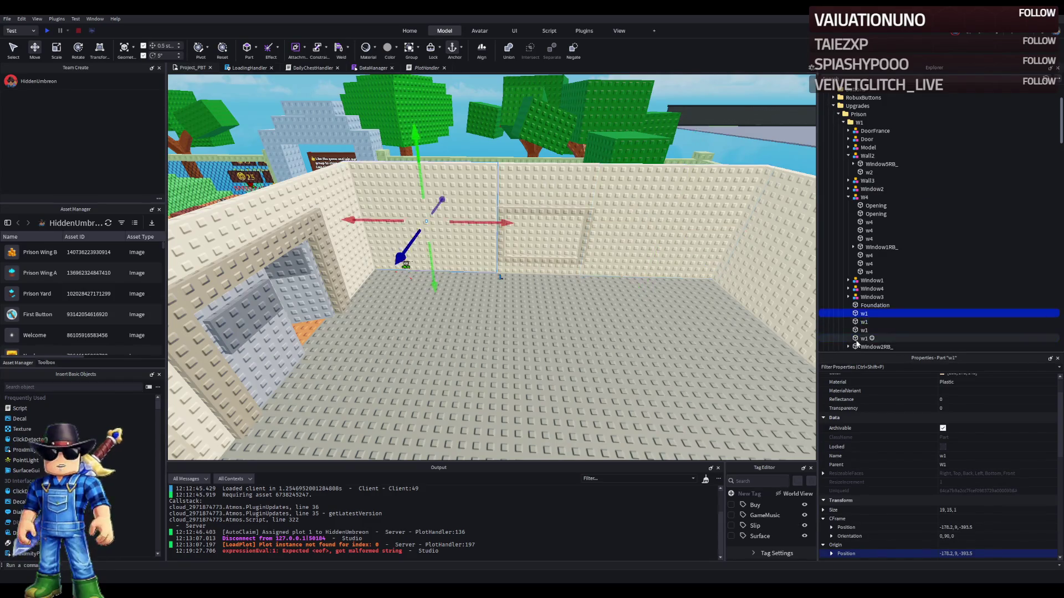
shift+click(862, 338)
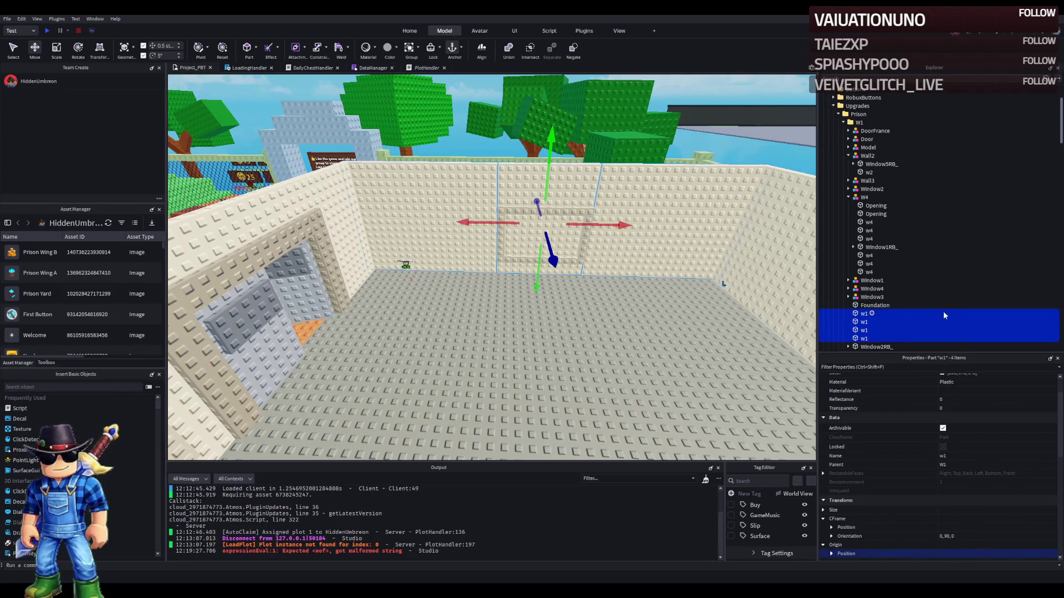
key(ctrl+g)
key(F2)
text(Wall1)
key(Return)
- Move the Window2RB_ opening into the Wall1 model
click(880, 256)
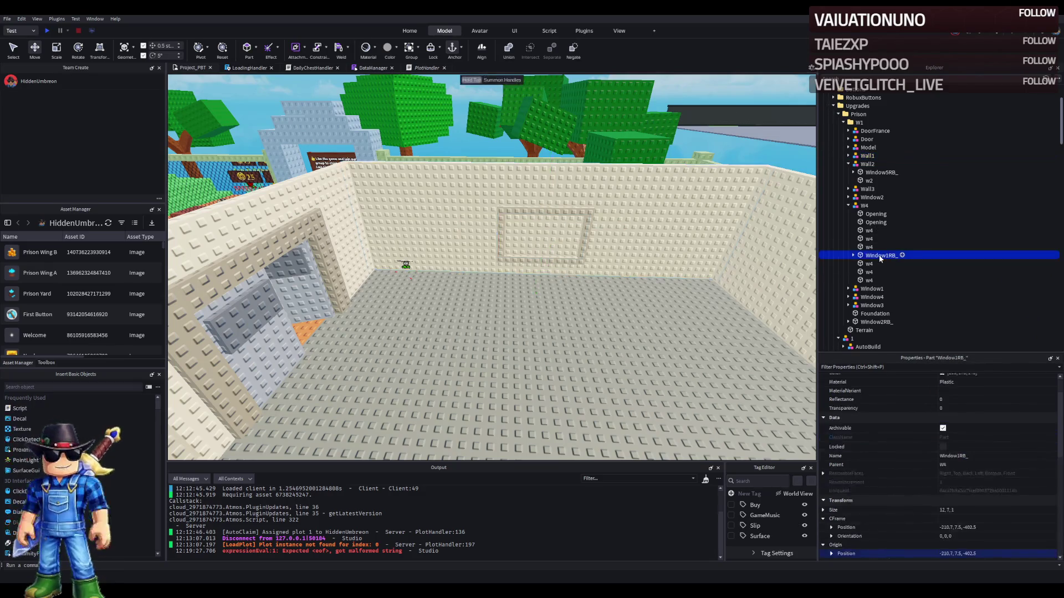
click(848, 206)
click(868, 173)
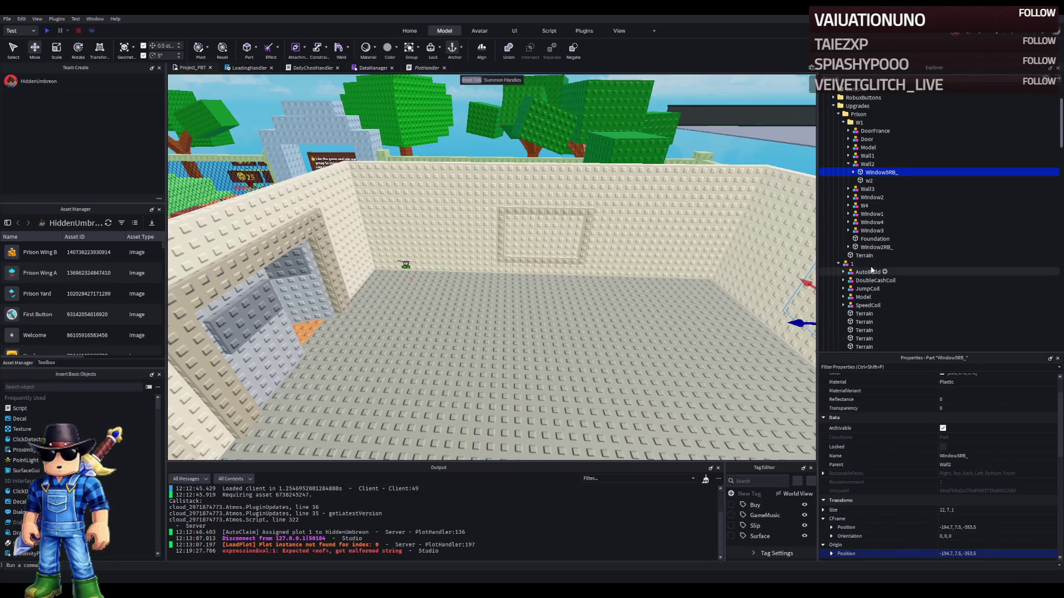
click(875, 247)
drag(872, 248, 873, 157)
click(848, 155)
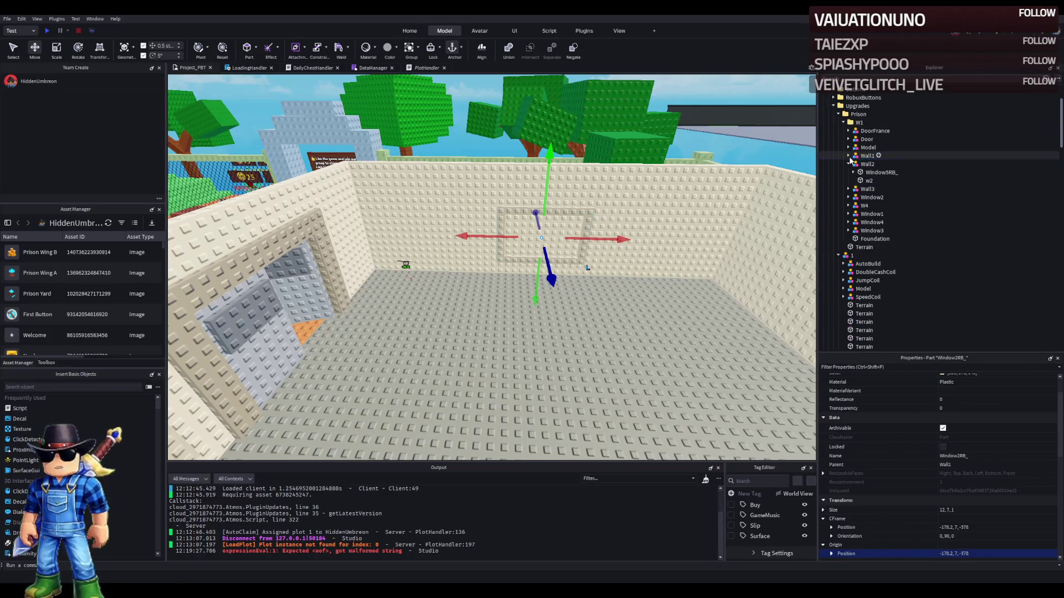
click(867, 164)
key(f)
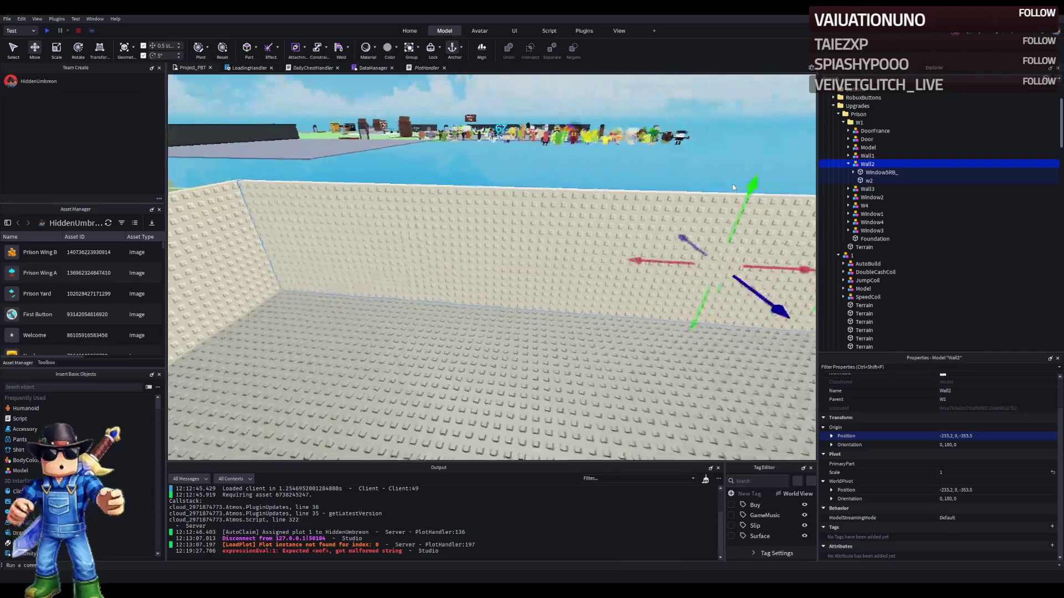
- Inspect the w2 part, Wall3, W4 and Window5RB_ by focusing the view on each
click(868, 181)
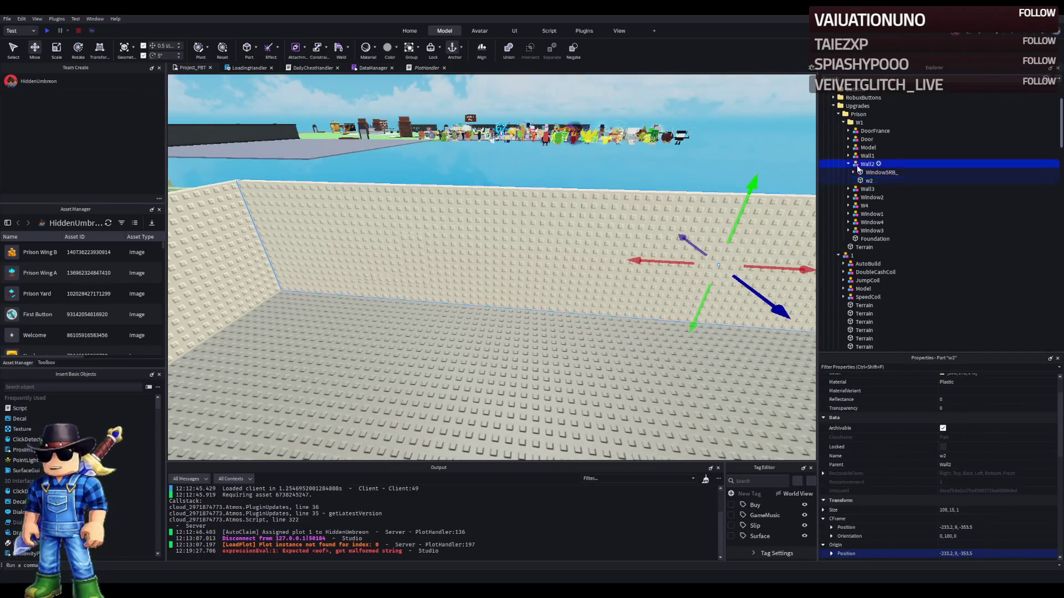
click(867, 189)
key(f)
click(864, 206)
key(f)
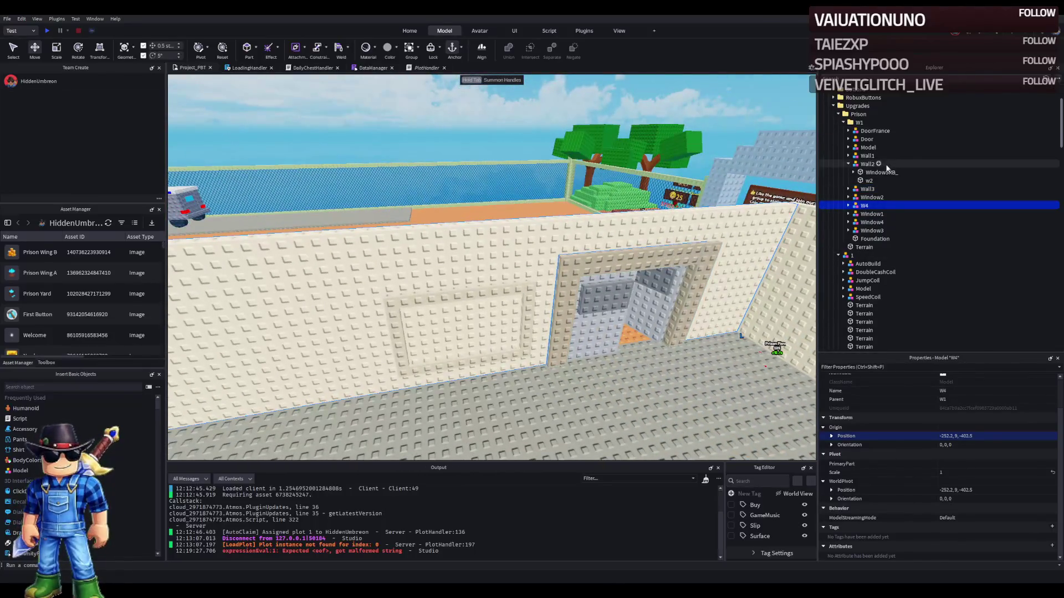
click(870, 173)
key(f)
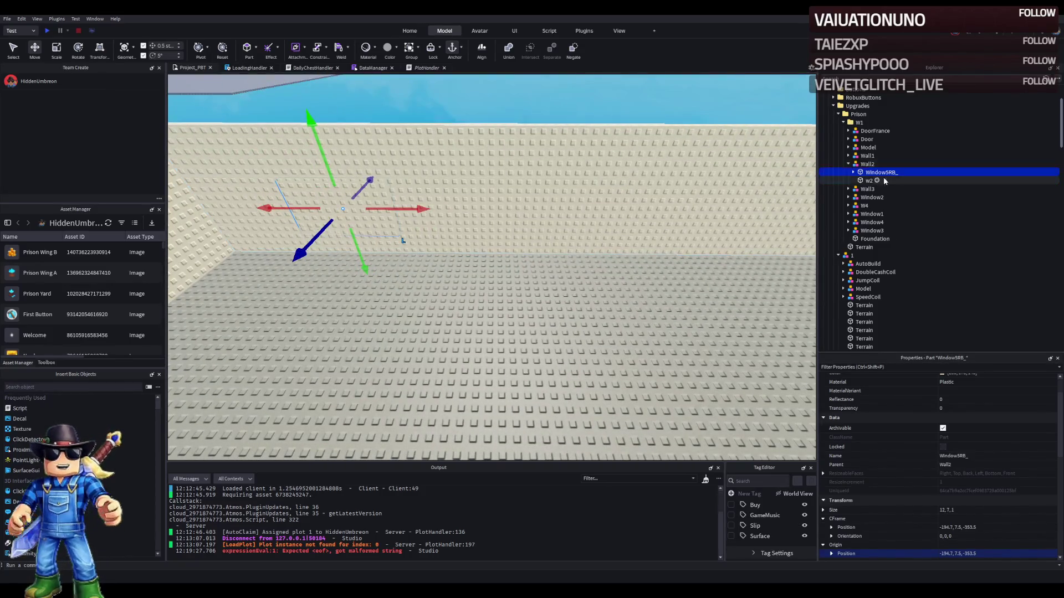
- Move the Window2 window model into the Wall1 model
click(848, 164)
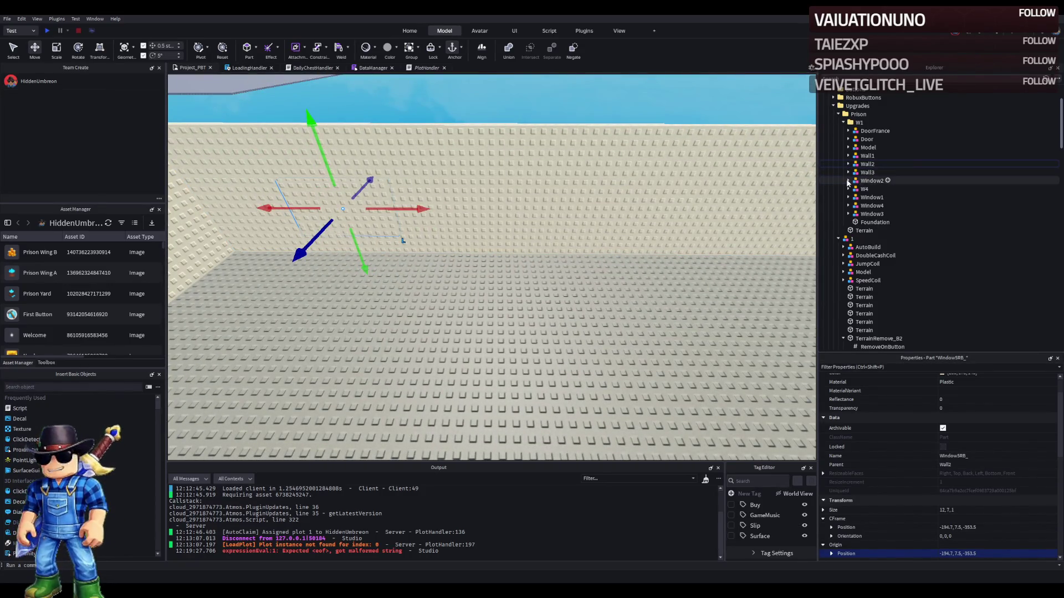
scroll(562, 183, down, 2)
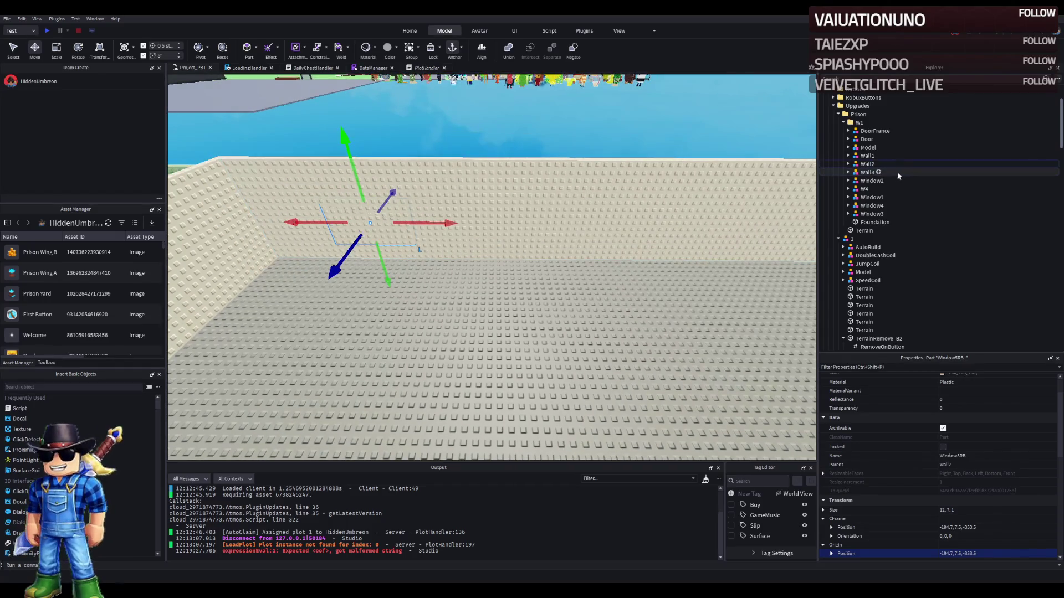
click(872, 181)
key(f)
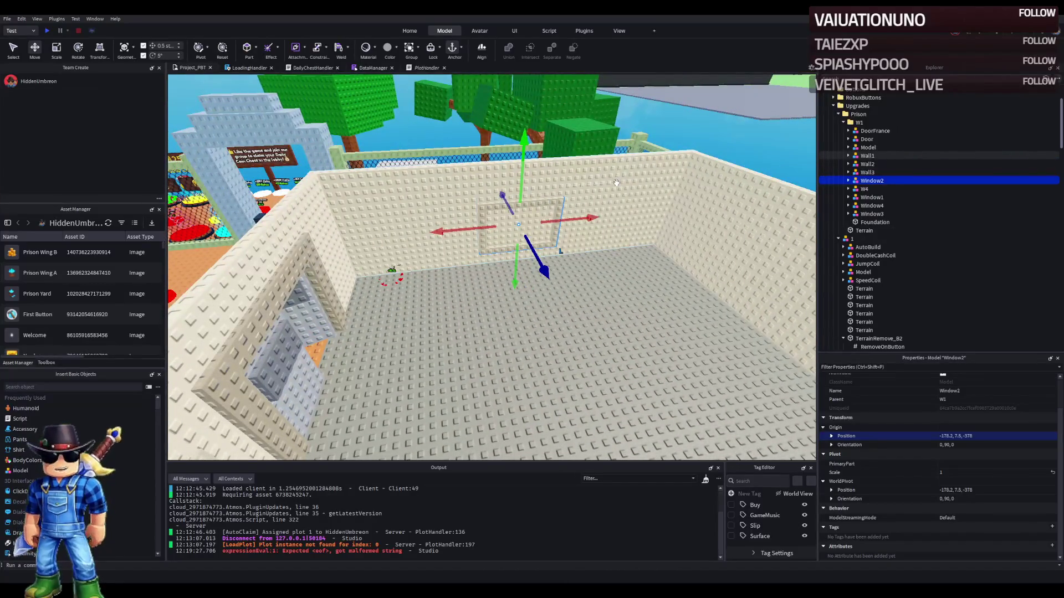
ctrl+click(612, 186)
drag(863, 224, 867, 156)
click(867, 156)
click(848, 155)
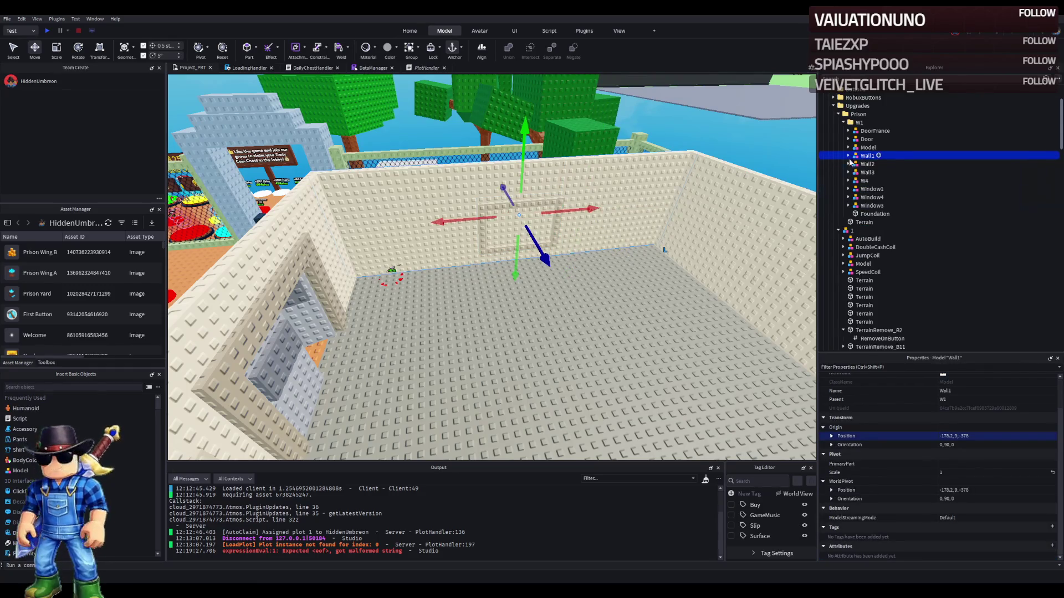
key(f)
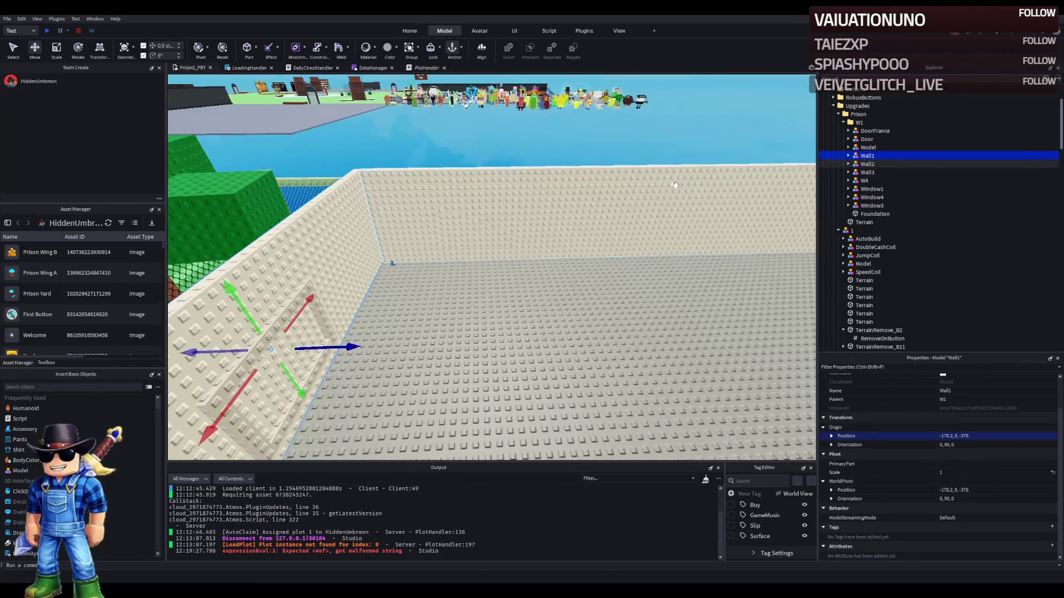
- Move the Window1 model into the W4 wall model, then select Wall2's w2 part
click(862, 190)
key(f)
key(f)
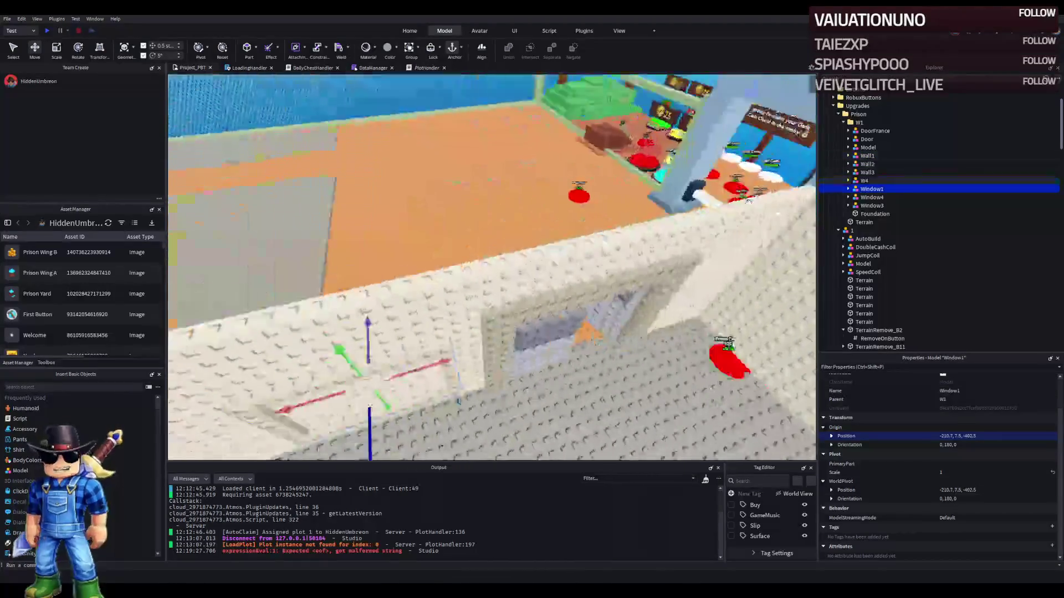
ctrl+click(482, 277)
drag(873, 264, 853, 183)
click(848, 180)
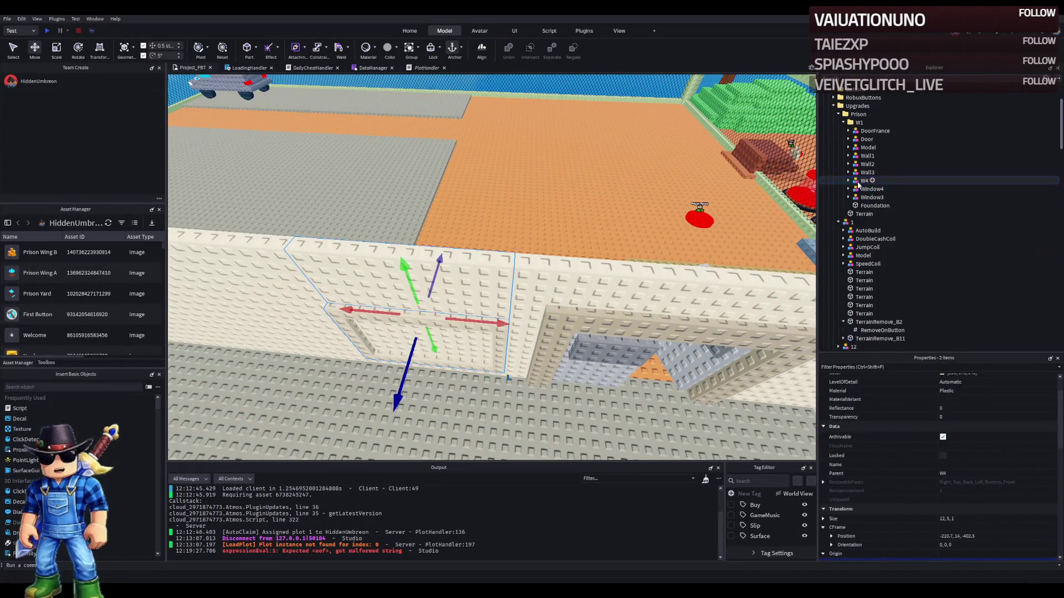
click(864, 181)
key(f)
key(s)
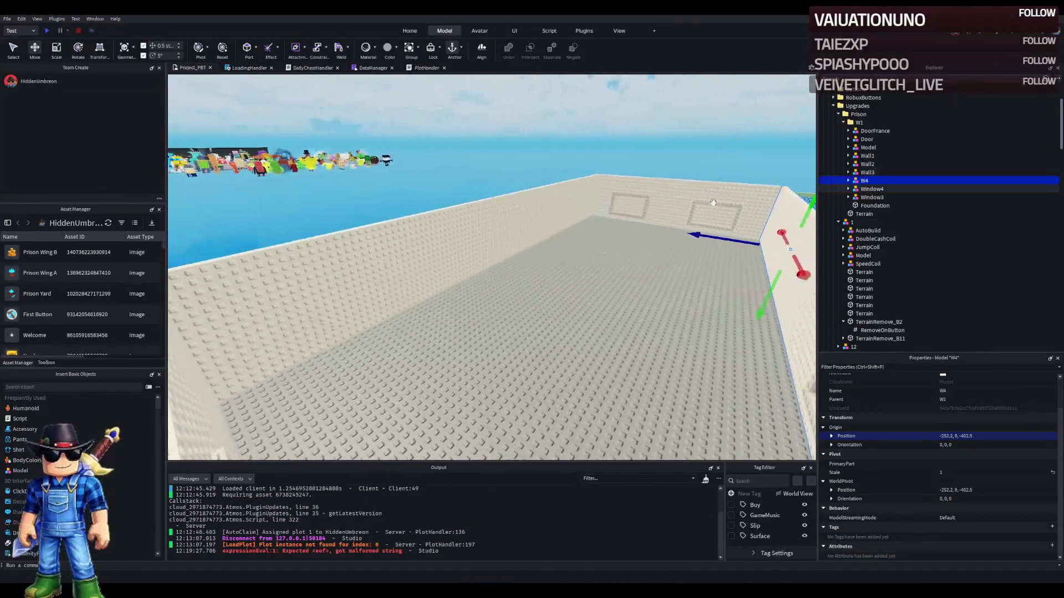
key(a)
click(647, 215)
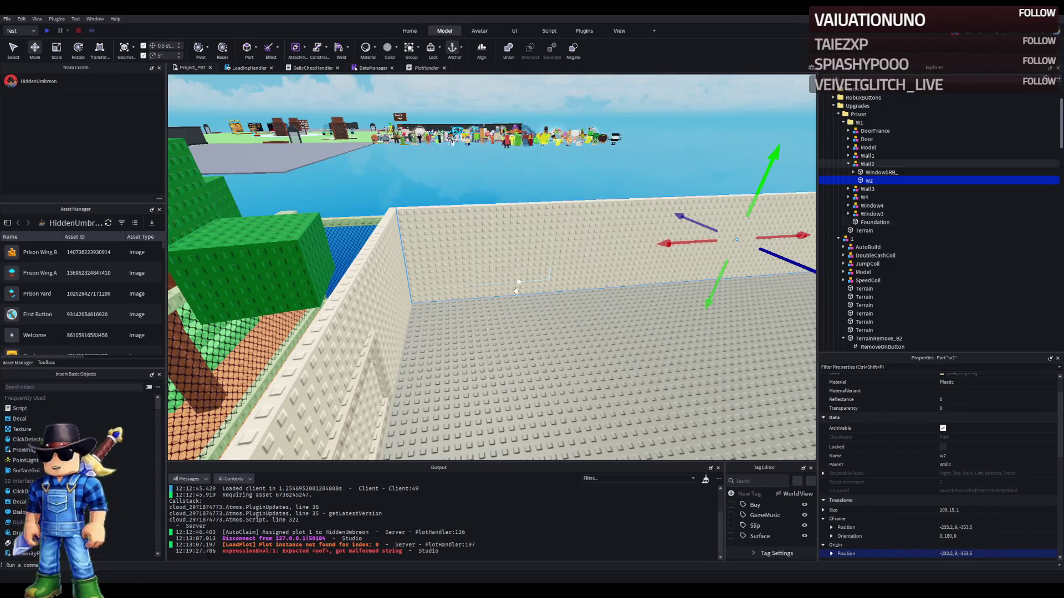
- Duplicate Wall1's Window2 model into Wall2 and rename the copy Window5
click(415, 377)
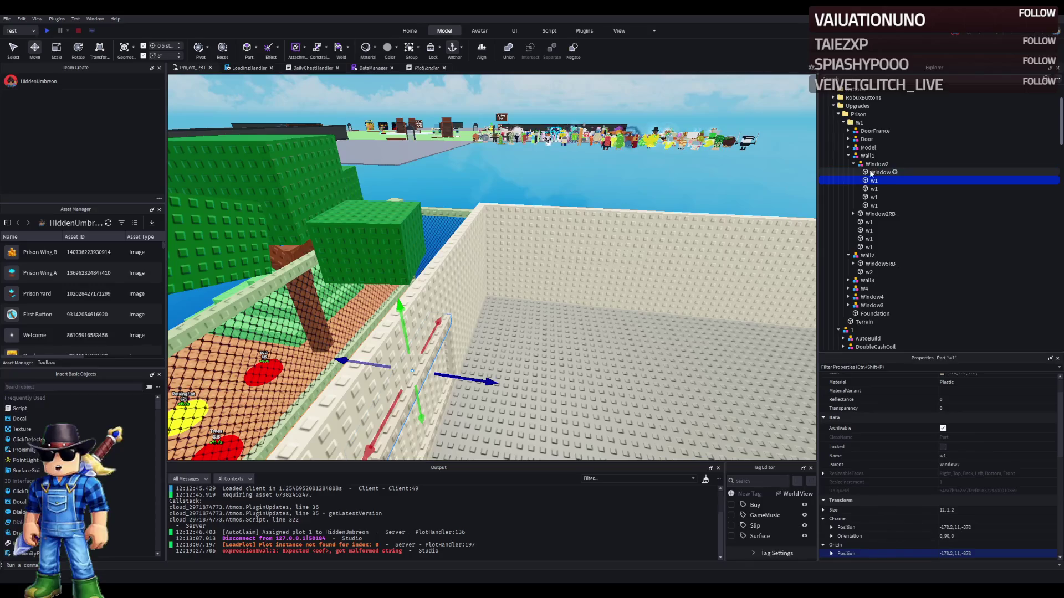
click(876, 164)
key(ctrl+d)
mouse_move(871, 216)
mouse_down()
mouse_move(886, 293)
mouse_move(876, 266)
mouse_up()
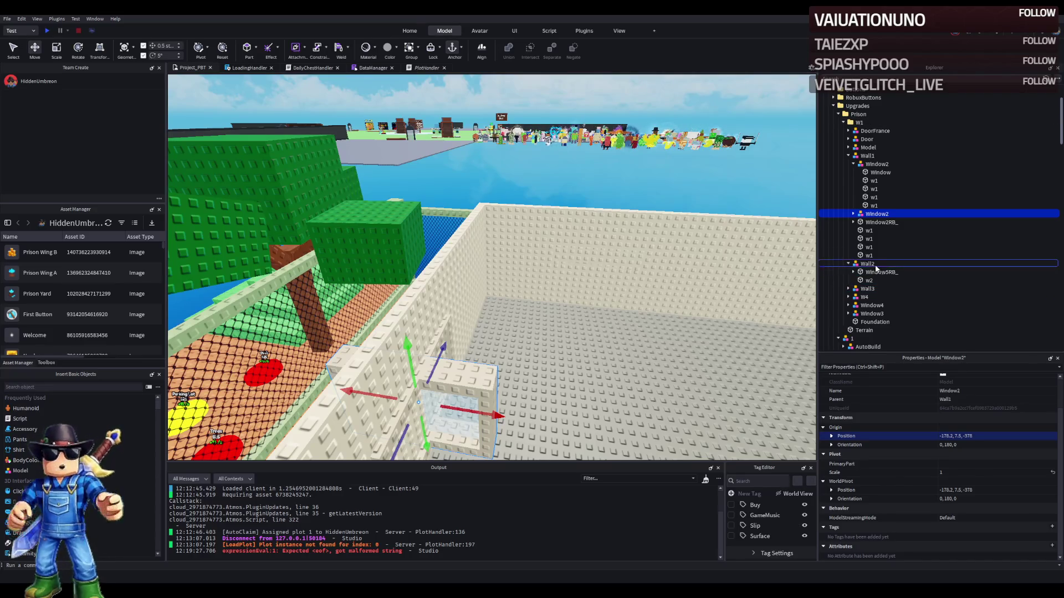
key(F2)
text(Window5)
key(Return)
- Paste Window5RB_'s position -194.7, 7.5, -353.5 into Window5's Origin Position
click(875, 272)
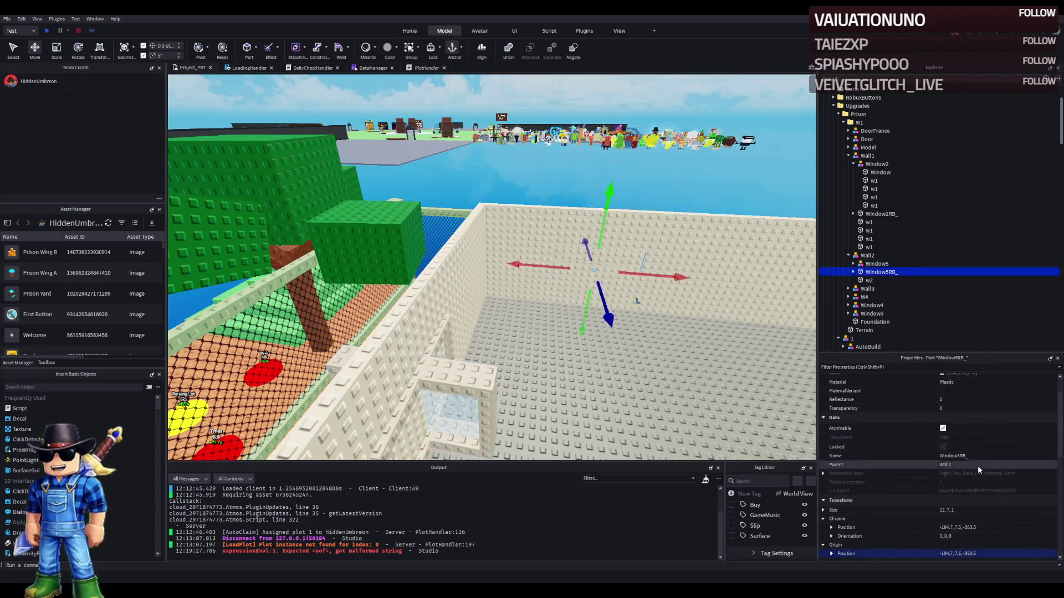
click(1012, 527)
click(881, 263)
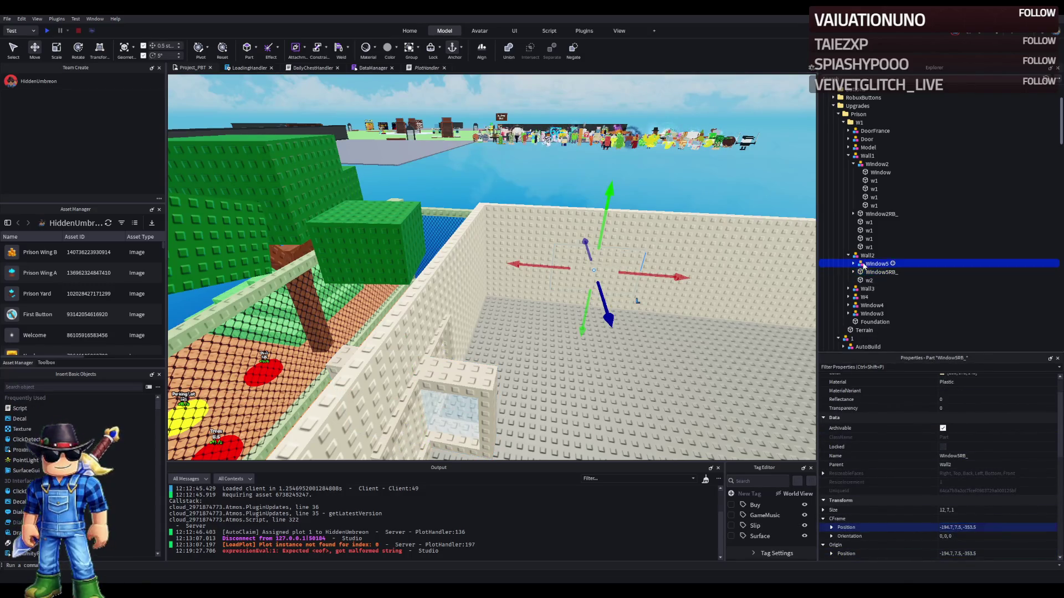
click(994, 434)
text(-194.7, 7.5, -353.5)
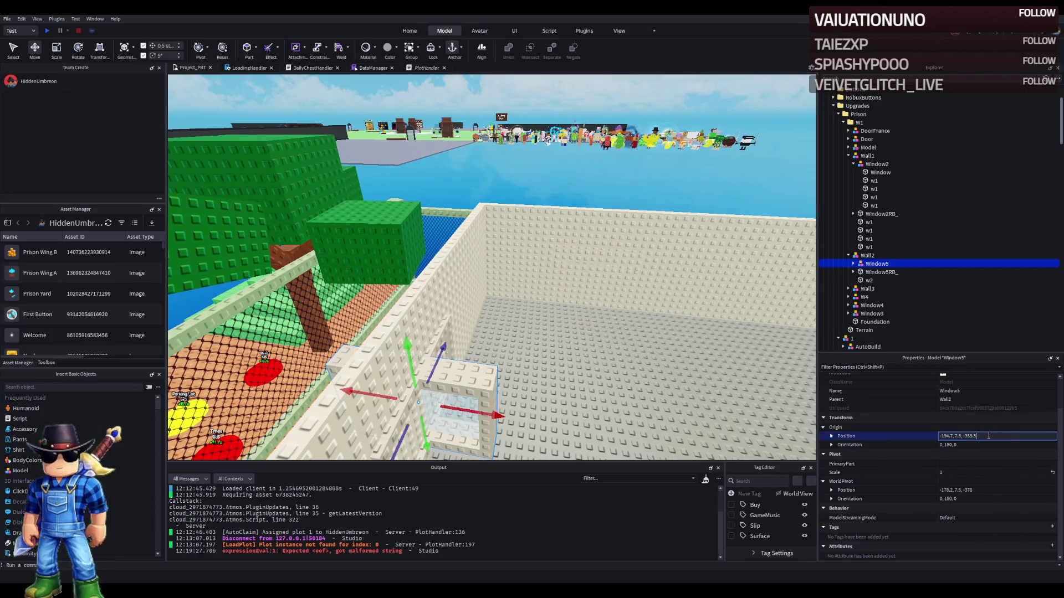
key(Return)
key(f)
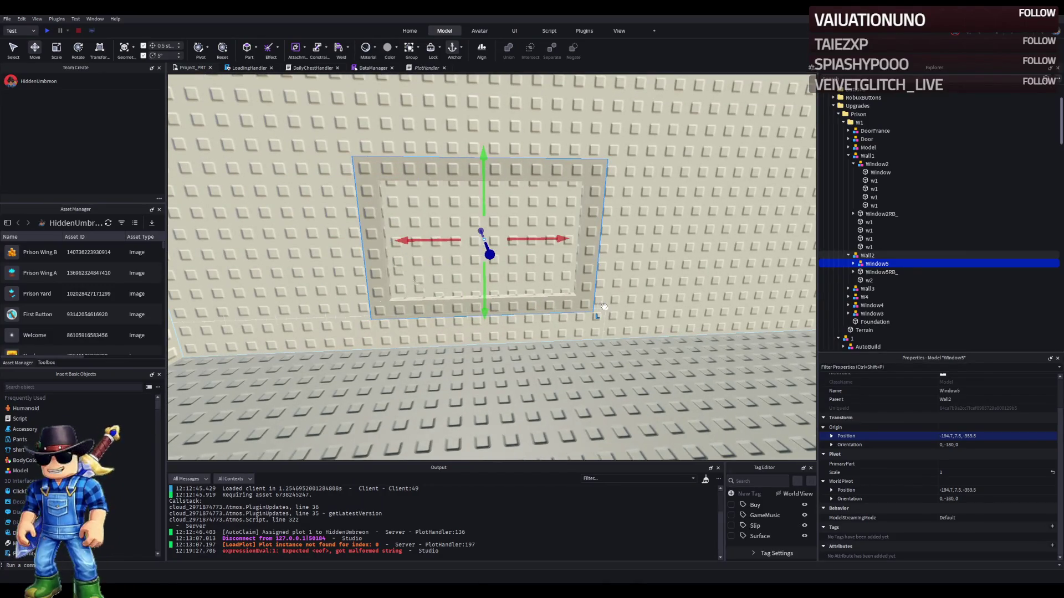
key(q)
key(f)
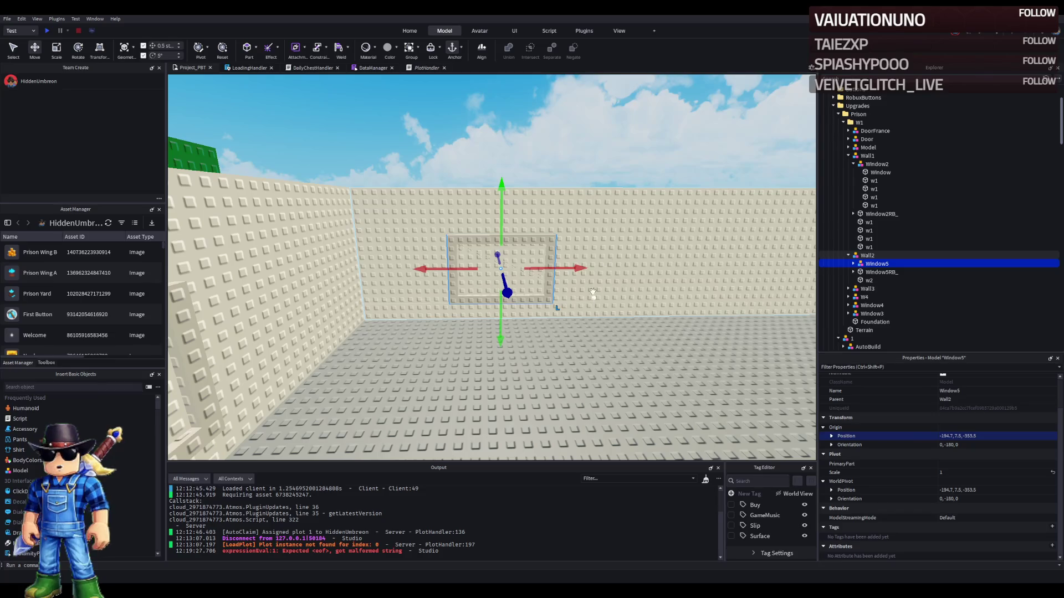
- Duplicate Window5 and Window5RB_ and slide the copies further along Wall2
ctrl+click(881, 272)
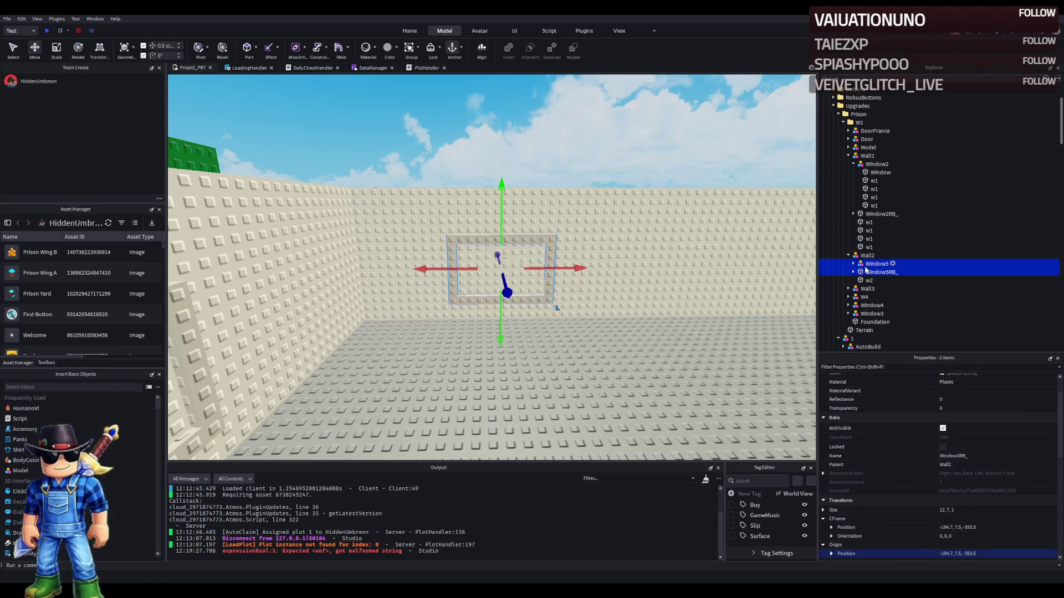
key(ctrl+d)
mouse_move(590, 272)
mouse_down()
mouse_move(574, 224)
mouse_move(578, 281)
mouse_move(578, 270)
mouse_move(600, 278)
mouse_move(585, 283)
mouse_up()
drag(643, 316, 505, 318)
key(s)
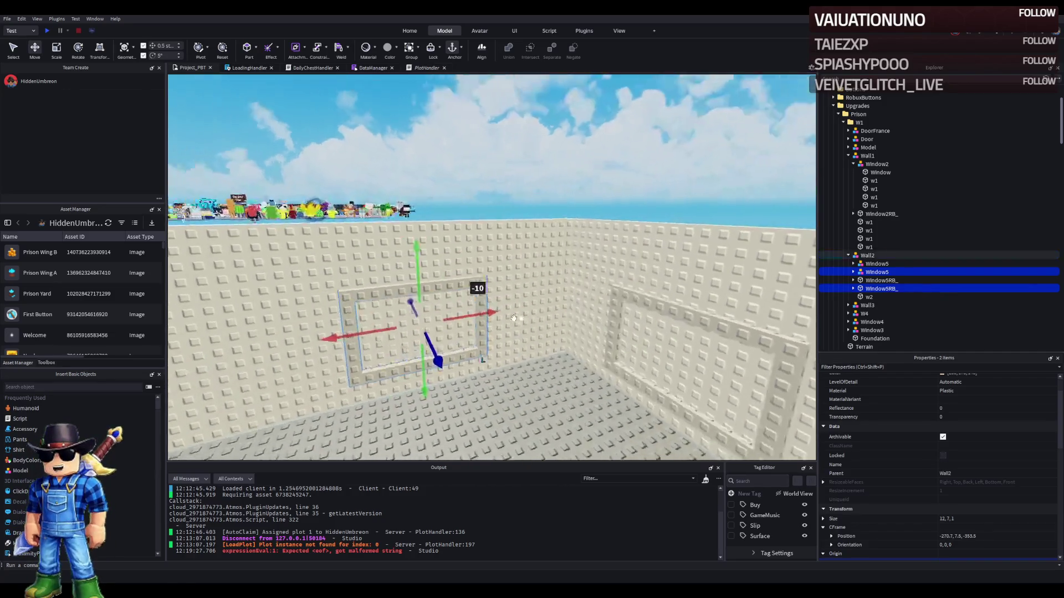
- Rename the copies Window6 and Window6RB_
click(920, 271)
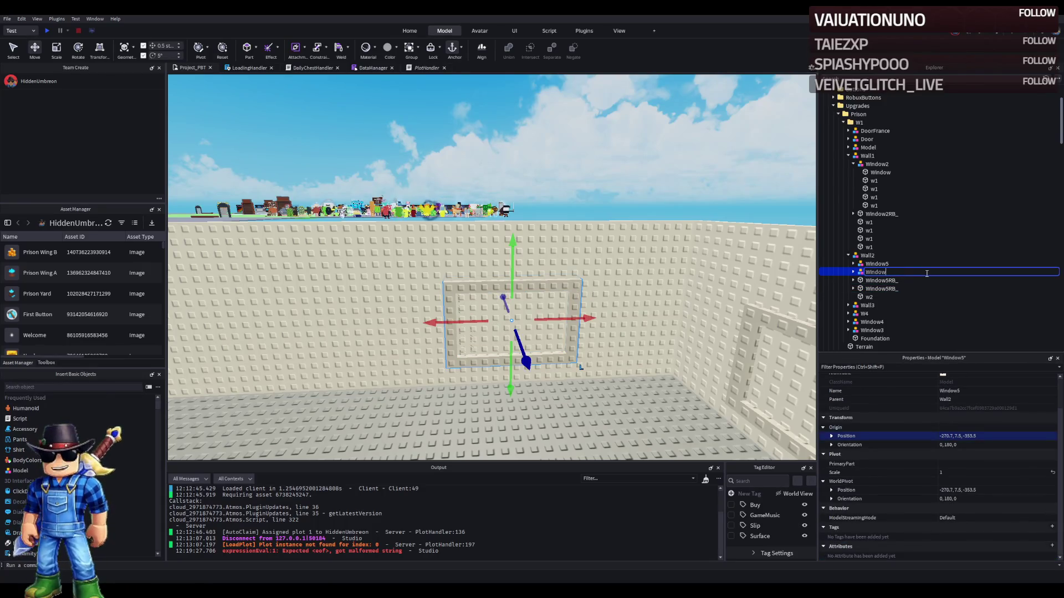
text(6)
key(Return)
click(979, 288)
click(978, 289)
key(Home)
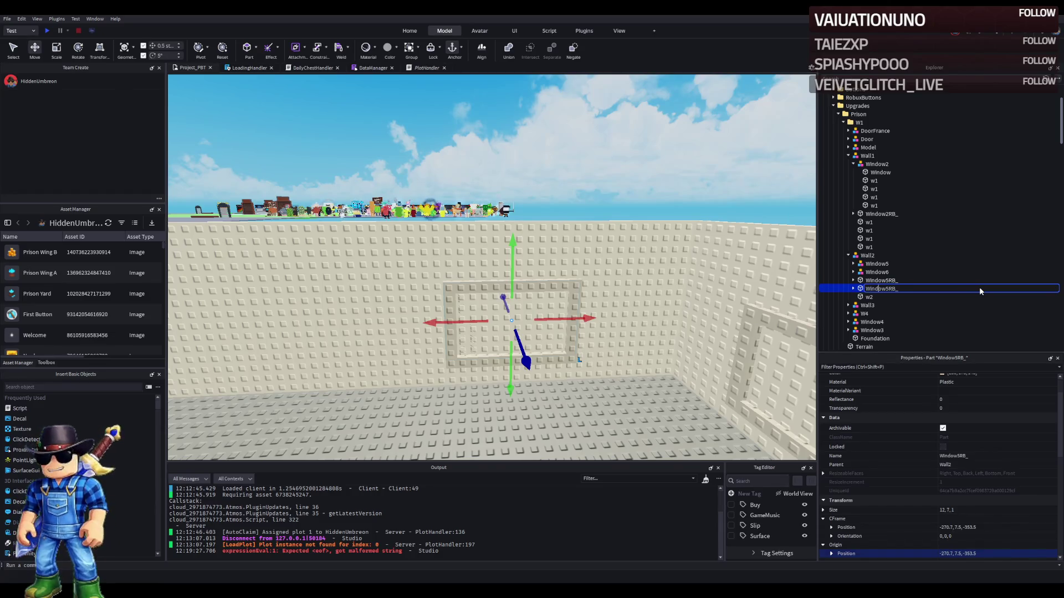
key(Delete)
text(6)
key(Return)
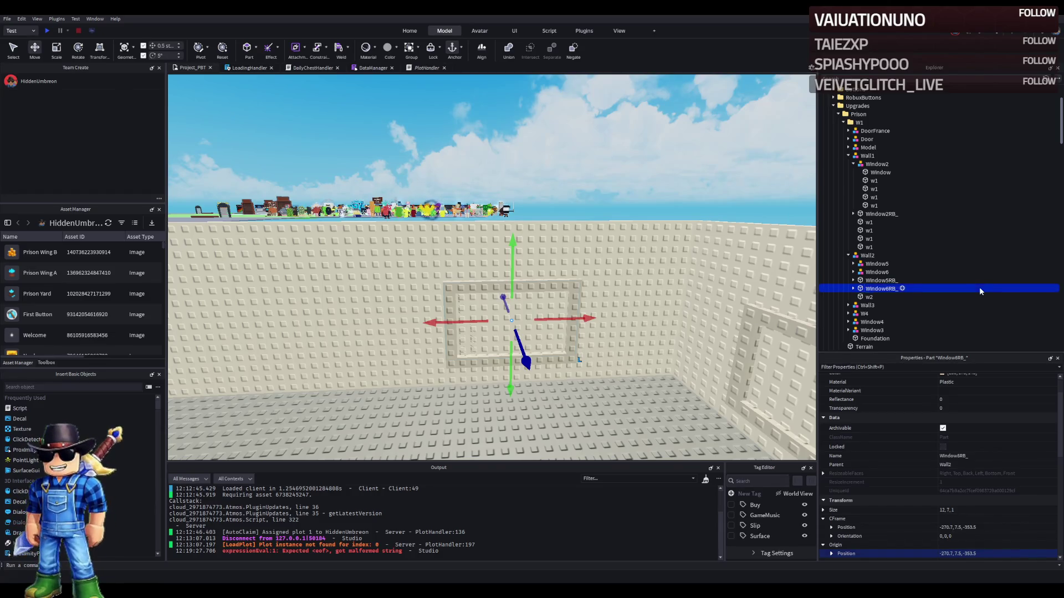
- Collapse Window2 and the Wall1 model in the Explorer
key(f)
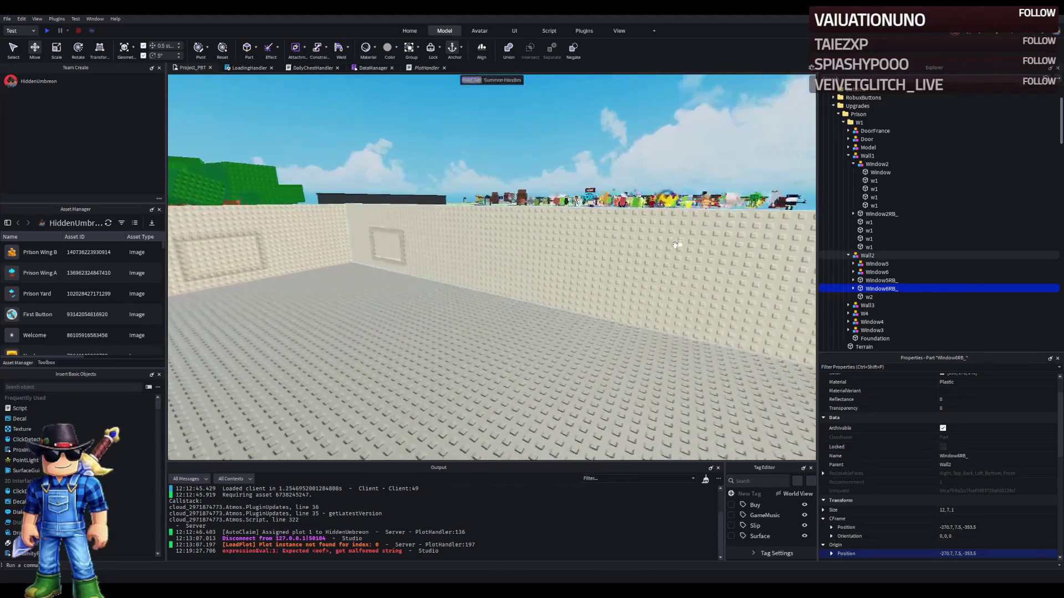
key(s)
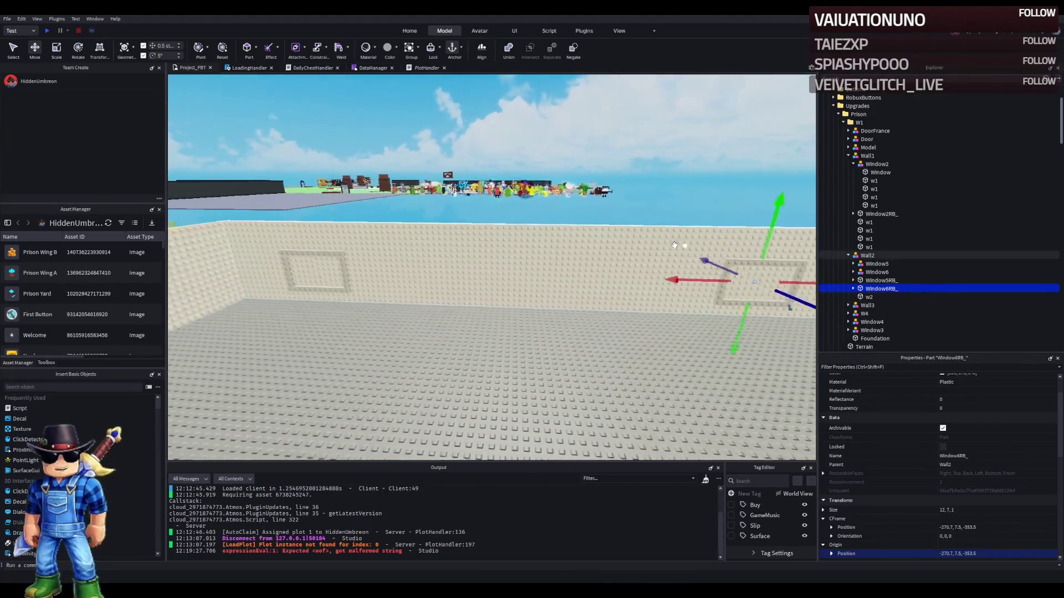
key(d)
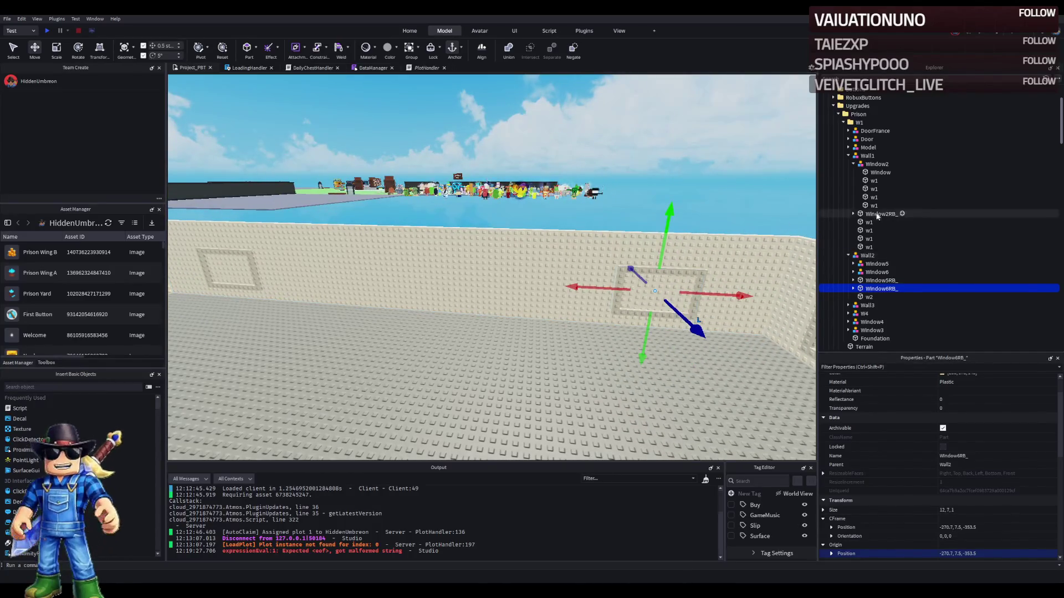
click(853, 164)
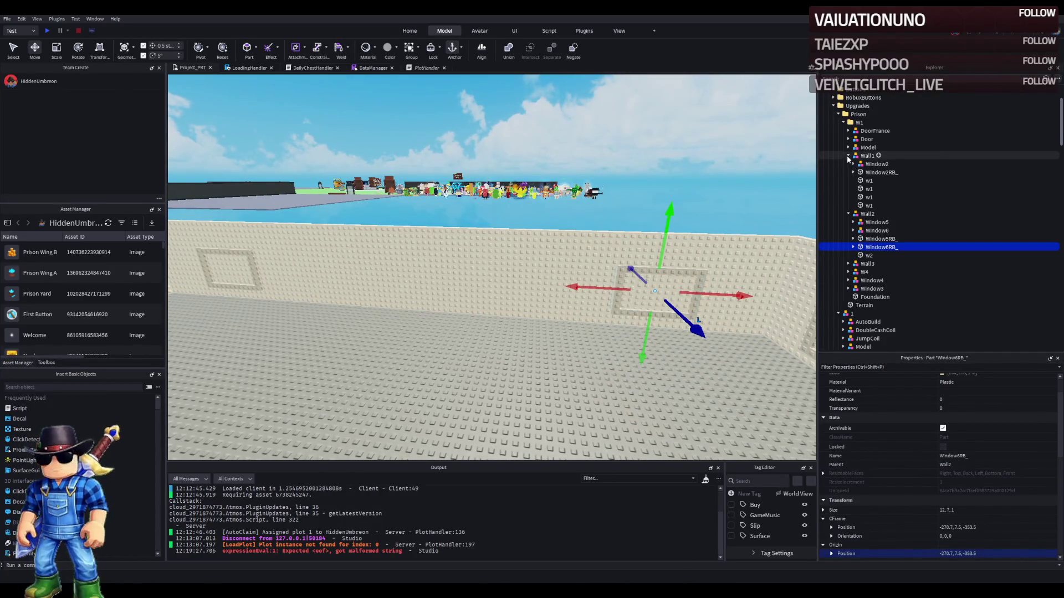
click(848, 156)
- Duplicate Window6 and Window6RB_ and slide the copies 12 studs along Wall2
click(875, 172)
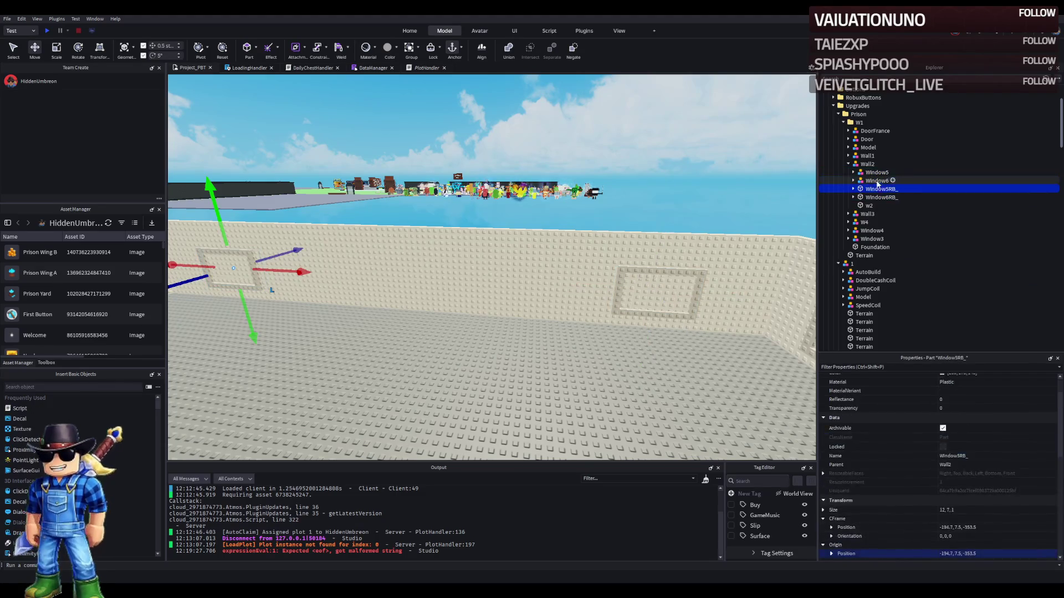
click(875, 180)
ctrl+click(875, 189)
ctrl+click(876, 189)
ctrl+click(875, 197)
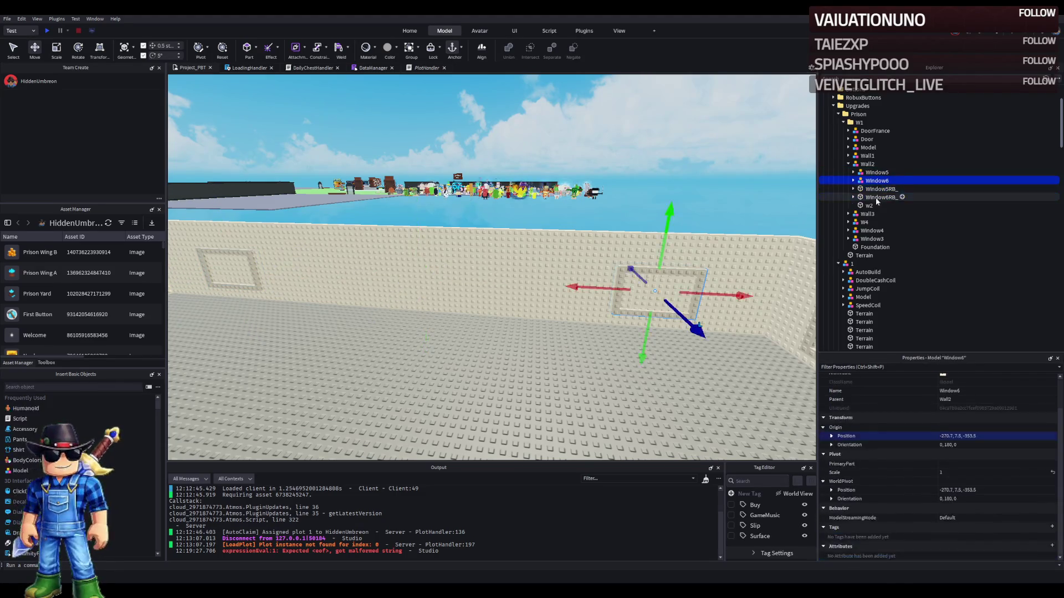
key(ctrl+d)
drag(725, 293, 561, 288)
key(a)
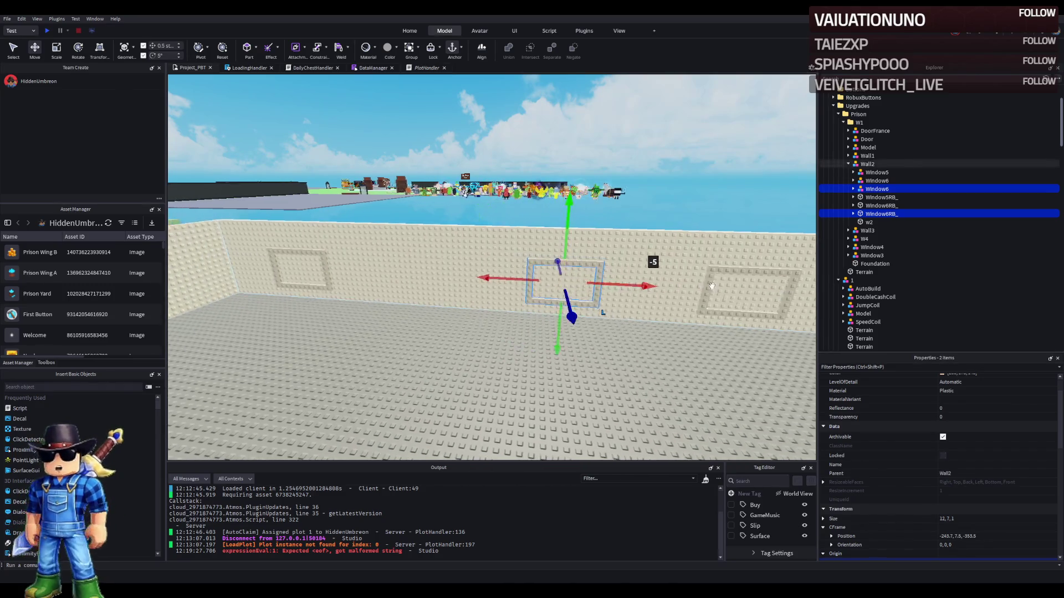
- Rename the duplicated window pair to Window7 and Window7RB_
click(922, 188)
key(F2)
text(Window7)
key(Return)
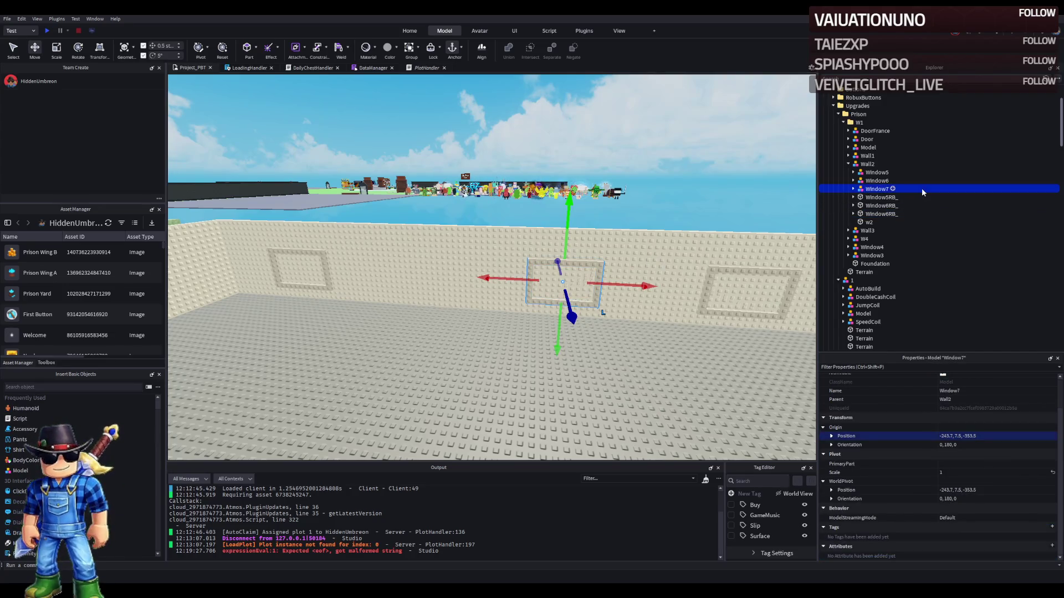
click(885, 215)
key(F2)
text(Window7RB_)
key(Return)
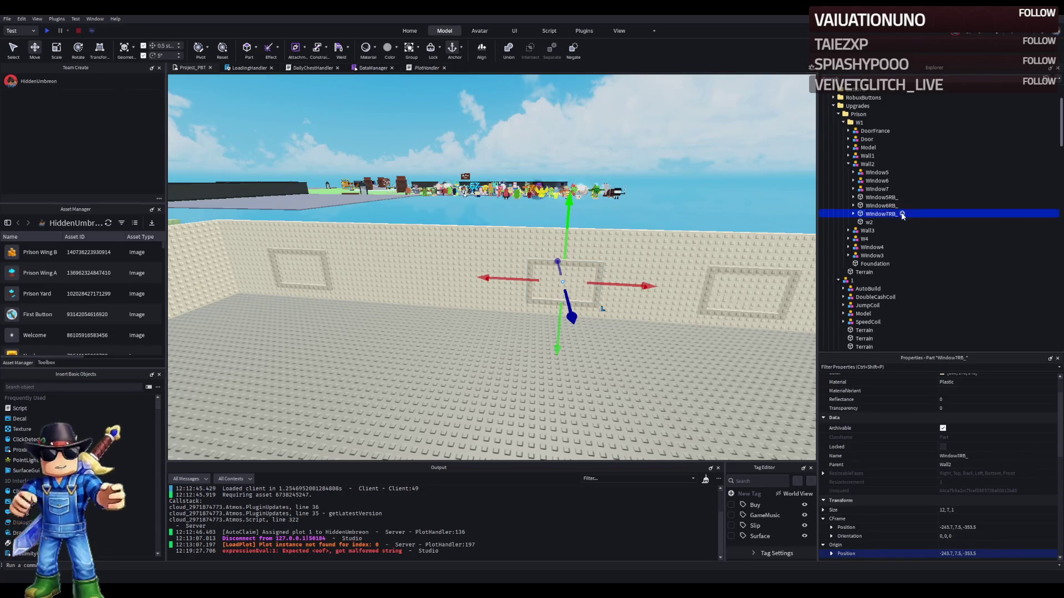
- Duplicate Window5 with Window5RB_ and slide the copies along the wall
click(876, 172)
ctrl+click(880, 198)
key(ctrl+d)
mouse_move(377, 273)
mouse_down()
mouse_move(369, 291)
mouse_move(642, 288)
mouse_move(633, 298)
mouse_move(629, 281)
mouse_move(587, 261)
mouse_move(465, 257)
mouse_move(549, 239)
mouse_up()
scroll(558, 288, down, 2)
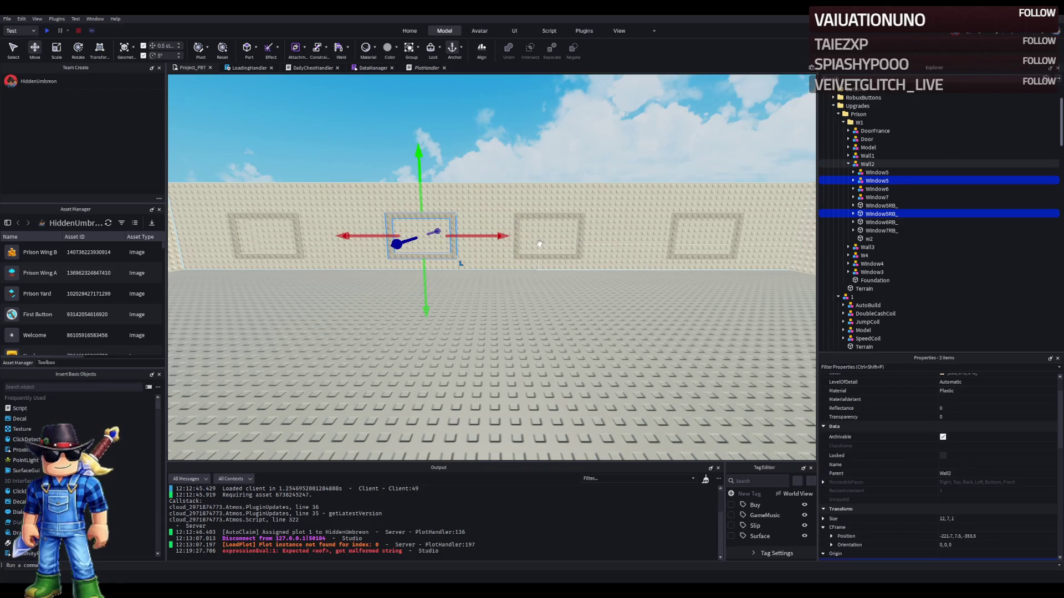
- Rename the copied Window5 model to Window8
key(a)
key(w)
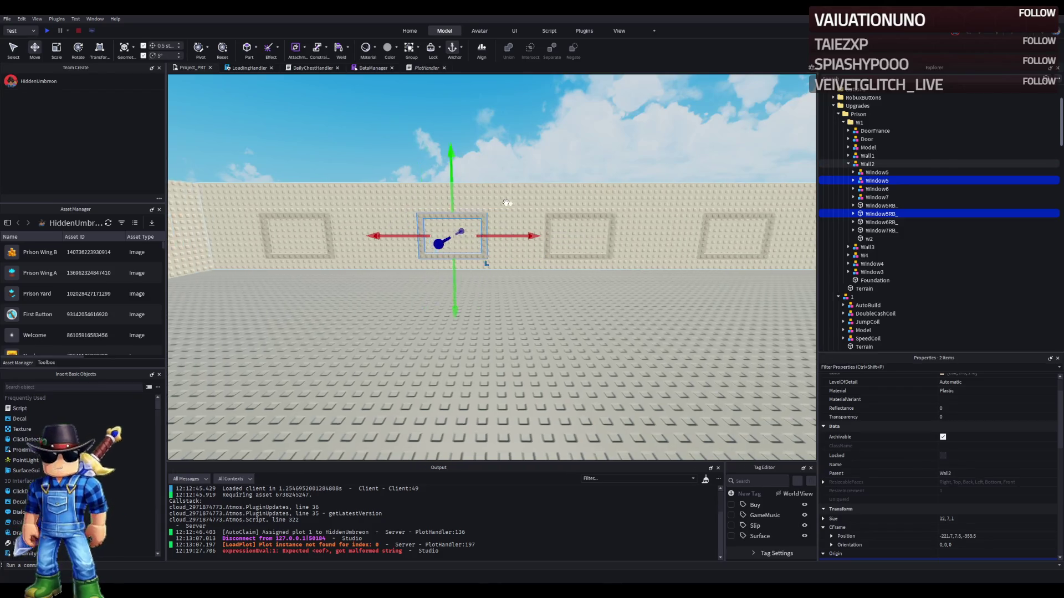
key(s)
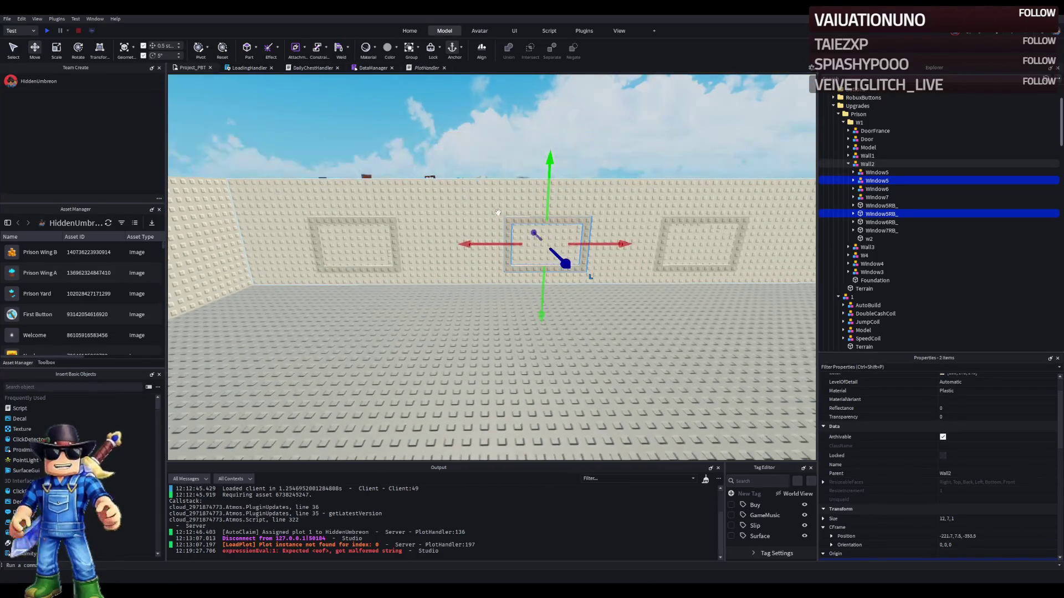
drag(598, 232, 613, 237)
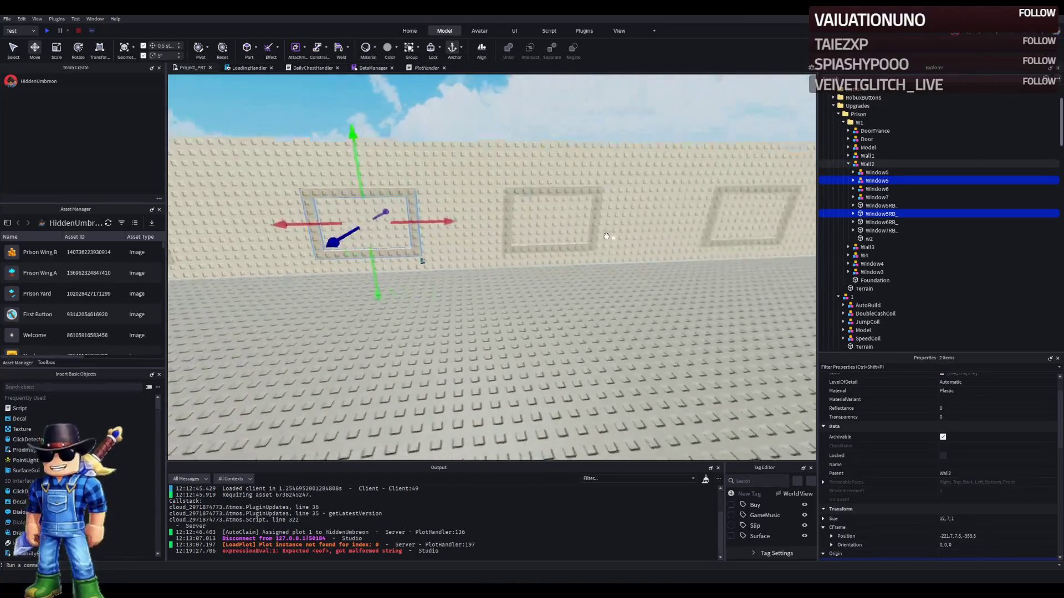
key(w)
key(w)
key(w)
click(913, 180)
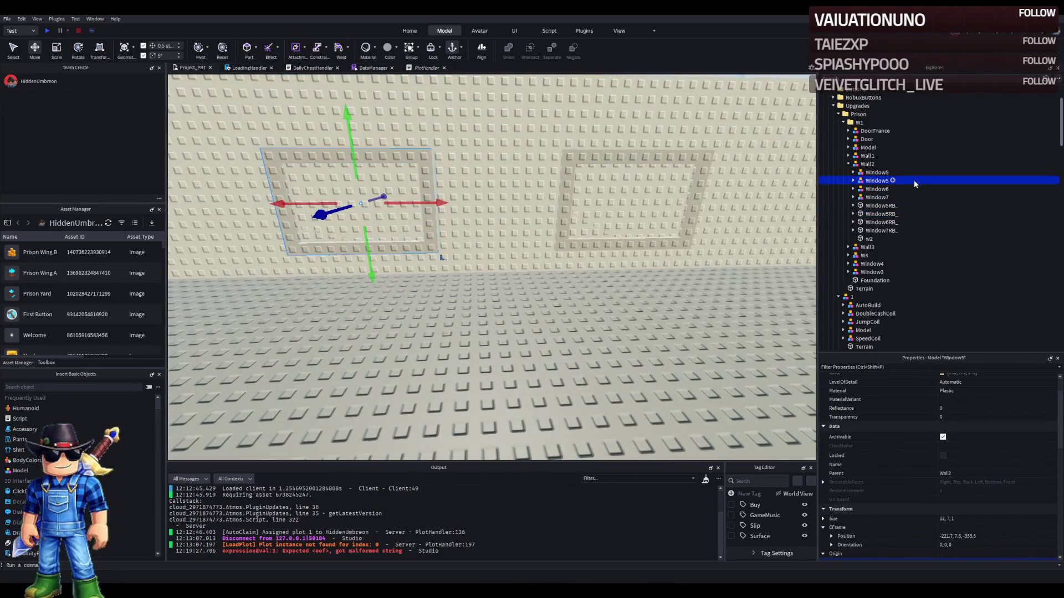
click(913, 181)
key(BackSpace)
text(8)
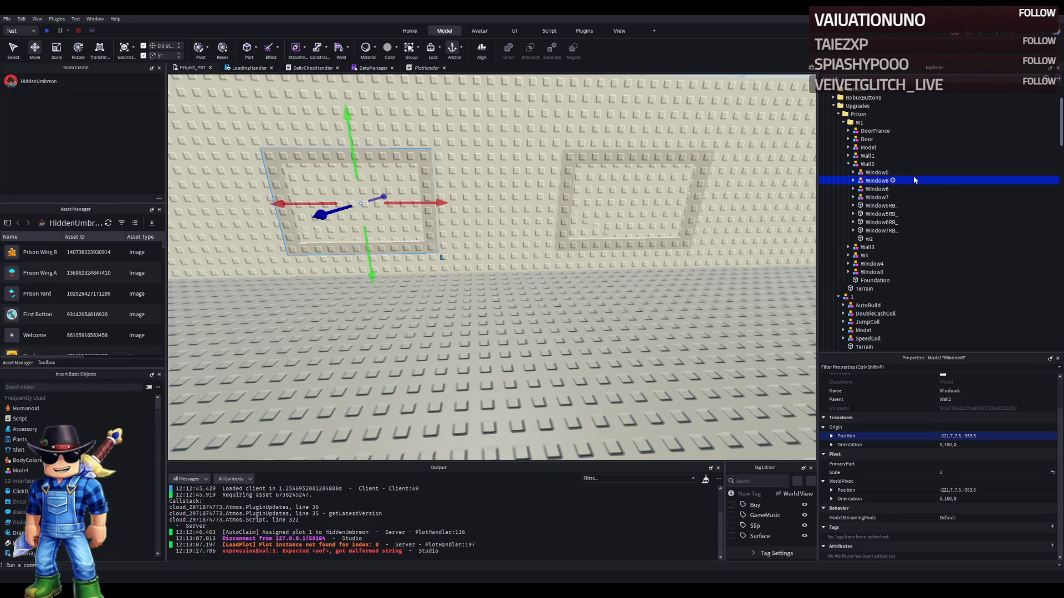
- Rename the copied Window5RB_ opening to Window8RB_ and focus the view on it
click(914, 214)
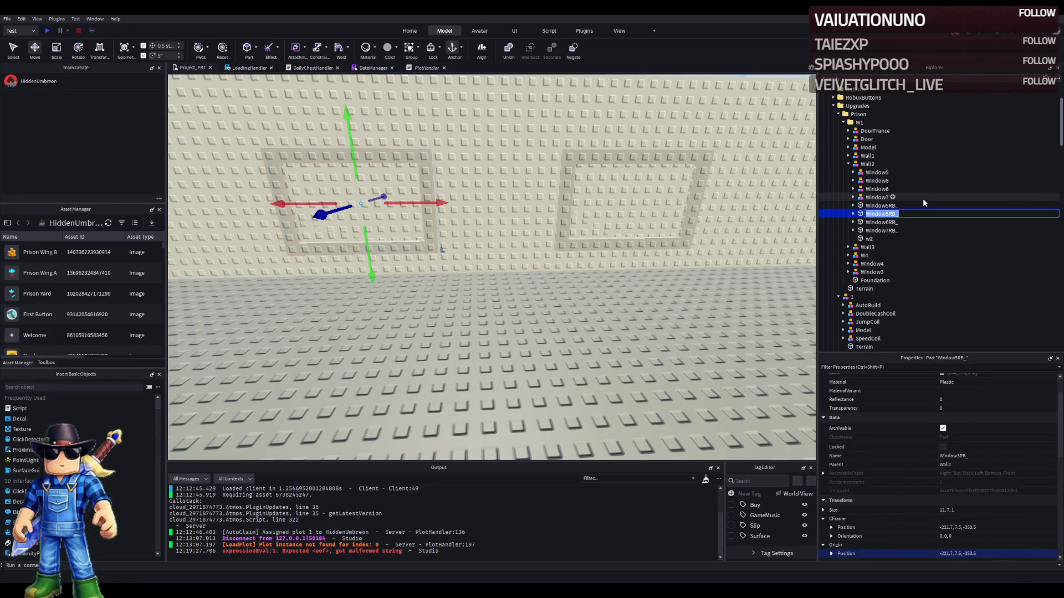
key(F2)
key(BackSpace)
text(8)
key(Return)
key(f)
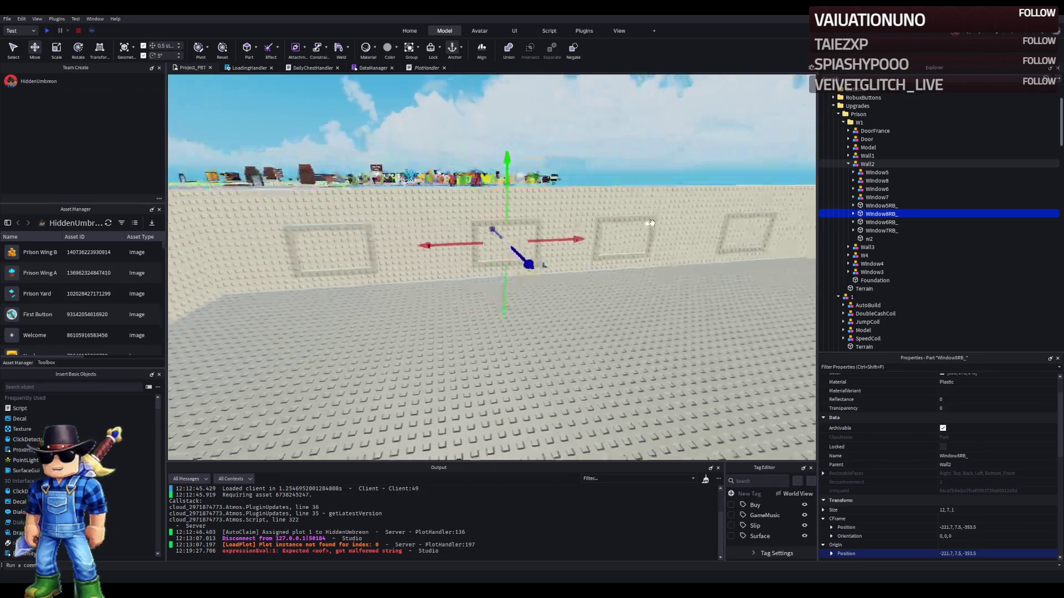
key(s)
key(e)
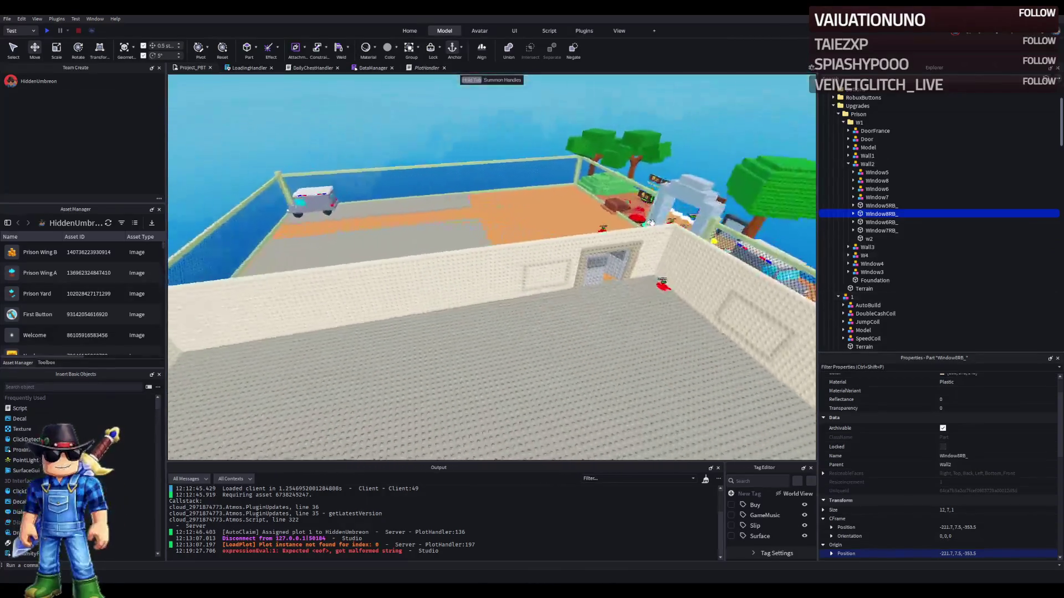
key(w)
key(q)
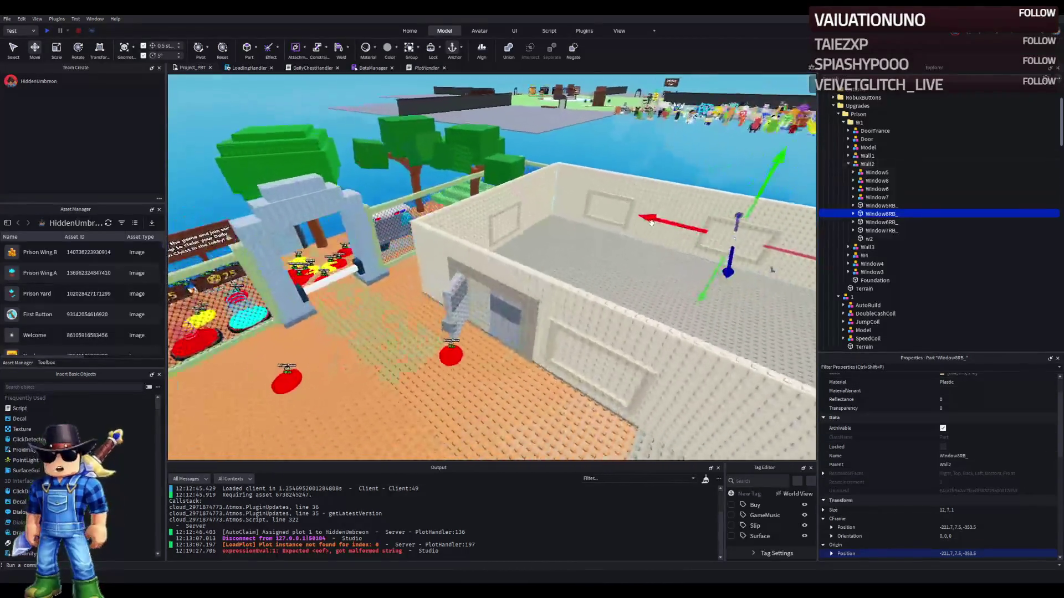
key(w)
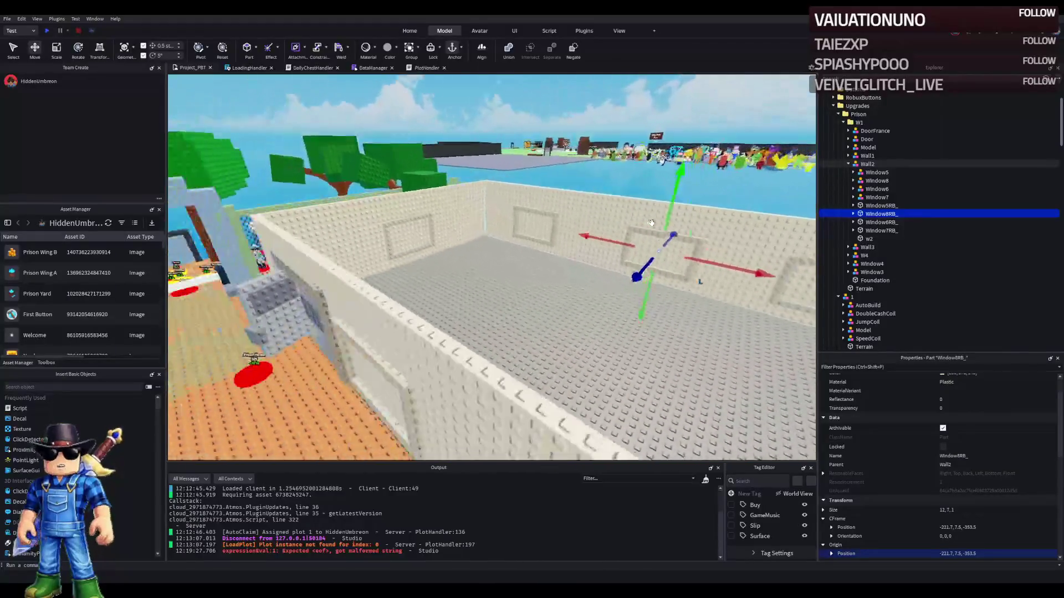
key(s)
key(d)
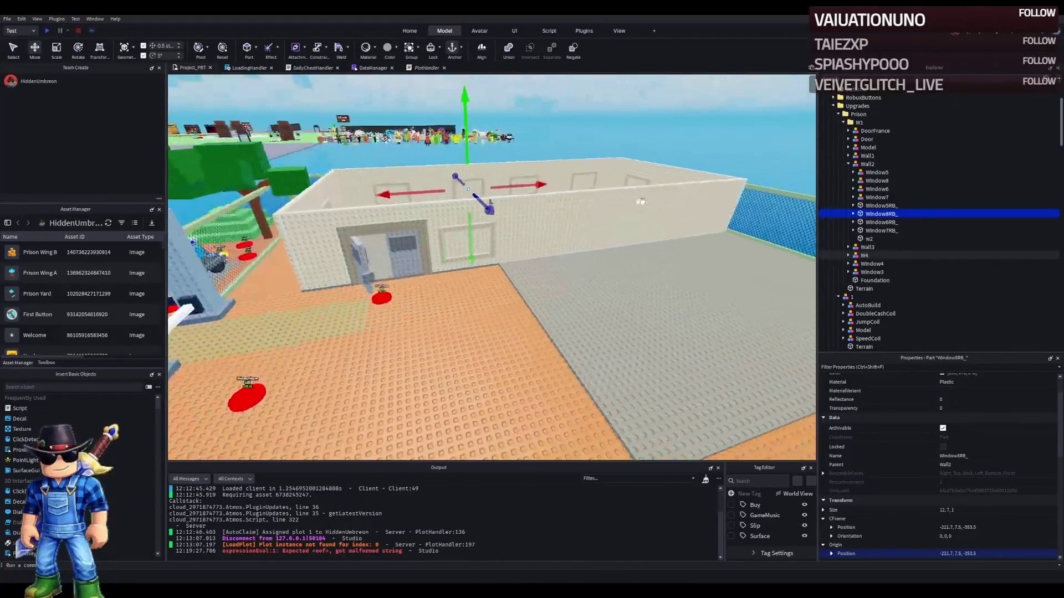
key(w)
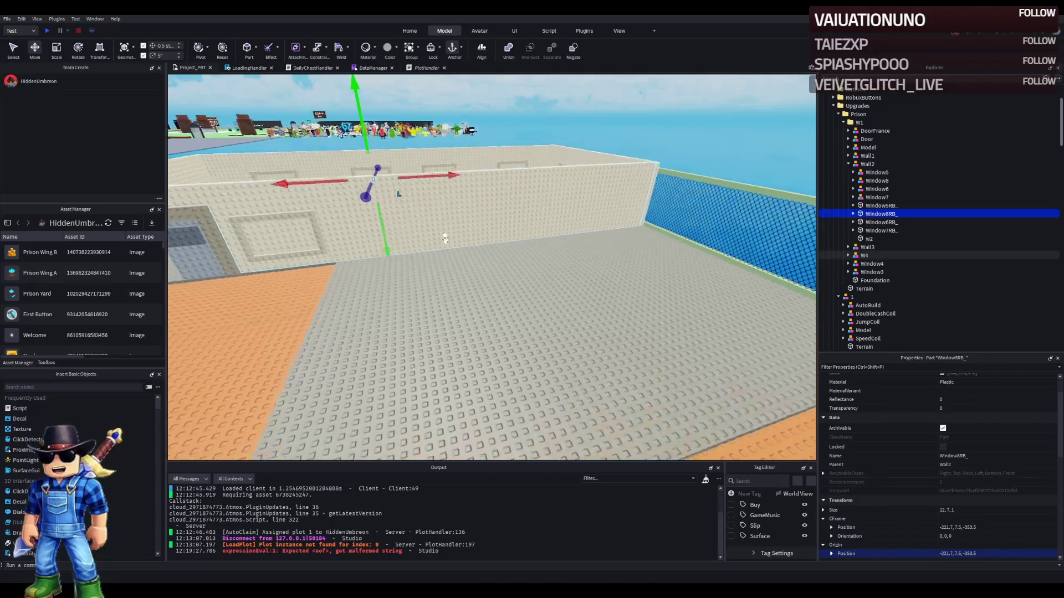
key(e)
key(w)
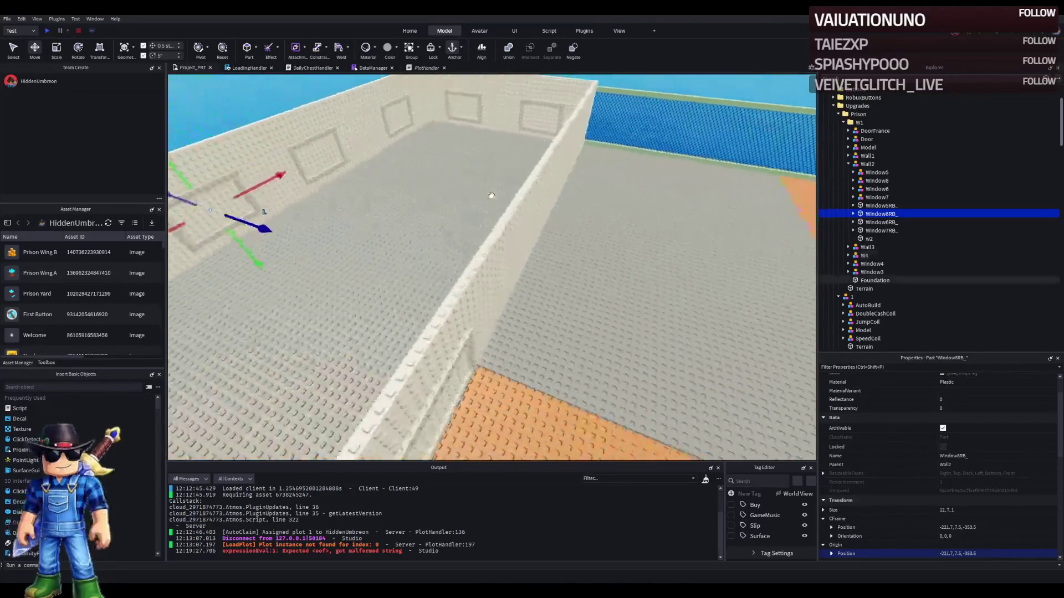
key(q)
key(s)
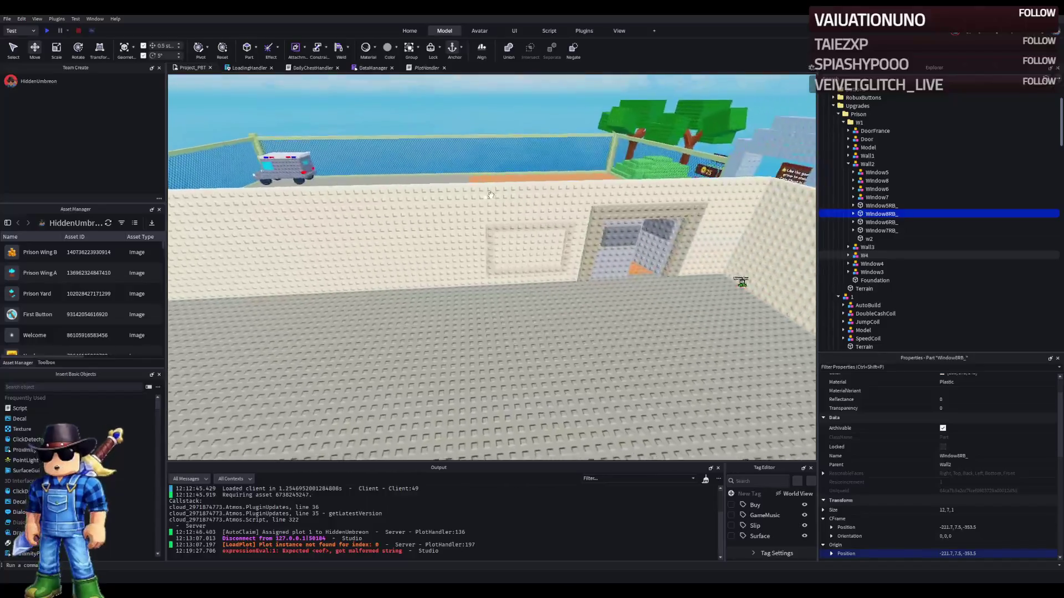
key(w)
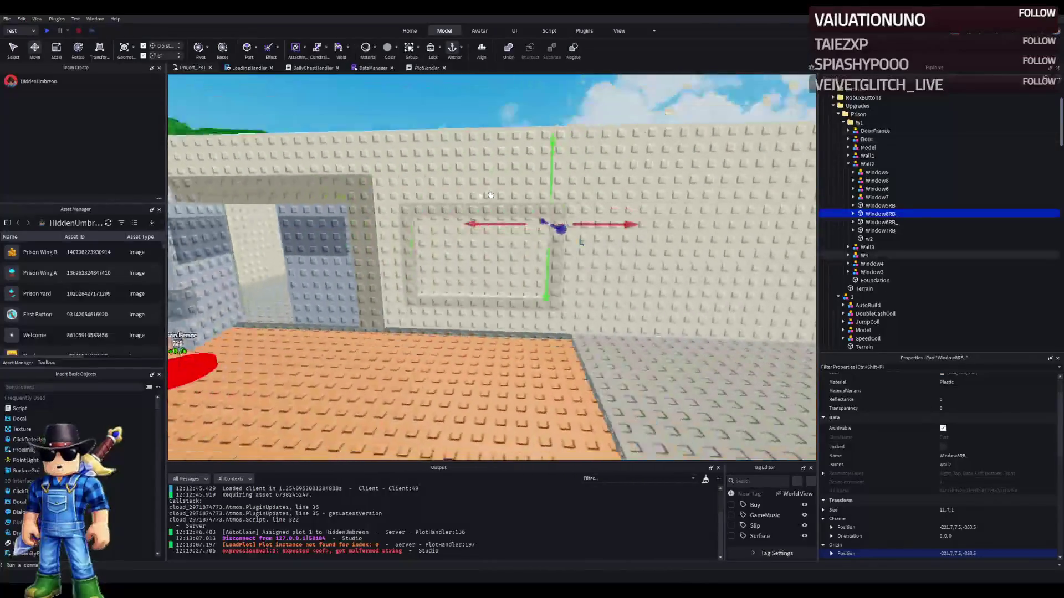
key(s)
key(e)
key(w)
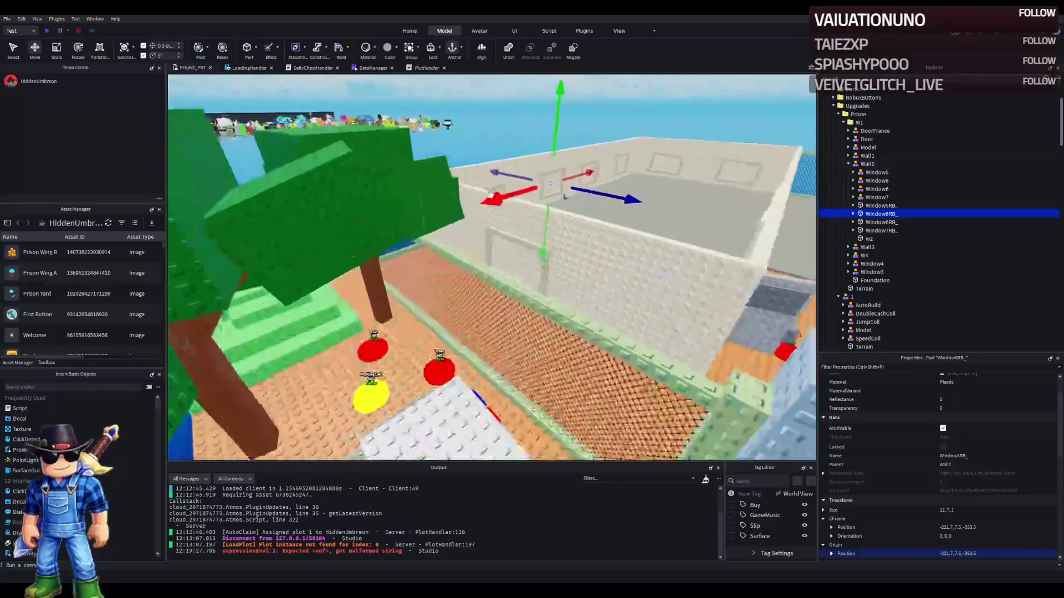
key(s)
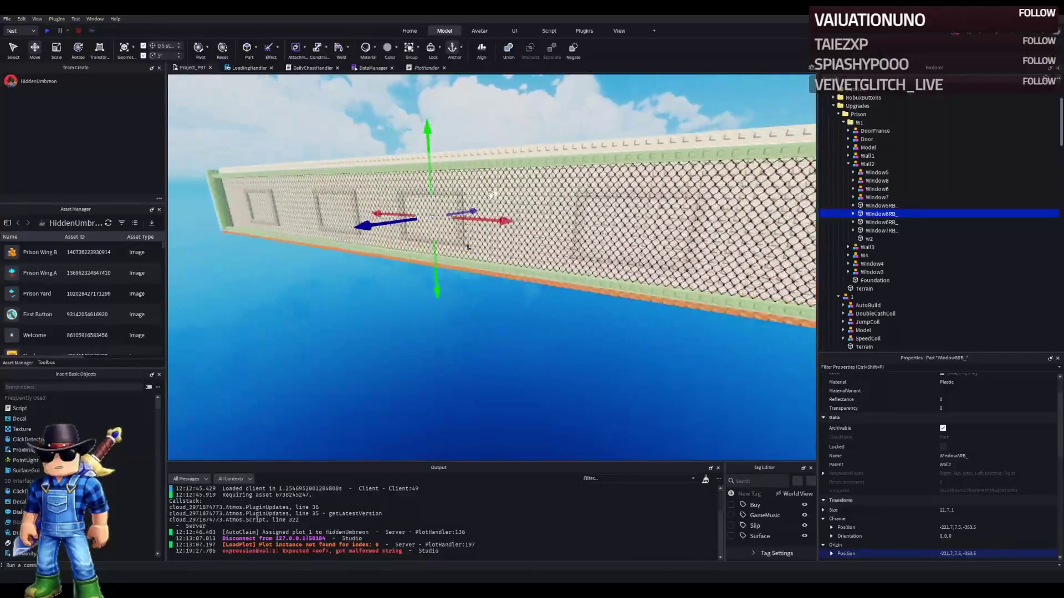
key(w)
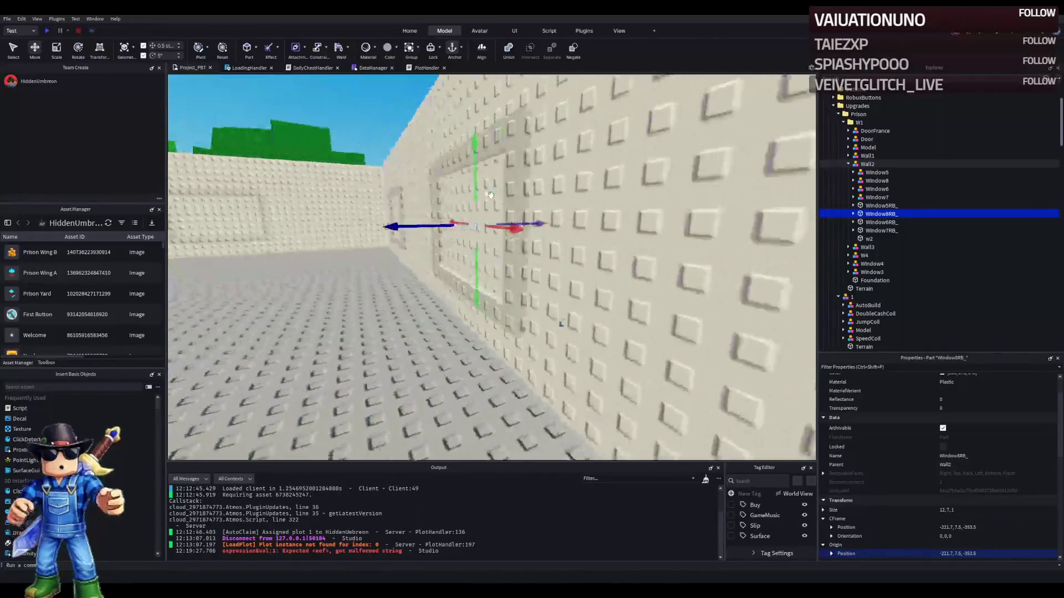
key(e)
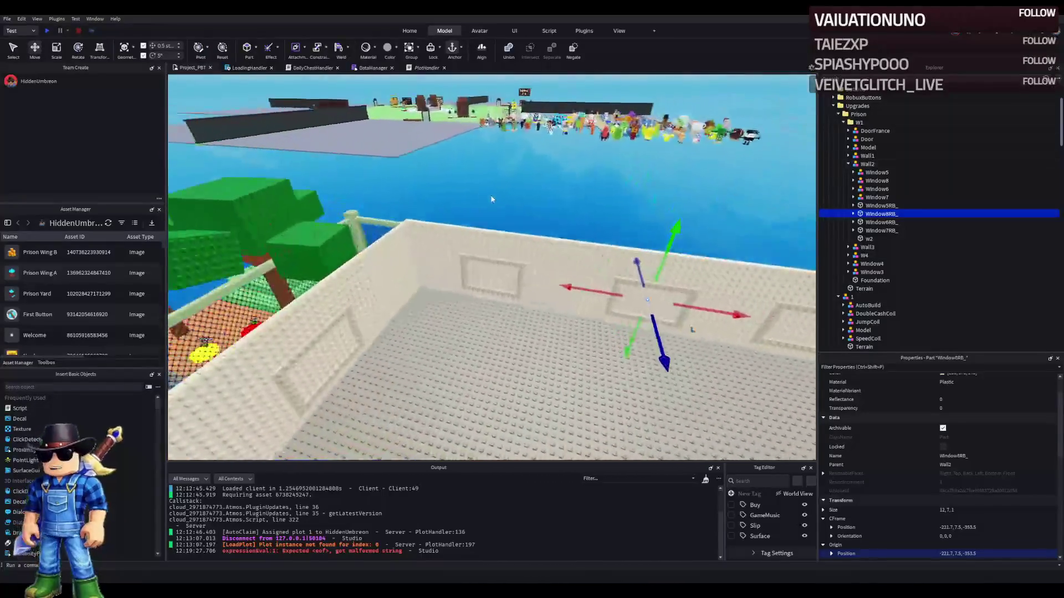
key(f)
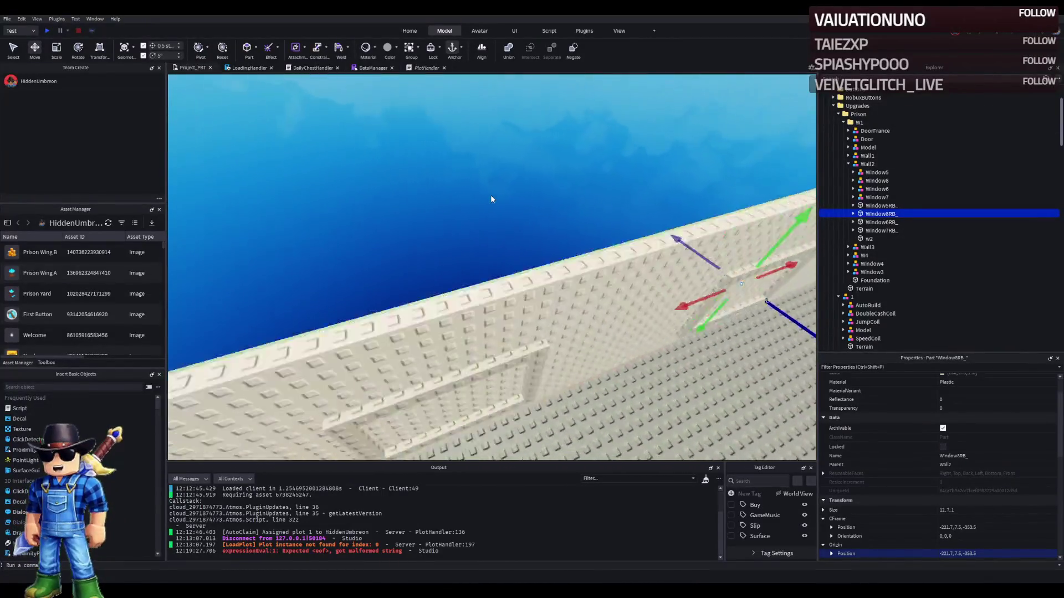
key(s)
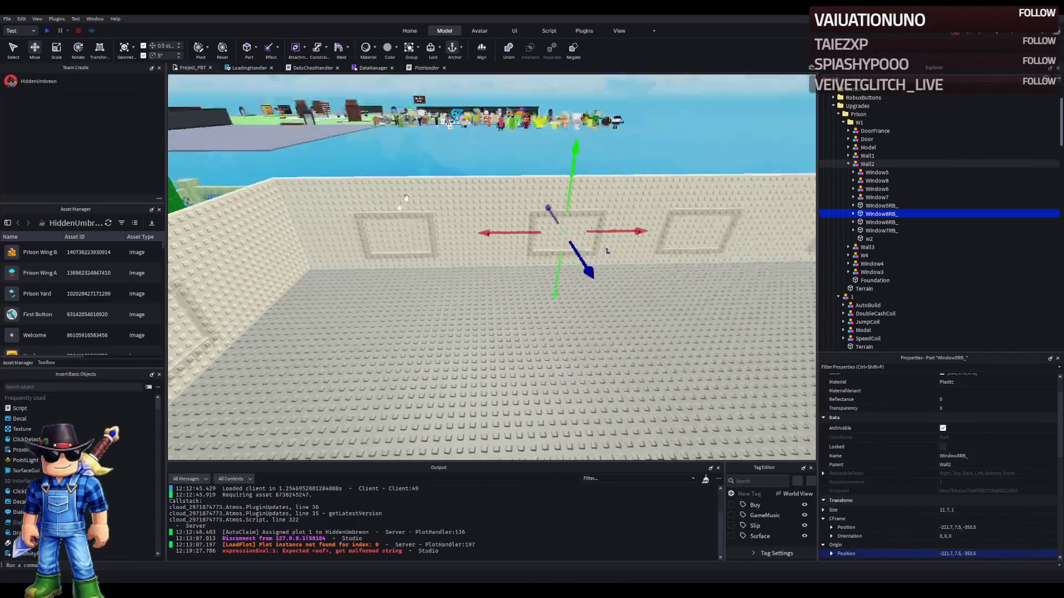
key(a)
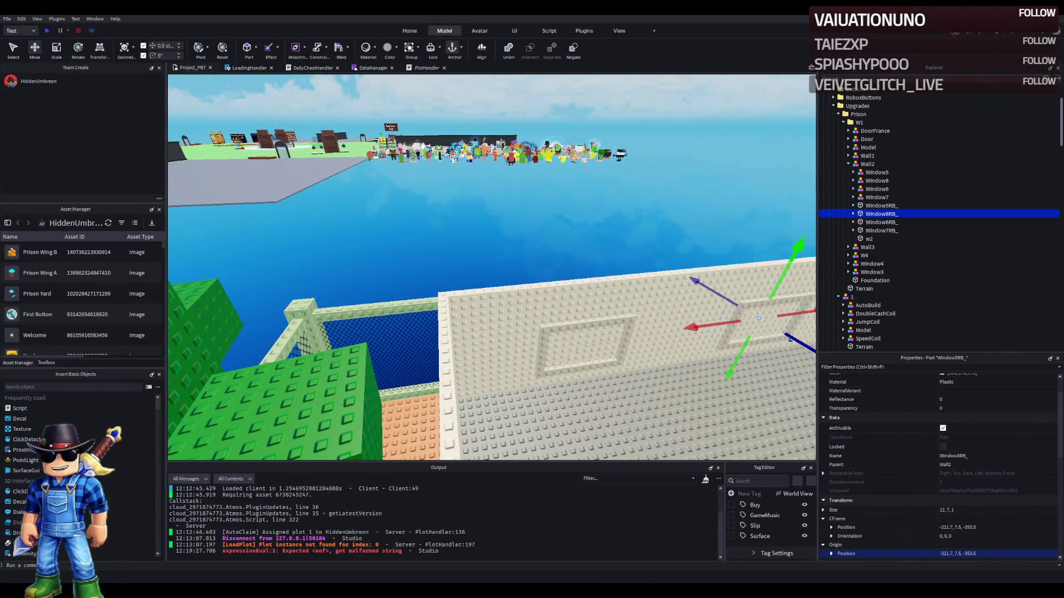
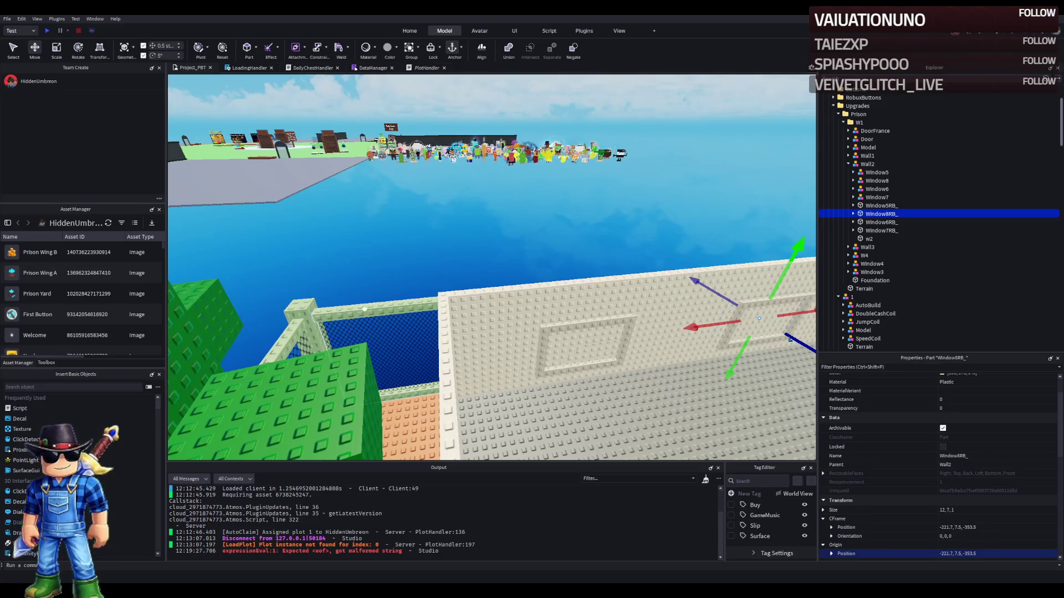
- Survey the walled prison enclosure, selecting the W4 wall section and the building's Foundation
key(w)
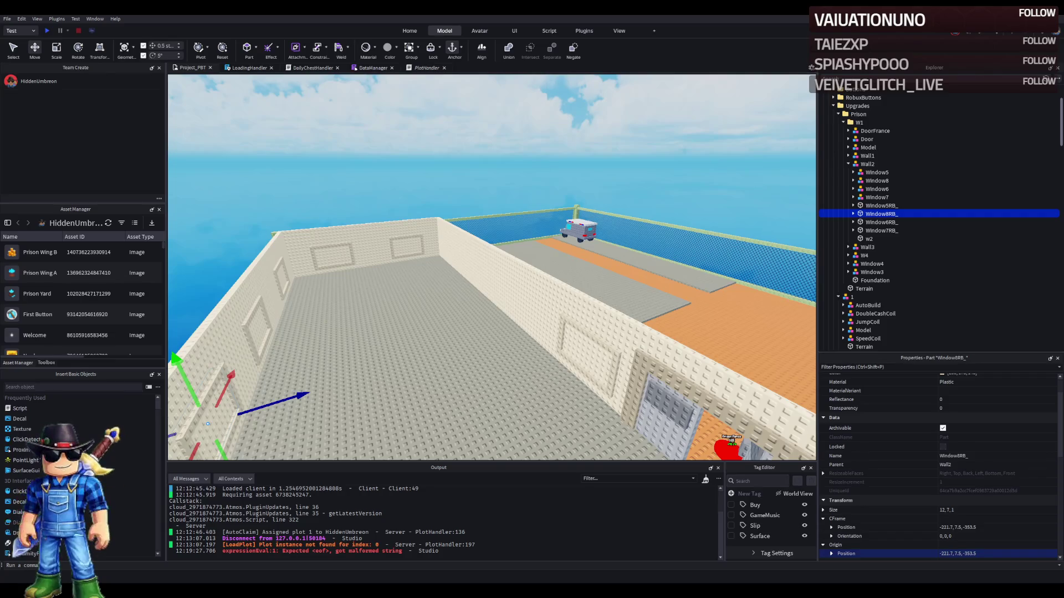
key(f)
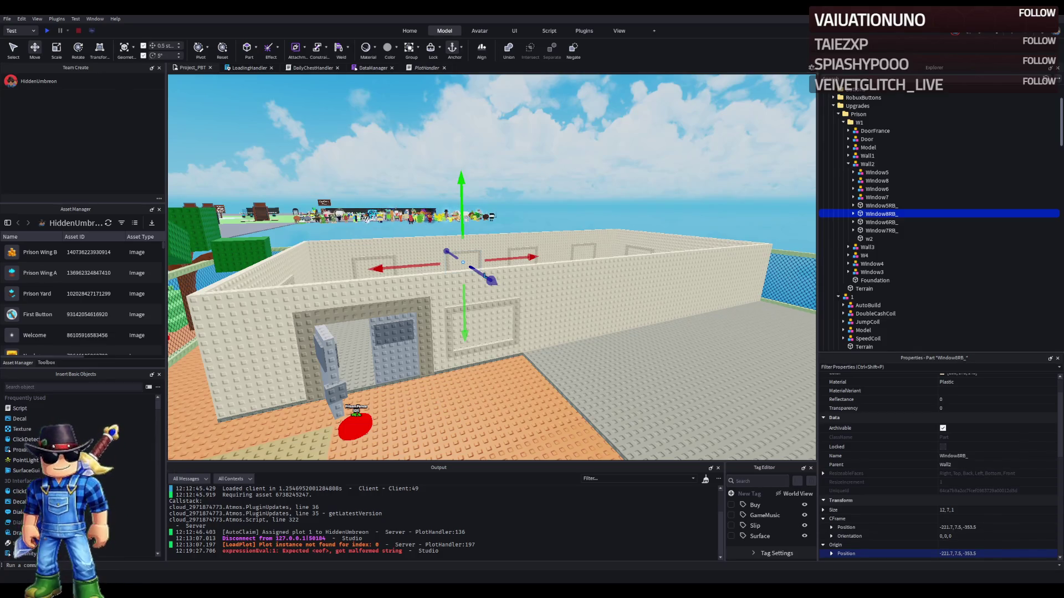
key(w)
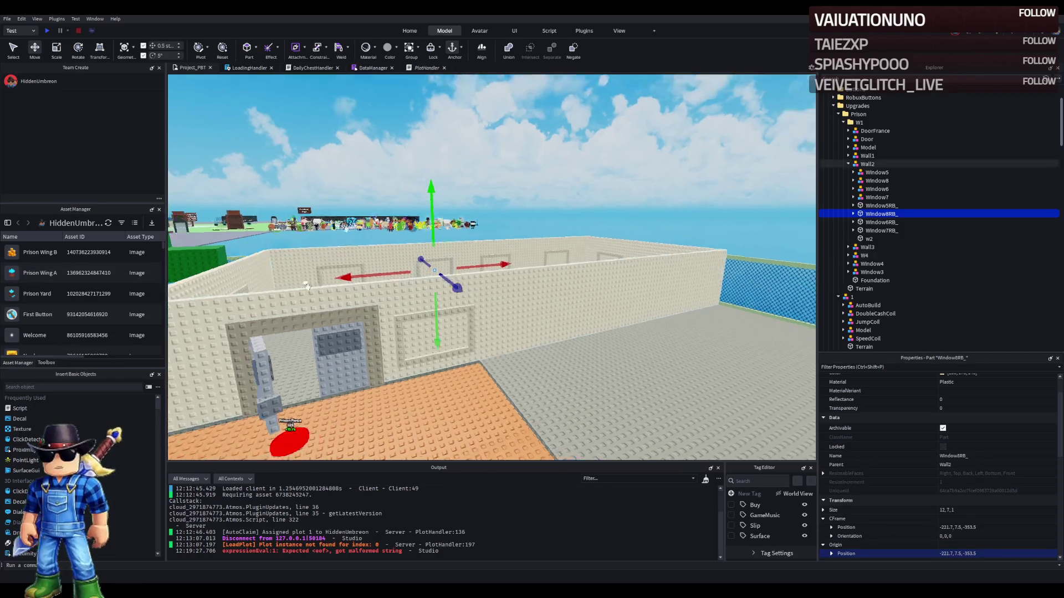
key(a)
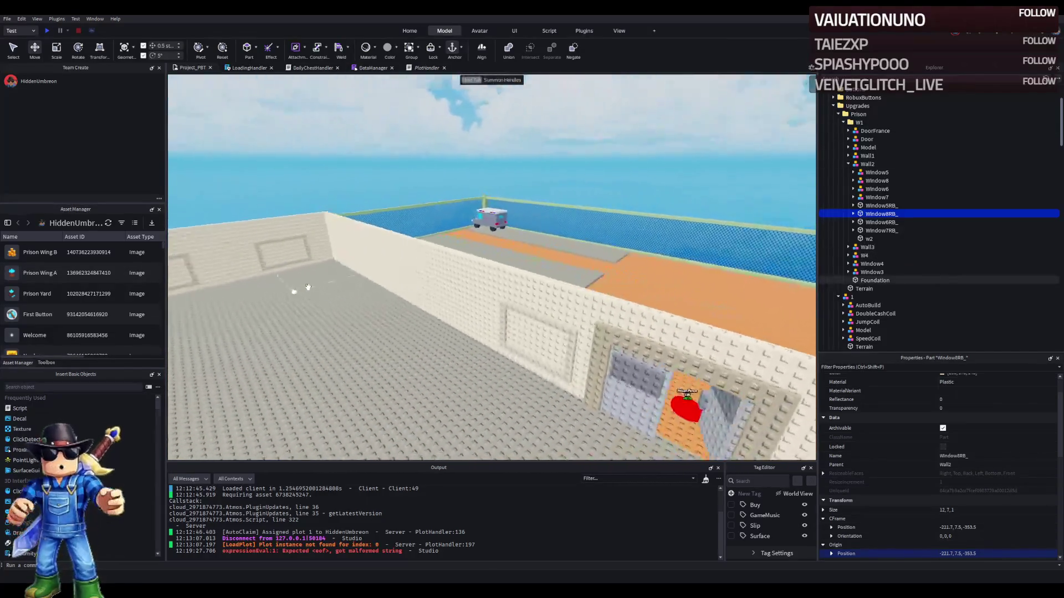
key(d)
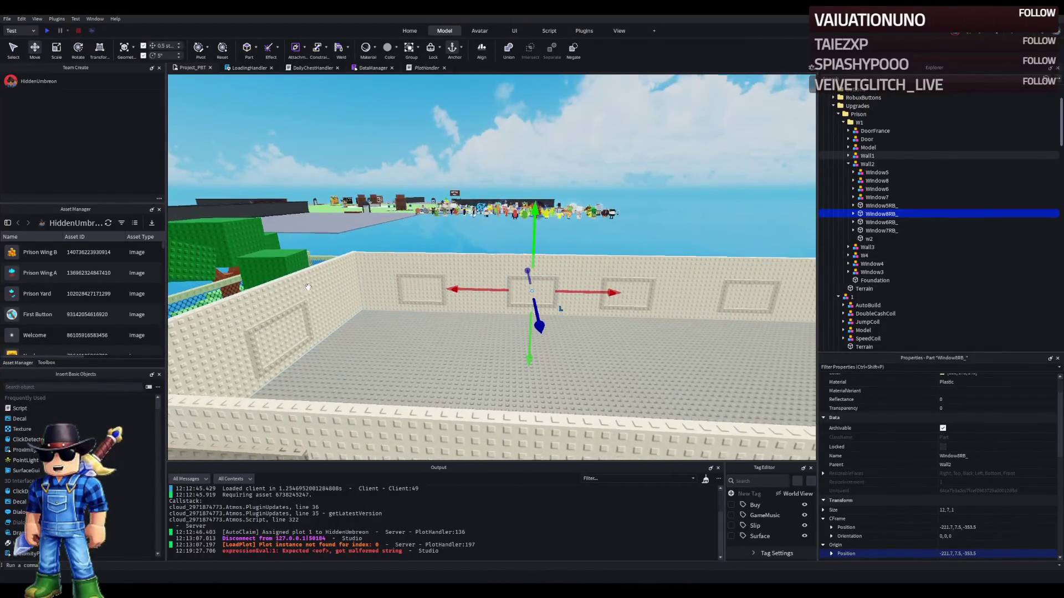
key(s)
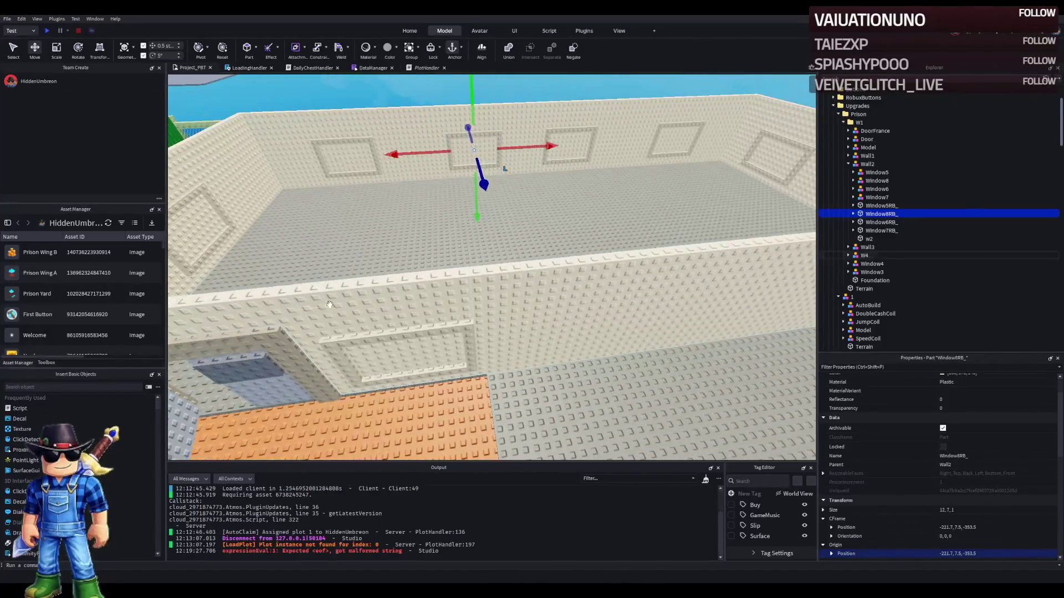
click(329, 304)
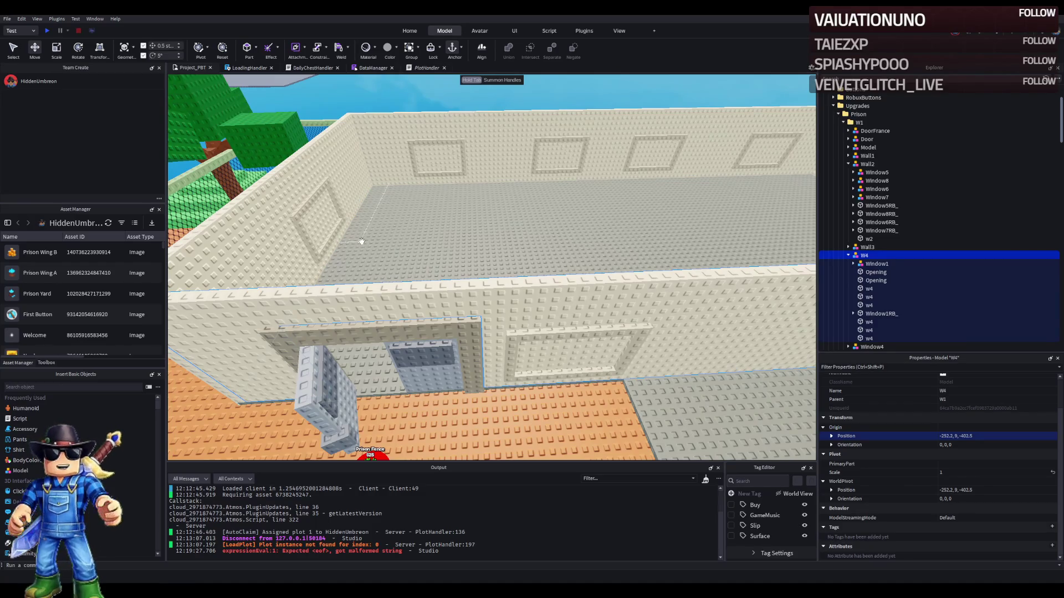
key(w)
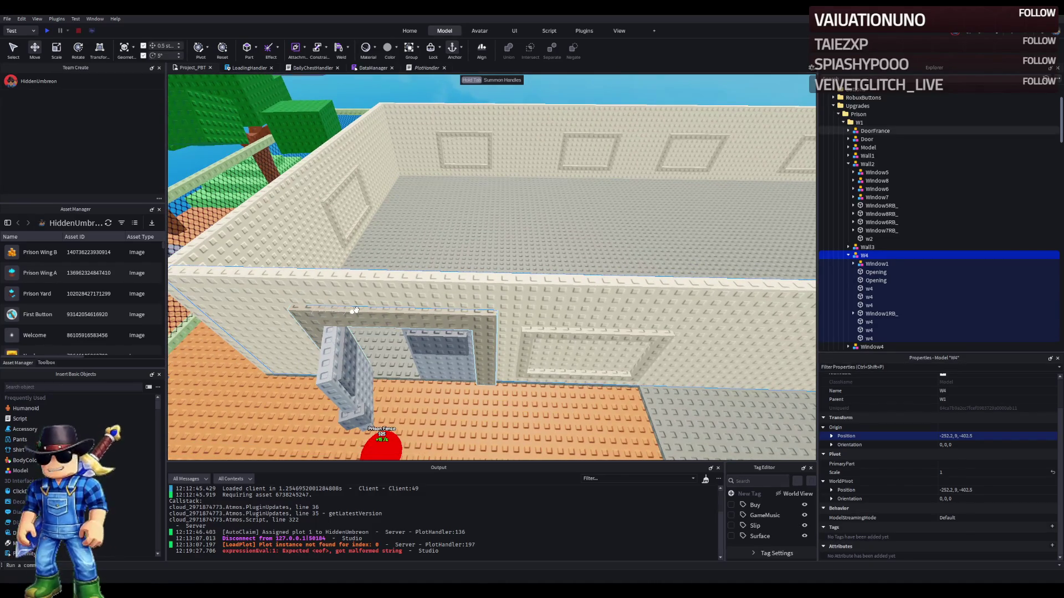
click(477, 257)
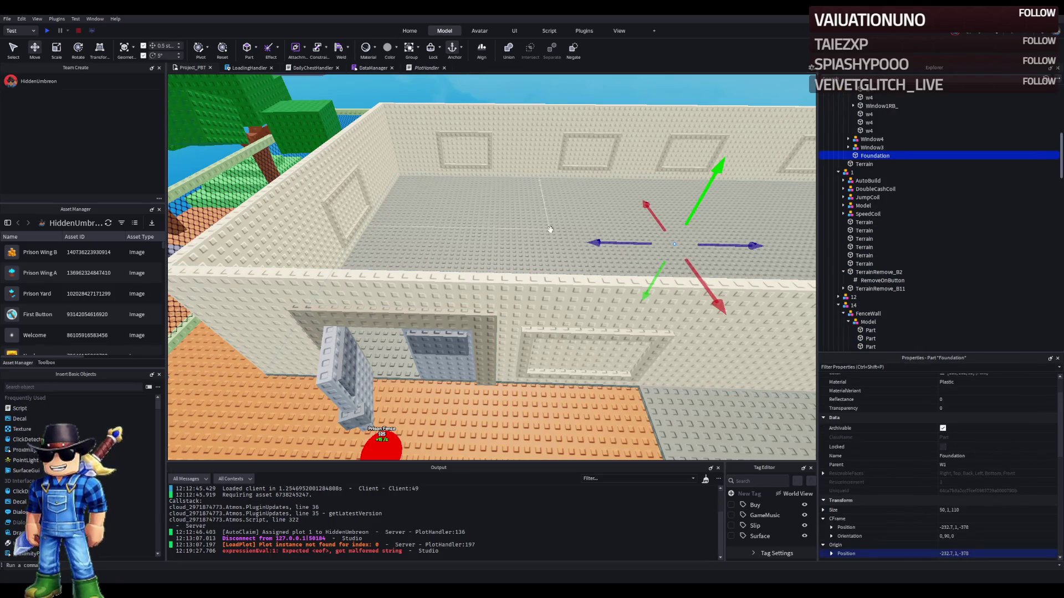
key(s)
- Select and frame Prison Fence buttons 22, 23 and 21 in turn
click(533, 315)
key(f)
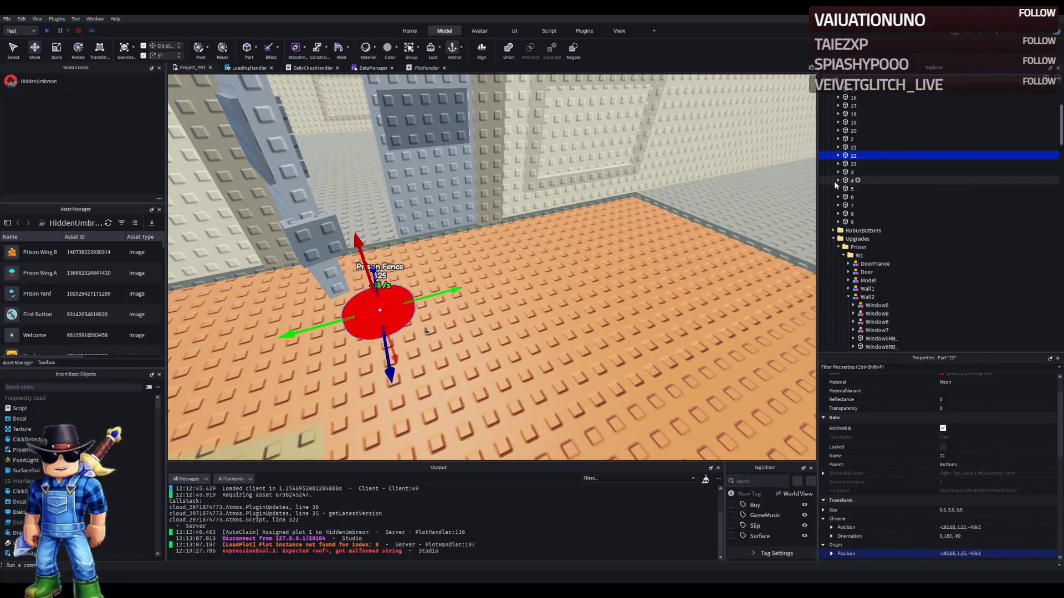
click(853, 164)
key(f)
scroll(562, 200, down, 5)
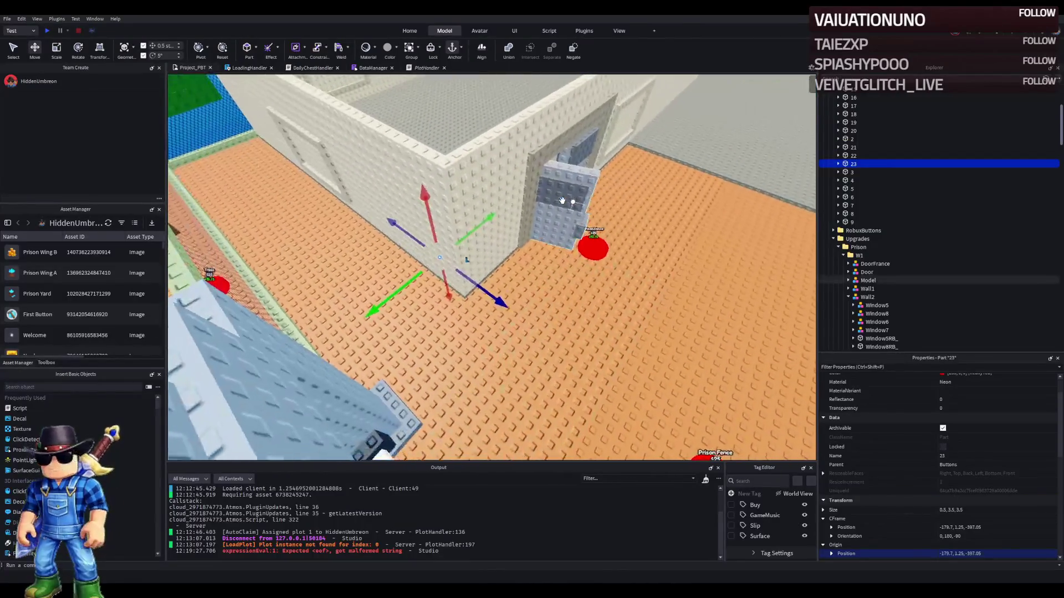
click(601, 296)
key(f)
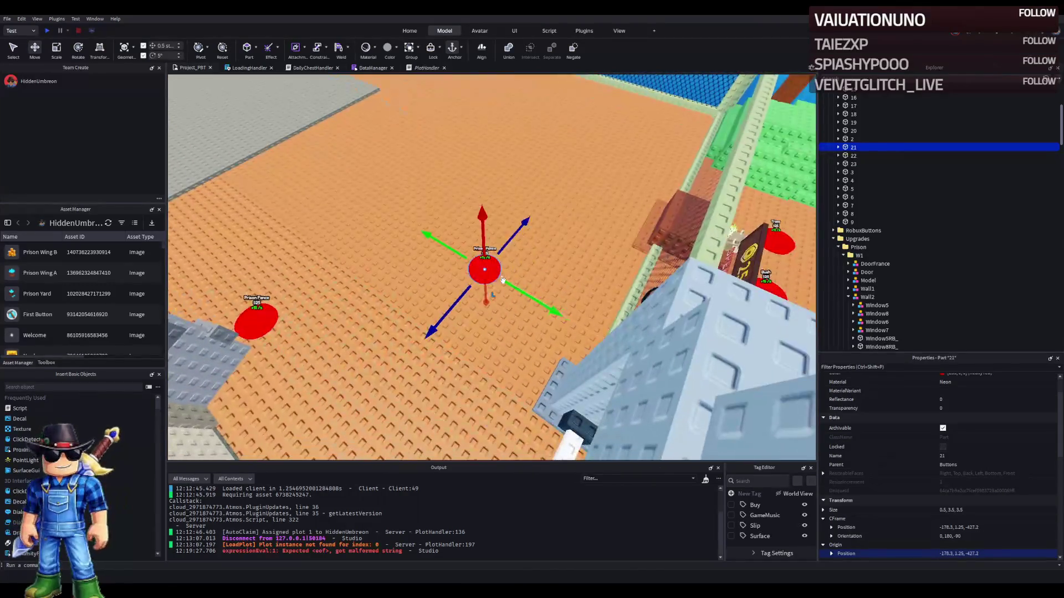
- Move button 21 to a new ground spot and nudge button 22 beside the others
drag(482, 268, 520, 297)
drag(233, 274, 428, 253)
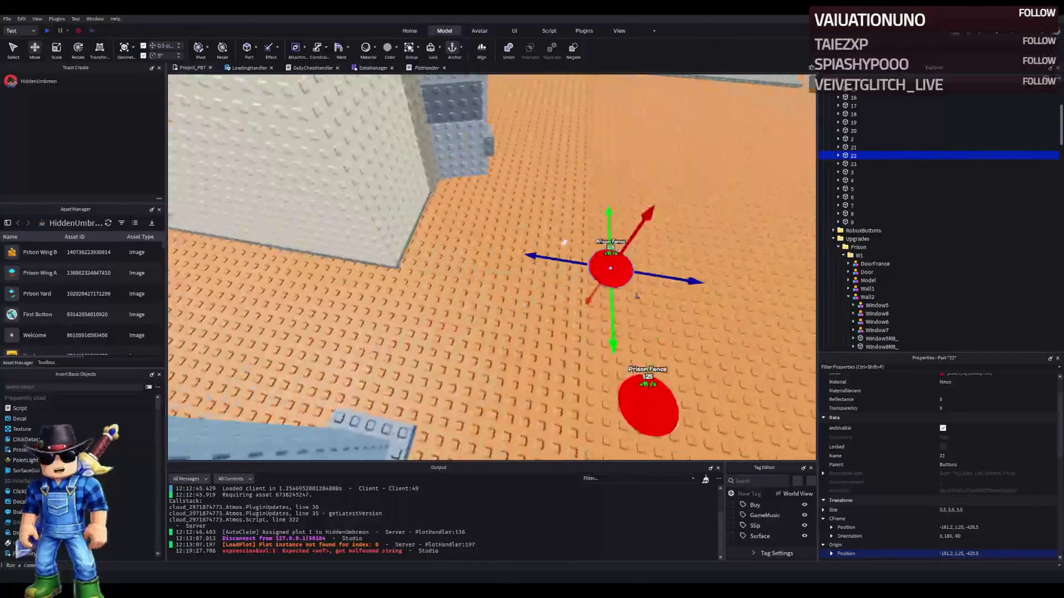
drag(607, 262, 610, 263)
key(f)
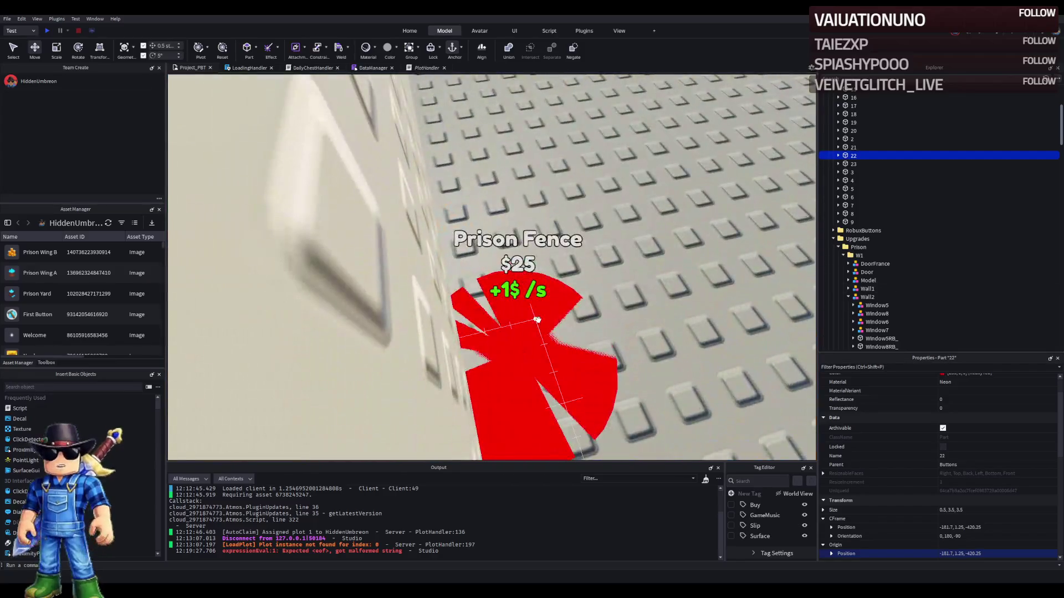
- Place button 23 beside the prison doorway and expand its contents
click(538, 321)
scroll(538, 320, down, 3)
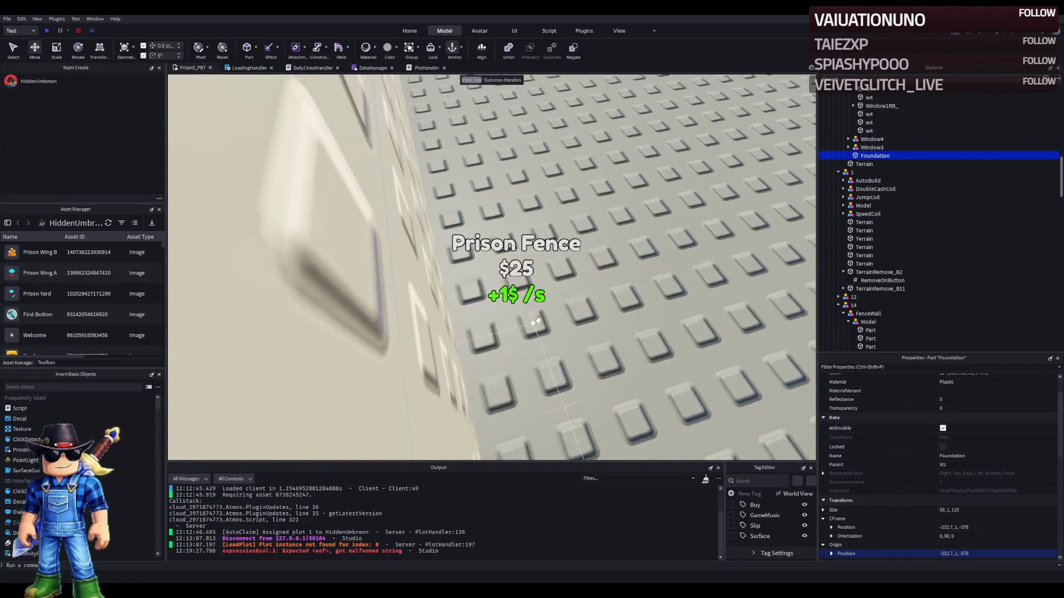
key(w)
mouse_move(496, 293)
mouse_down()
mouse_move(527, 317)
mouse_move(487, 338)
mouse_move(518, 323)
mouse_move(480, 313)
mouse_up()
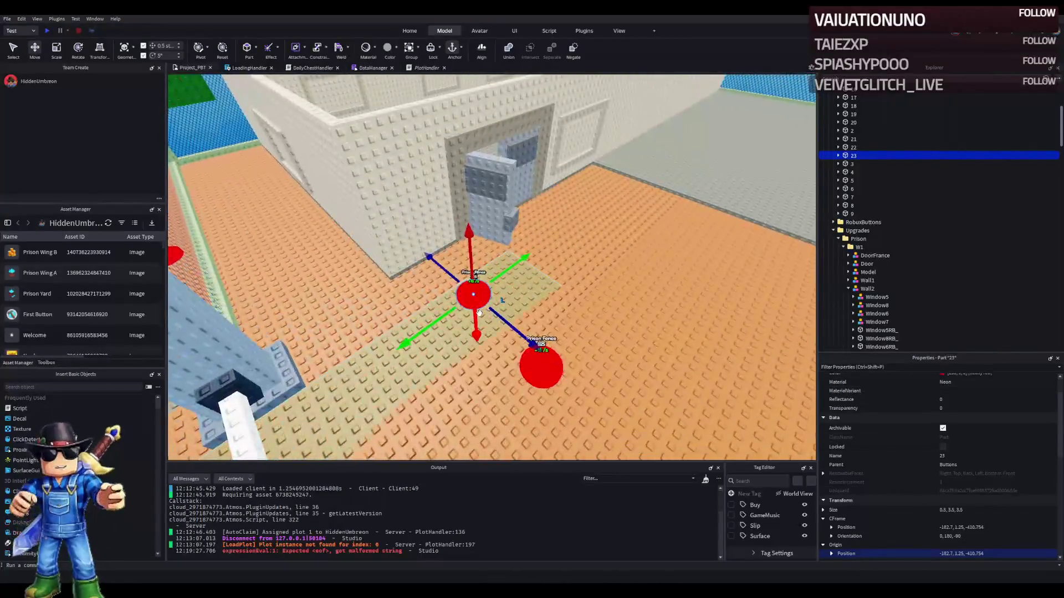
click(838, 156)
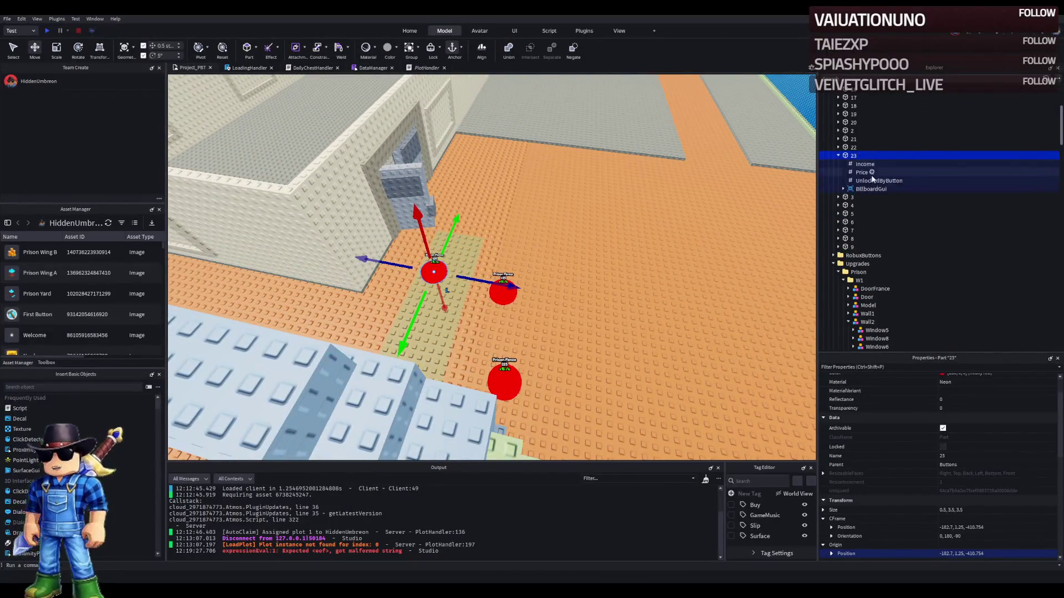
- Check button 23's UnlockedByButton value and nudge buttons 23 and 22 across the ground
click(872, 181)
click(853, 156)
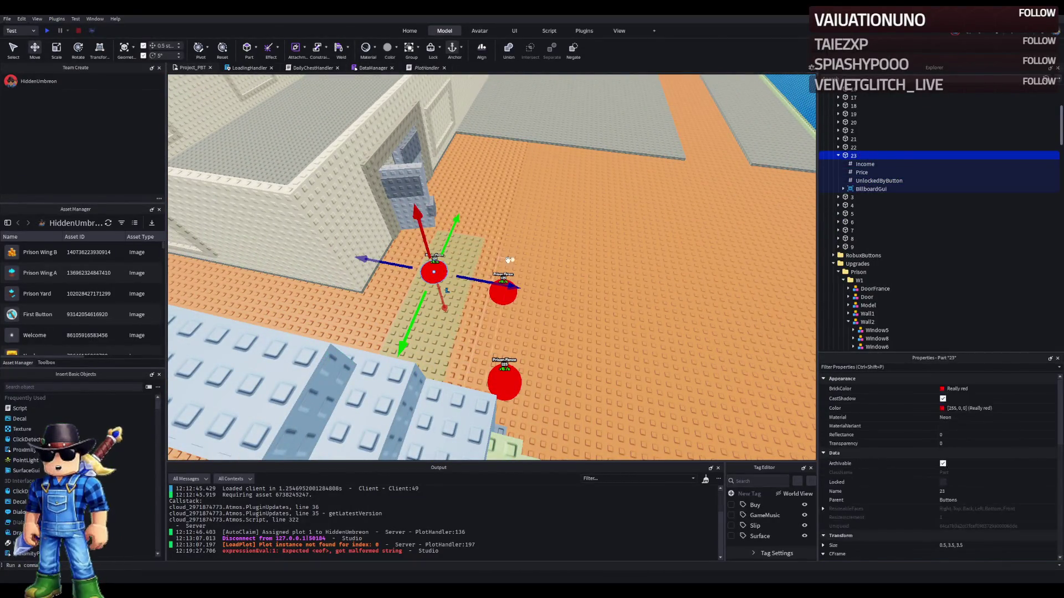
drag(443, 269, 436, 267)
drag(573, 320, 559, 270)
- Duplicate button 23, name the copy 24, and add a new folder inside it
click(880, 155)
key(ctrl+d)
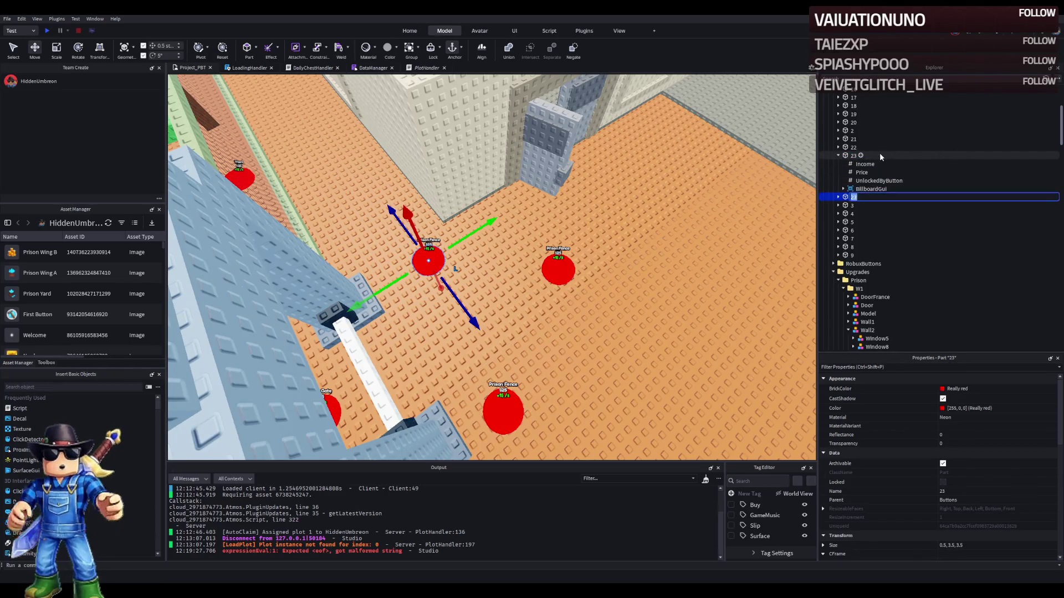
text(24)
key(Return)
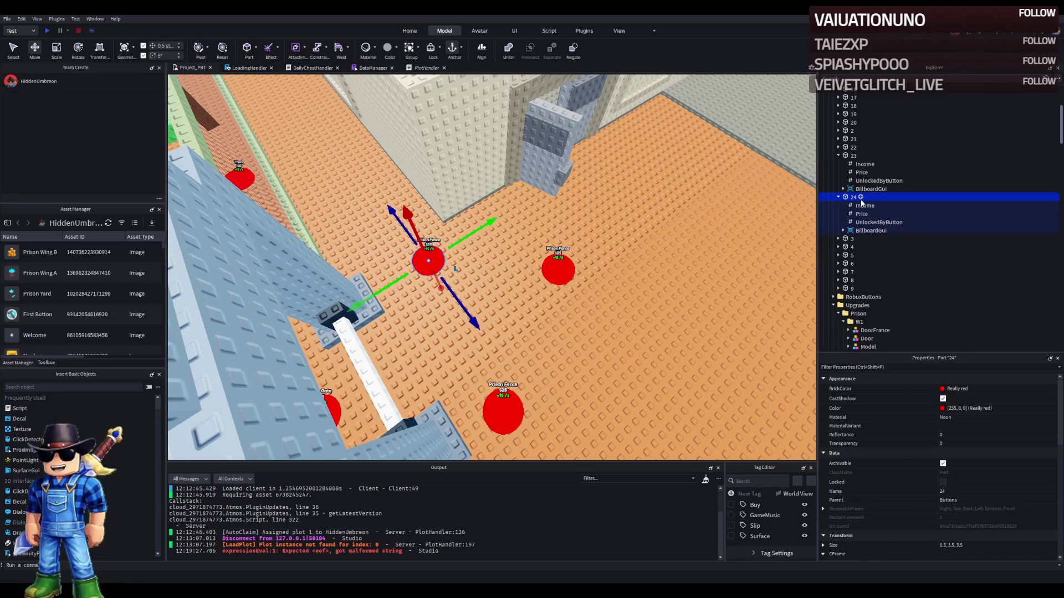
click(860, 197)
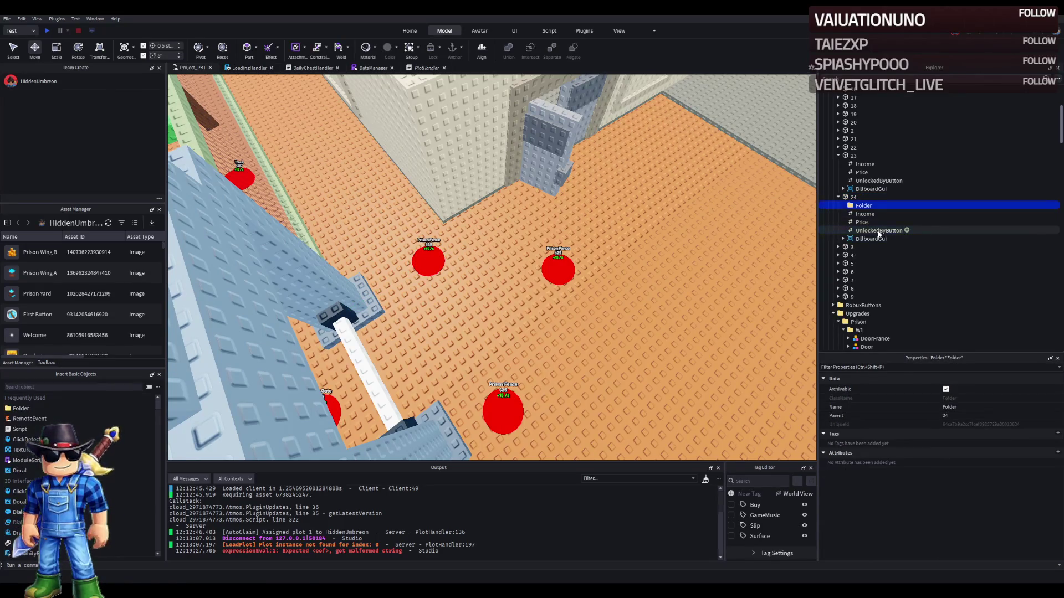
- Name the new folder UnlockedByButton and move the unlock value into it, renamed Value
click(860, 209)
double_click(860, 206)
text(UnlockedByButton)
key(Return)
click(879, 230)
drag(880, 230, 879, 206)
key(F2)
text(Valu)
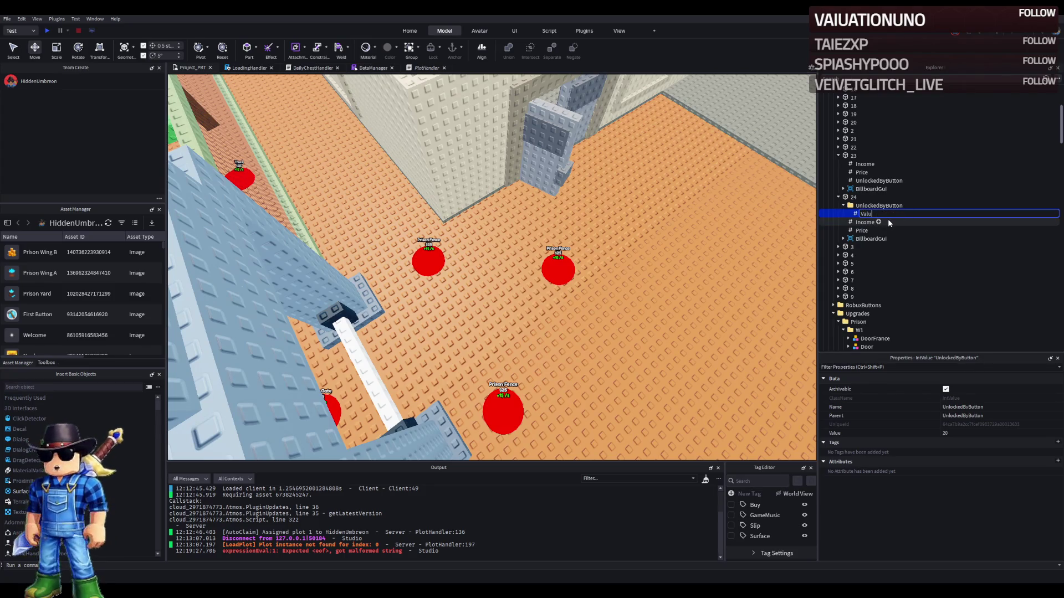
text(e)
key(Return)
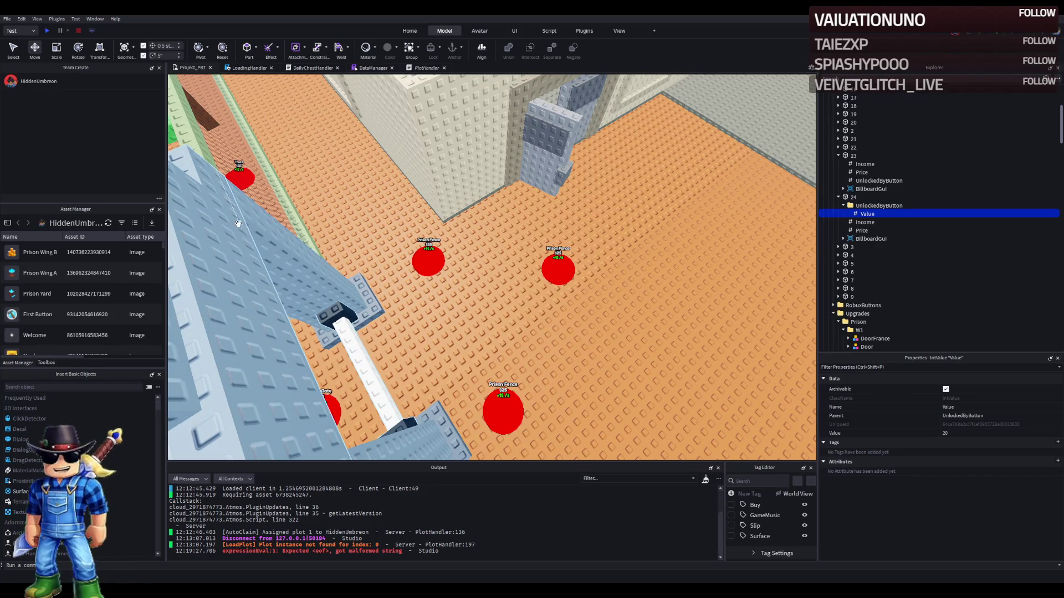
- Set Value to 21, duplicate it into three entries, and check each entry's number
click(963, 434)
text(21)
key(ctrl+d)
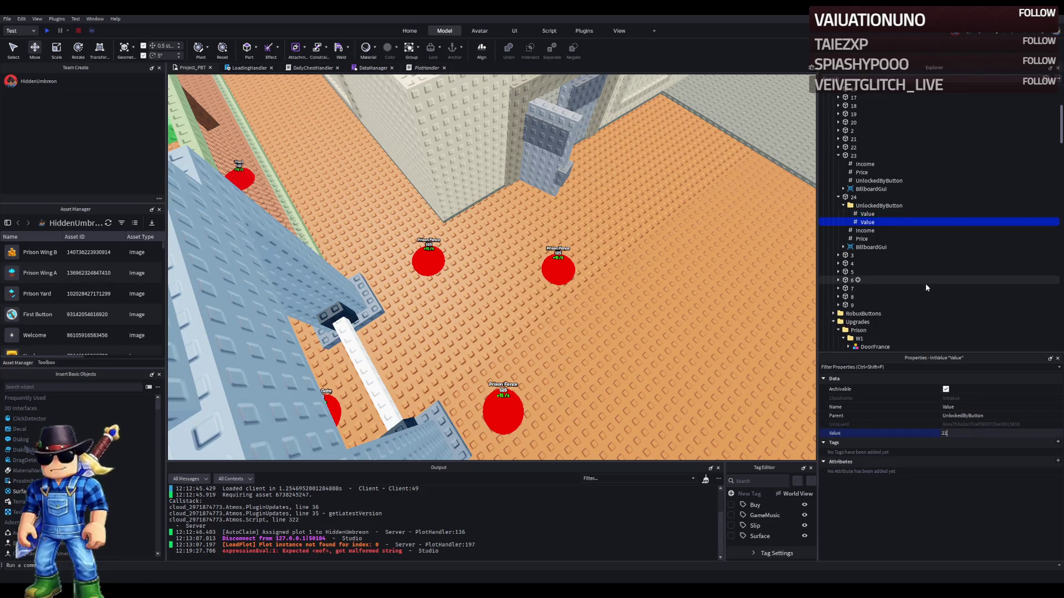
key(Return)
key(ctrl+d)
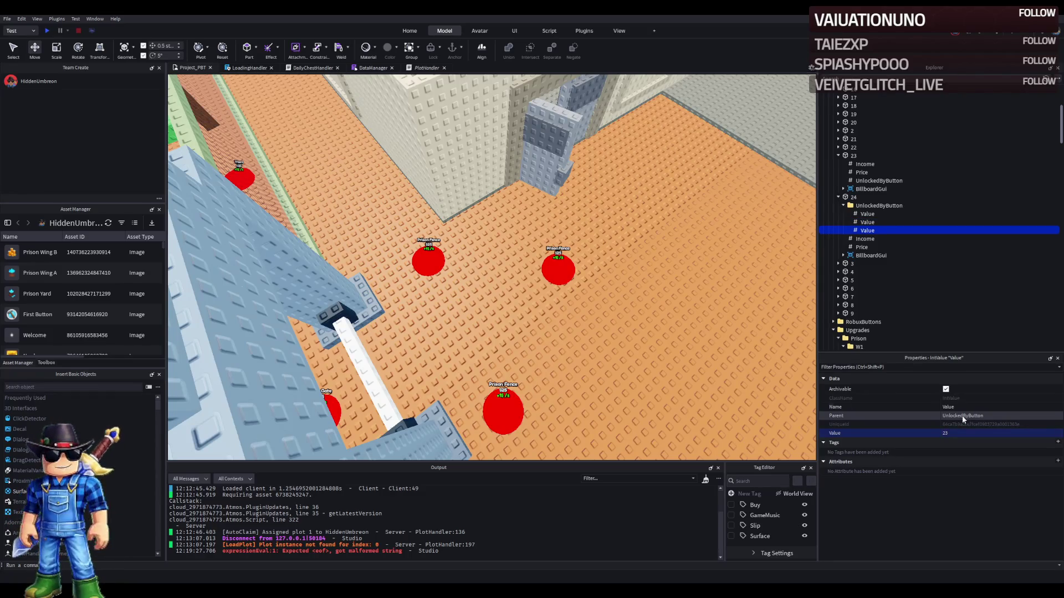
click(867, 223)
click(867, 214)
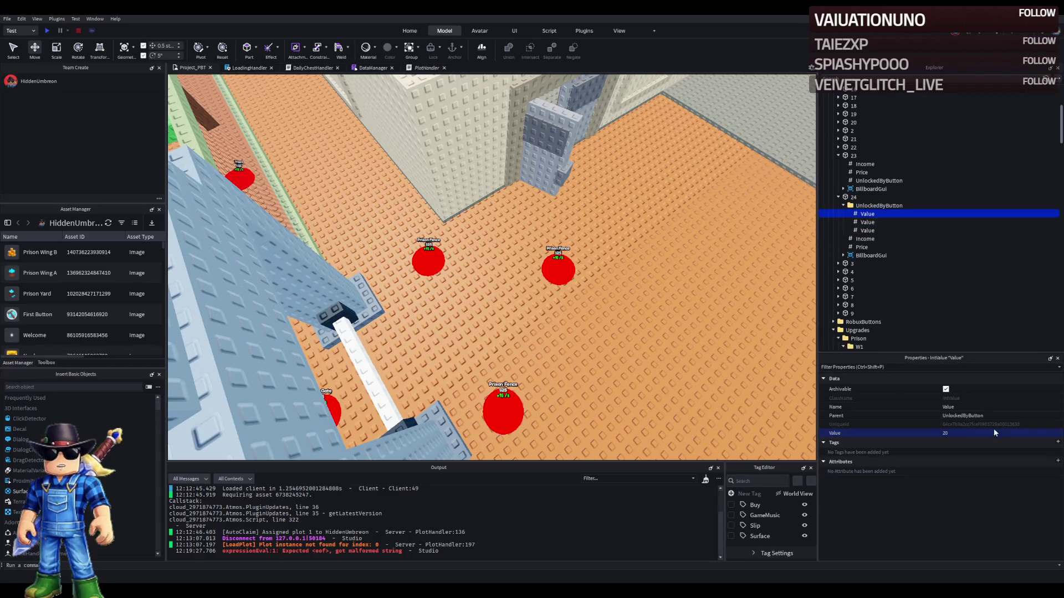
click(867, 222)
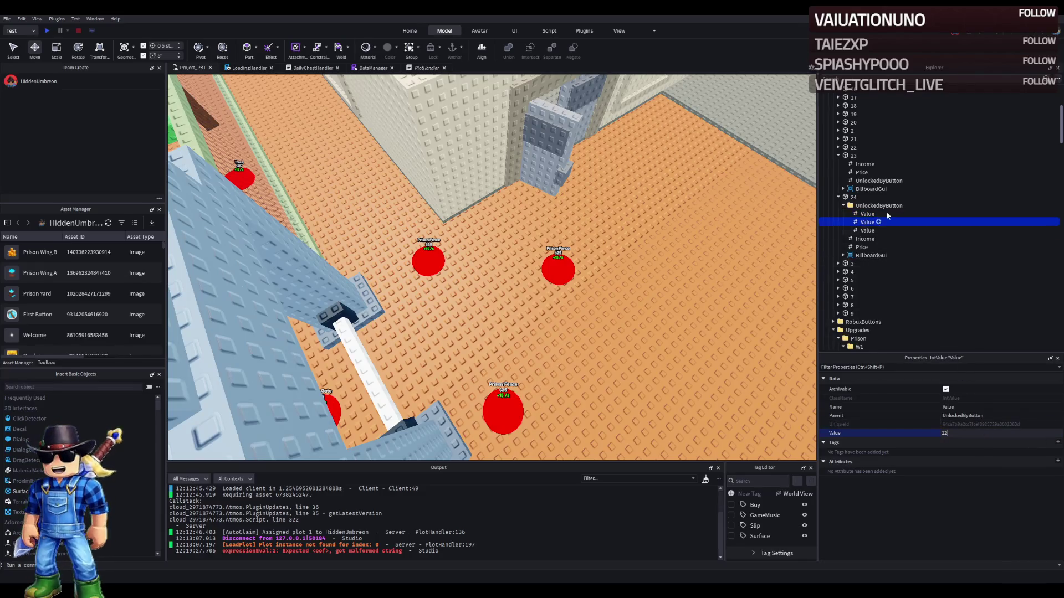
click(502, 408)
click(558, 270)
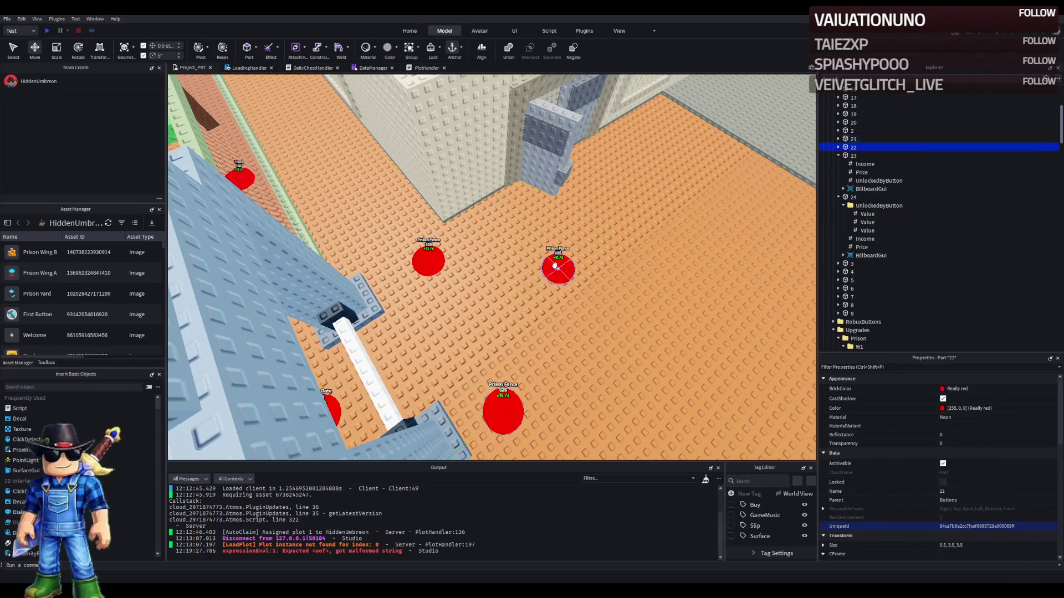
- Drag button 24 off button 23's spot to the floor before the doorway and focus it
click(428, 261)
click(853, 197)
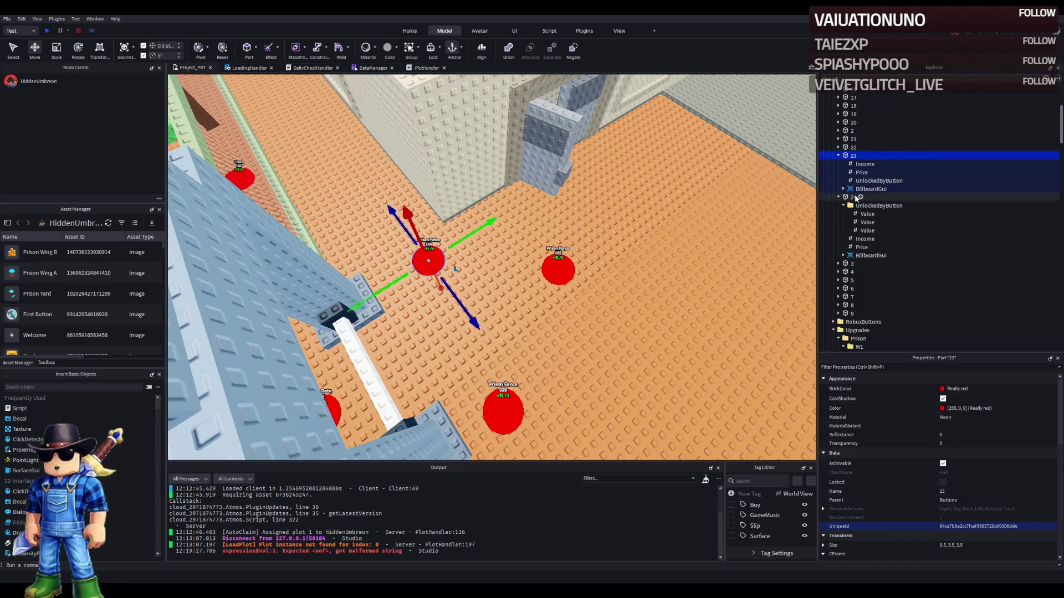
mouse_move(445, 256)
mouse_down()
mouse_move(475, 235)
mouse_move(591, 213)
mouse_up()
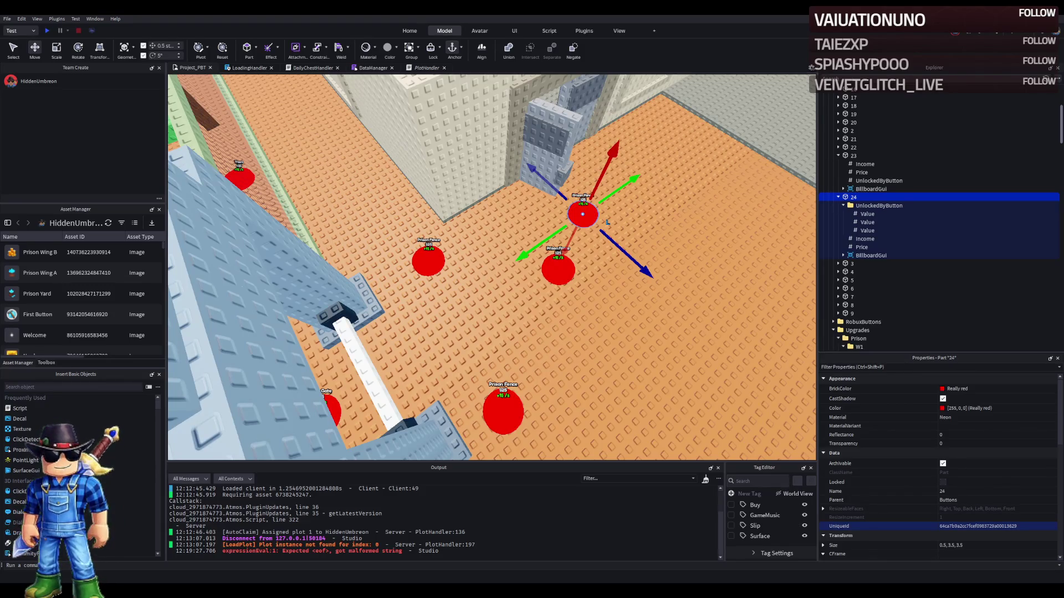
key(f)
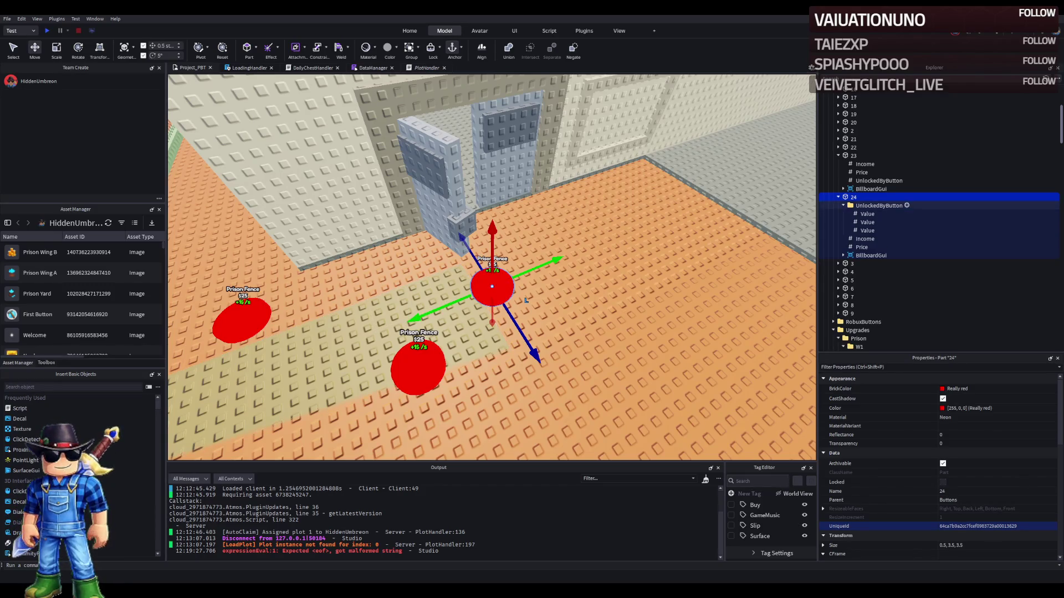
click(861, 247)
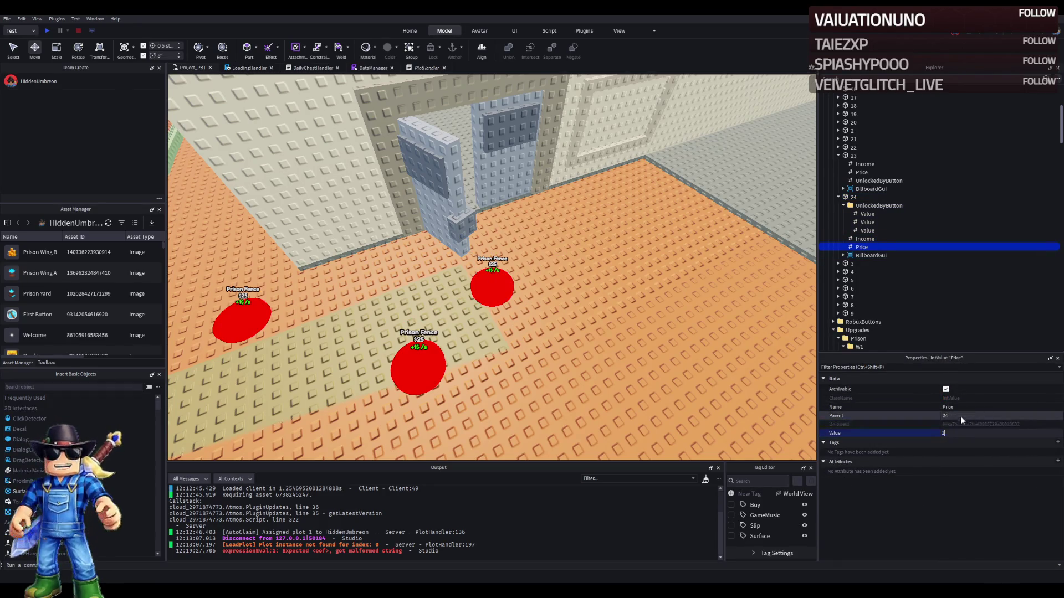
text(154)
- Change the Text of button 24's Item sign label to 'Floor Foundation'
click(843, 255)
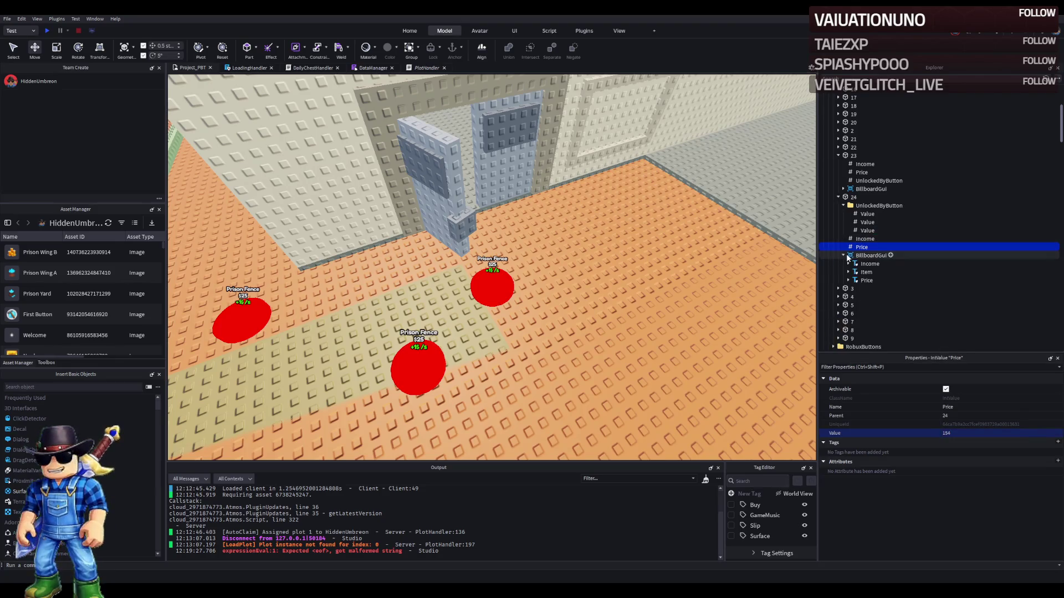
click(866, 272)
scroll(967, 441, down, 10)
scroll(962, 430, down, 5)
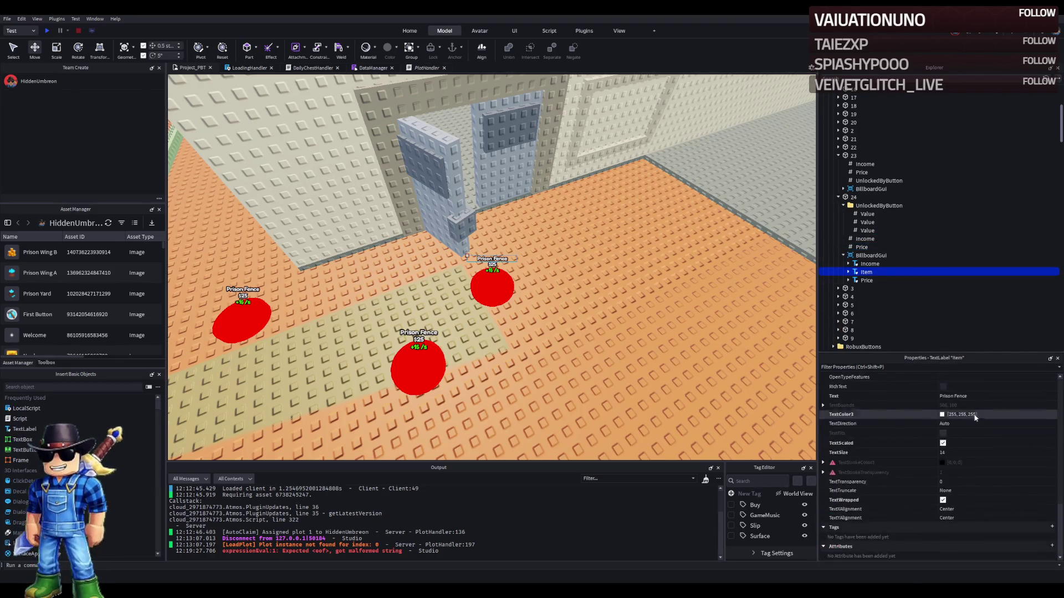
click(979, 395)
text(Foundation)
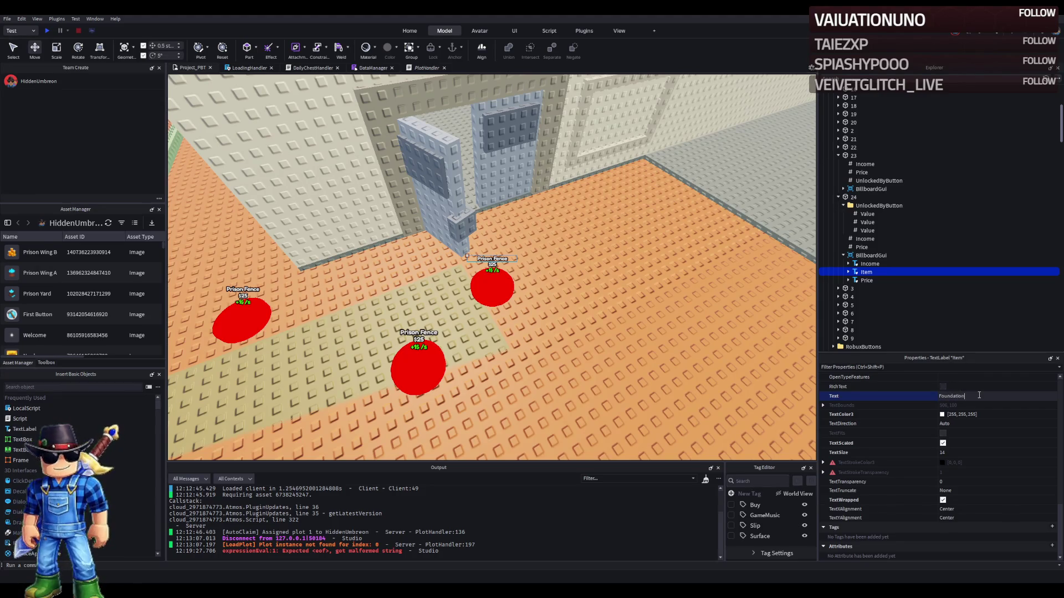
key(Return)
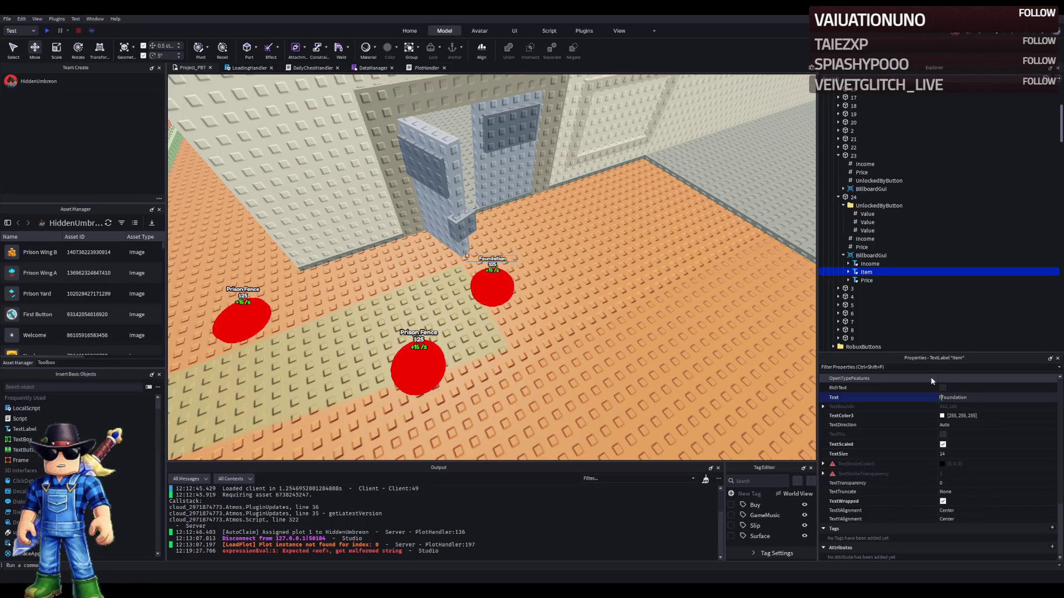
text(Floor)
key(Return)
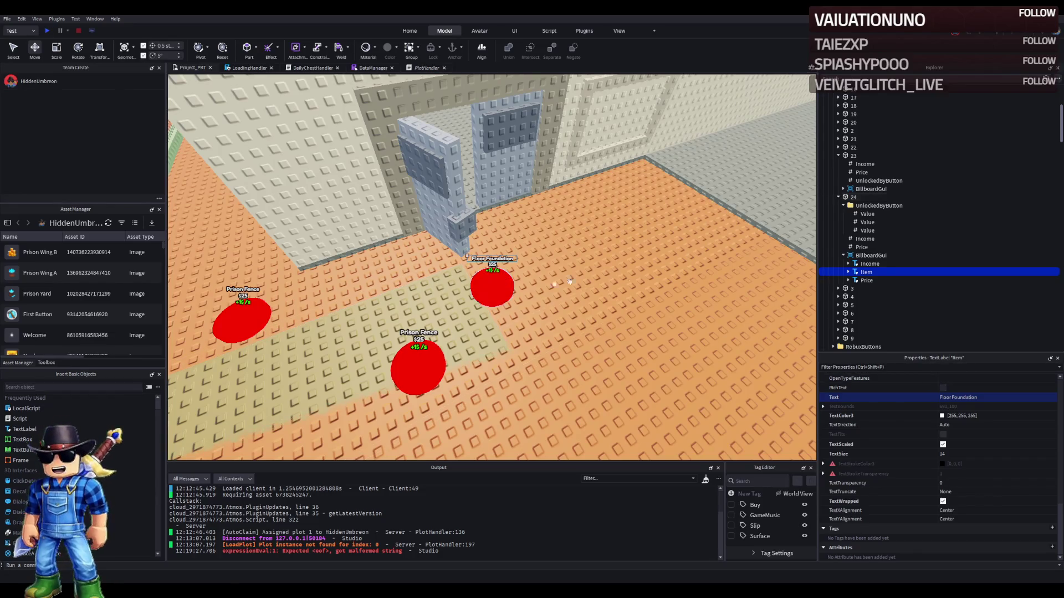
- Check the sign's price label and Price value, then collapse button 24's unlock values
click(866, 280)
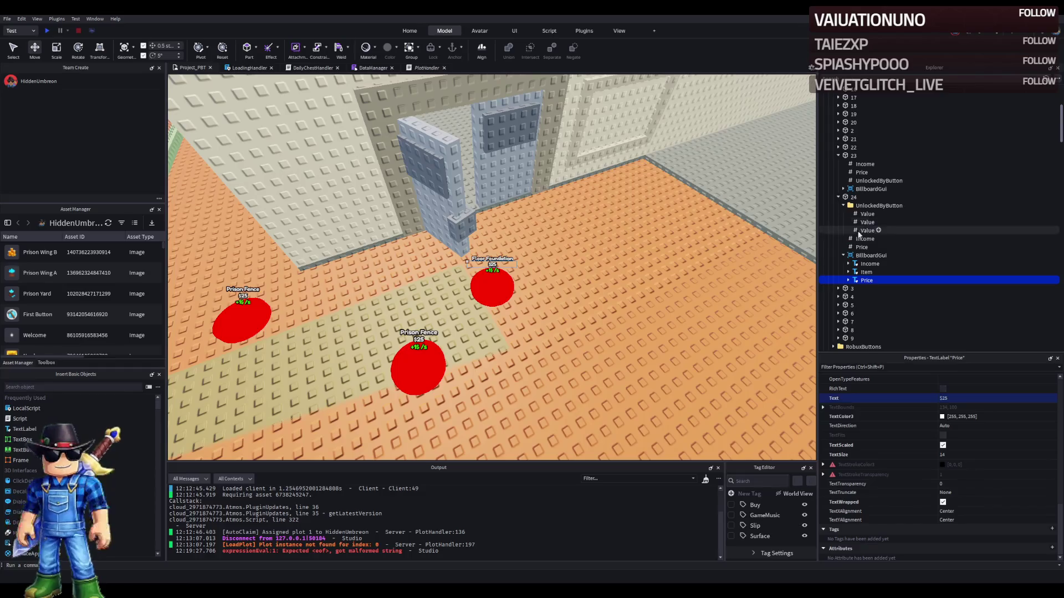
click(862, 247)
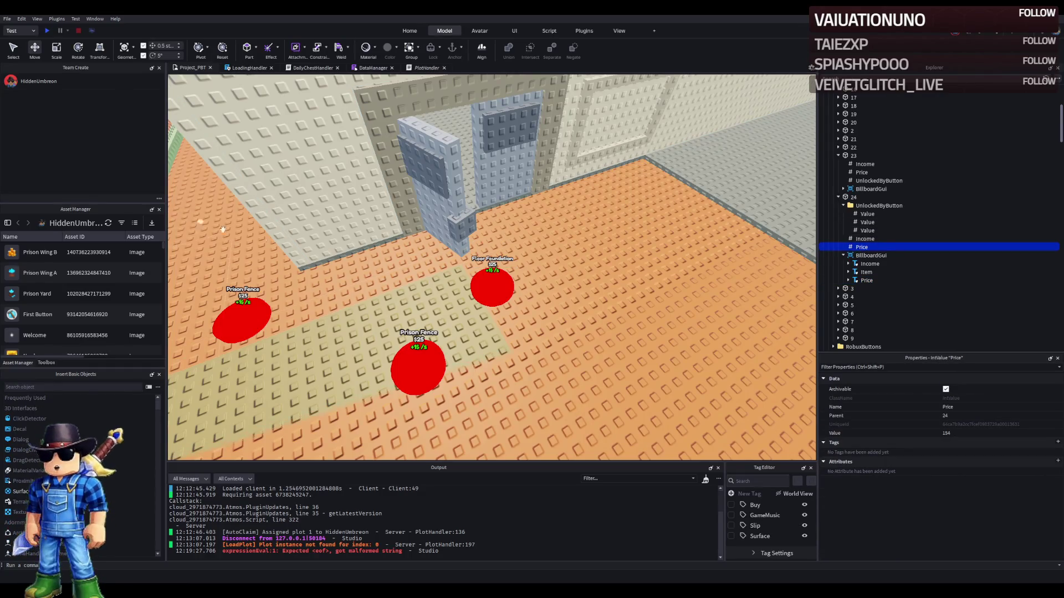
click(843, 205)
click(850, 198)
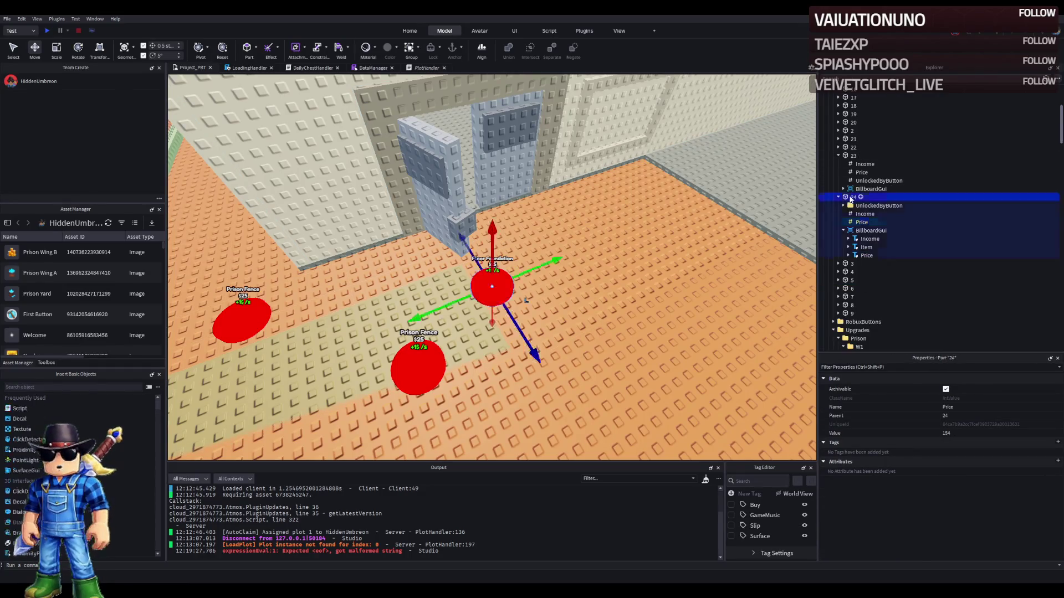
- Select the Foundation floor and collapse upgrade groups 1, 14, 21–23, 3–8 and 13 in Explorer
key(f)
scroll(532, 221, down, 5)
click(559, 206)
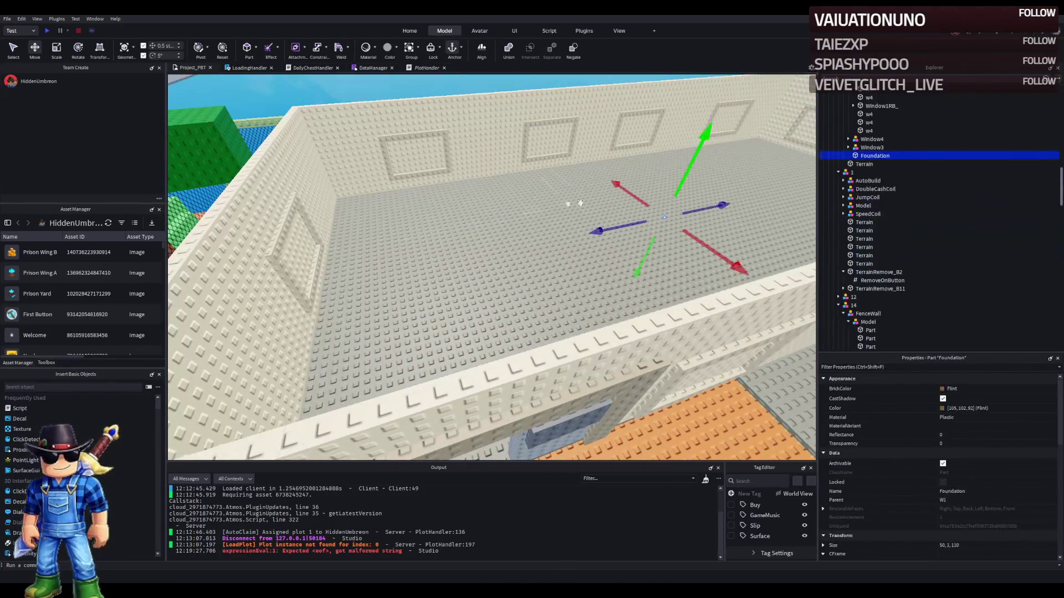
click(838, 172)
click(838, 189)
click(839, 206)
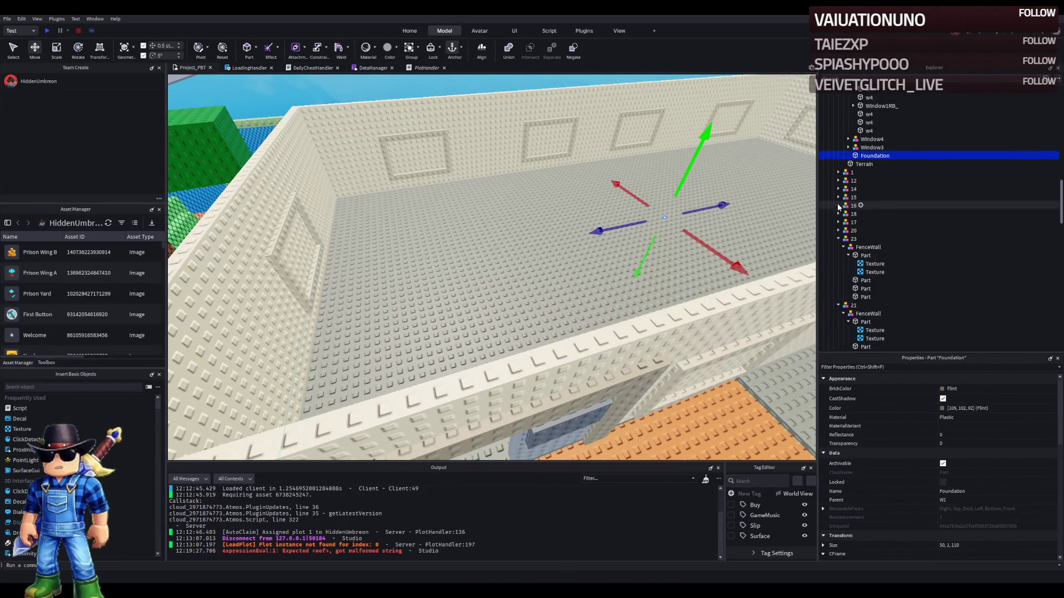
click(837, 239)
click(837, 247)
click(838, 255)
click(838, 272)
click(837, 280)
click(838, 289)
click(838, 297)
click(839, 305)
click(838, 306)
click(839, 314)
click(838, 322)
scroll(877, 294, down, 2)
key(Down)
key(Down)
key(Down)
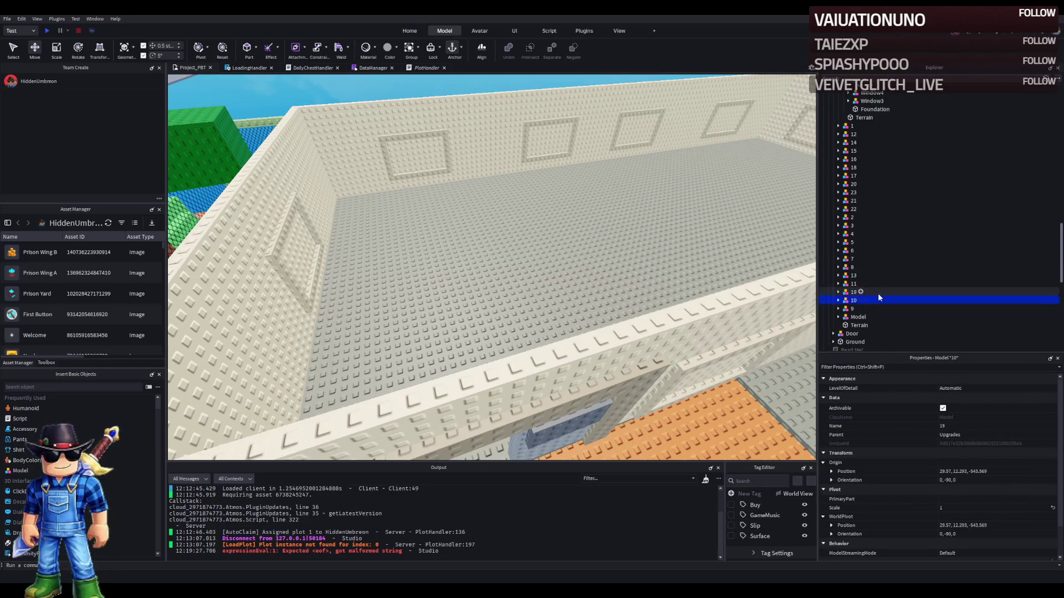
scroll(856, 178, up, 2)
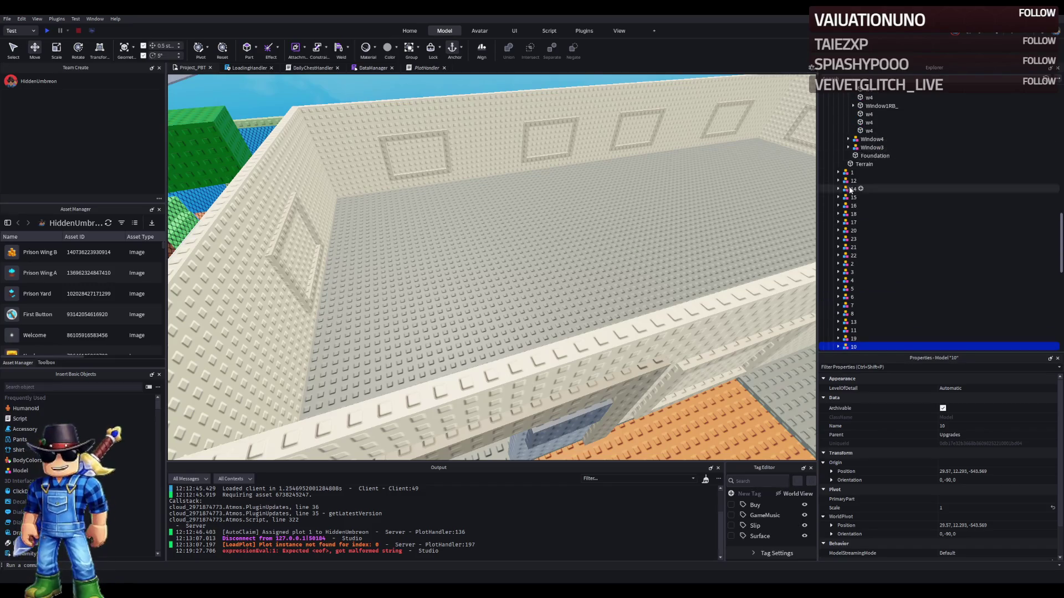
- Duplicate upgrade model 23 as model 24 and move the Foundation floor part into it
click(941, 238)
key(ctrl+d)
key(F2)
text(24)
key(Return)
key(Right)
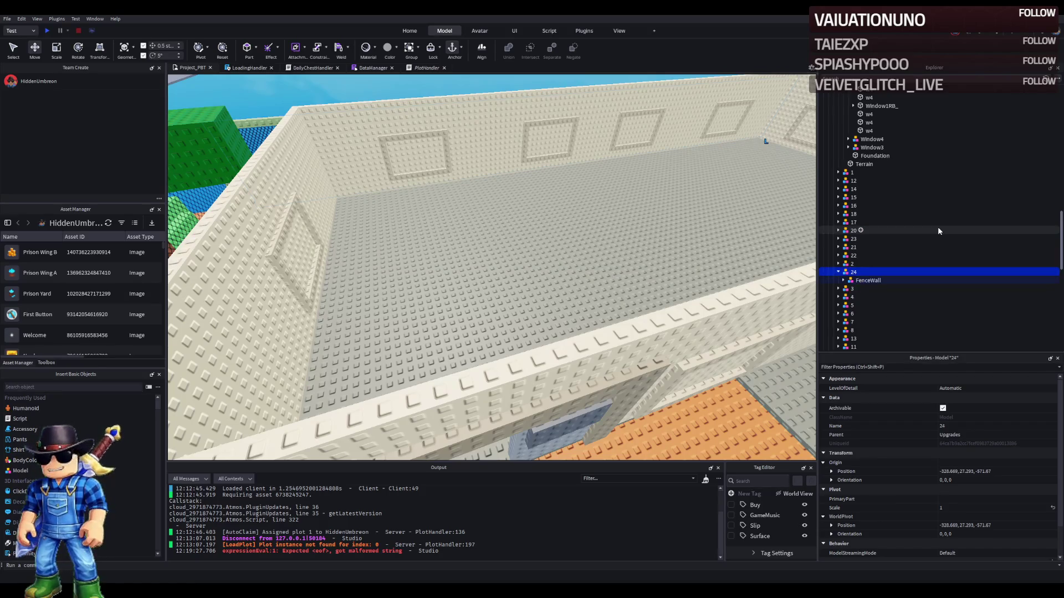
key(Left)
click(875, 156)
drag(873, 213, 868, 272)
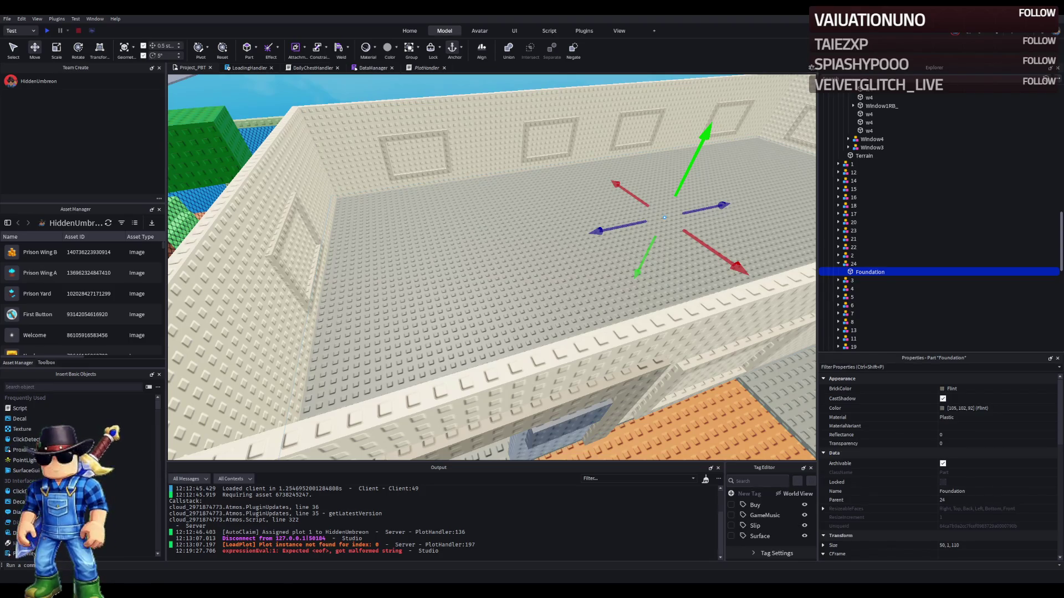
- Place a copy of the Floor Foundation button by the building wall, name it 25, and expand it
scroll(337, 297, up, 6)
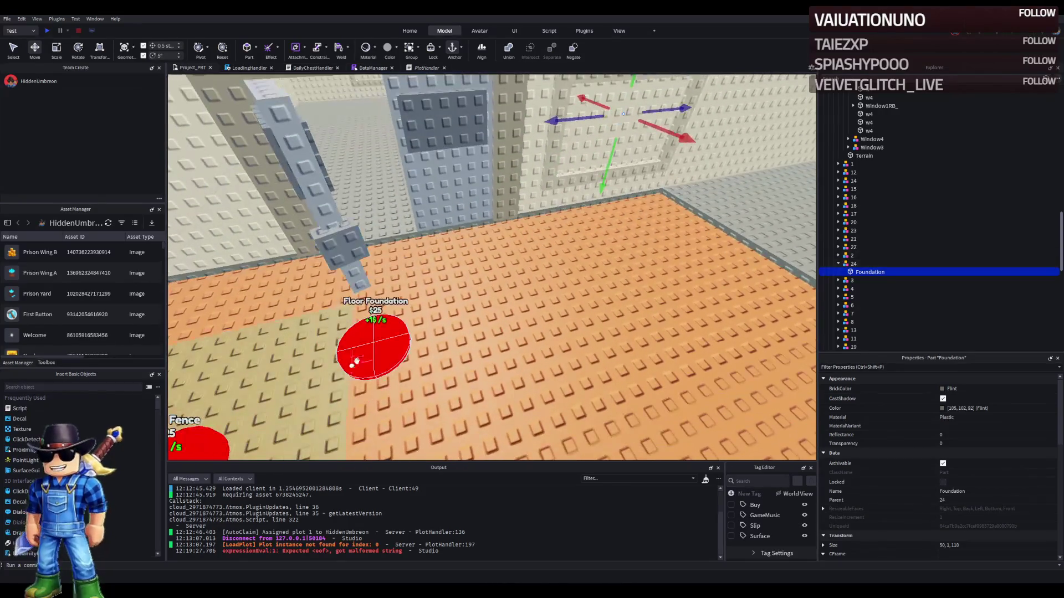
click(358, 375)
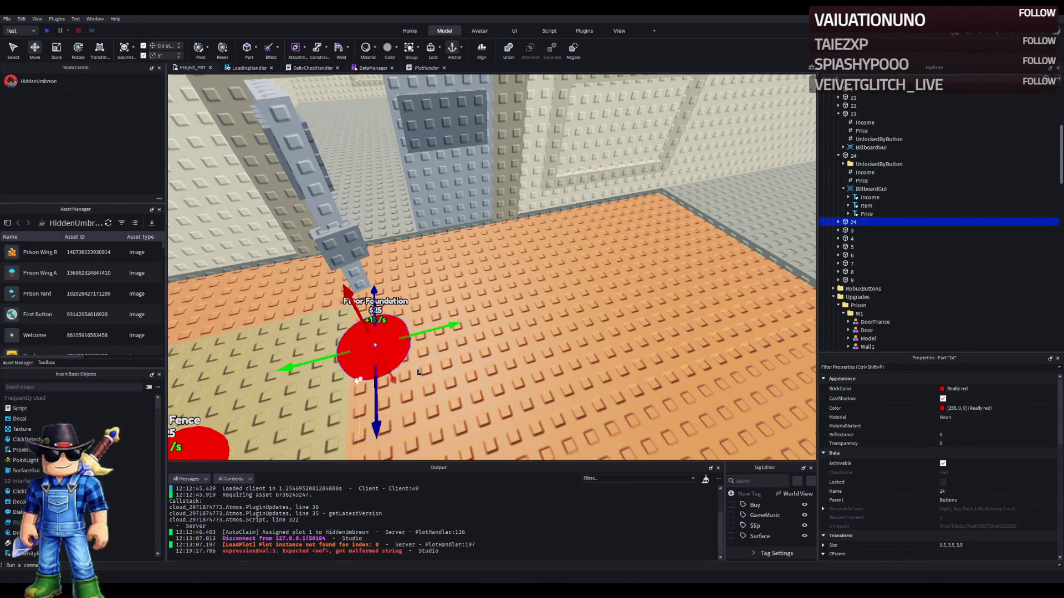
mouse_move(367, 384)
mouse_down()
mouse_move(370, 343)
mouse_move(370, 360)
mouse_move(358, 323)
mouse_move(367, 332)
mouse_move(417, 307)
mouse_move(421, 267)
mouse_up()
scroll(367, 333, up, 5)
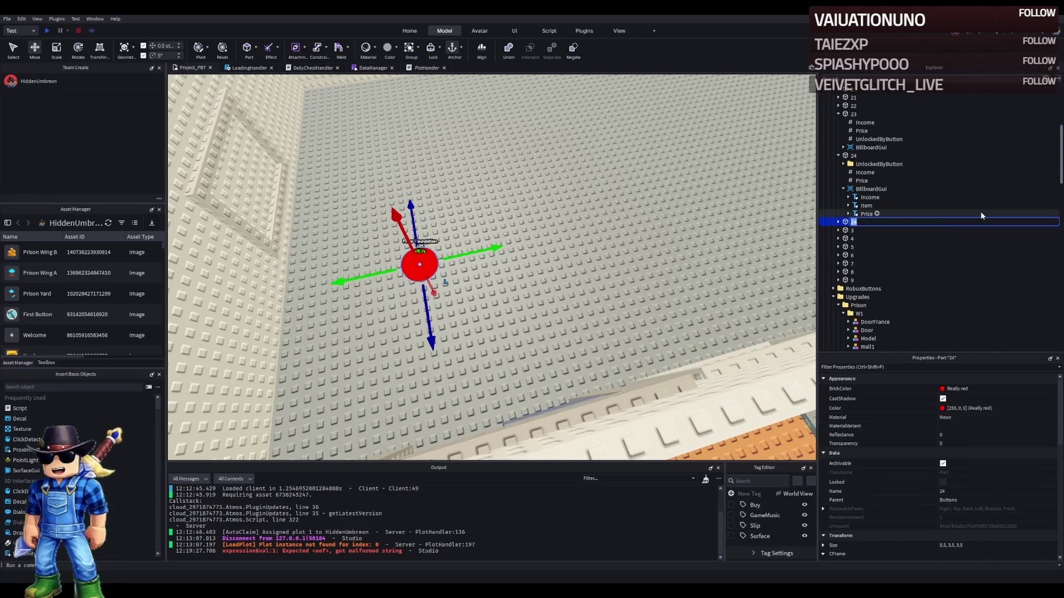
text(25)
key(Return)
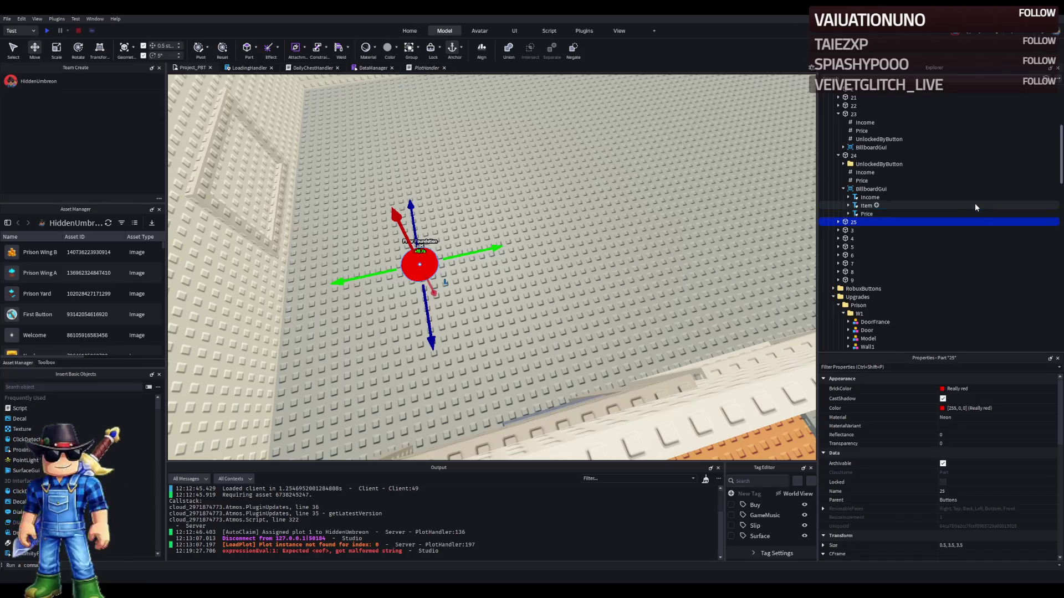
key(Right)
click(868, 231)
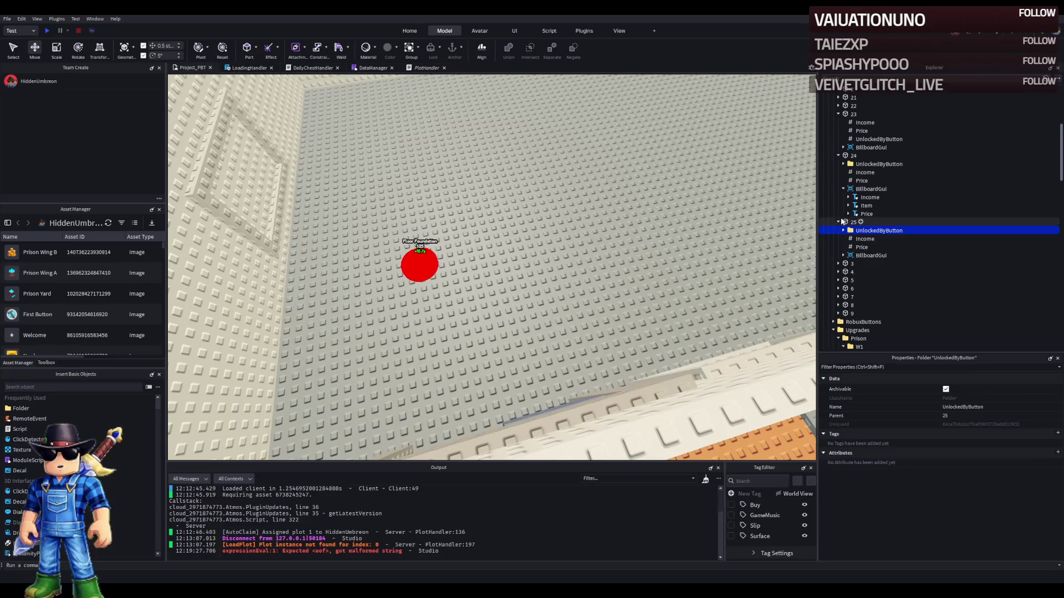
- Copy button 23's UnlockedByButton value under button 25 and set it to 24
click(875, 140)
key(ctrl+d)
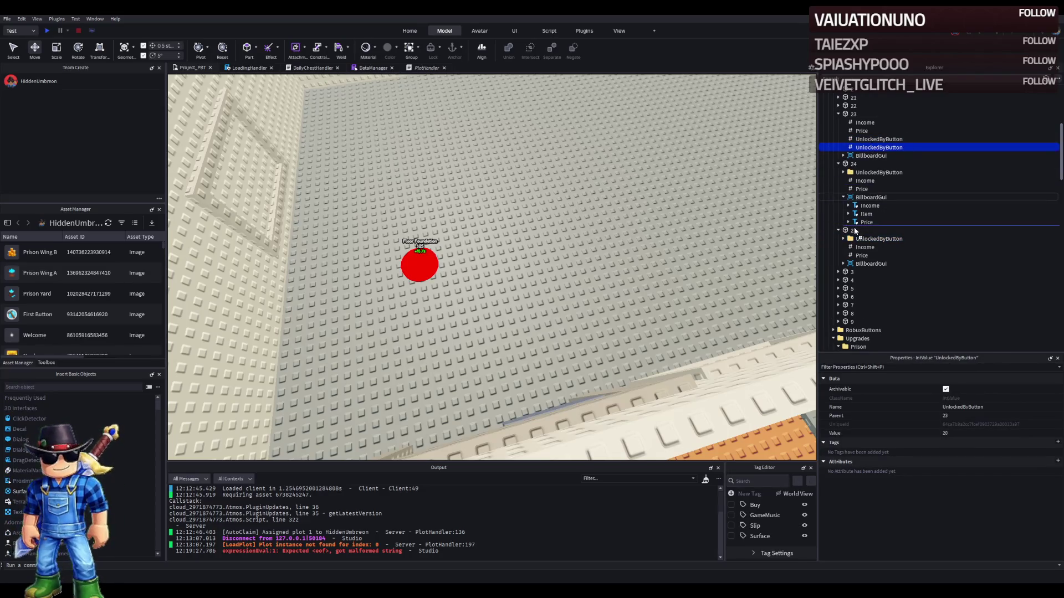
drag(855, 233, 855, 231)
click(854, 222)
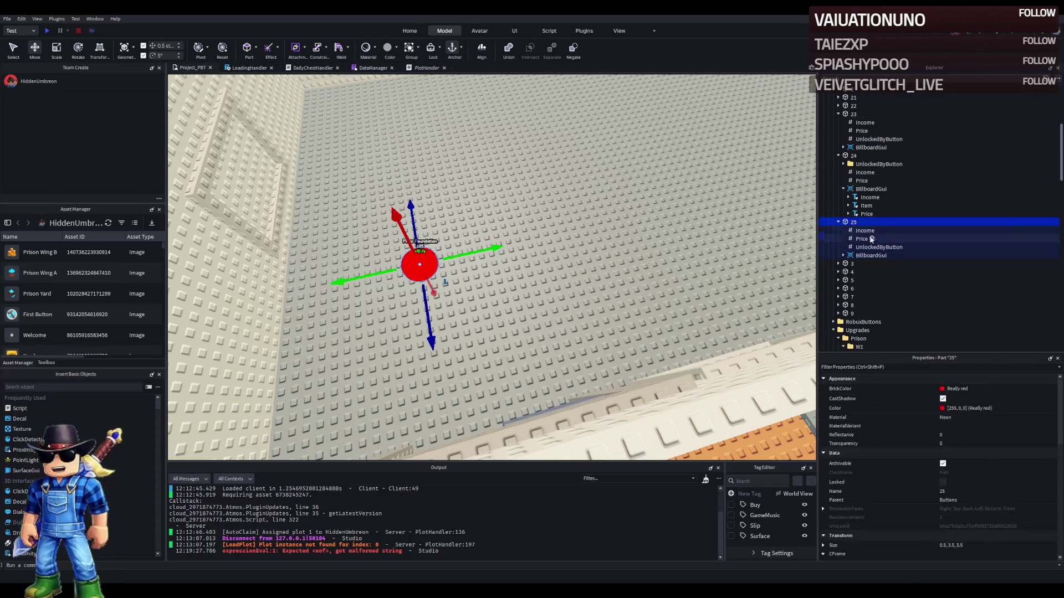
click(872, 249)
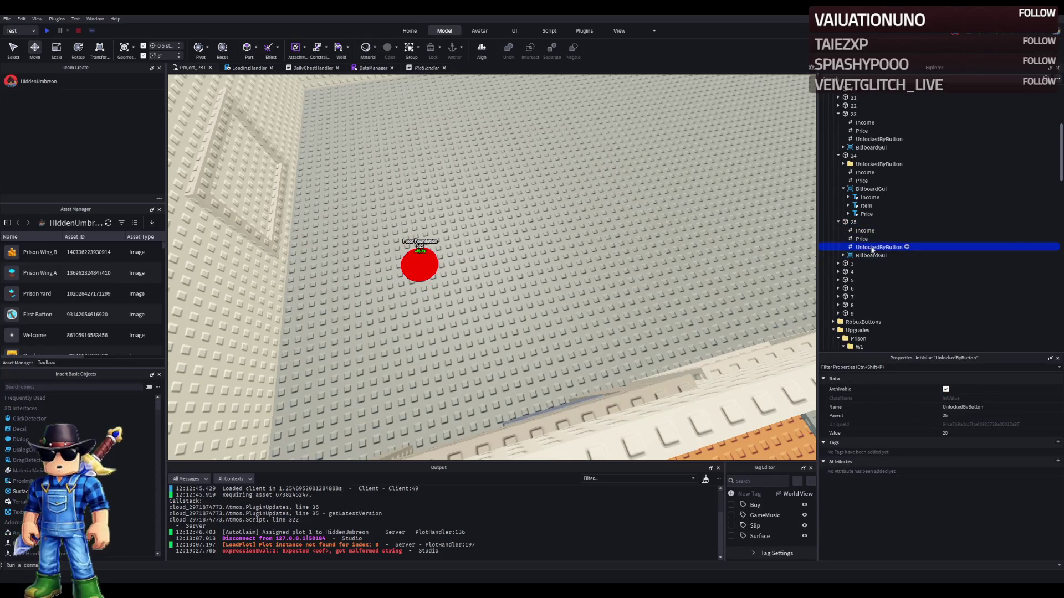
click(977, 433)
text(24)
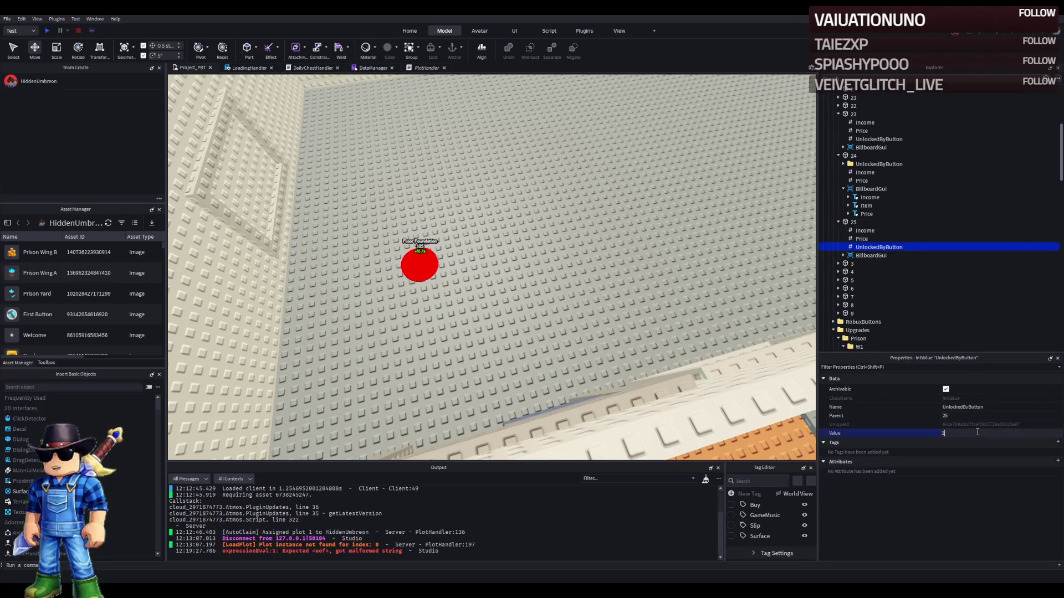
- Slide button 25 left across the prison's grey floor
mouse_move(579, 253)
mouse_down()
mouse_move(475, 231)
mouse_move(211, 271)
mouse_up()
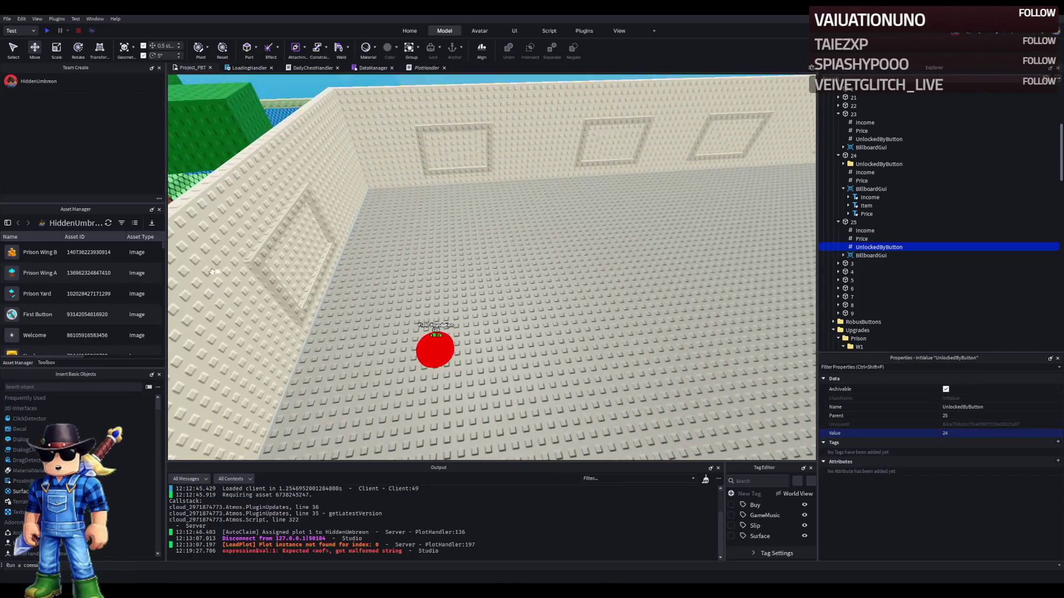
drag(454, 345, 430, 340)
scroll(435, 337, up, 5)
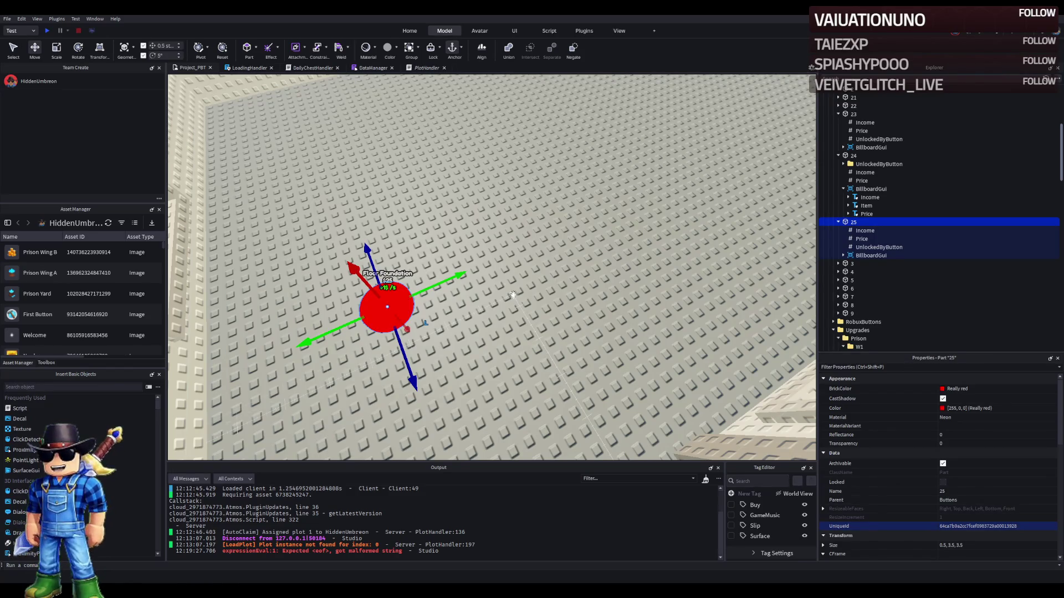
- Duplicate wall section w4 and scale the piece along its length and to 2 studs thick
scroll(513, 296, down, 10)
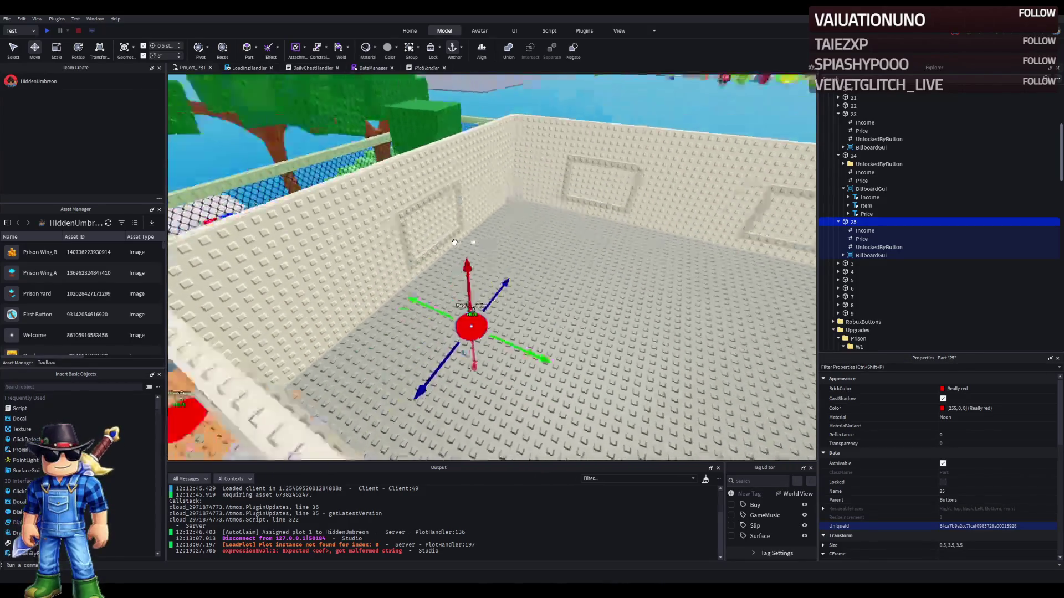
scroll(455, 242, down, 5)
click(437, 281)
scroll(437, 280, up, 3)
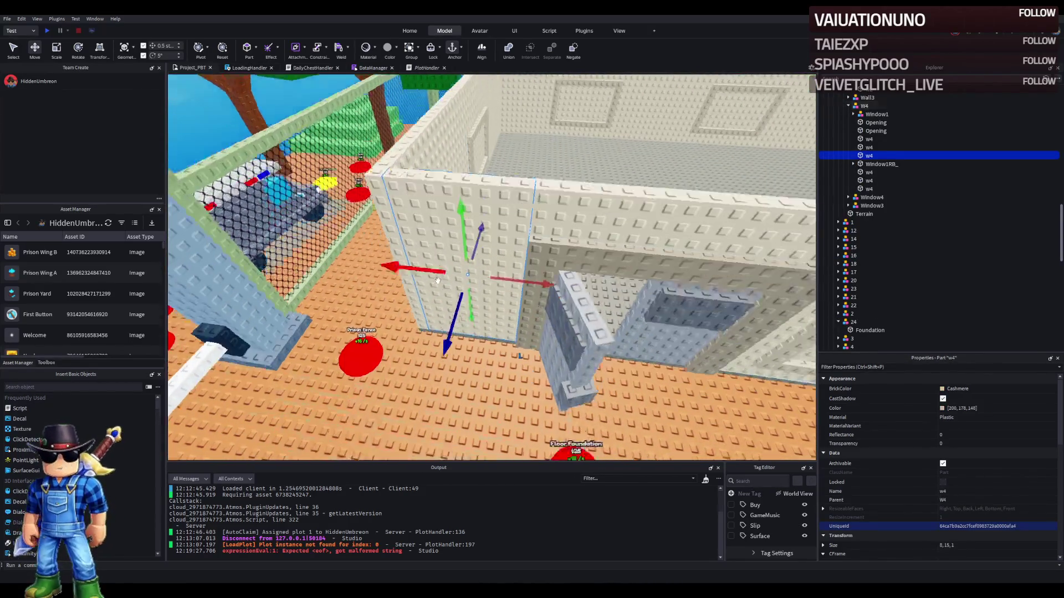
scroll(437, 280, down, 3)
scroll(435, 271, up, 5)
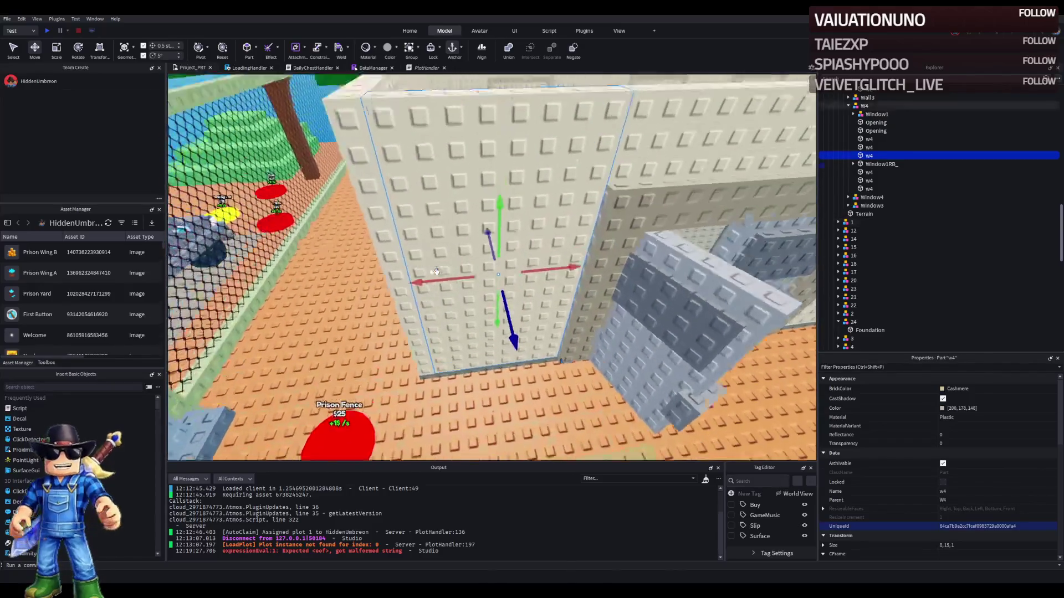
scroll(435, 272, down, 5)
key(ctrl+d)
key(ctrl+3)
scroll(447, 251, up, 3)
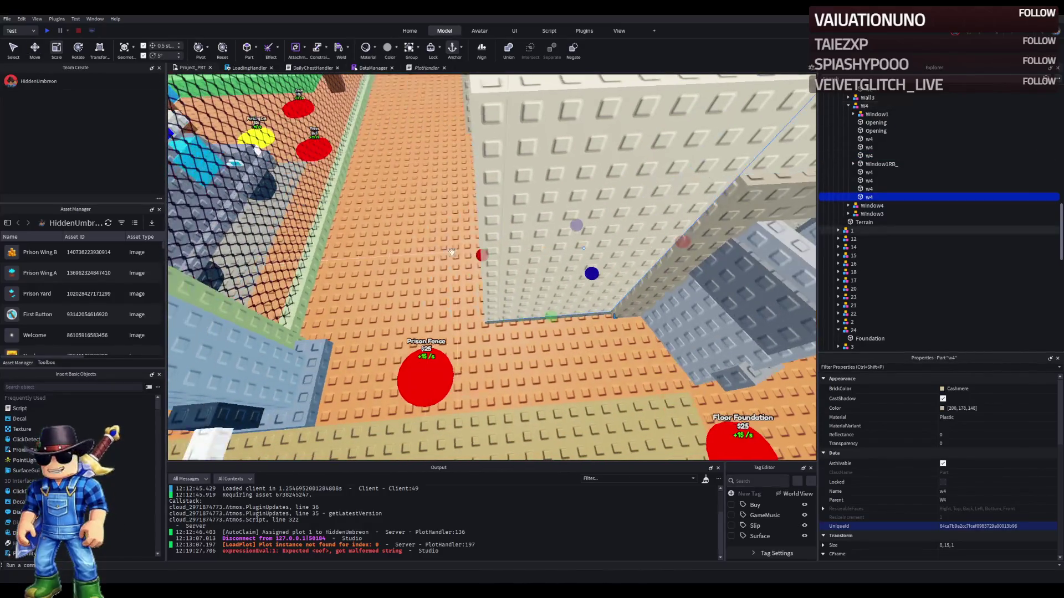
key(d)
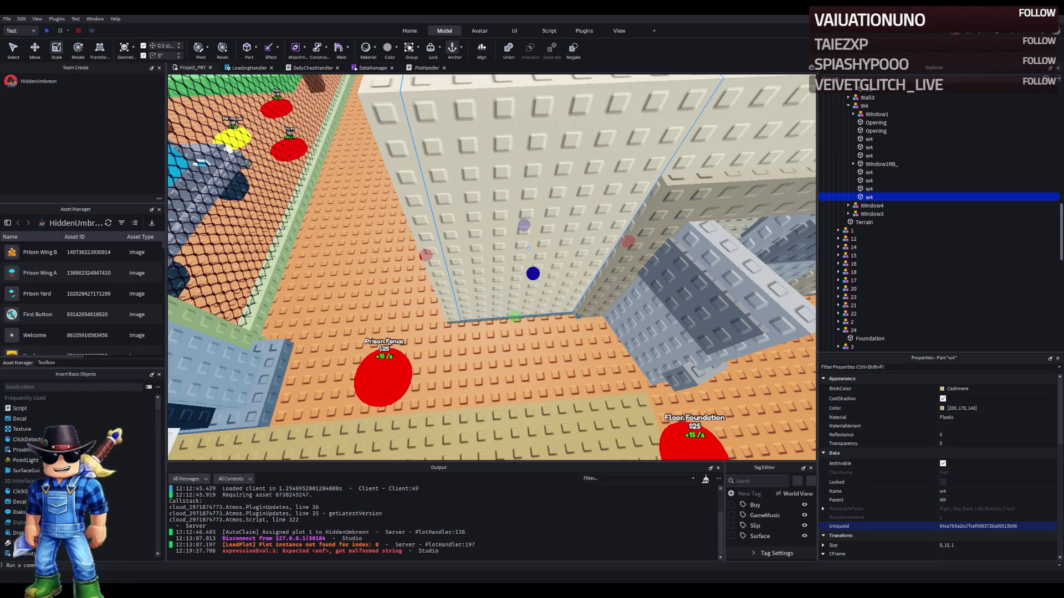
key(w)
mouse_move(440, 296)
mouse_down()
mouse_move(418, 302)
mouse_move(437, 297)
mouse_up()
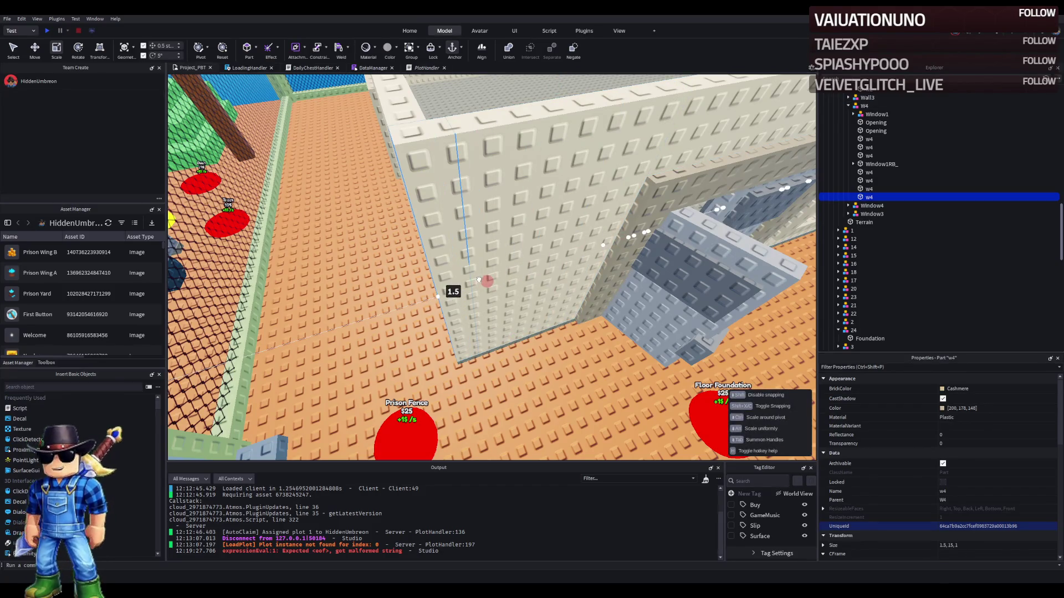
drag(485, 277, 445, 277)
- Slide the w4 piece into the wall corner and raise it to 16 studs tall
key(ctrl+2)
drag(524, 311, 546, 317)
mouse_move(477, 344)
mouse_down()
mouse_move(477, 373)
mouse_move(405, 287)
mouse_move(443, 220)
mouse_move(550, 315)
mouse_up()
key(ctrl+3)
mouse_move(499, 286)
mouse_down()
mouse_move(505, 298)
mouse_move(504, 259)
mouse_up()
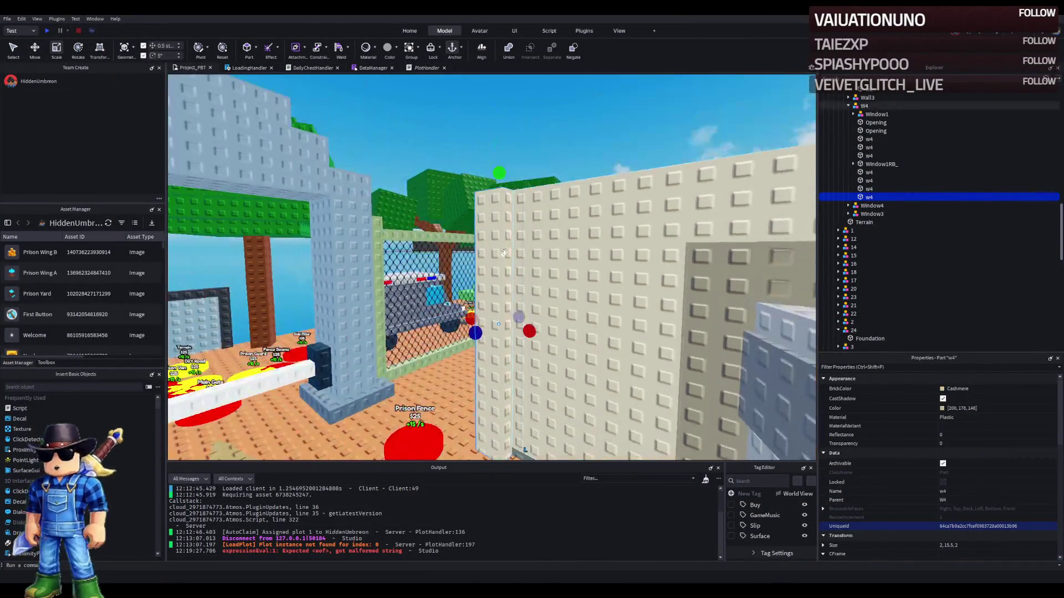
drag(500, 177, 500, 167)
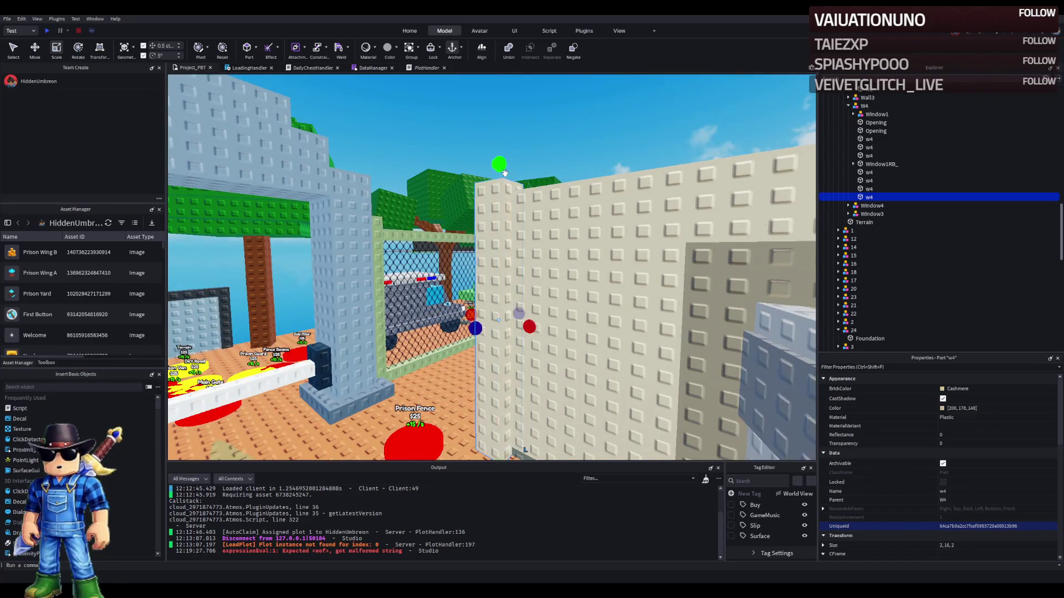
right_click(504, 173)
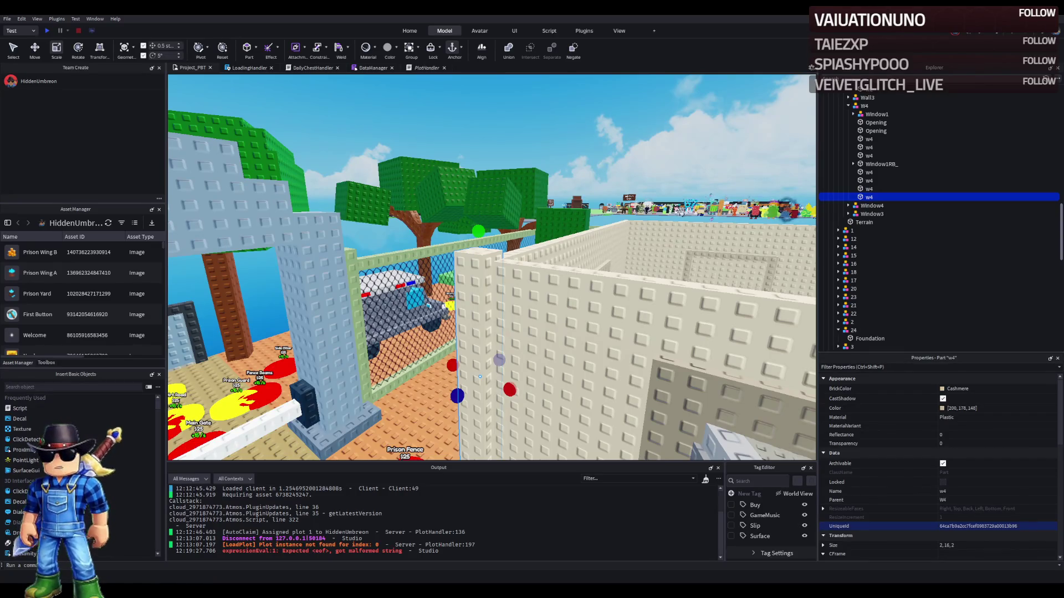
key(f)
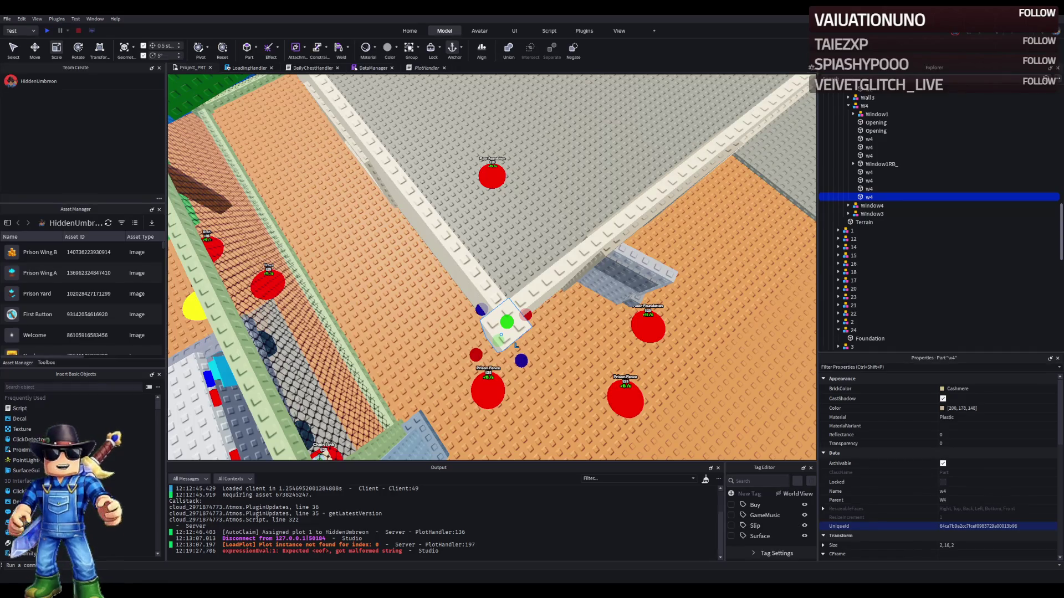
scroll(531, 258, up, 5)
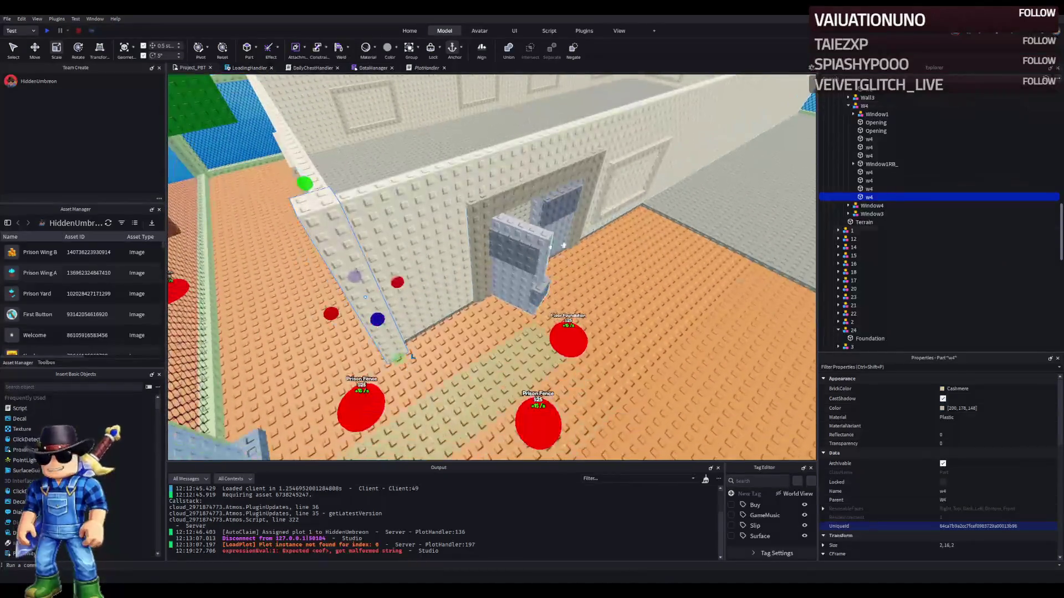
- Recolour the w4 corner pillar through Linen to Sand yellow
click(945, 408)
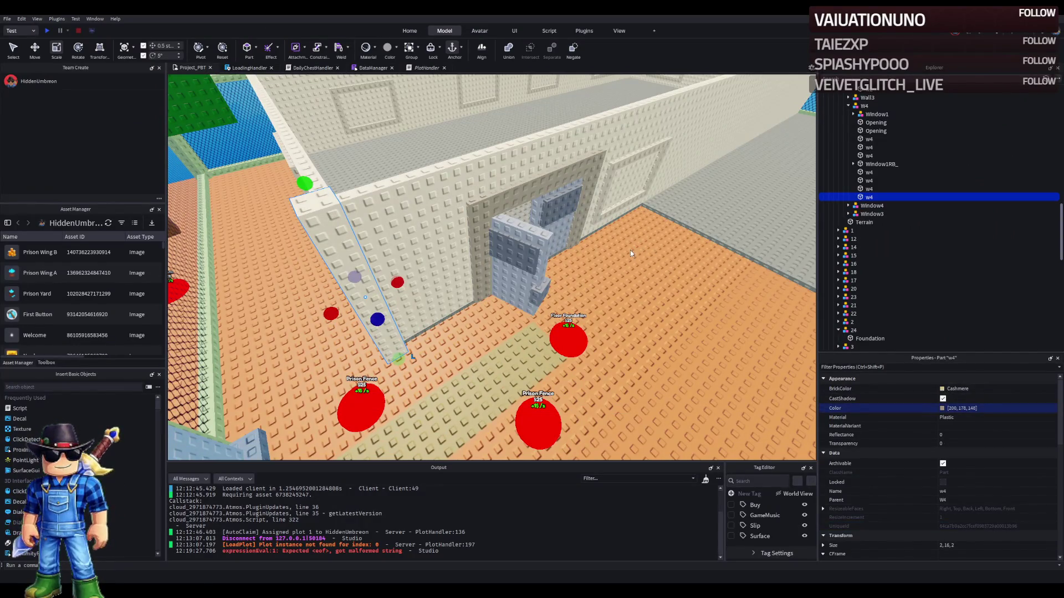
key(ctrl+z)
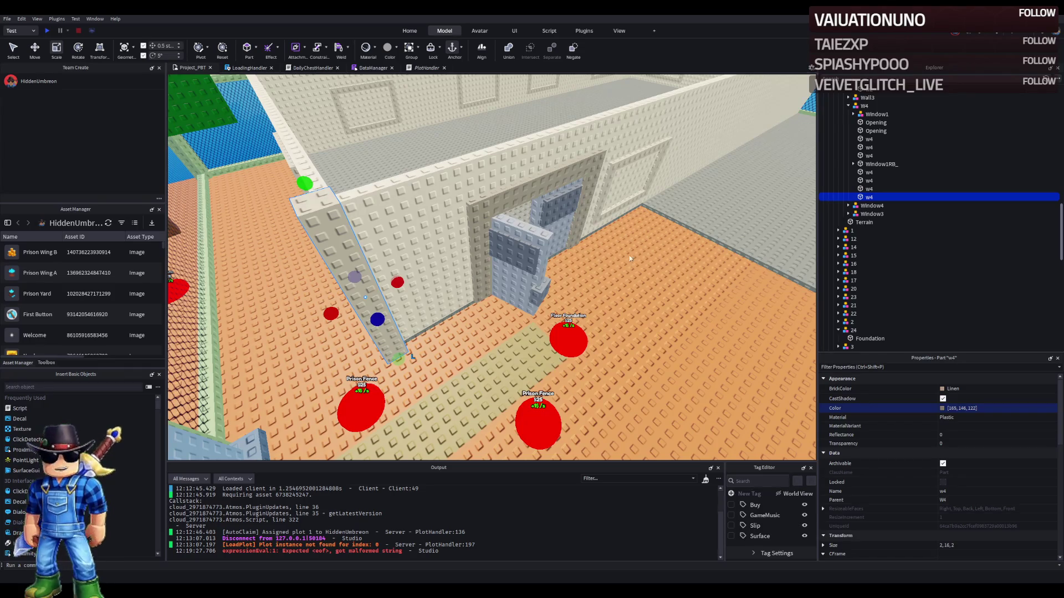
key(ctrl+z)
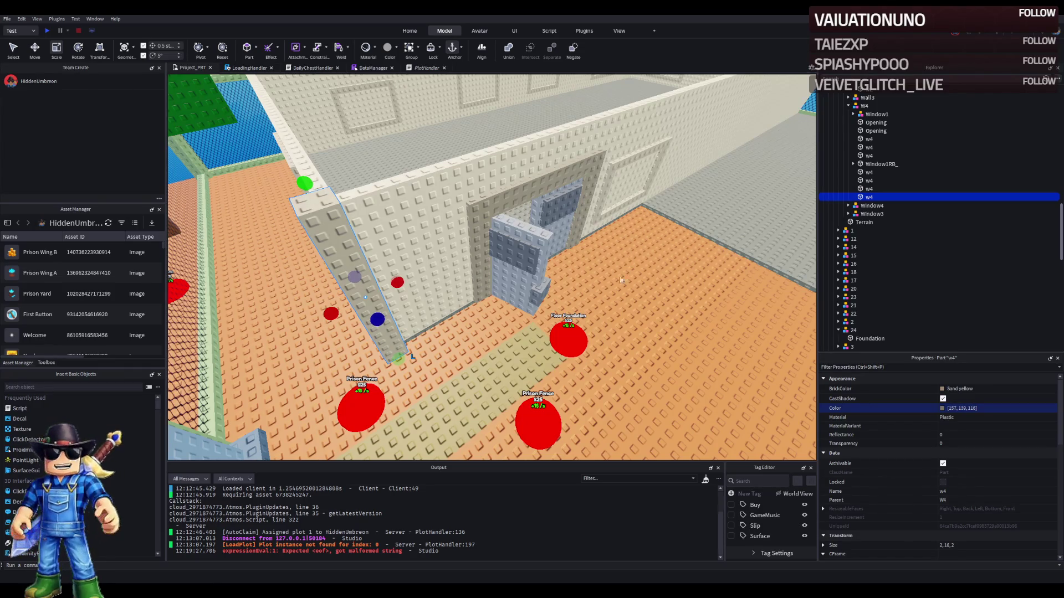
- Duplicate the w4 pillar and slide the copy along the prison wall
key(ctrl+2)
key(f)
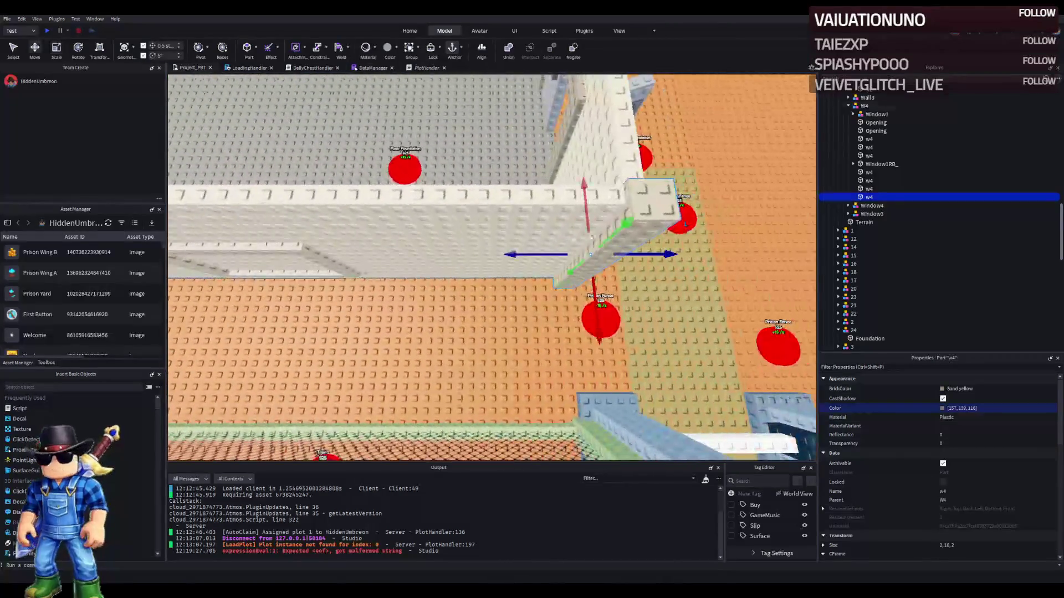
key(ctrl+d)
drag(659, 253, 559, 279)
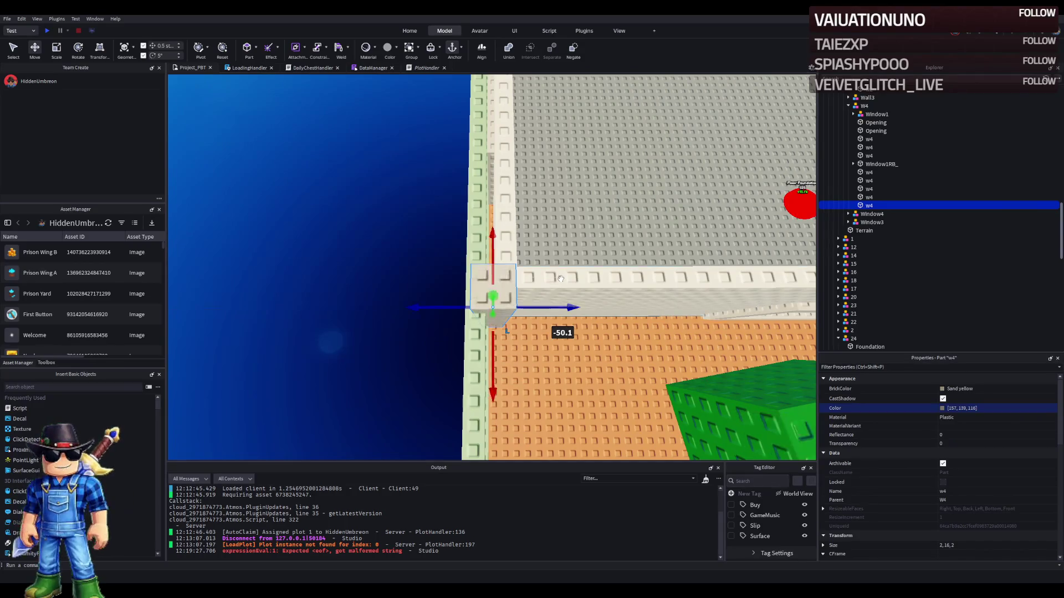
key(f)
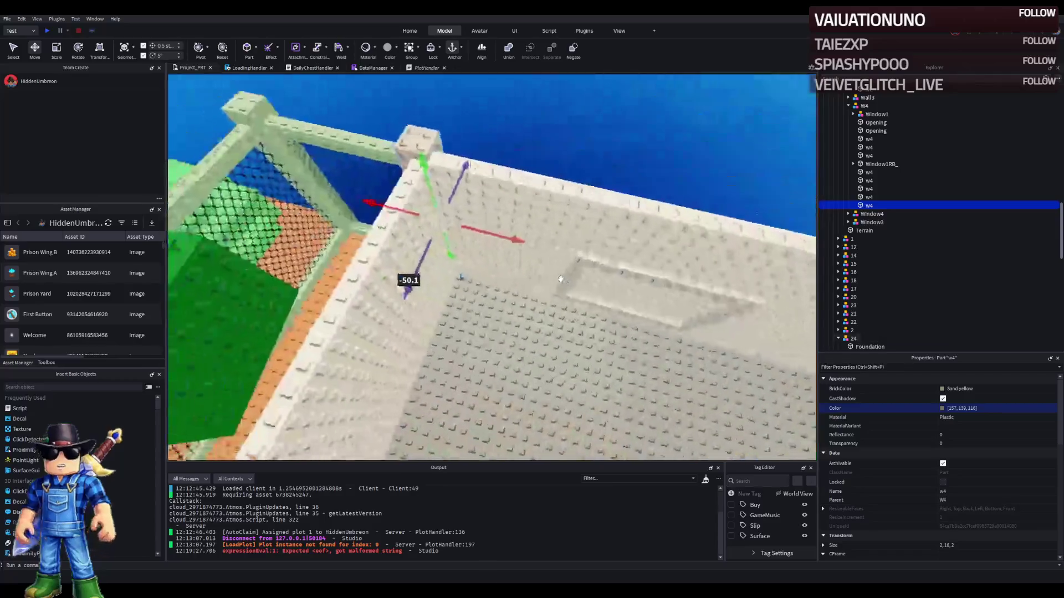
scroll(565, 278, down, 5)
scroll(568, 278, up, 10)
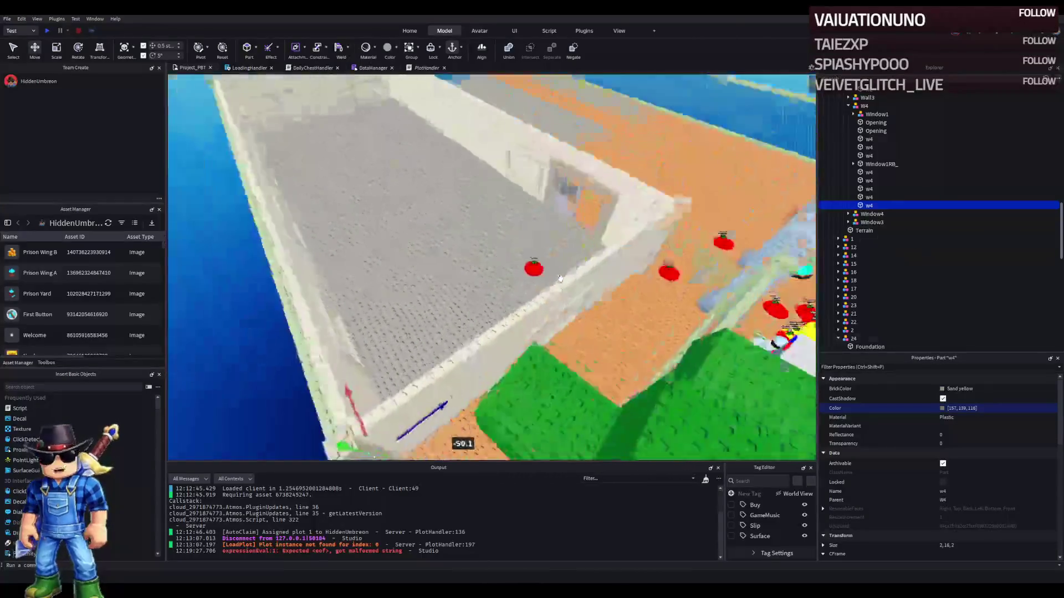
- Duplicate both pillars and move the new copies farther along the wall
ctrl+click(529, 348)
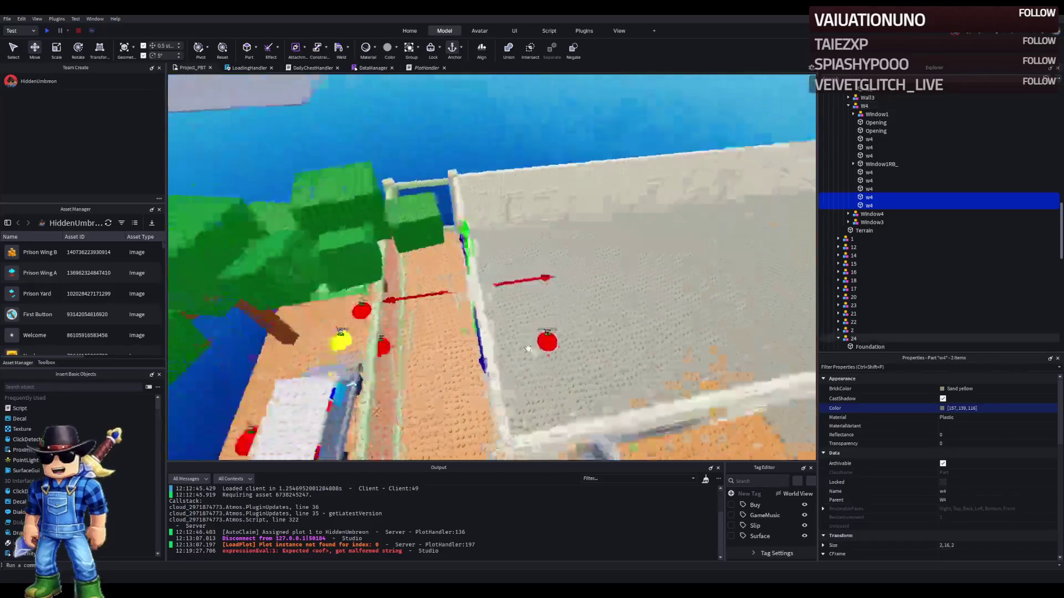
key(ctrl+d)
drag(499, 286, 533, 304)
key(s)
- Collapse the wall models in Explorer and frame the whole Prison folder
double_click(864, 106)
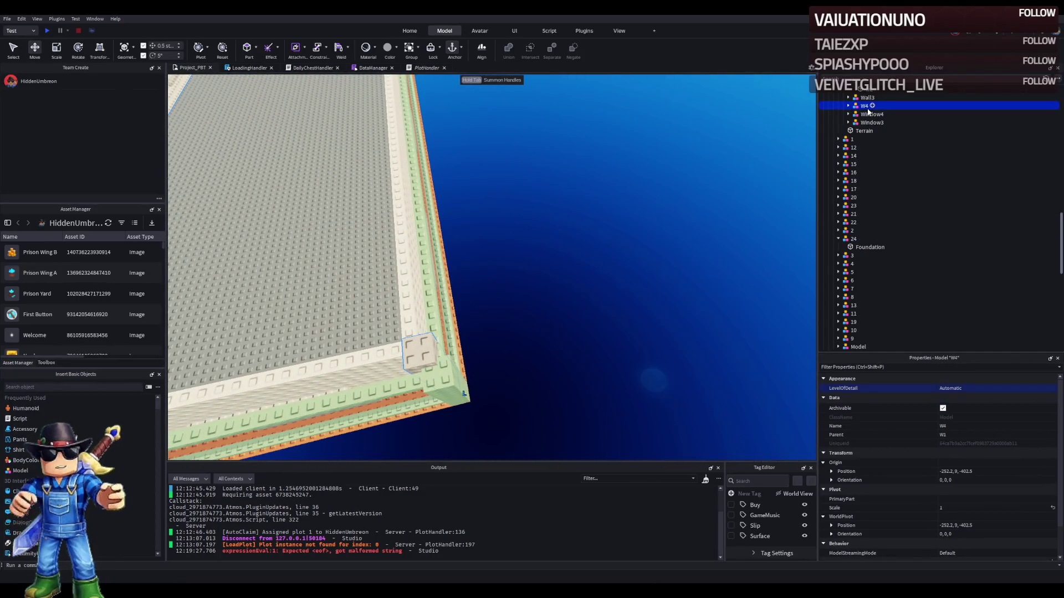
scroll(867, 111, up, 3)
click(865, 113)
scroll(870, 128, up, 5)
double_click(857, 240)
key(f)
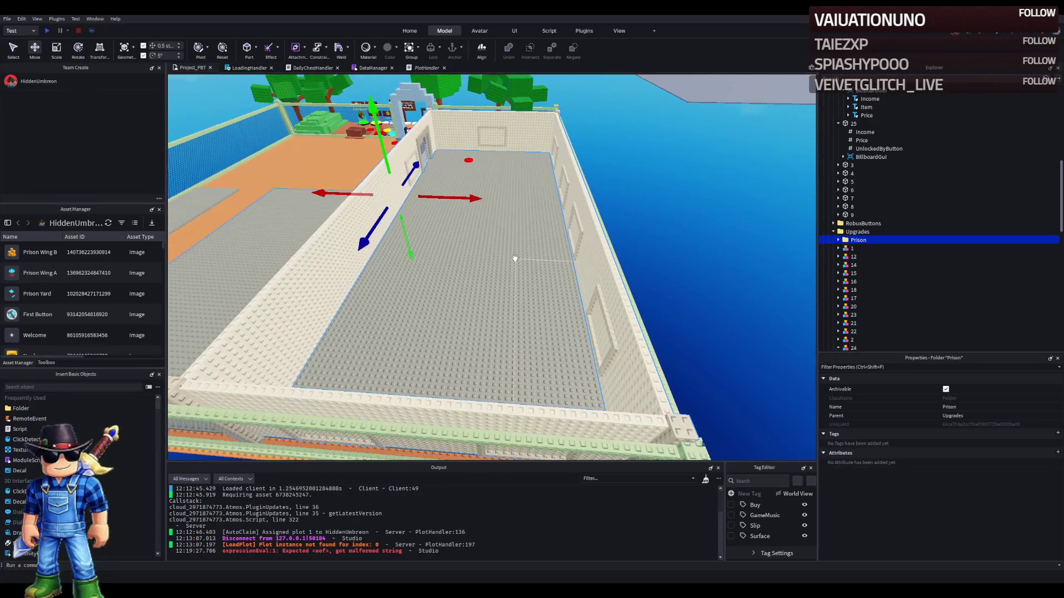
- Select the Foundation floor and adjacent ground, nudging them 1 stud and 0.5 studs
click(452, 250)
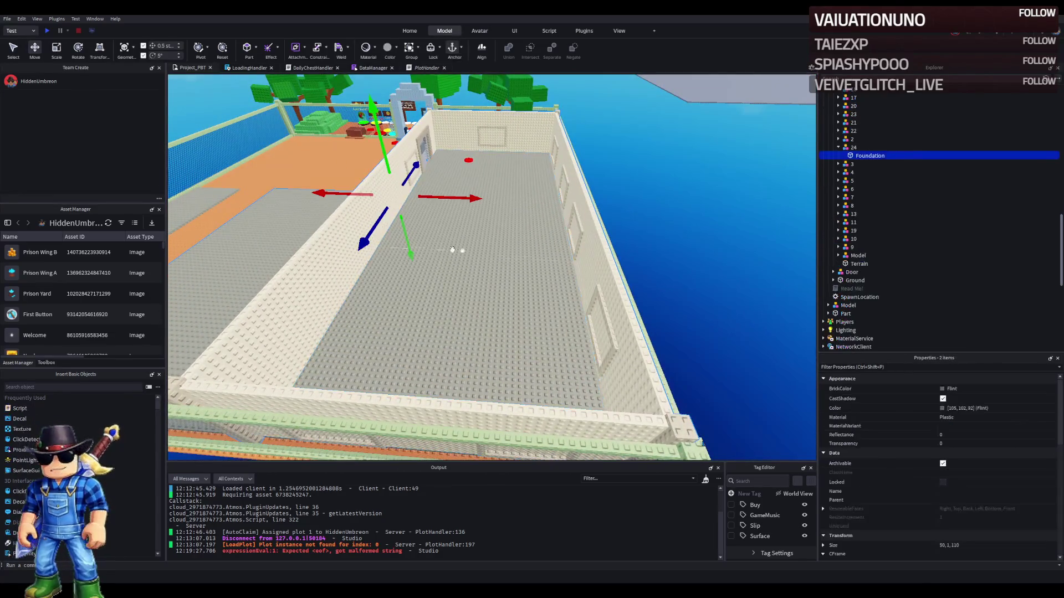
ctrl+click(275, 228)
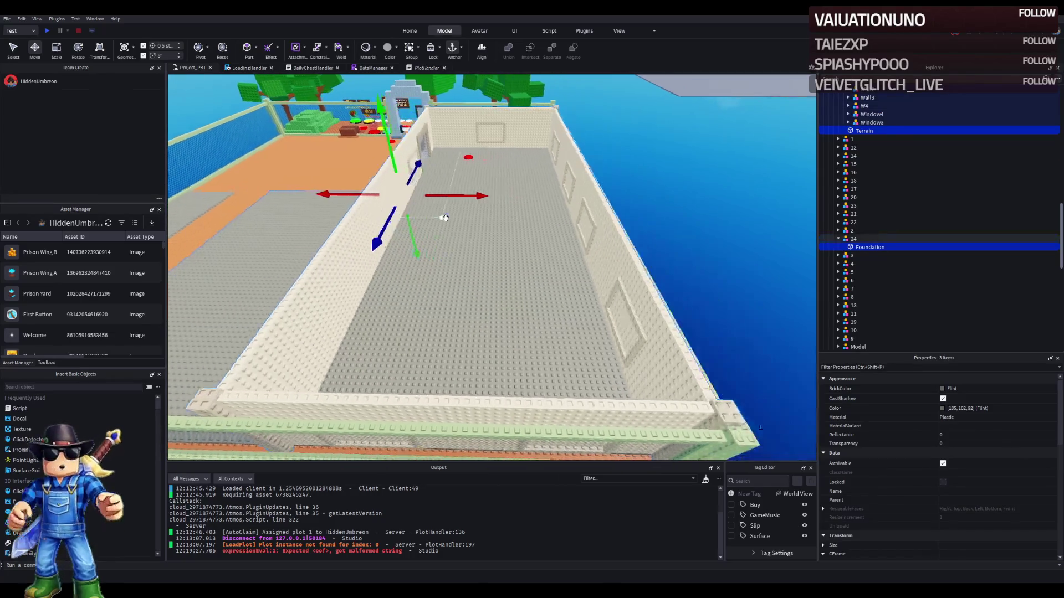
key(d)
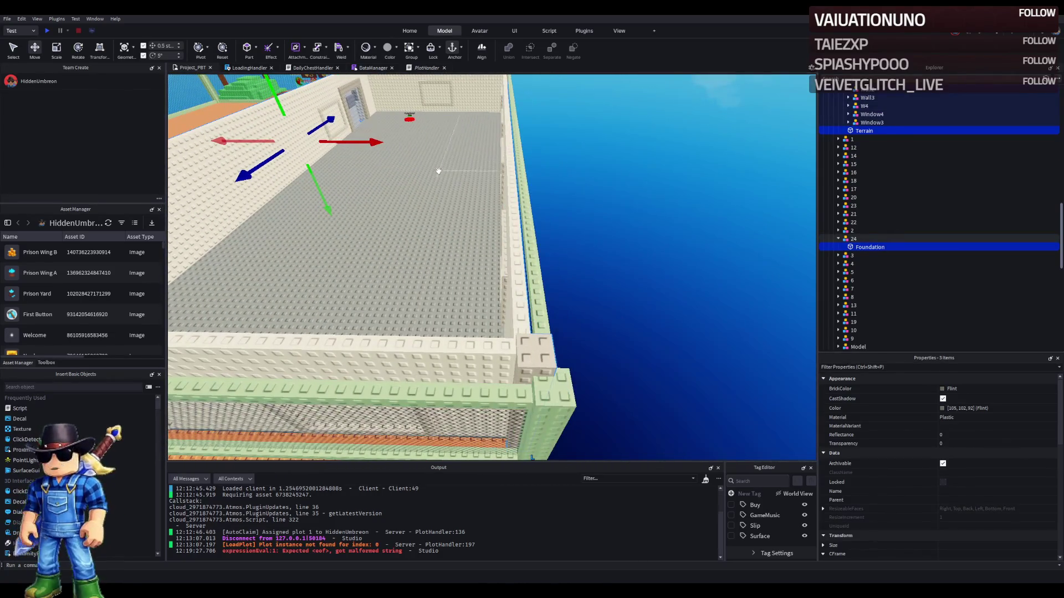
drag(369, 140, 364, 145)
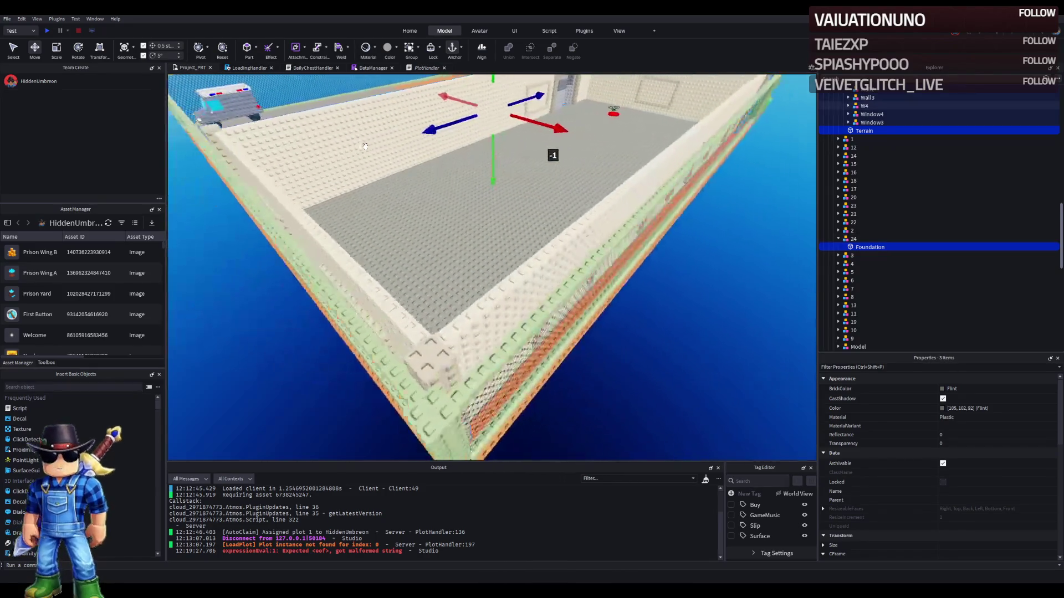
drag(434, 130, 435, 130)
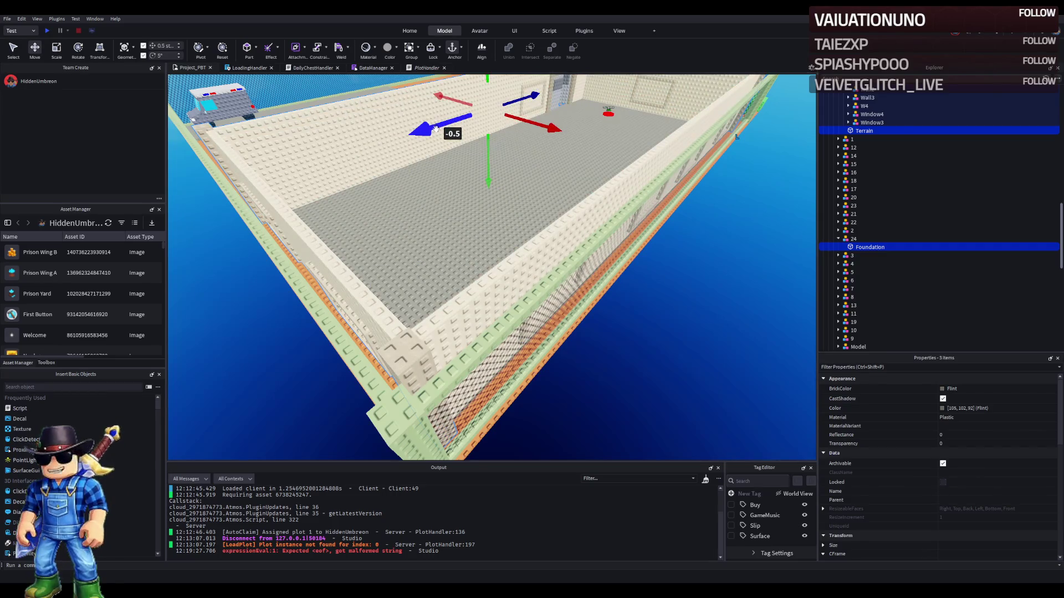
scroll(435, 130, up, 5)
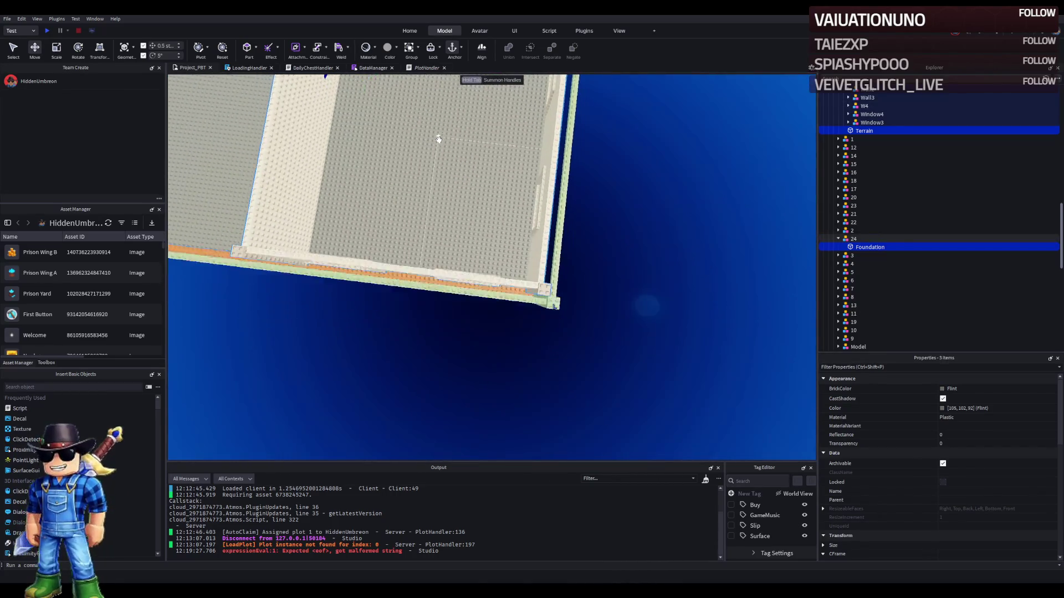
scroll(439, 139, up, 5)
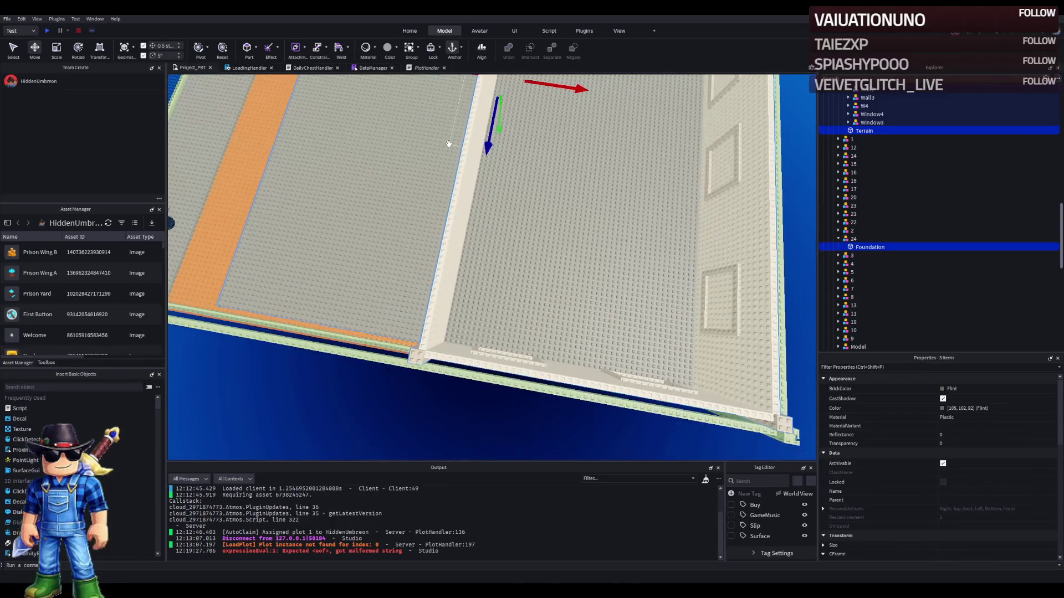
- Select the pillar pieces on the prison wall
click(449, 145)
scroll(655, 233, up, 3)
scroll(656, 232, down, 3)
scroll(656, 232, up, 5)
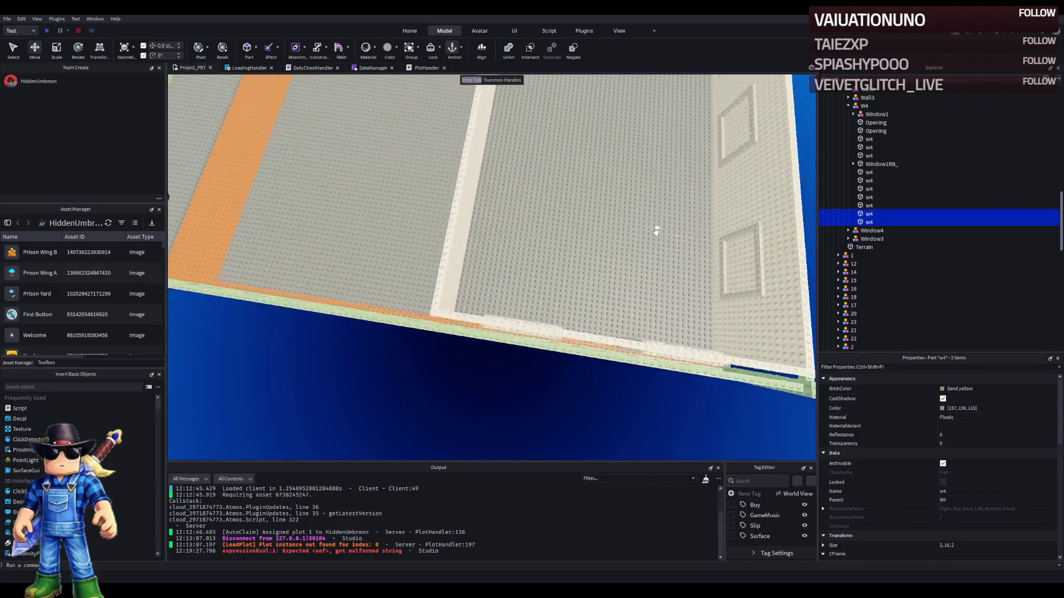
scroll(656, 232, up, 3)
- Select plot 24's Prison folder and shift the prison building 13 studs sideways
click(629, 233)
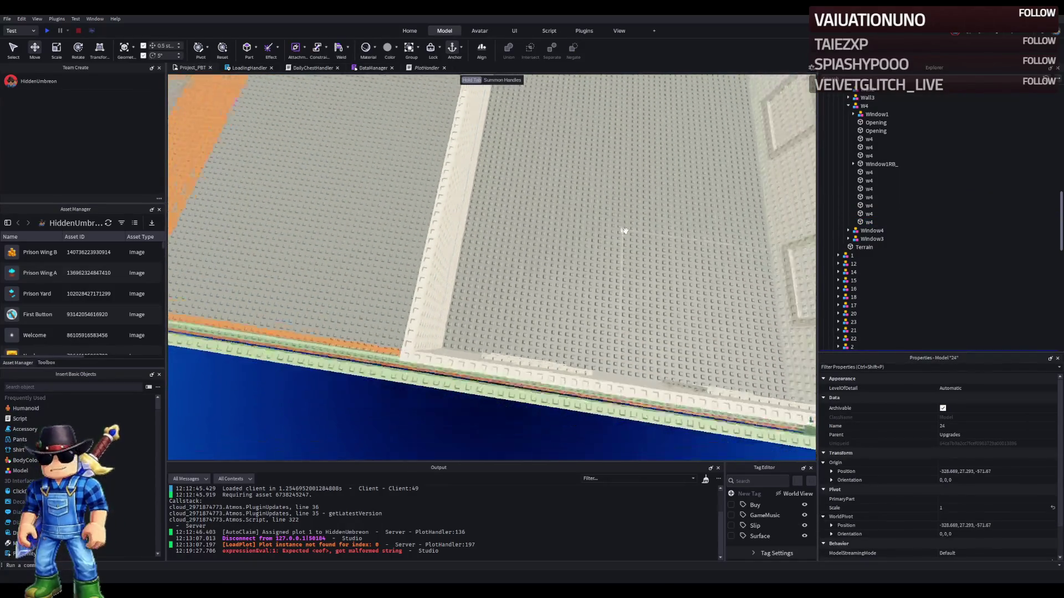
scroll(495, 206, up, 3)
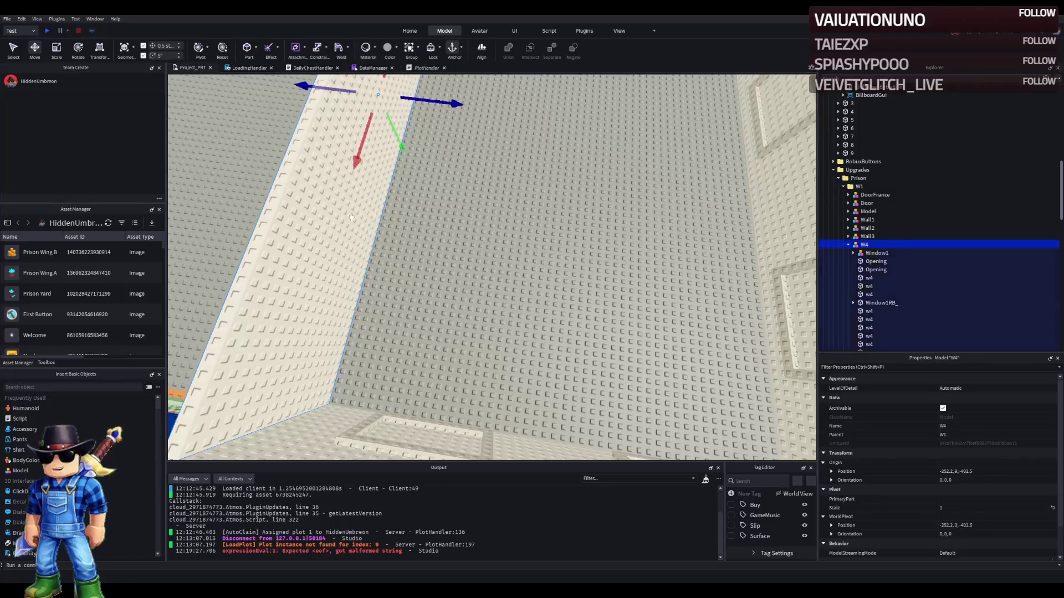
scroll(346, 216, down, 4)
click(824, 178)
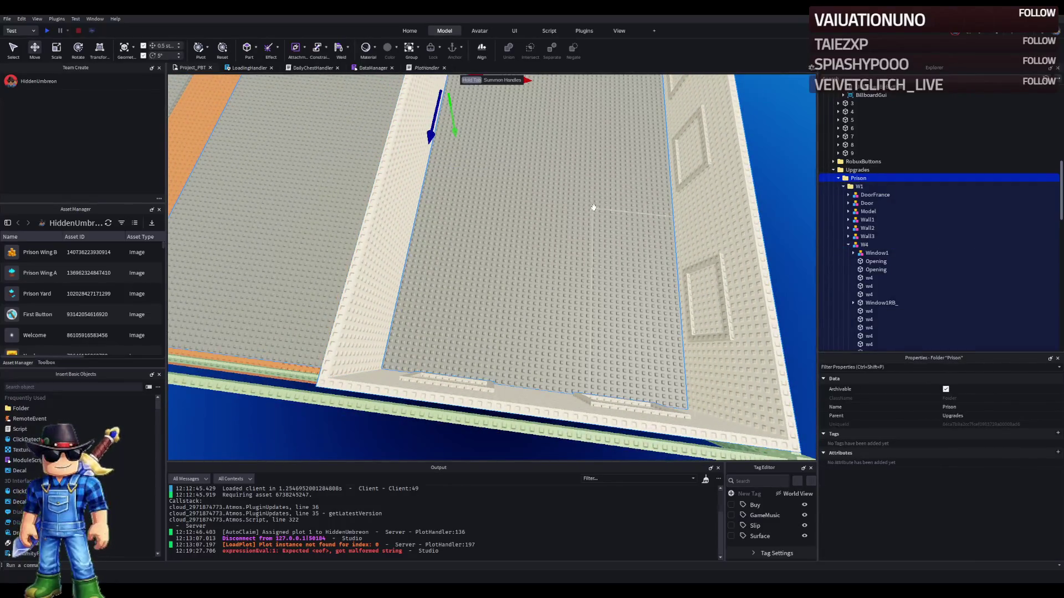
scroll(590, 208, down, 4)
mouse_move(554, 193)
mouse_down()
mouse_move(576, 204)
mouse_move(563, 204)
mouse_up()
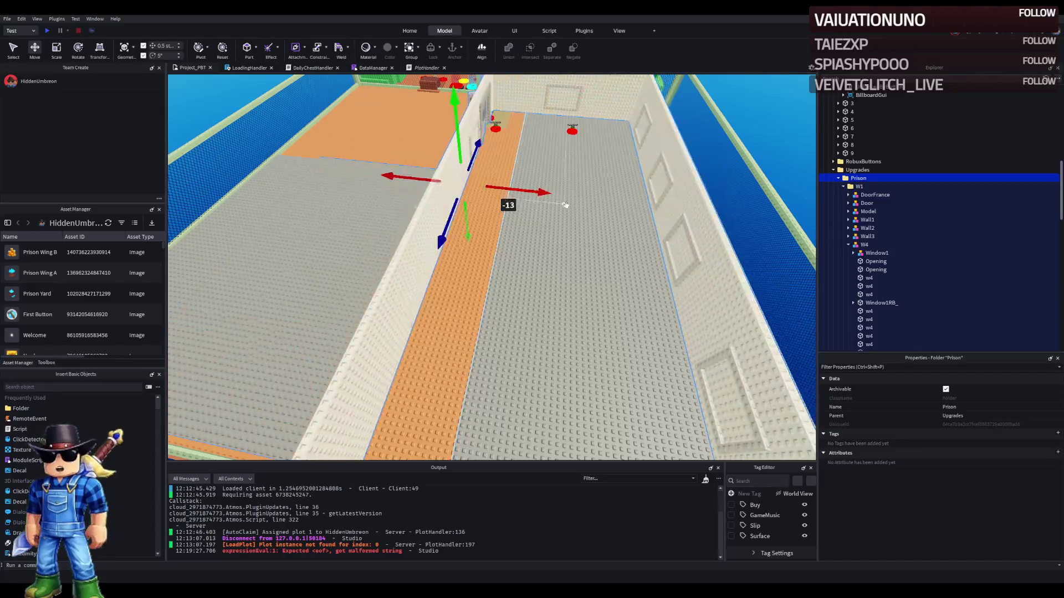
- Frame the Foundation floor, then undo back to a w4 part of the wall
click(626, 236)
key(f)
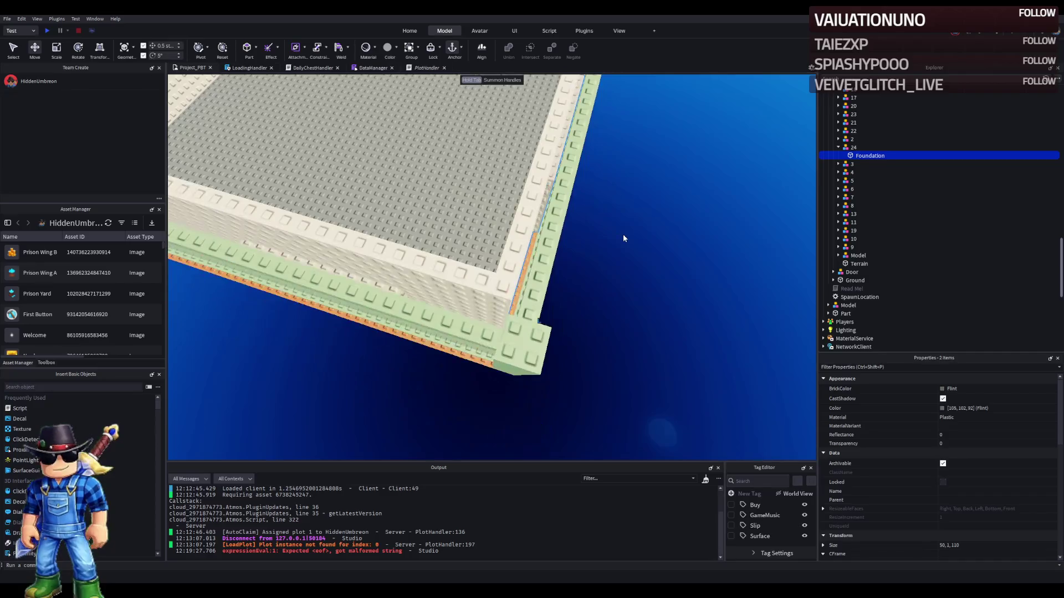
scroll(623, 234, down, 4)
key(ctrl+z)
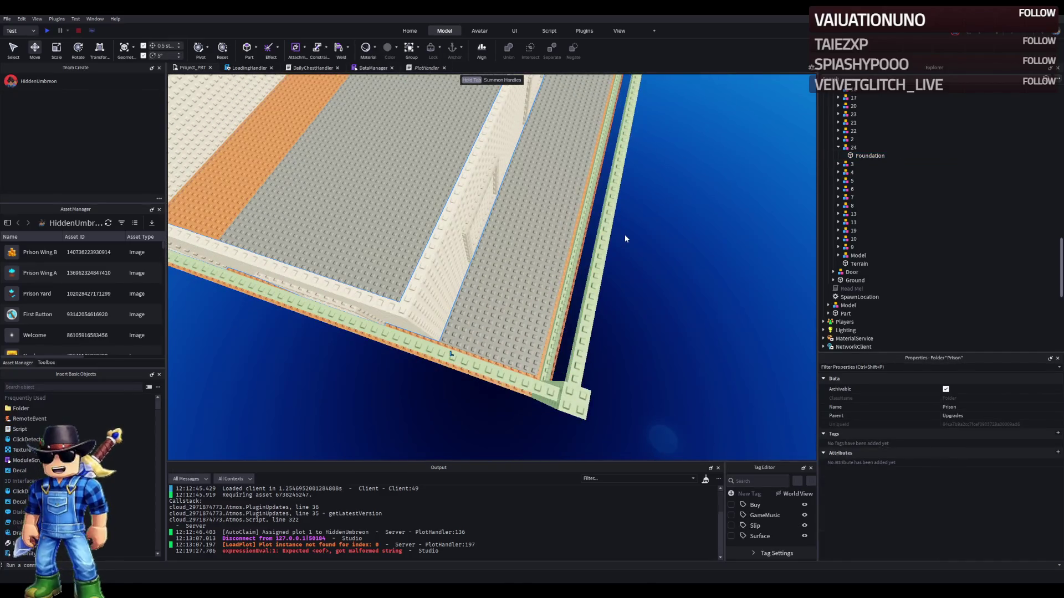
key(ctrl+z)
key(ctrl+z)
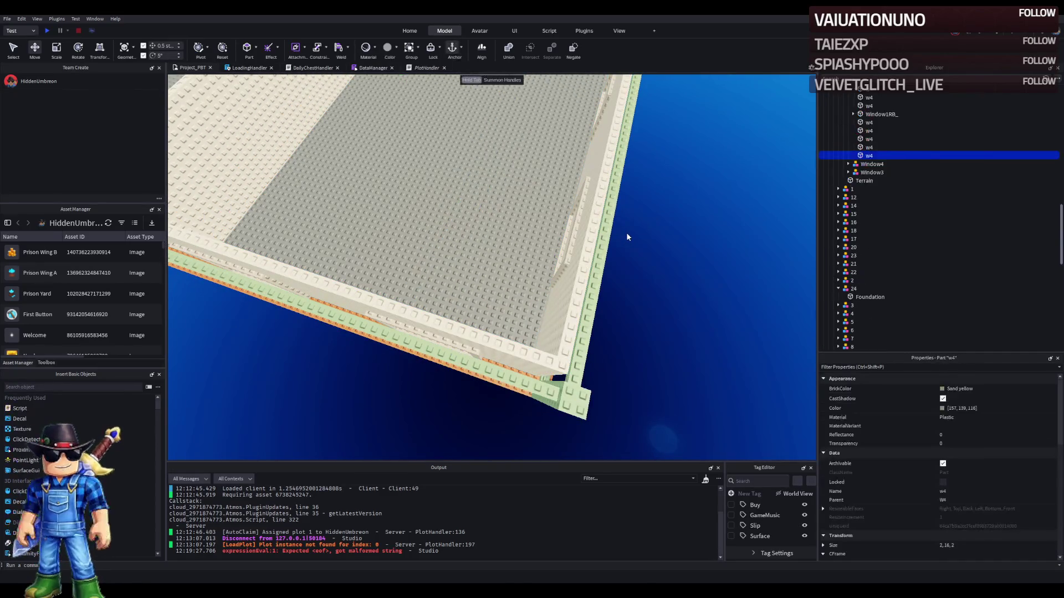
- Rename the chosen w4 wall part to Pillar
scroll(626, 232, up, 3)
scroll(627, 222, down, 5)
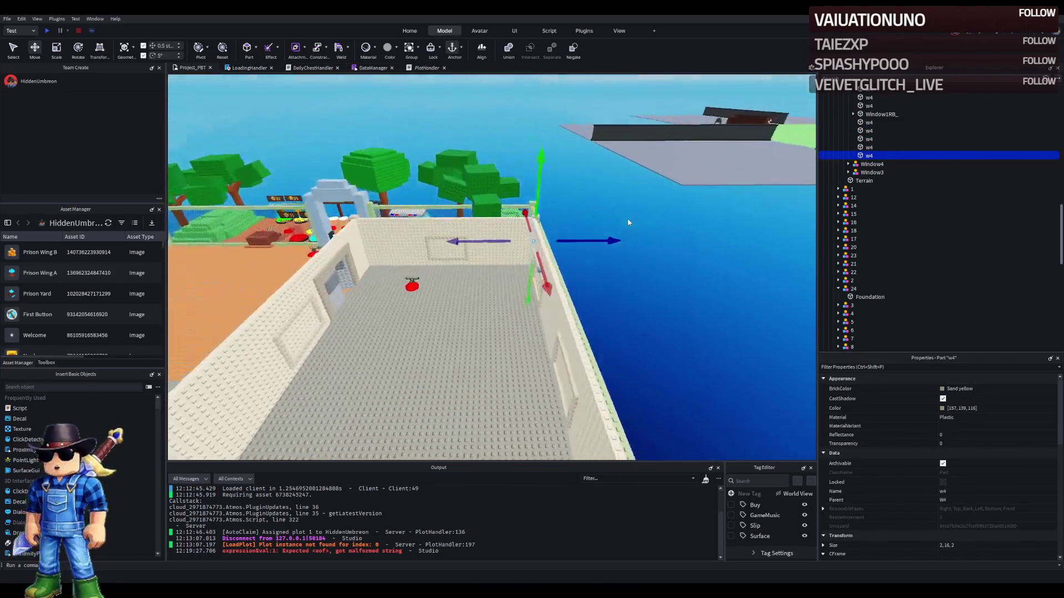
key(f)
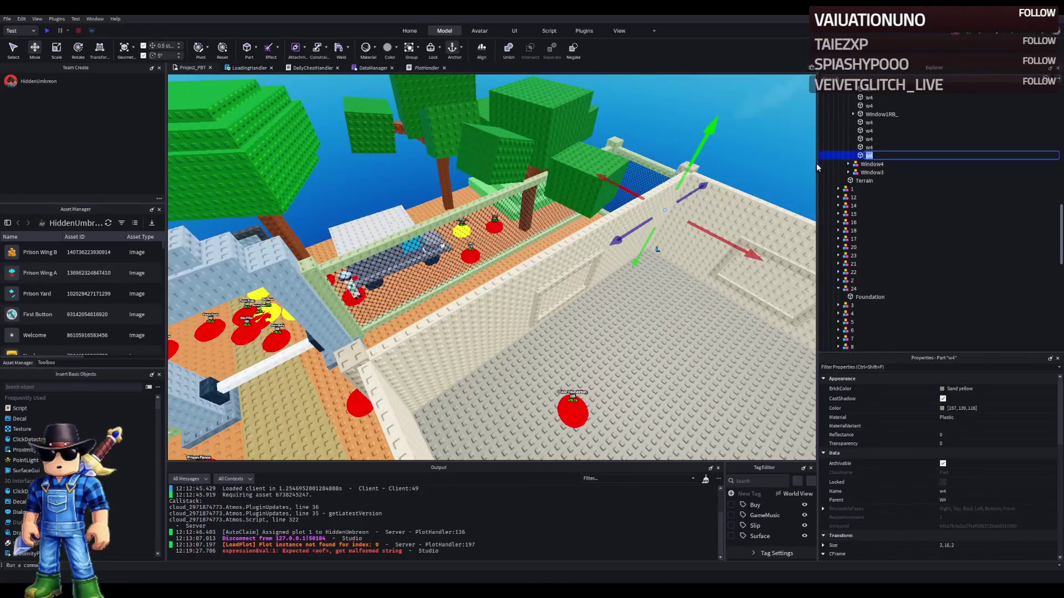
text(Pl)
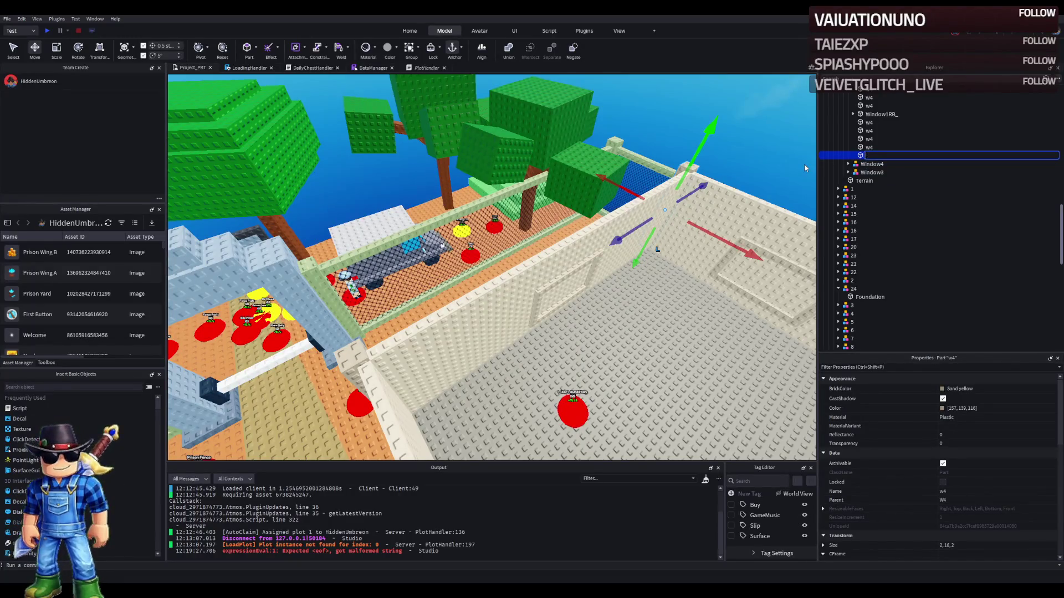
text(llar)
key(Return)
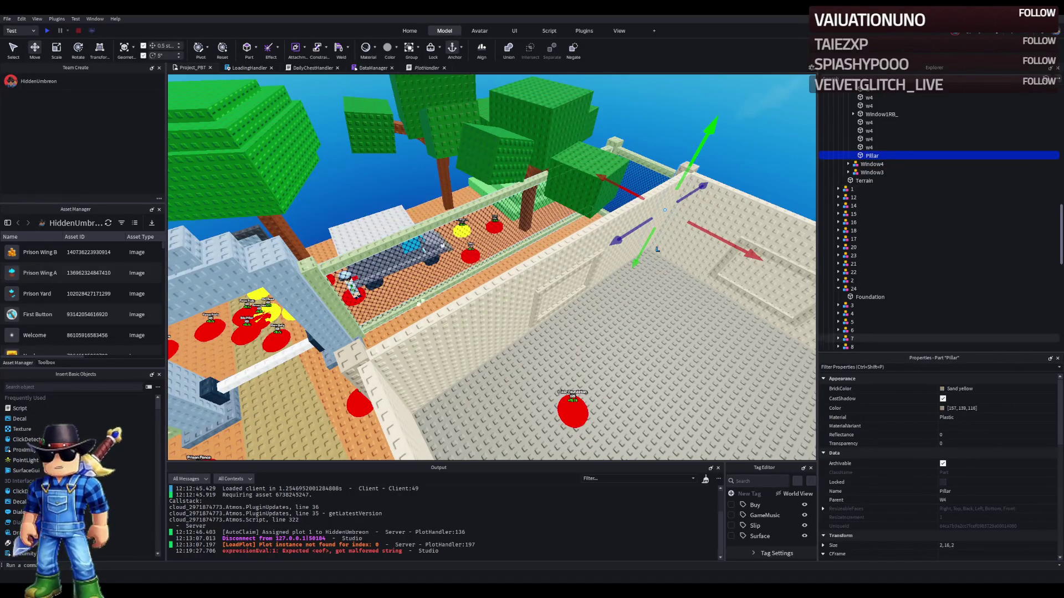
- Select both Pillars and slide them together along the prison wall
click(348, 350)
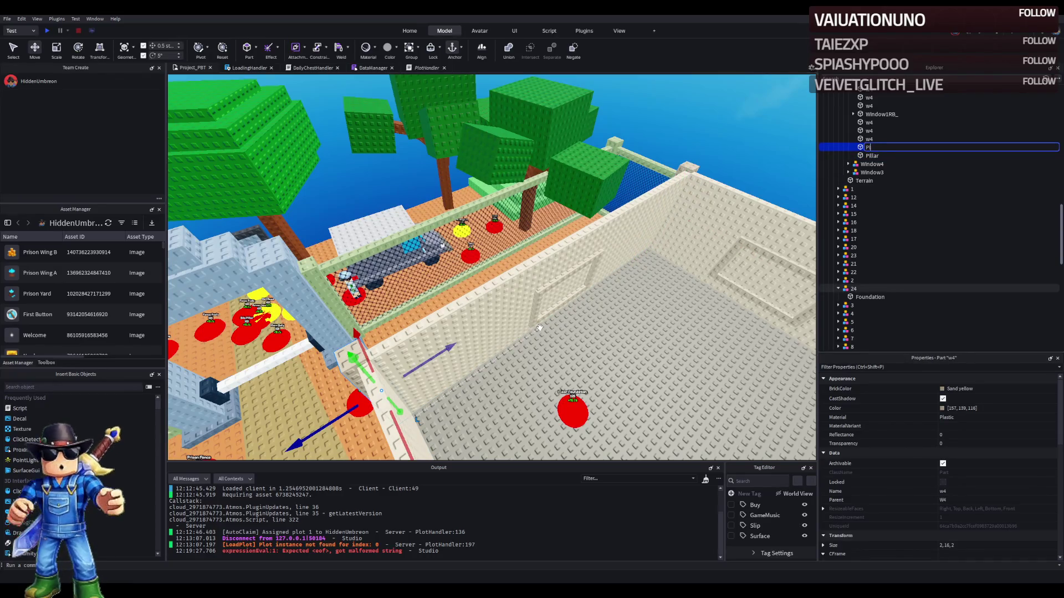
ctrl+click(874, 155)
mouse_move(625, 306)
mouse_down()
mouse_move(635, 319)
mouse_move(581, 321)
mouse_up()
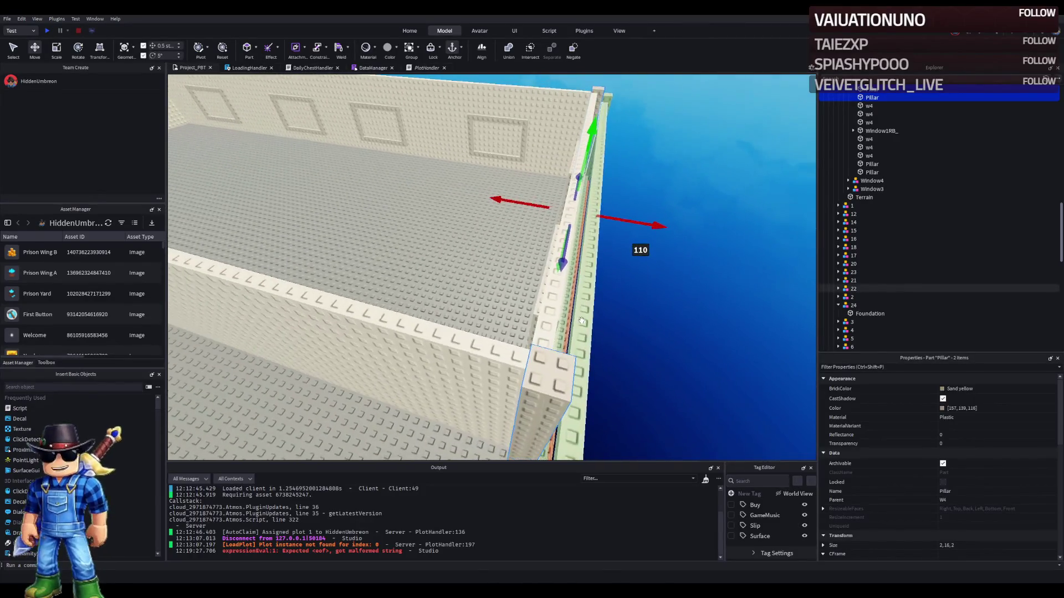
key(Left)
key(Left)
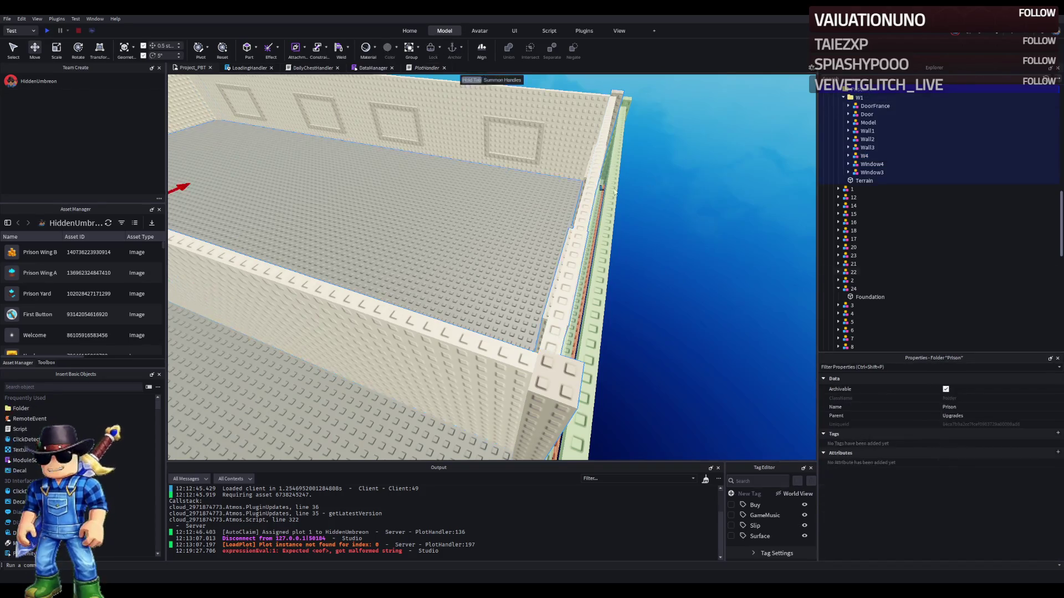
- Shift both Foundation parts about a stud sideways and half a stud back
ctrl+click(552, 226)
key(a)
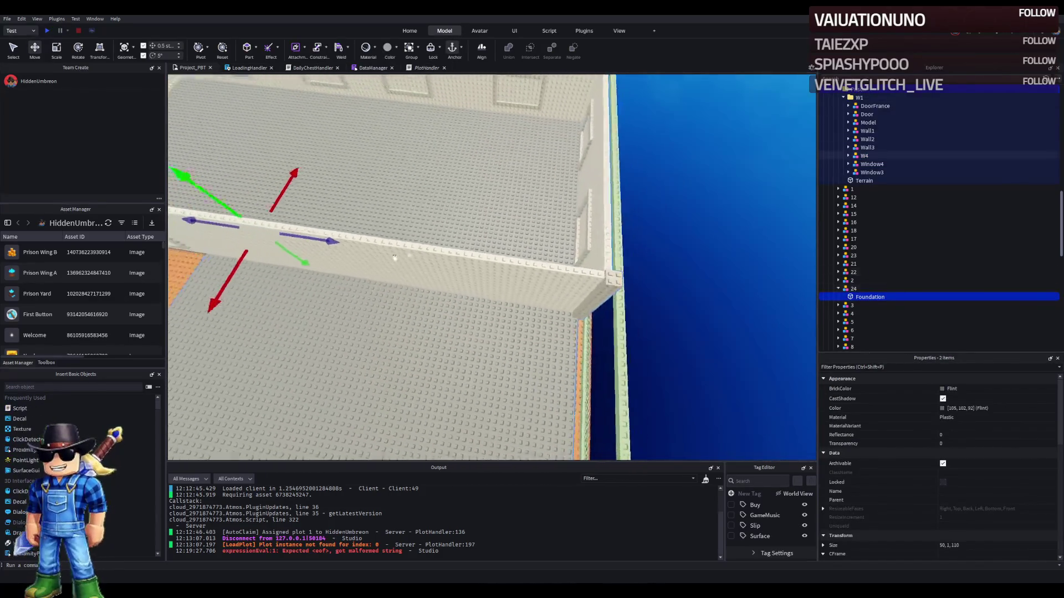
key(s)
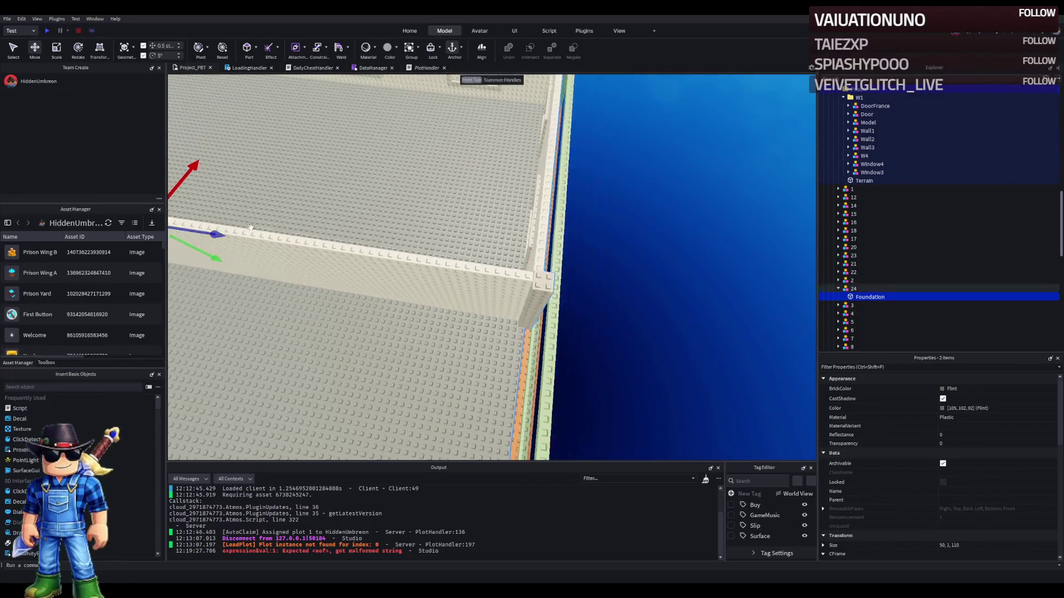
key(w)
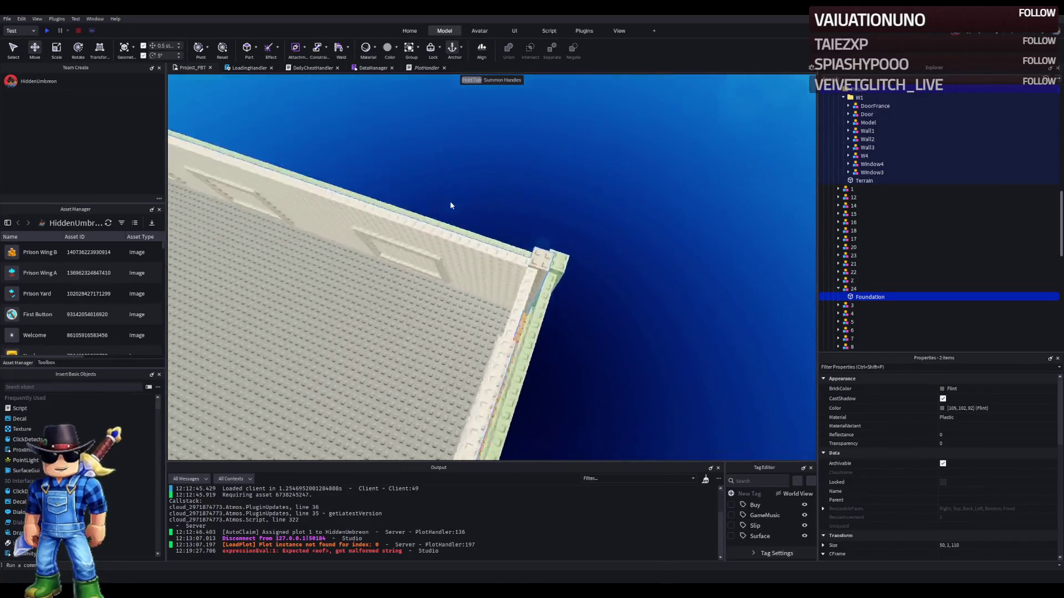
key(Left)
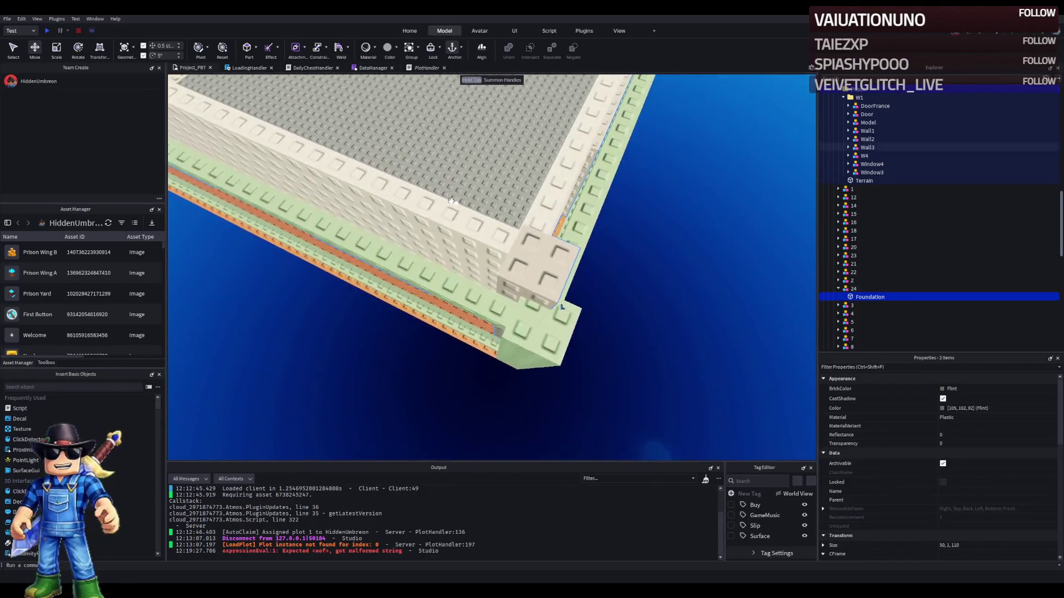
key(Left)
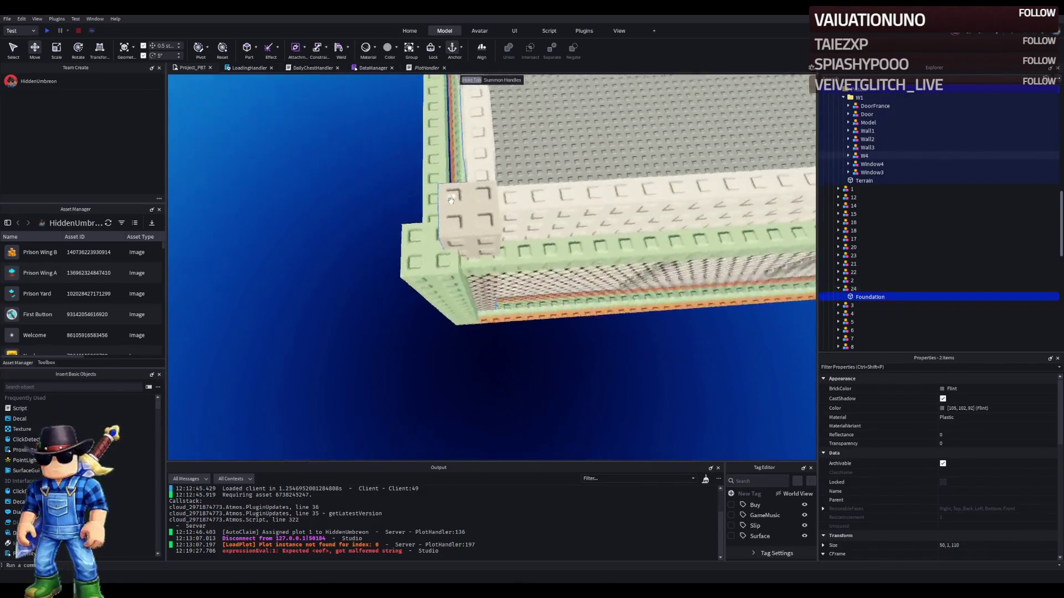
key(Left)
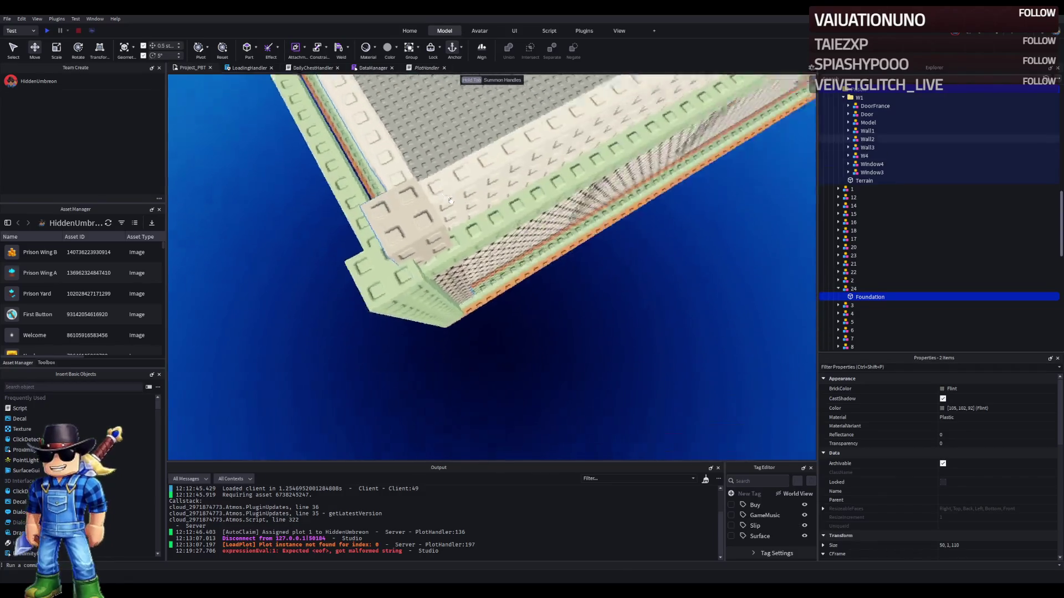
key(f)
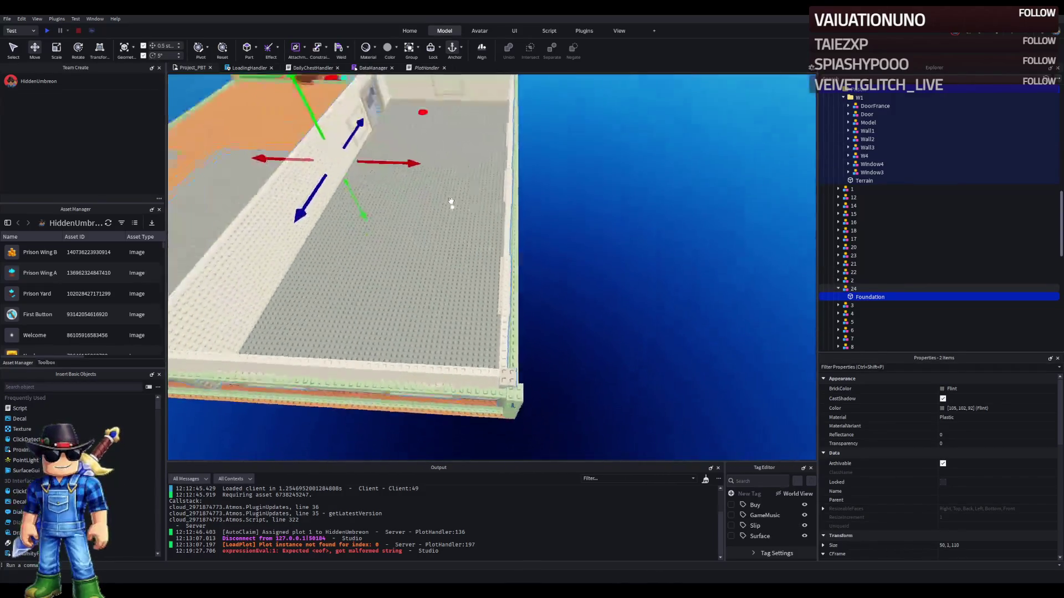
drag(414, 126, 413, 127)
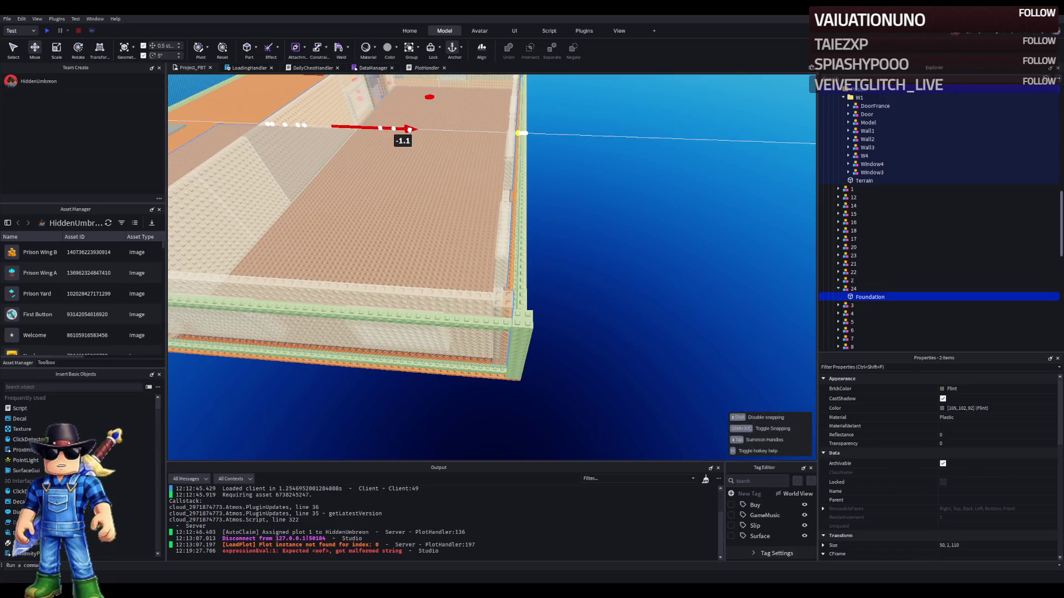
drag(409, 130, 408, 130)
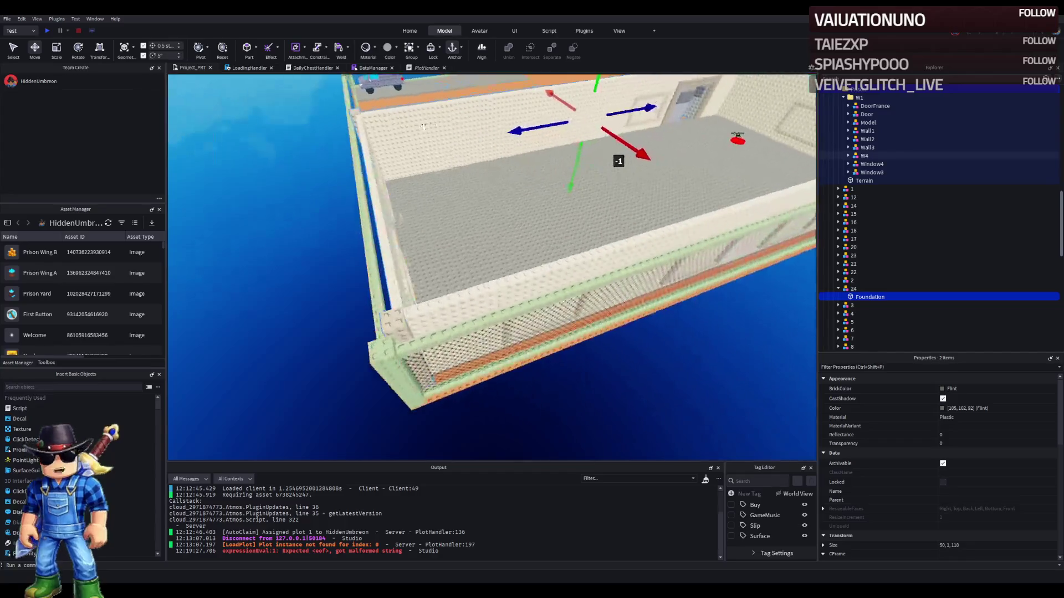
drag(546, 132, 532, 127)
- Fly the camera around the room to check the floor against the walls
key(s)
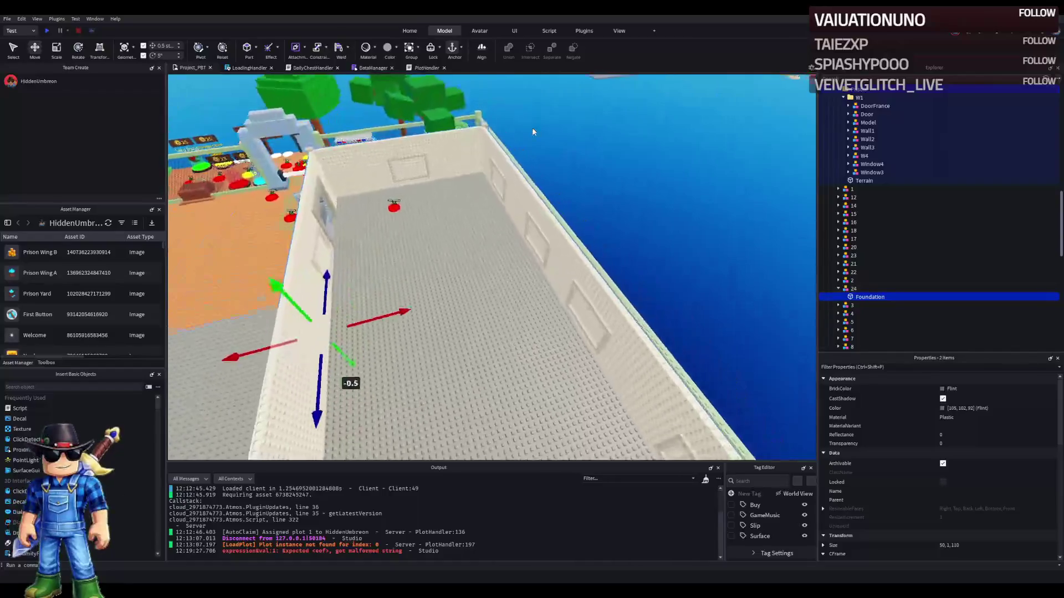
key(w)
click(547, 149)
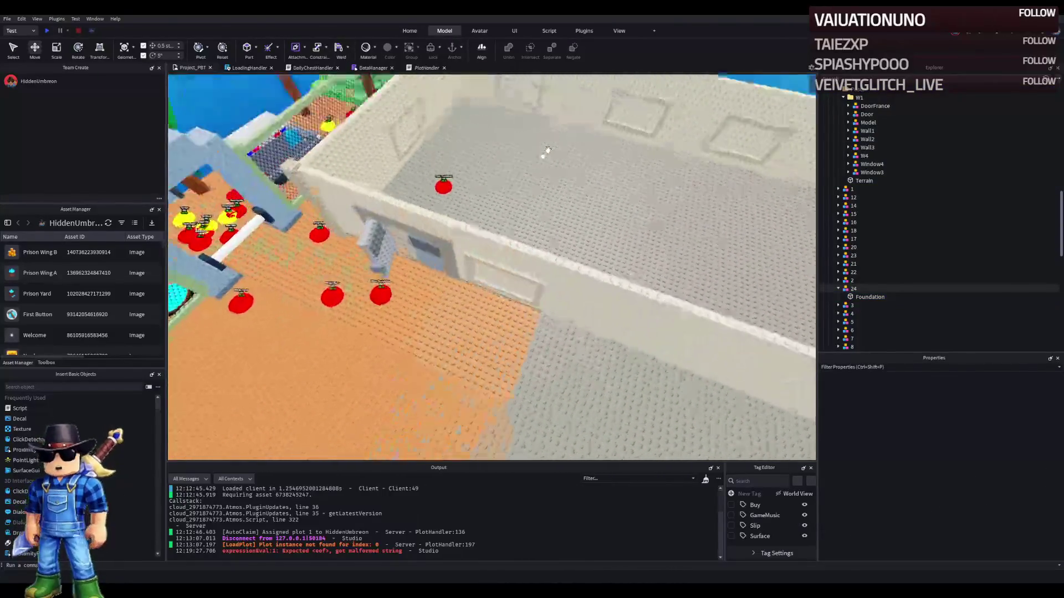
key(s)
key(w)
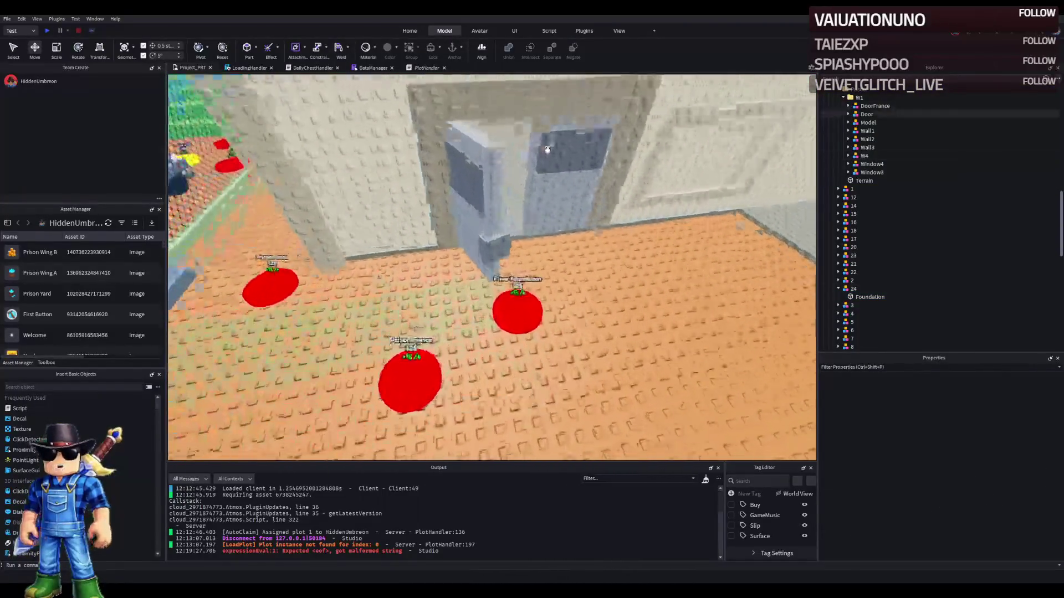
key(s)
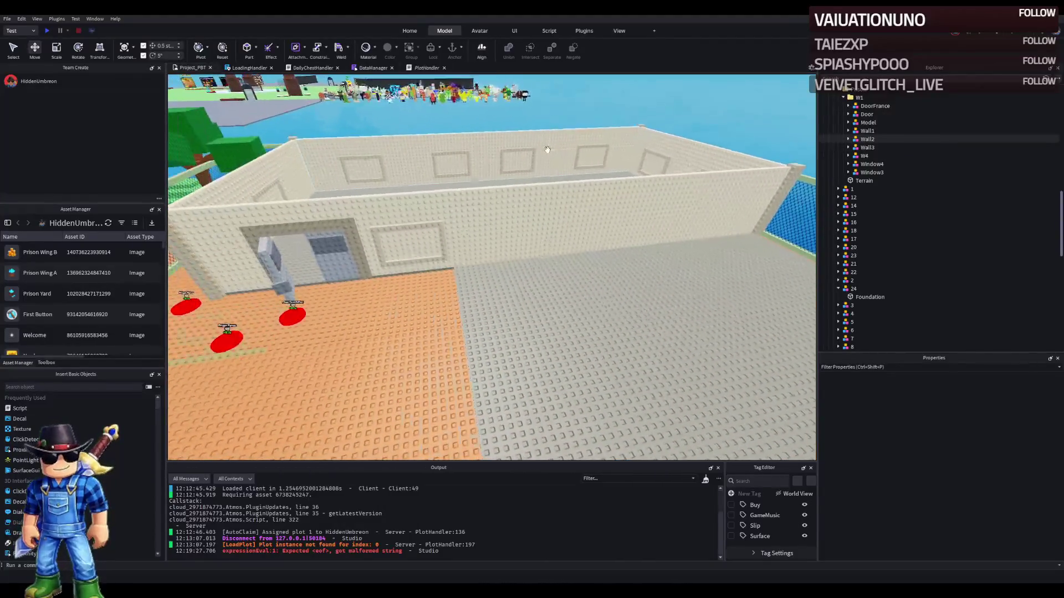
key(s)
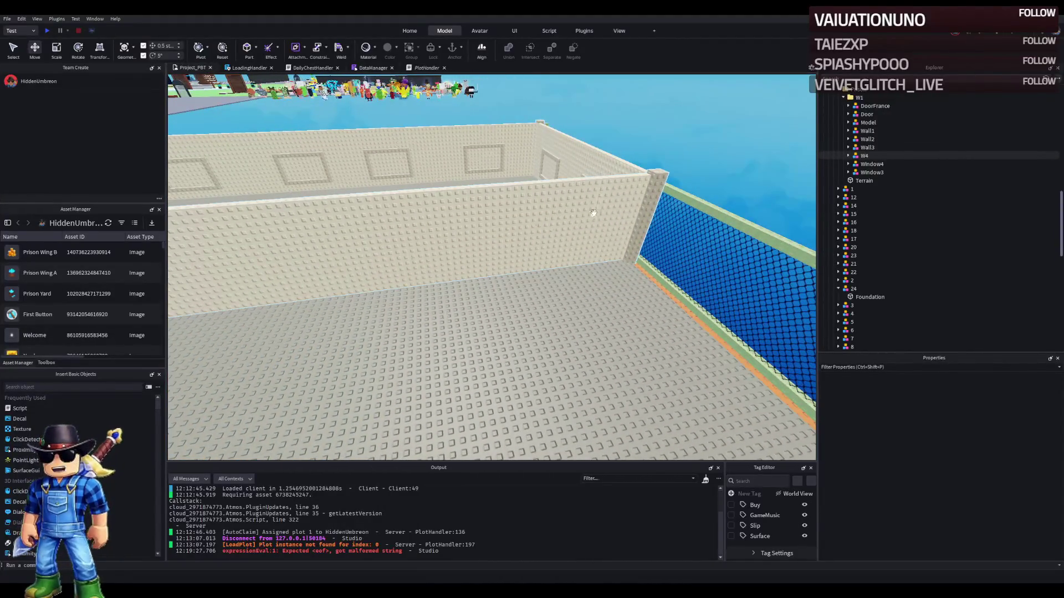
click(656, 174)
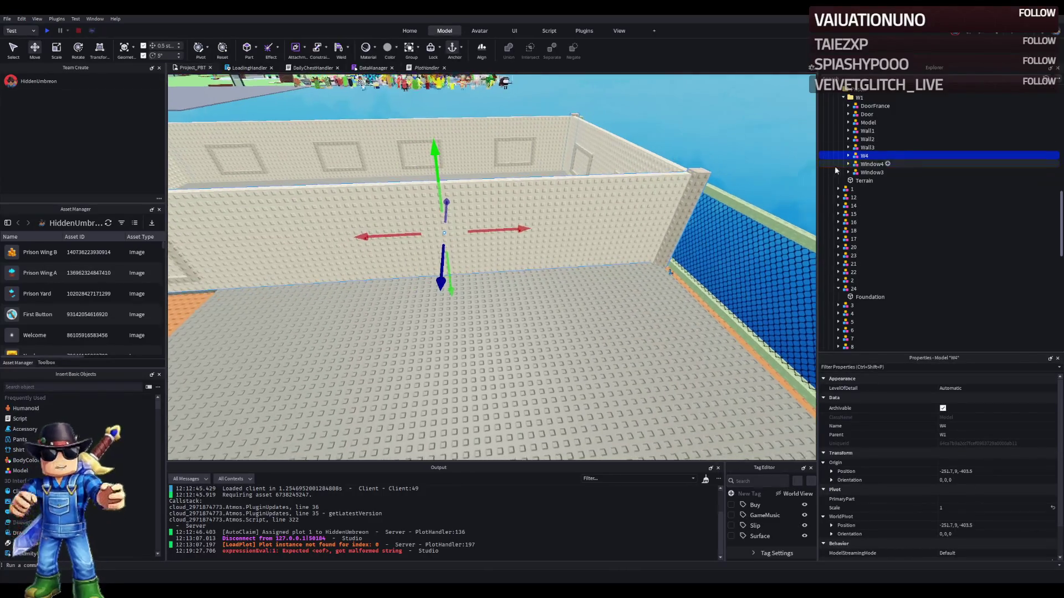
- Move four Pillars from the W4 model into the W1 model
click(847, 157)
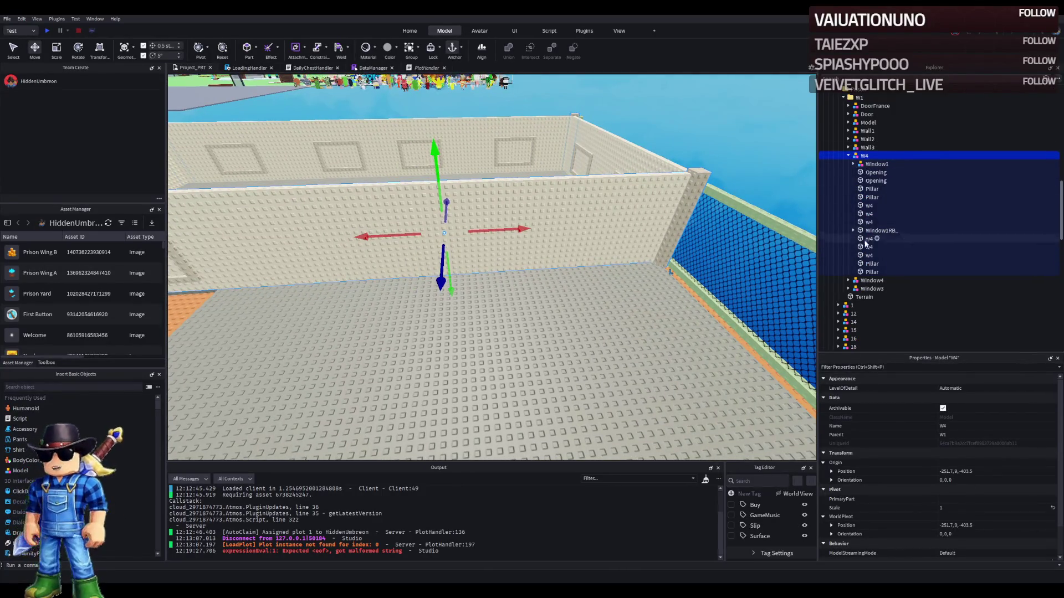
click(872, 264)
ctrl+click(872, 272)
ctrl+click(872, 197)
ctrl+click(872, 189)
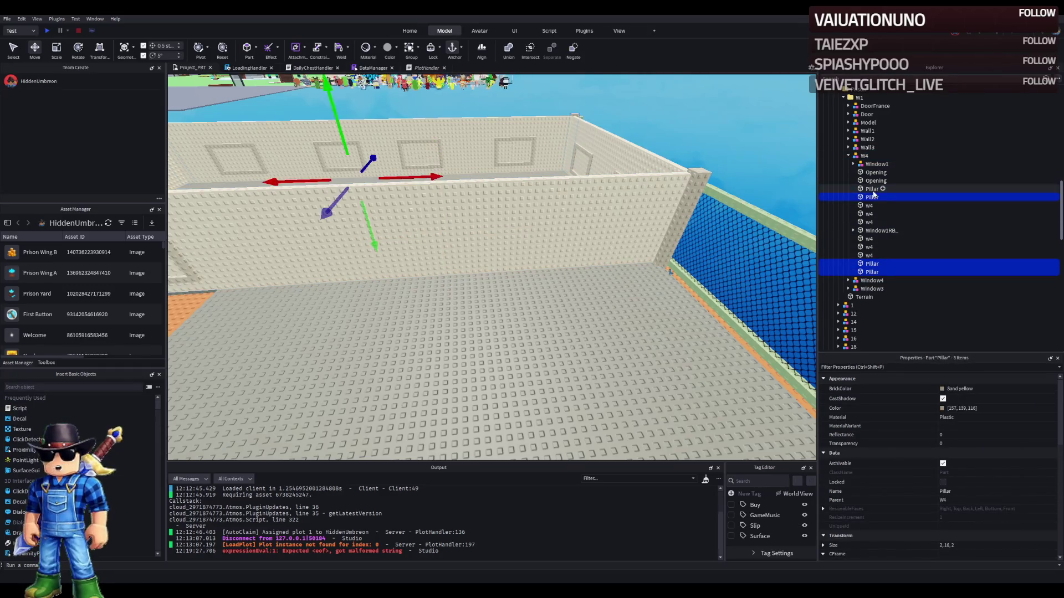
drag(866, 155, 866, 155)
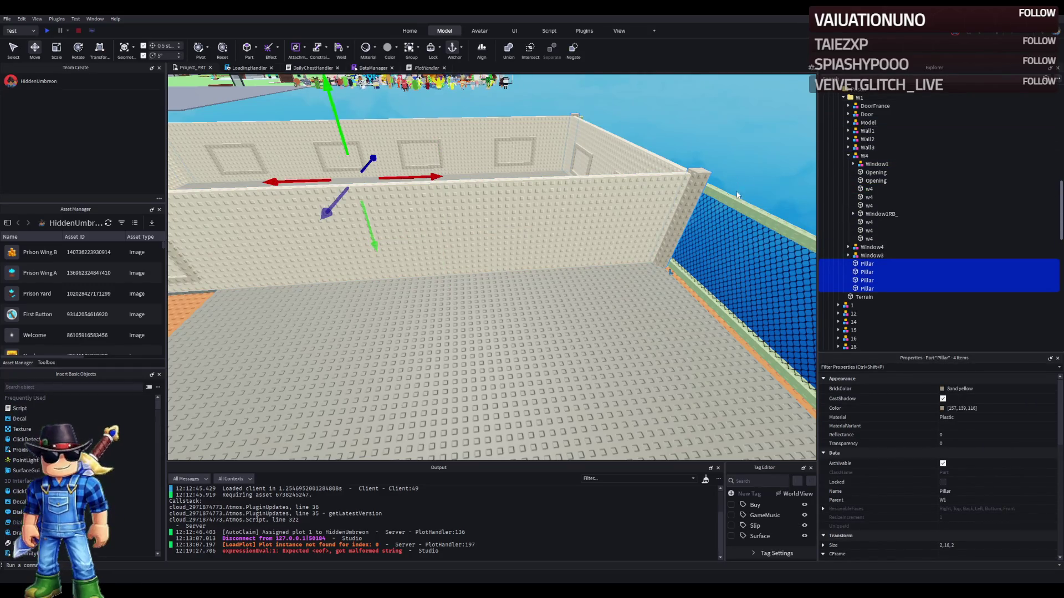
- Duplicate a Pillar to make a fifth and slide it along the wall
click(628, 225)
key(ctrl+d)
mouse_move(627, 225)
mouse_down()
mouse_move(587, 211)
mouse_move(563, 249)
mouse_move(505, 284)
mouse_up()
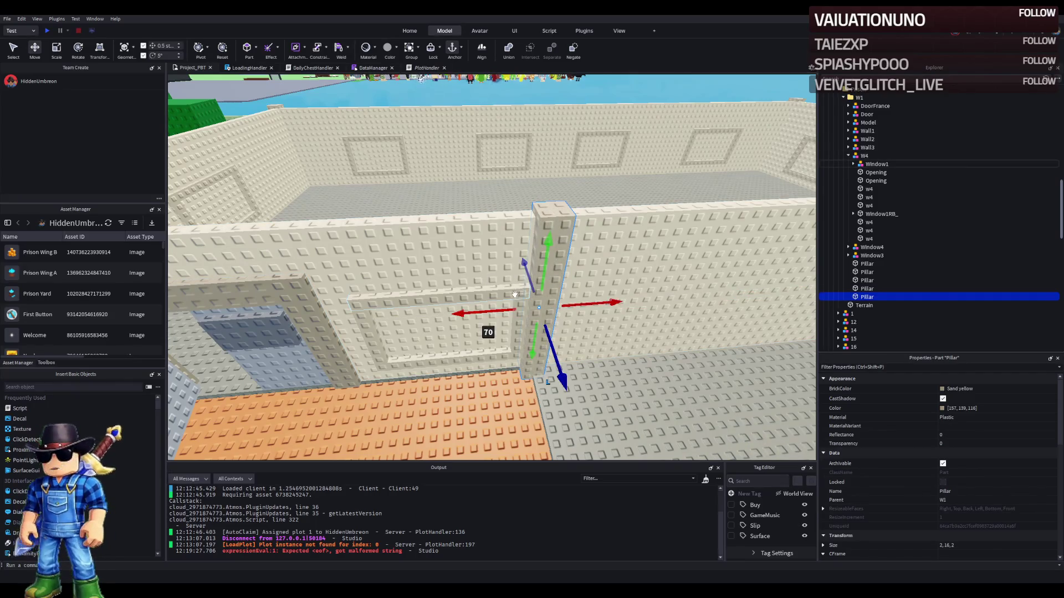
scroll(514, 294, up, 5)
scroll(514, 294, down, 5)
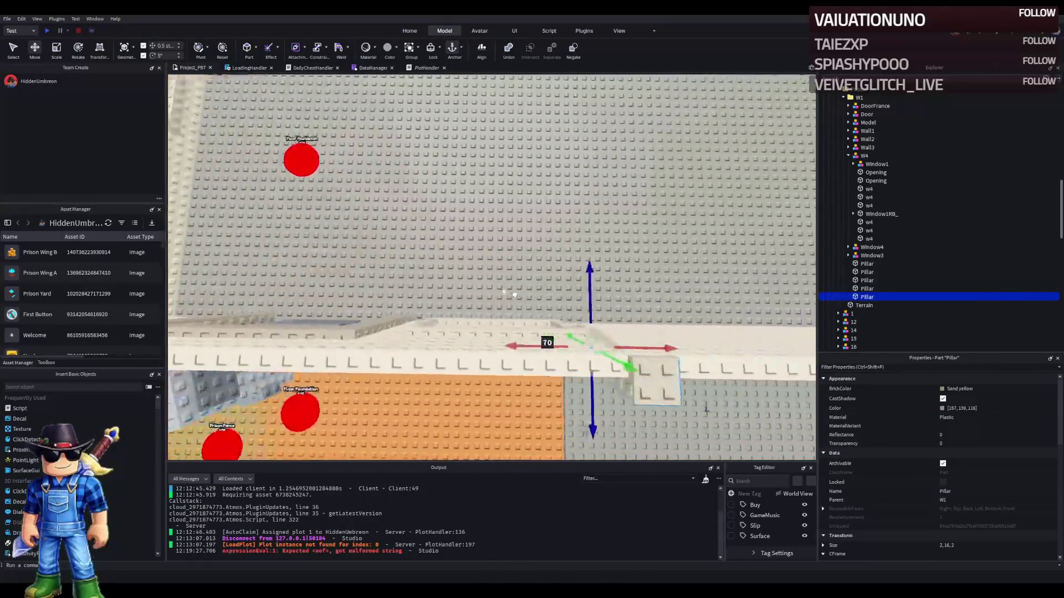
- Nudge the fifth pillar half a stud at a time into the wall corner
key(Left)
key(Left)
key(Left)
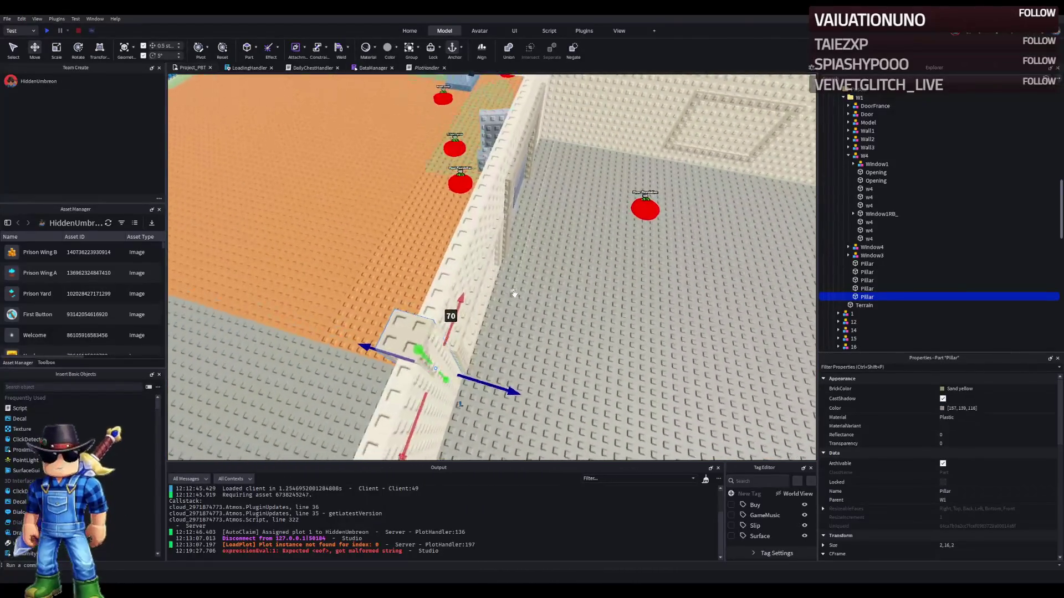
key(Left)
key(Left)
key(Left)
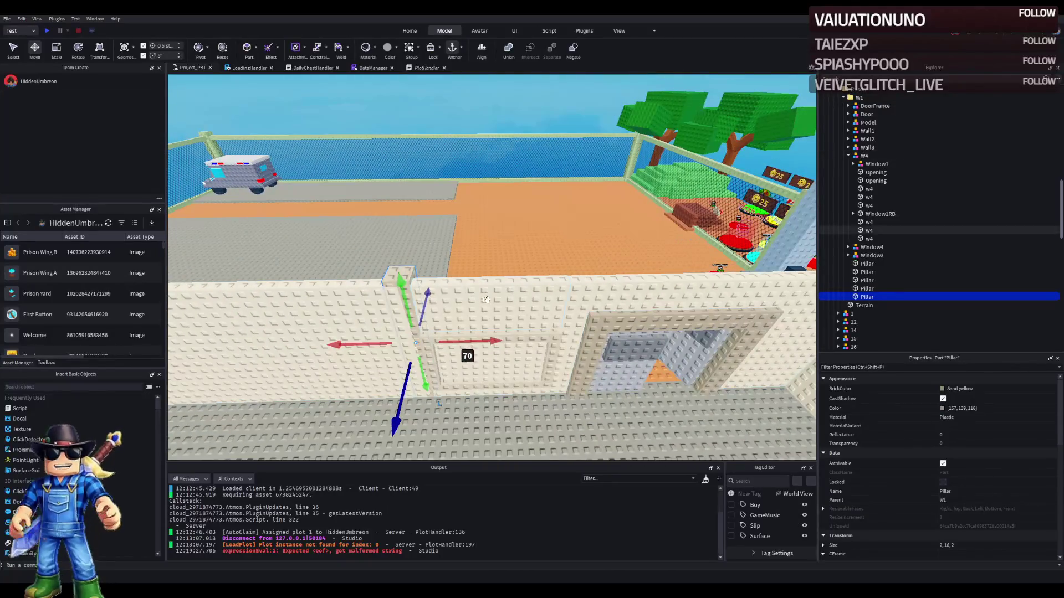
key(Left)
key(Left)
key(Left)
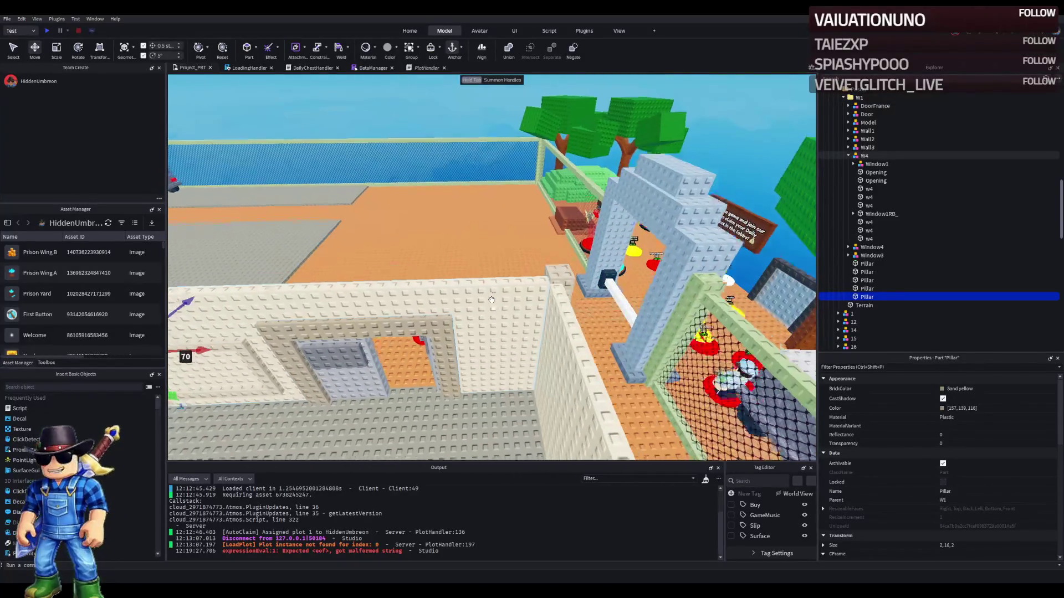
key(Left)
key(Left)
key(Left)
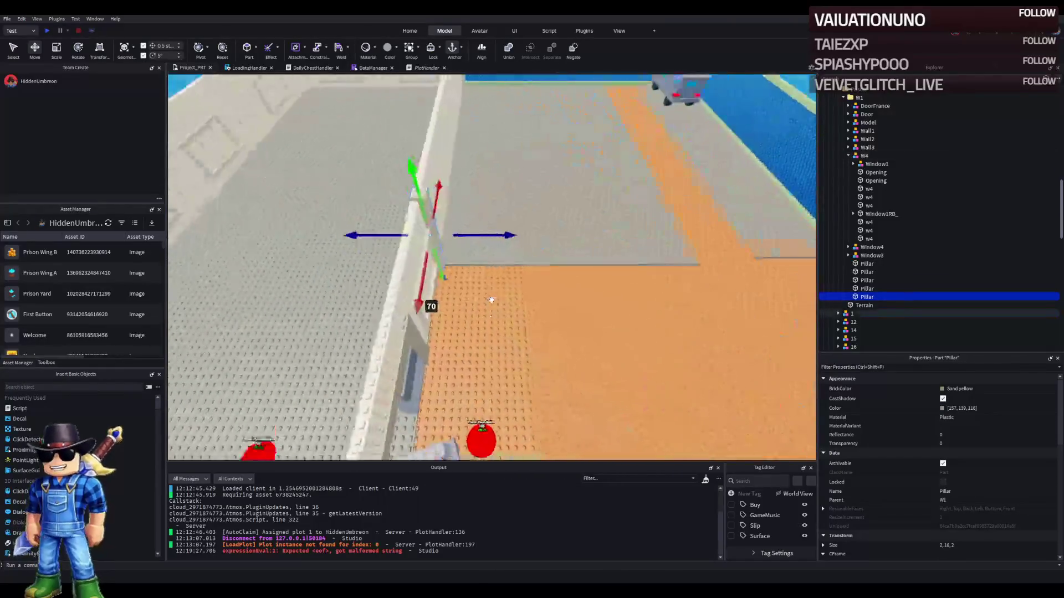
key(Left)
key(Left)
key(Left)
drag(518, 319, 523, 322)
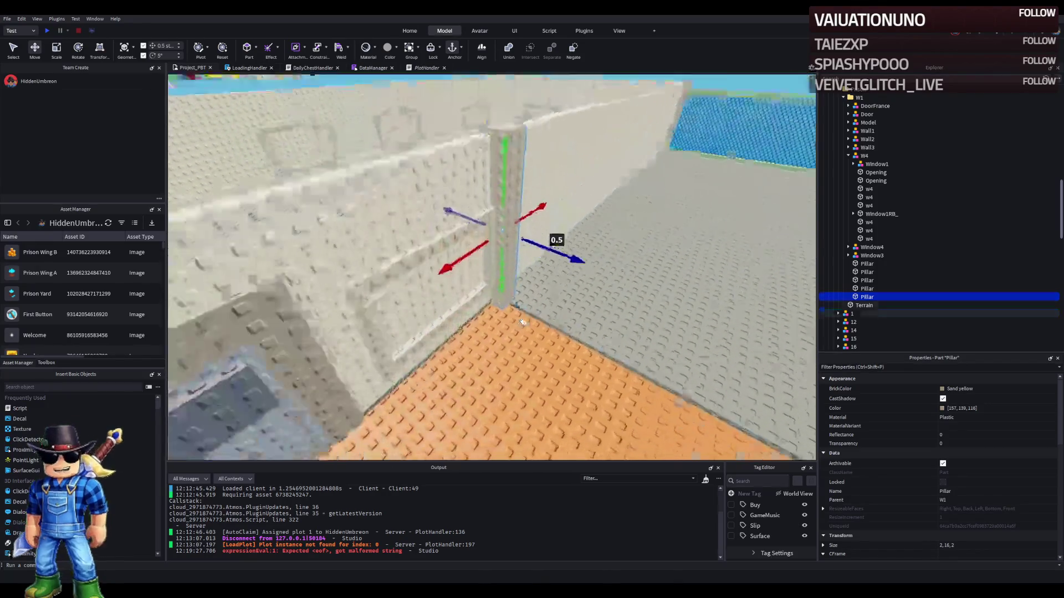
key(f)
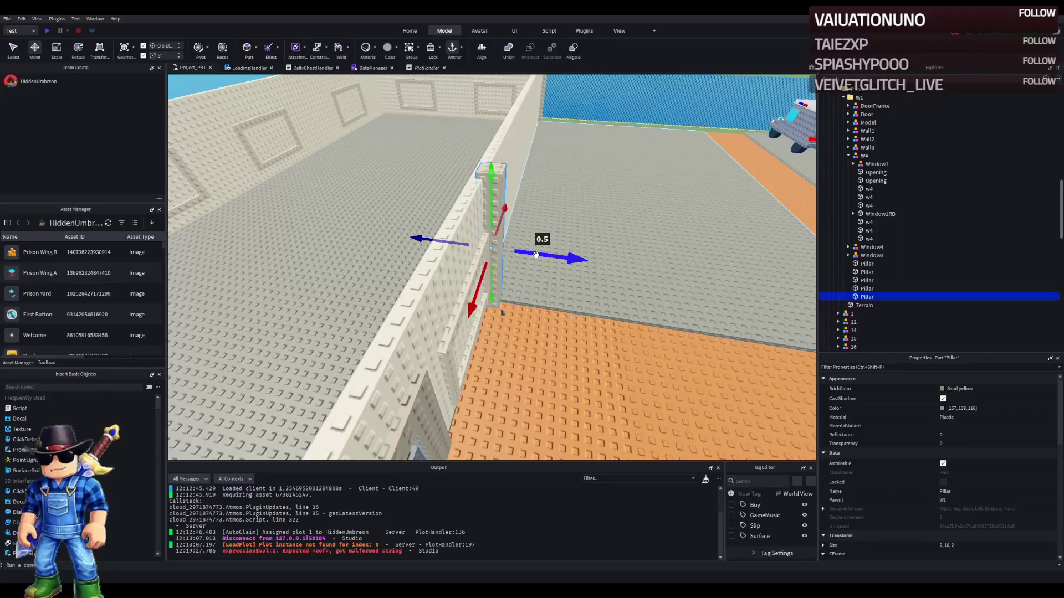
drag(535, 254, 540, 255)
scroll(540, 255, down, 5)
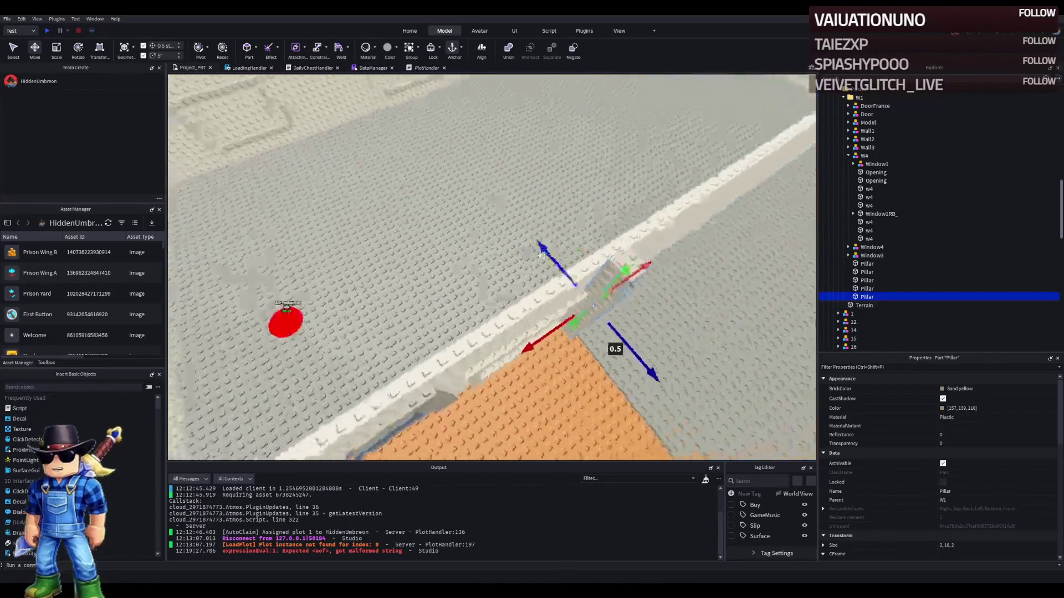
scroll(540, 255, up, 5)
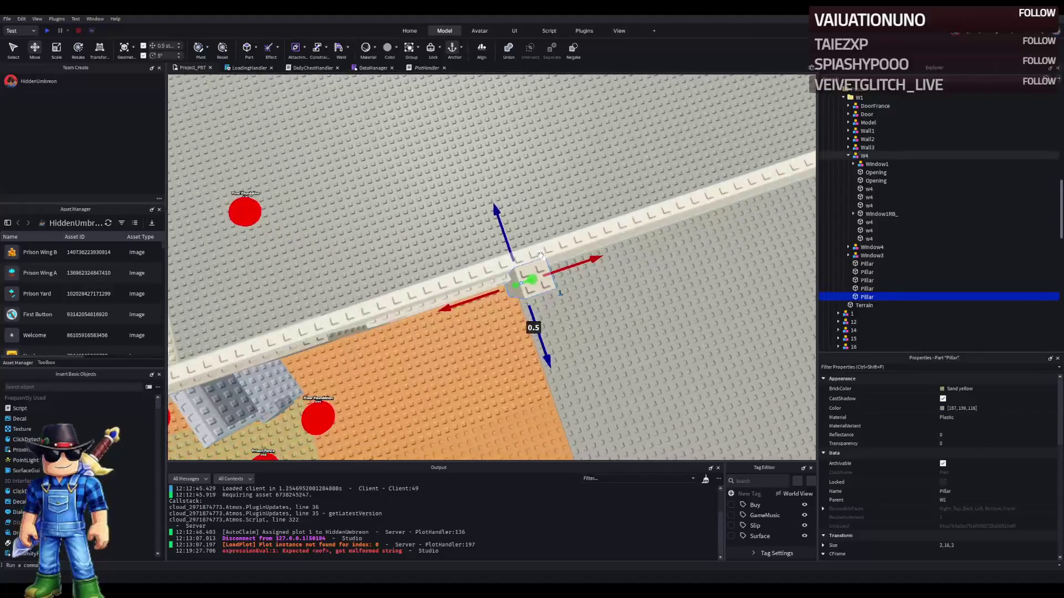
click(436, 246)
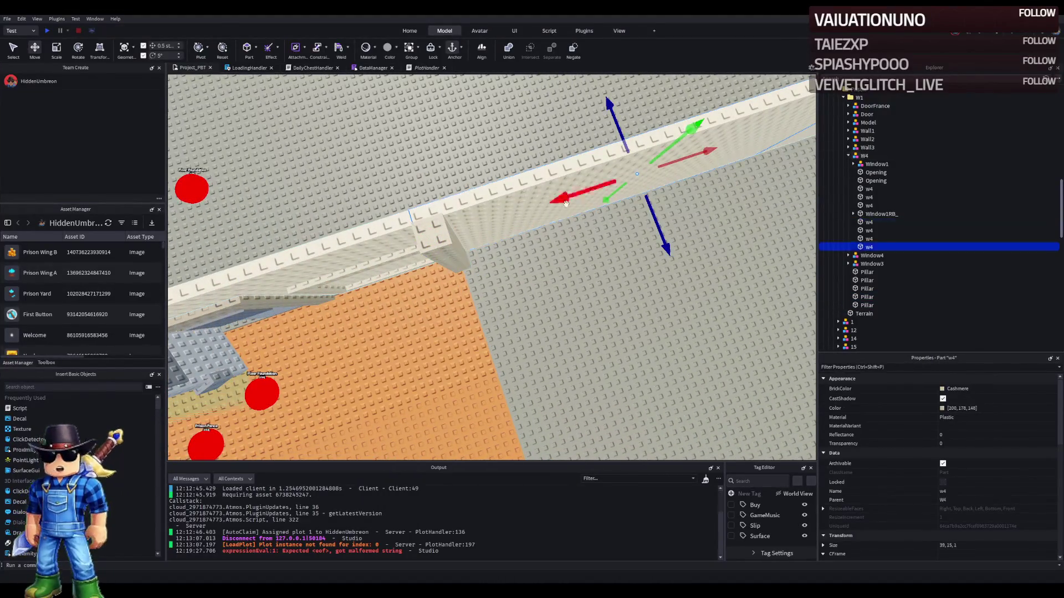
- Rotate the w4 panel 90°, slide it 17.5 studs, and nudge the pillar half a stud back
key(ctrl+r)
drag(436, 246, 344, 283)
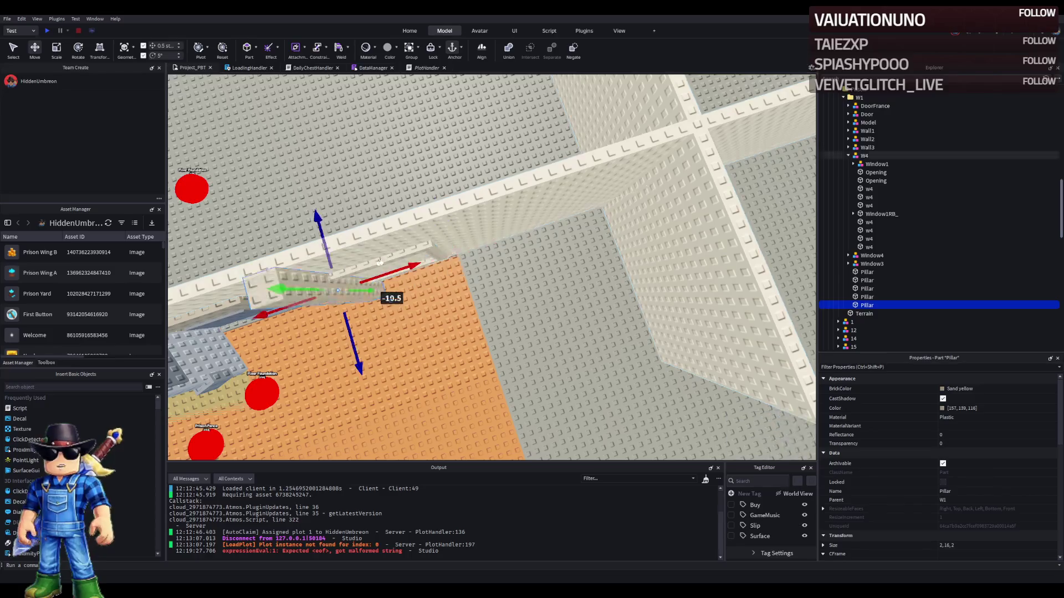
mouse_move(594, 197)
mouse_down()
mouse_move(419, 250)
mouse_move(435, 223)
mouse_move(459, 244)
mouse_move(551, 221)
mouse_up()
click(499, 222)
mouse_move(505, 326)
mouse_down()
mouse_move(518, 324)
mouse_move(502, 304)
mouse_up()
- Resize the w4 panel to about 19 studs to fit the wall
click(499, 250)
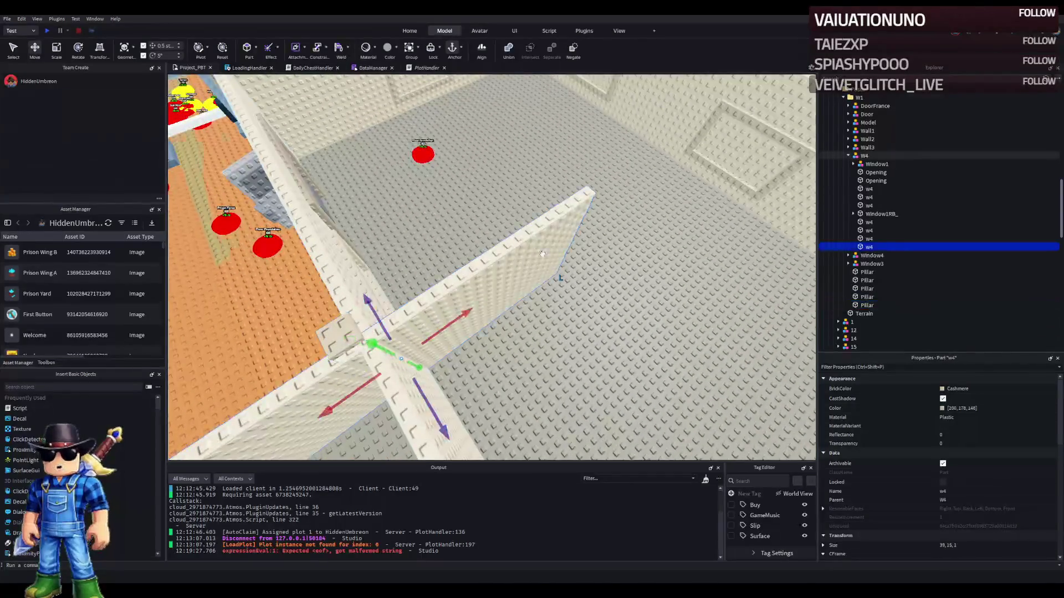
key(ctrl+3)
drag(641, 227, 333, 272)
scroll(505, 255, up, 3)
drag(488, 332, 494, 316)
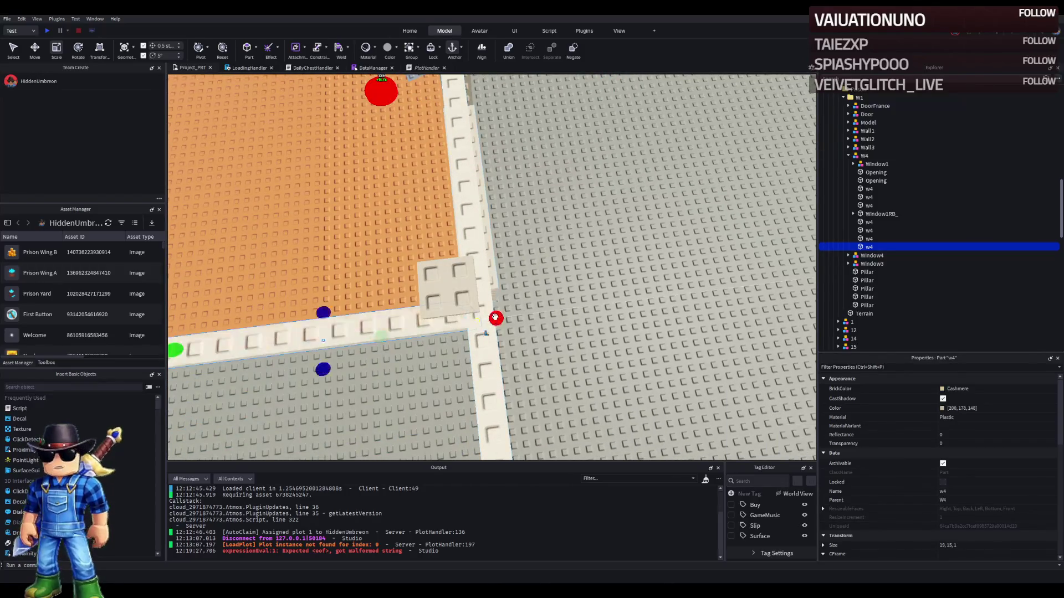
scroll(496, 317, down, 3)
scroll(496, 316, down, 2)
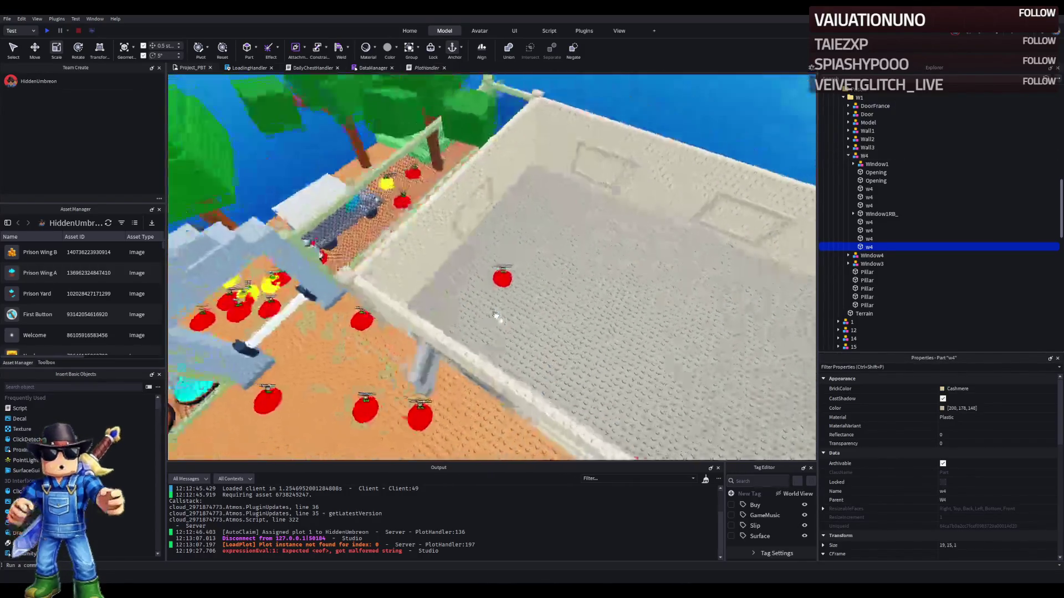
scroll(496, 315, up, 5)
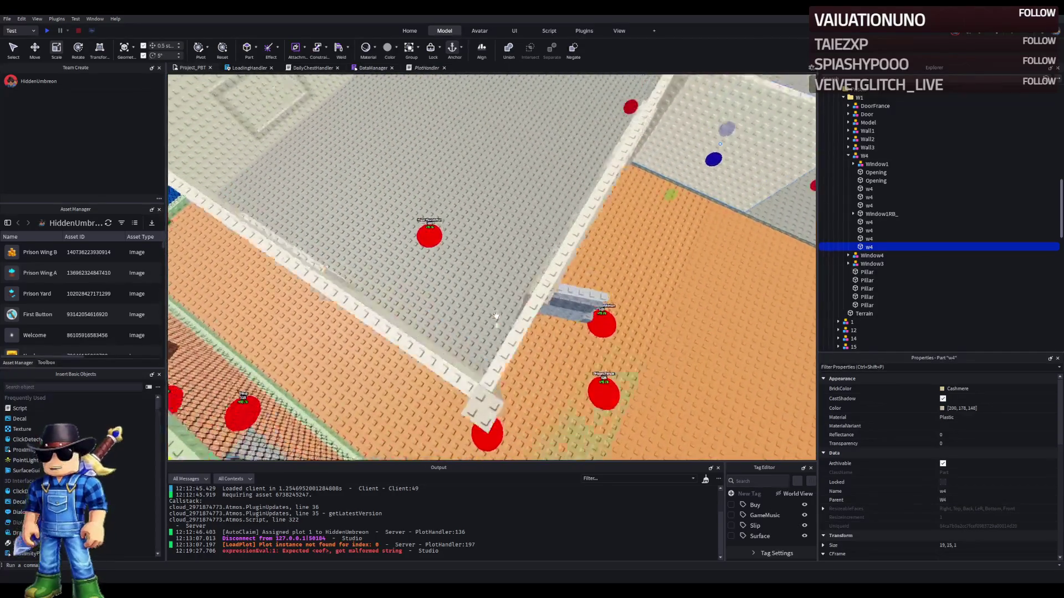
scroll(496, 315, up, 3)
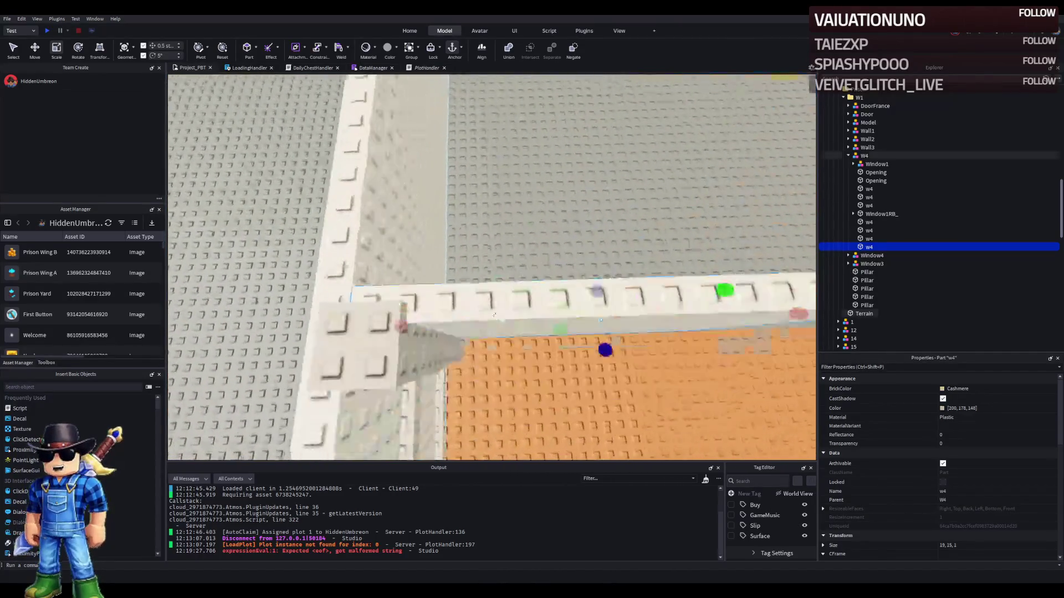
- Move the pillar half a stud along the wall into the junction
click(565, 360)
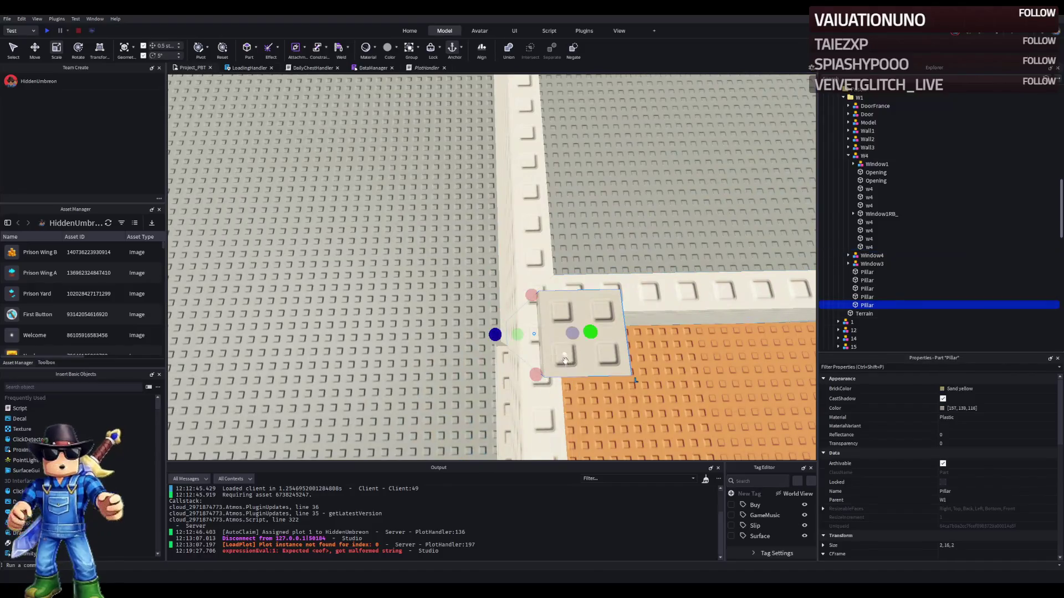
key(ctrl+2)
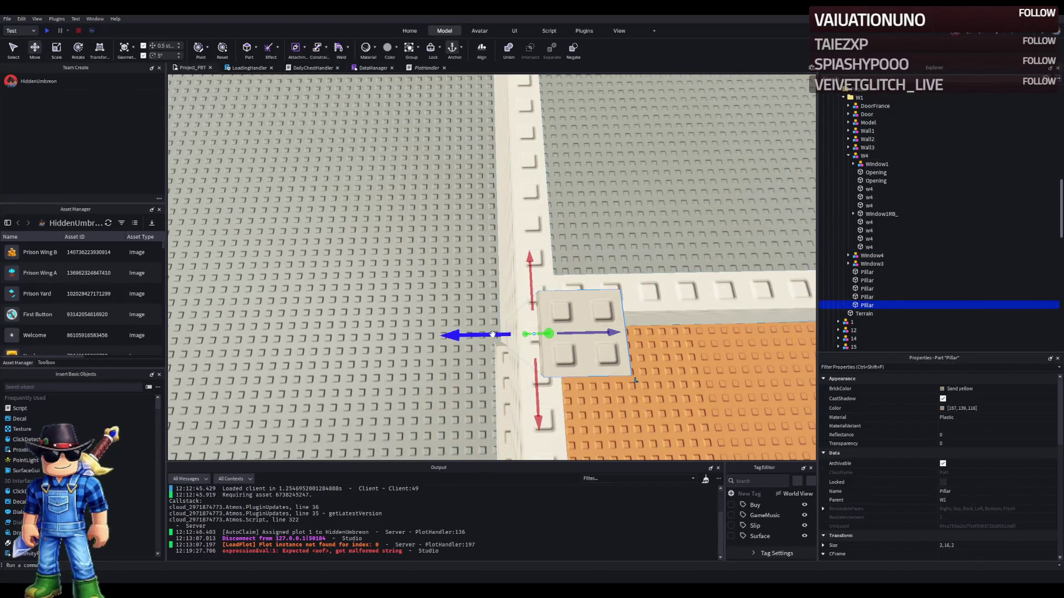
drag(487, 335, 490, 335)
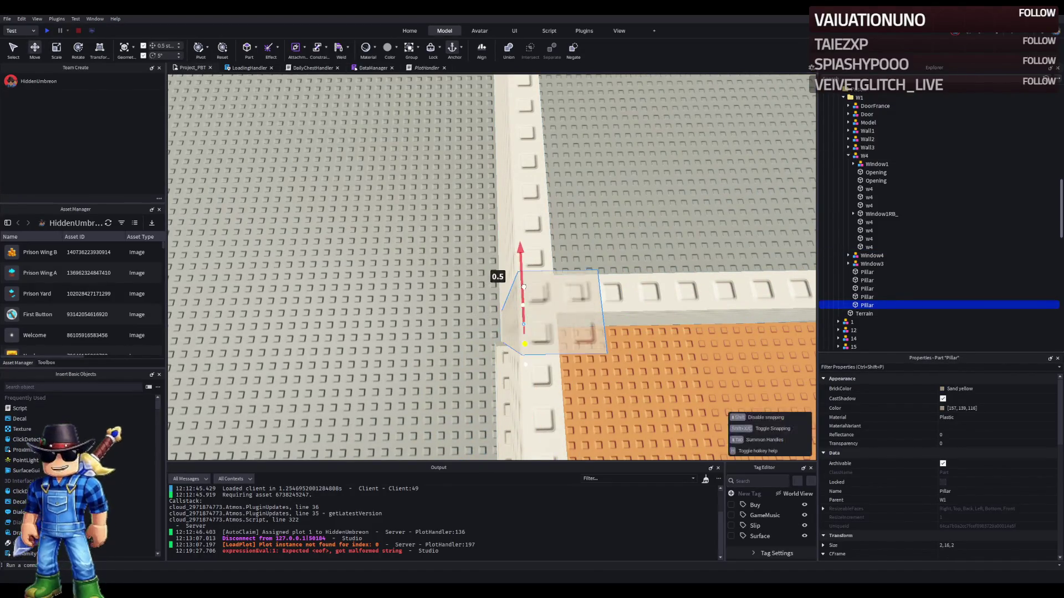
drag(523, 286, 512, 320)
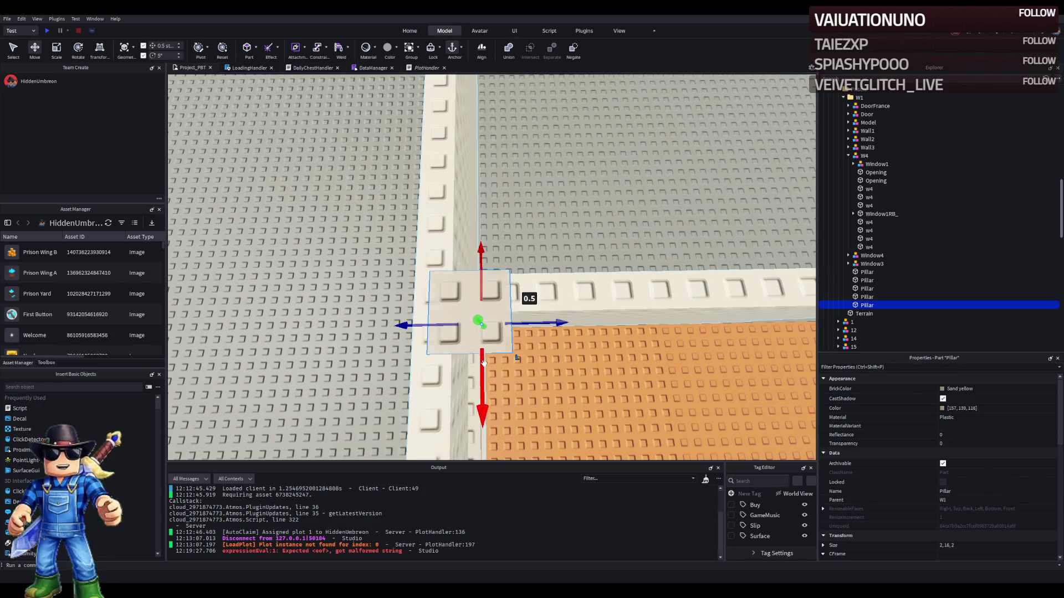
- Inspect the pillar from around the plot, then delete the extra w4 wall panel
key(d)
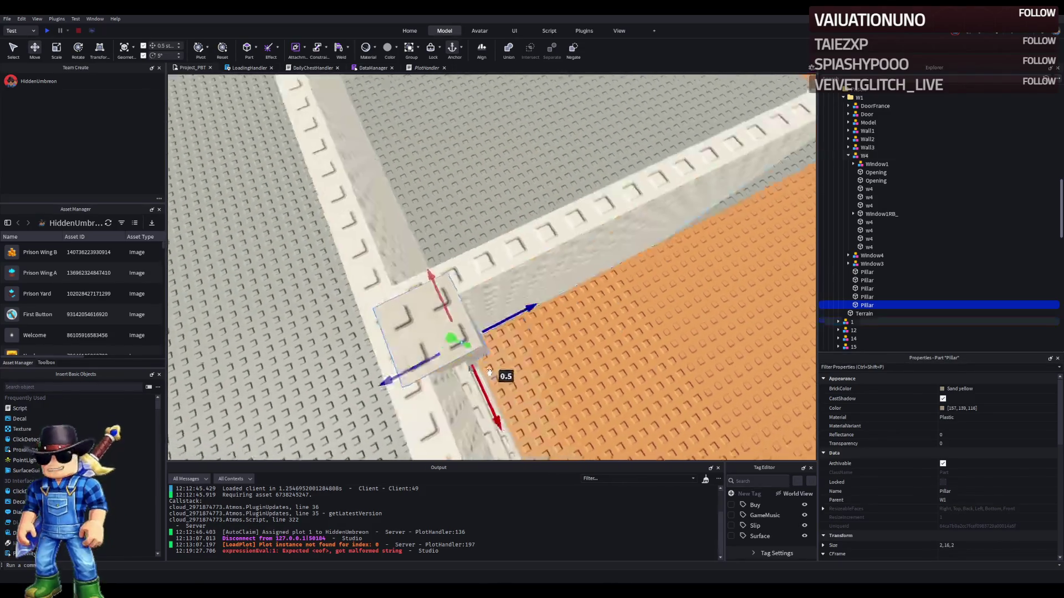
right_click(489, 371)
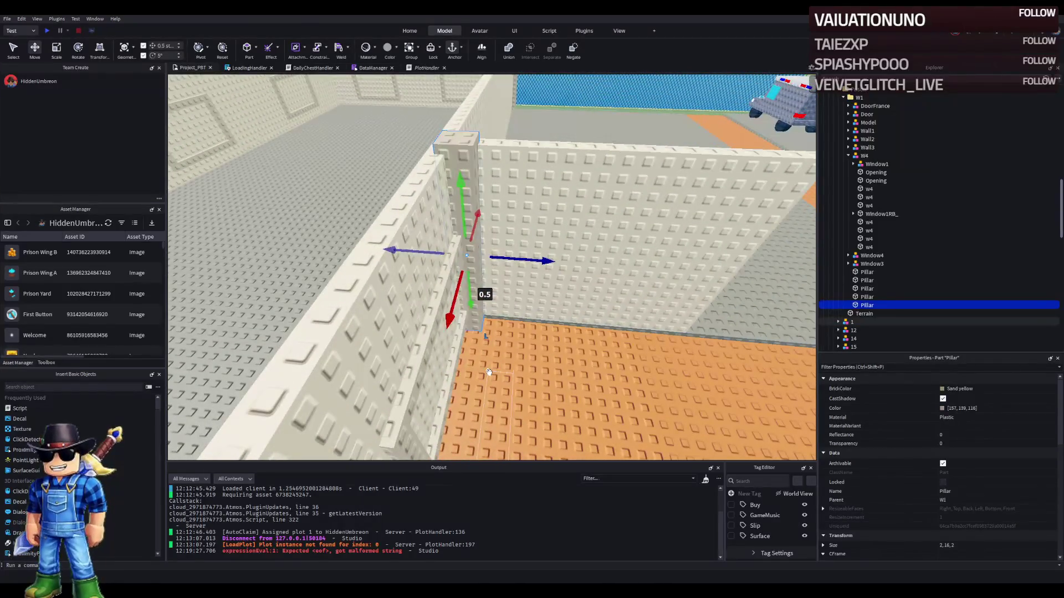
right_click(488, 372)
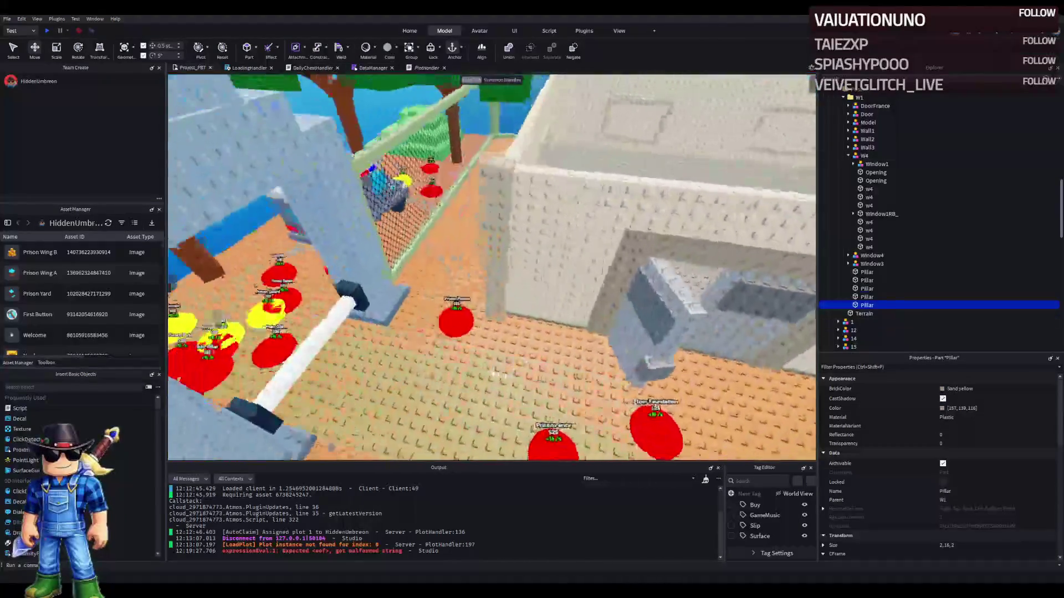
right_click(489, 372)
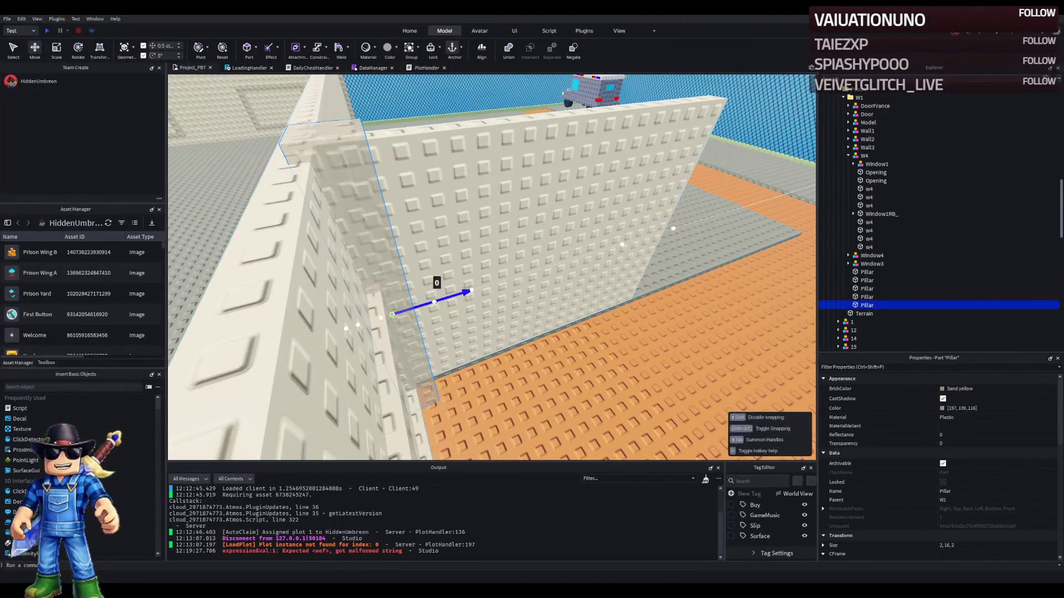
right_click(427, 304)
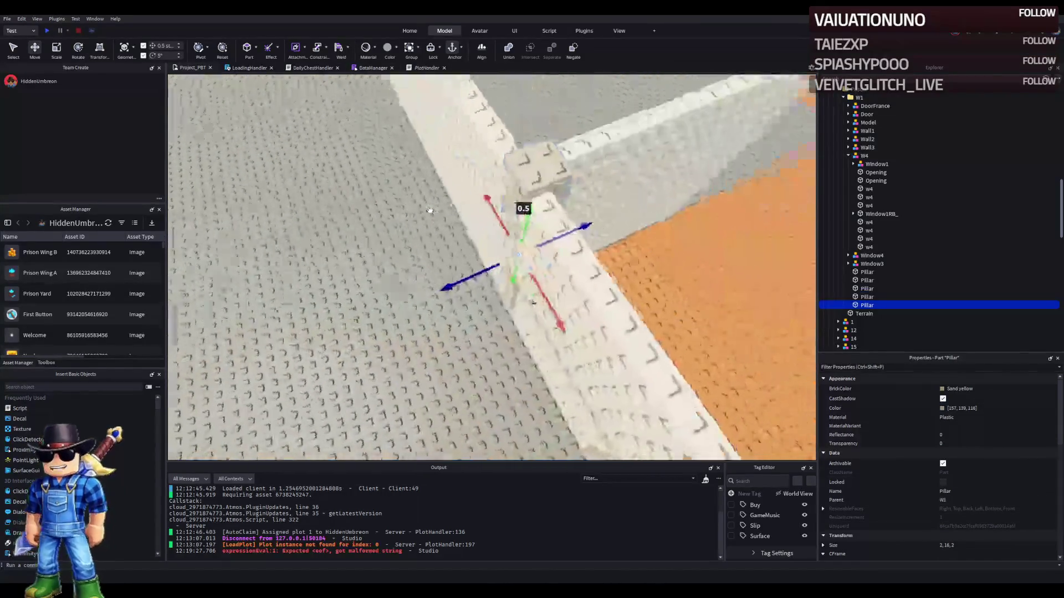
right_click(430, 209)
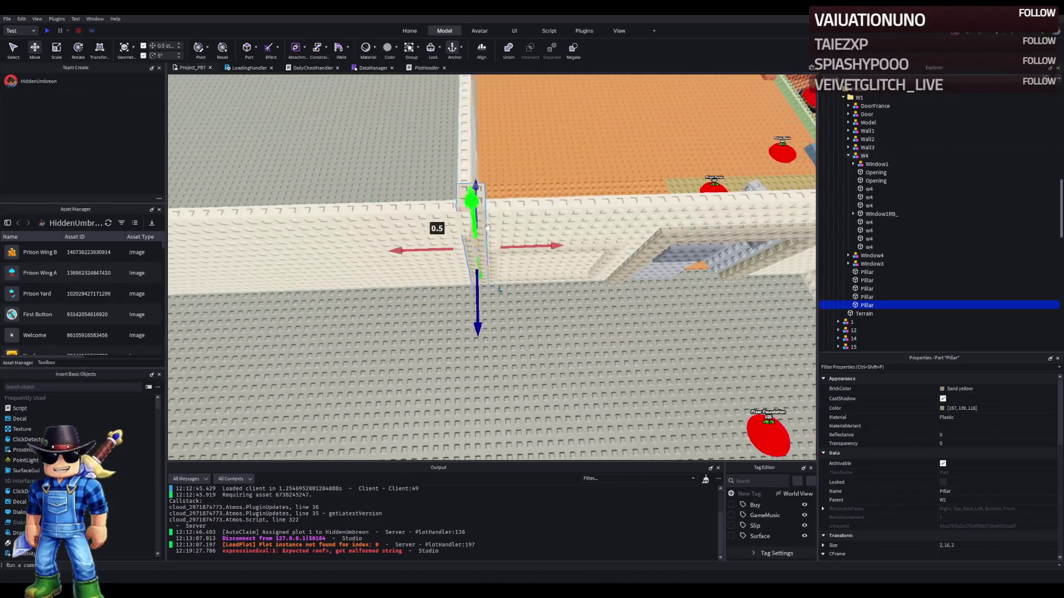
right_click(426, 215)
click(608, 283)
key(Delete)
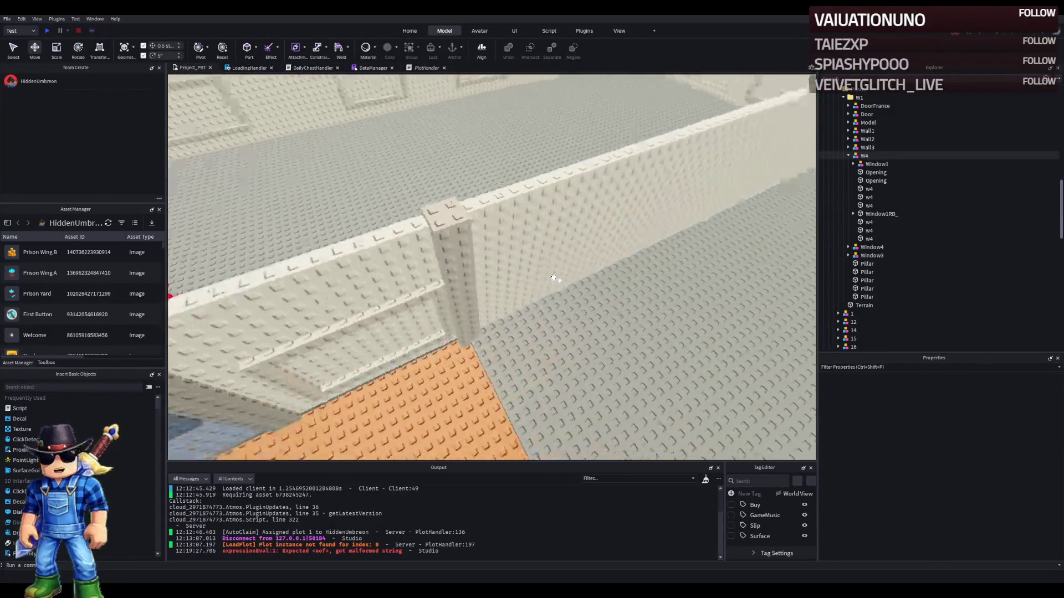
- Resize the remaining w4 wall panel to about 37.5 studs long
right_click(552, 277)
click(549, 274)
scroll(412, 256, up, 3)
key(ctrl+3)
drag(432, 290, 438, 290)
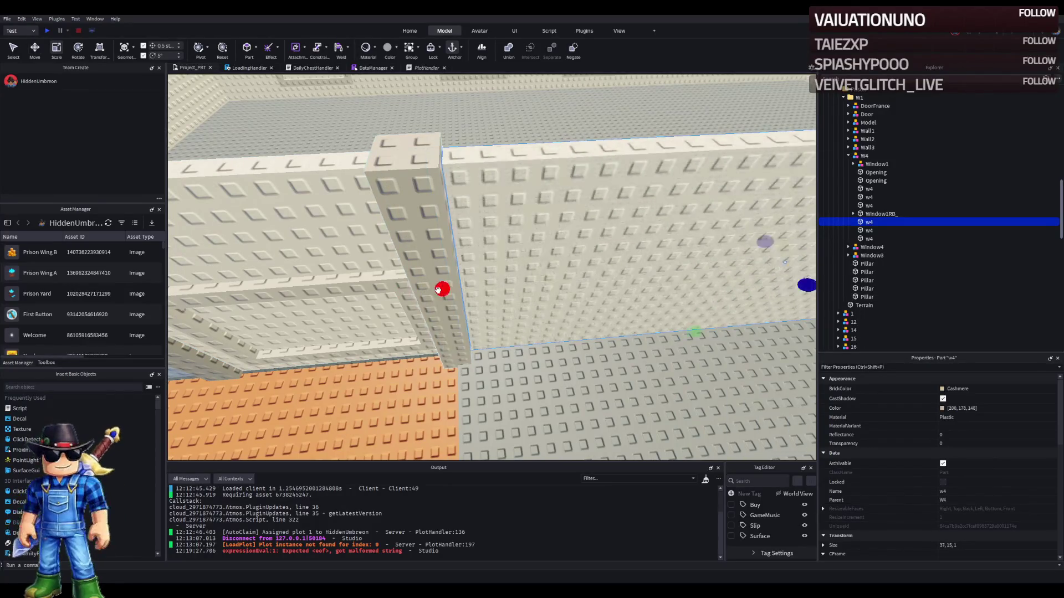
- Zoom into the prison room and select the red Floor Foundation button 25
scroll(437, 290, down, 10)
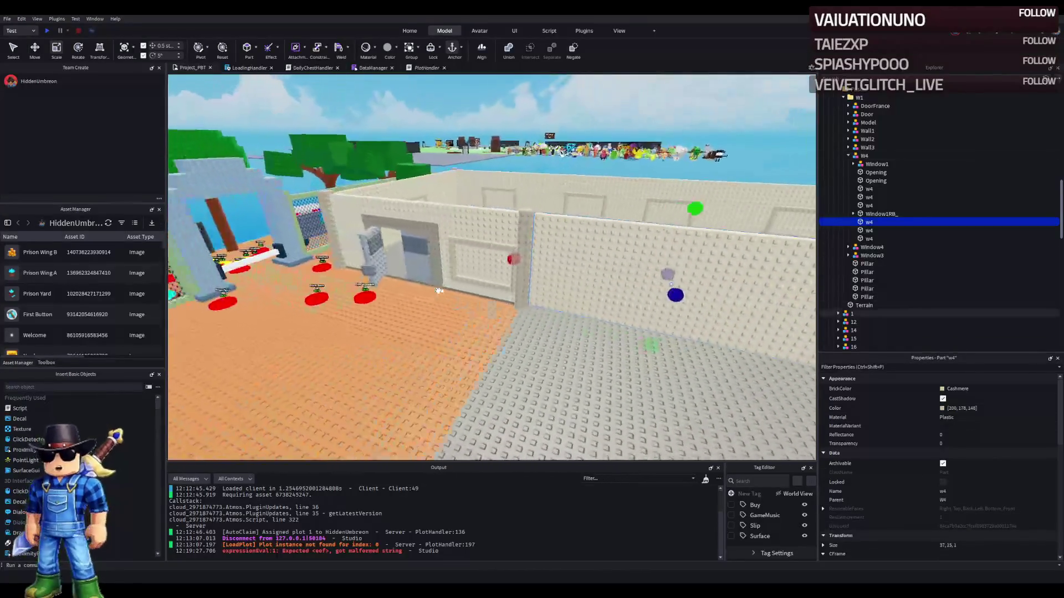
scroll(437, 290, up, 8)
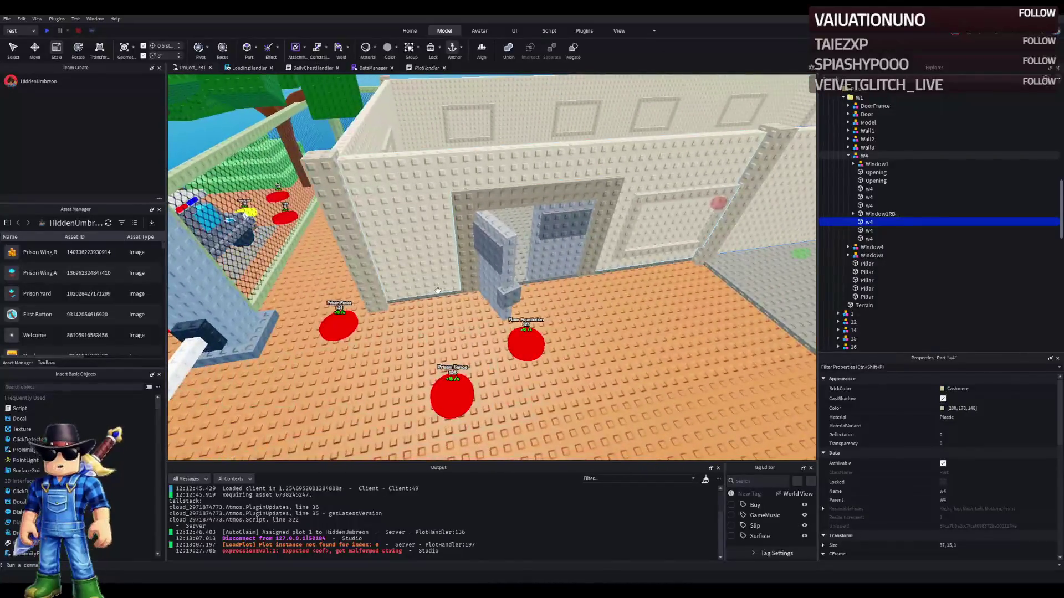
scroll(438, 290, down, 5)
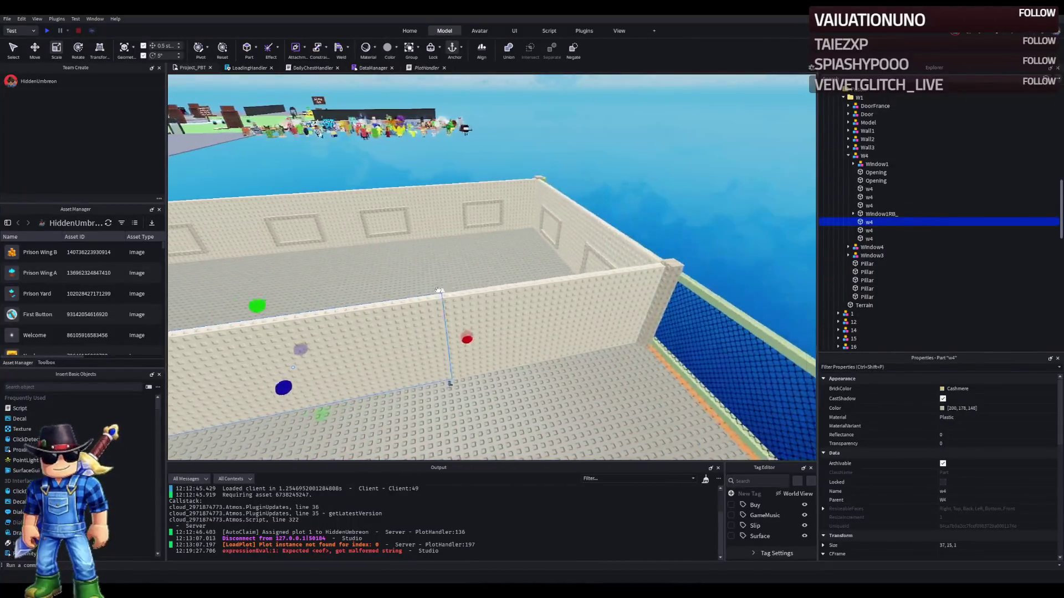
scroll(438, 289, up, 4)
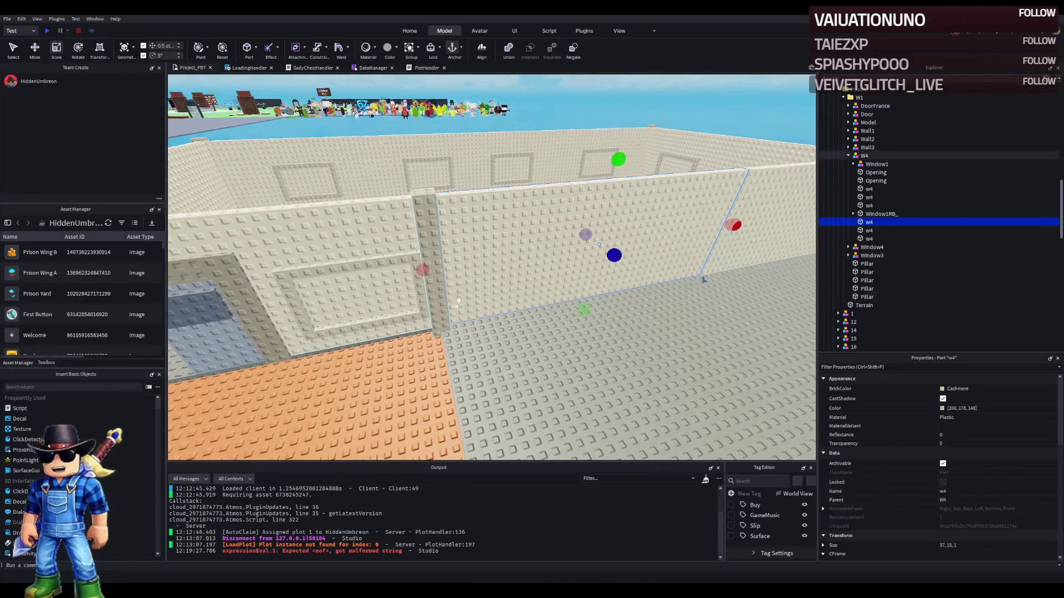
scroll(424, 327, up, 5)
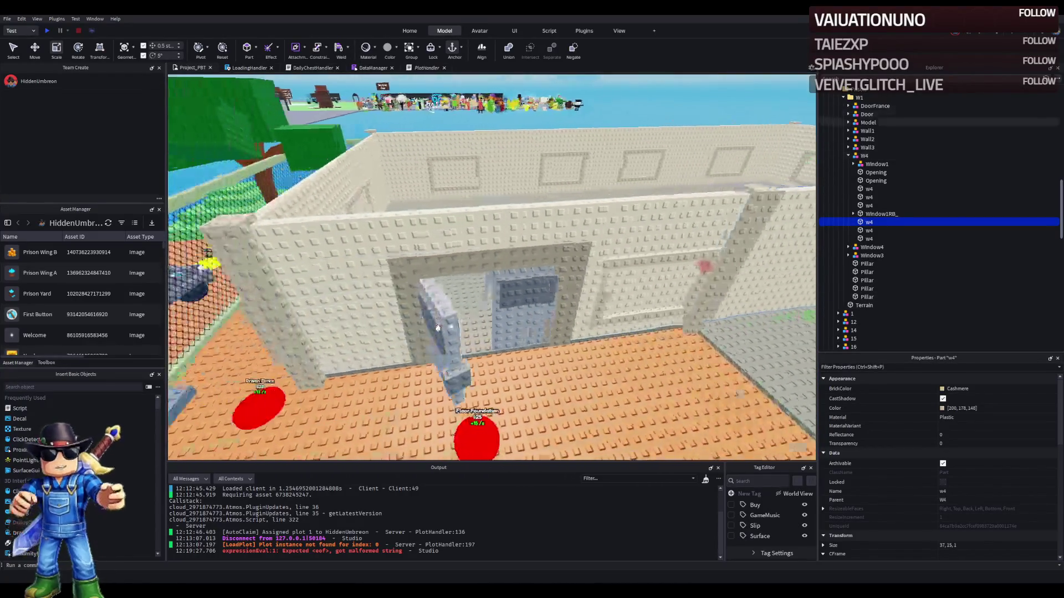
scroll(437, 326, up, 6)
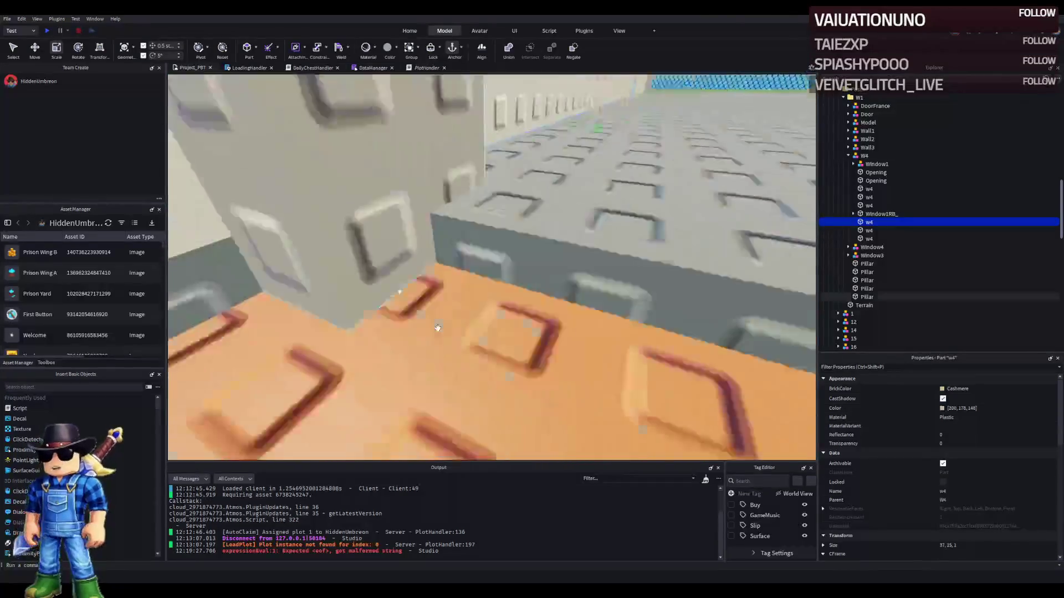
scroll(437, 328, down, 5)
scroll(437, 328, up, 8)
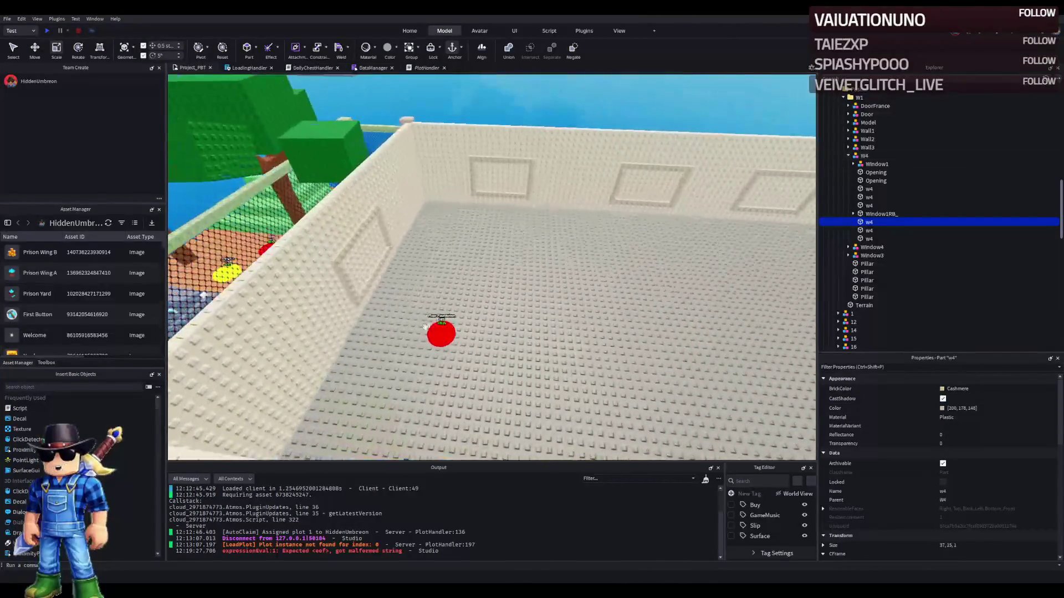
click(439, 329)
scroll(439, 330, up, 5)
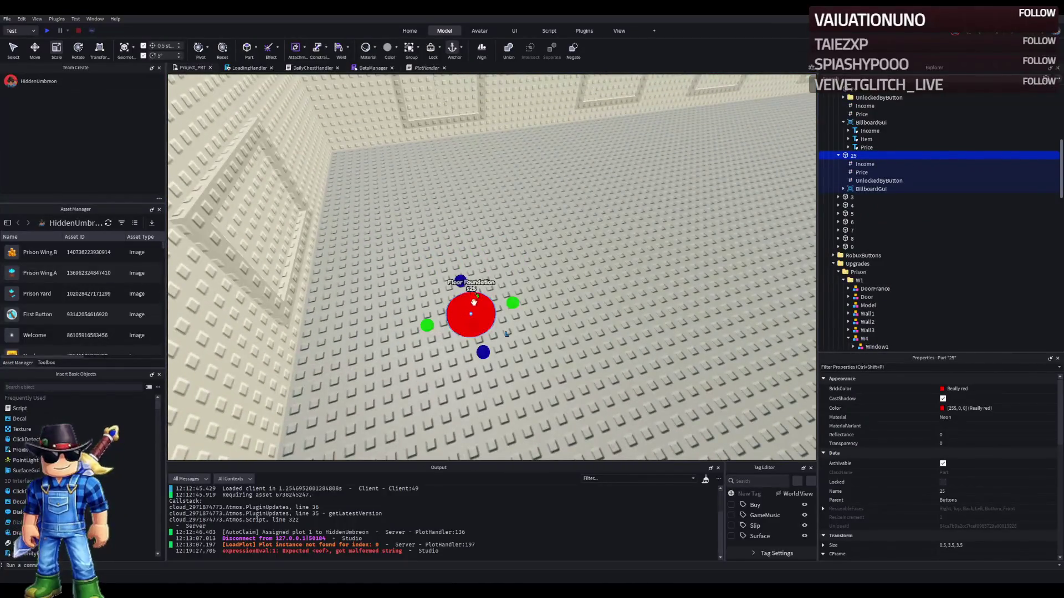
- Move button 25 into the room behind the prison doorway
scroll(513, 304, down, 3)
mouse_move(484, 314)
mouse_down()
mouse_move(513, 304)
mouse_move(549, 336)
mouse_move(523, 299)
mouse_move(539, 301)
mouse_move(508, 292)
mouse_move(509, 252)
mouse_move(493, 288)
mouse_up()
scroll(548, 335, up, 6)
scroll(538, 301, up, 3)
click(843, 189)
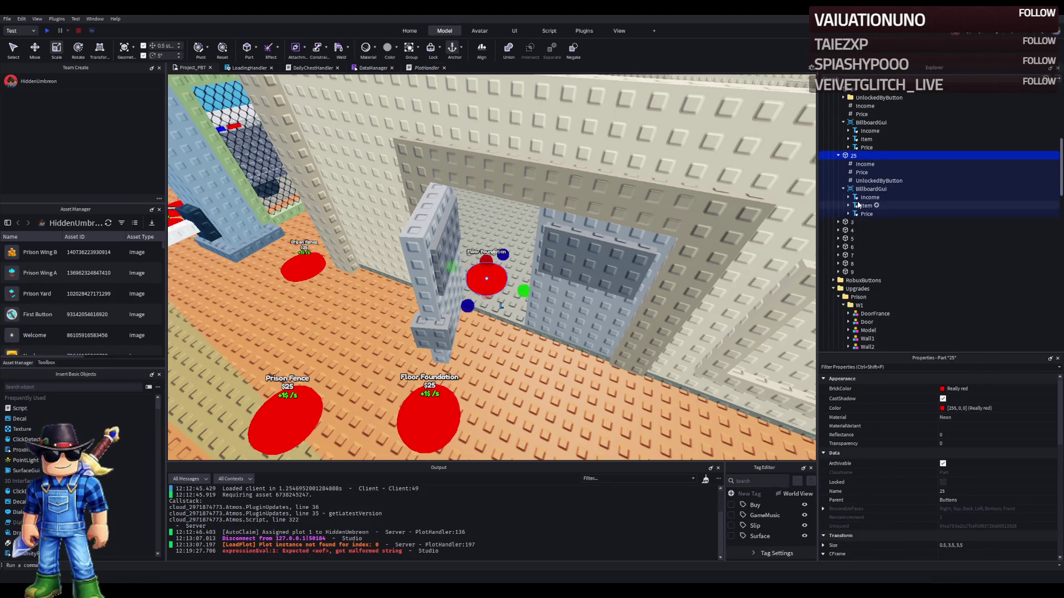
- Change button 25's Item label text from Floor Foundation to Pillars
click(858, 205)
scroll(947, 498, down, 10)
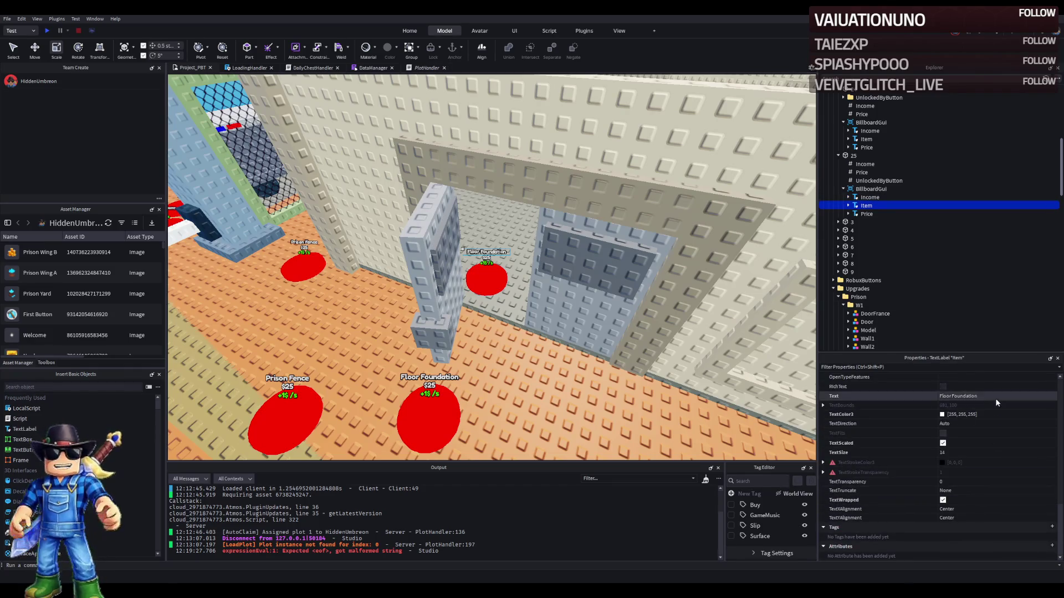
click(994, 397)
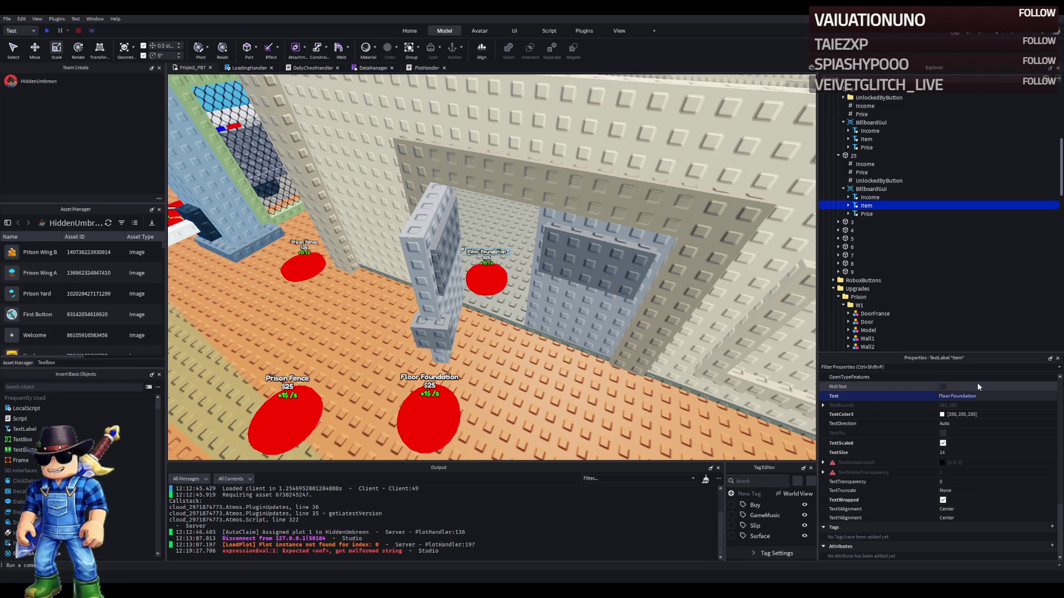
text(Pillars)
key(Return)
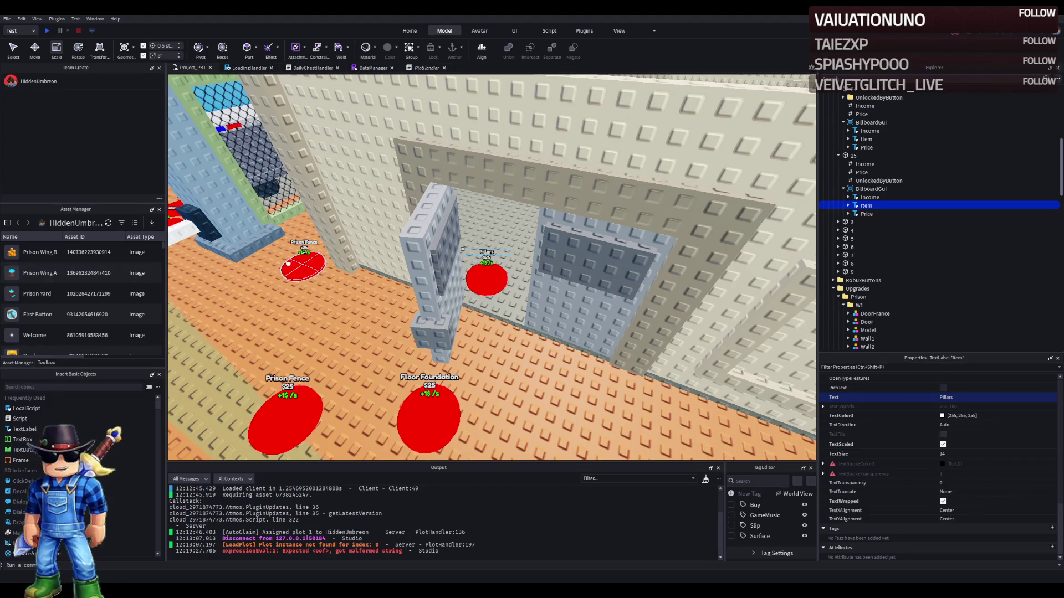
- Select the five wall pillars and group them into one model
scroll(463, 249, down, 5)
click(252, 332)
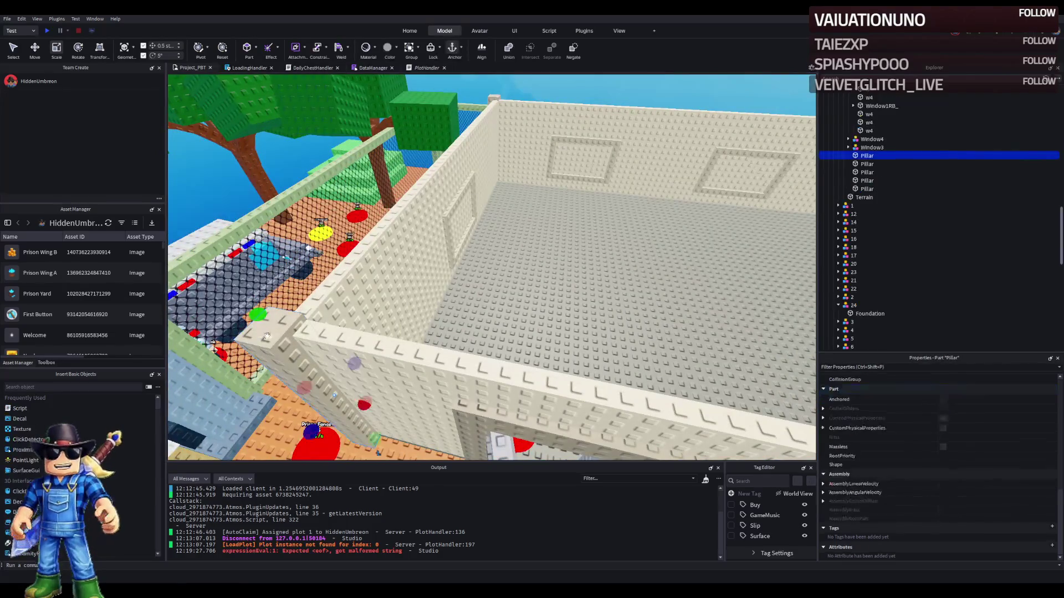
shift+click(865, 173)
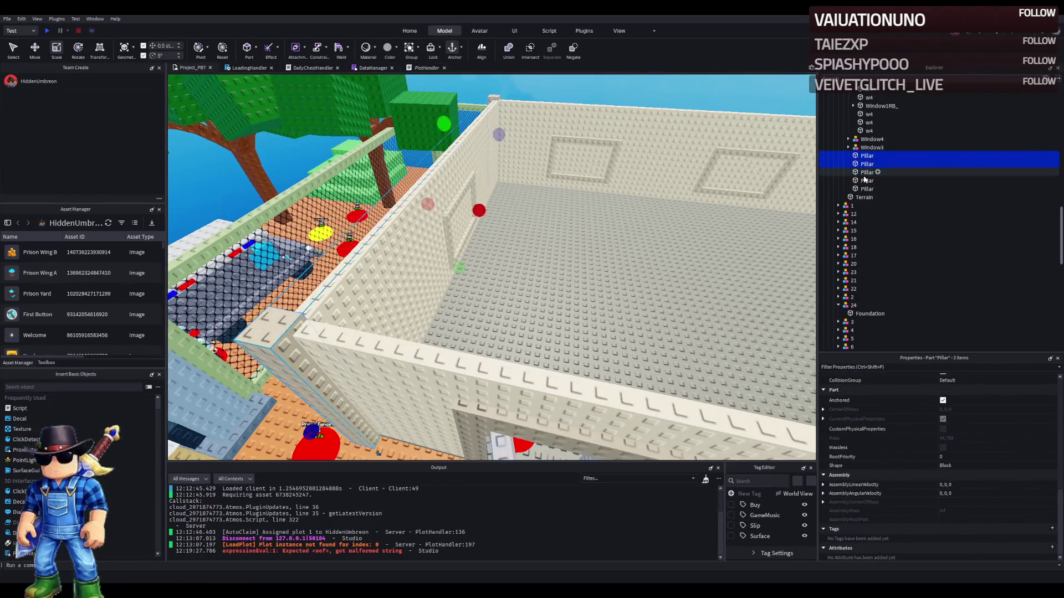
shift+click(865, 181)
shift+click(865, 189)
key(f)
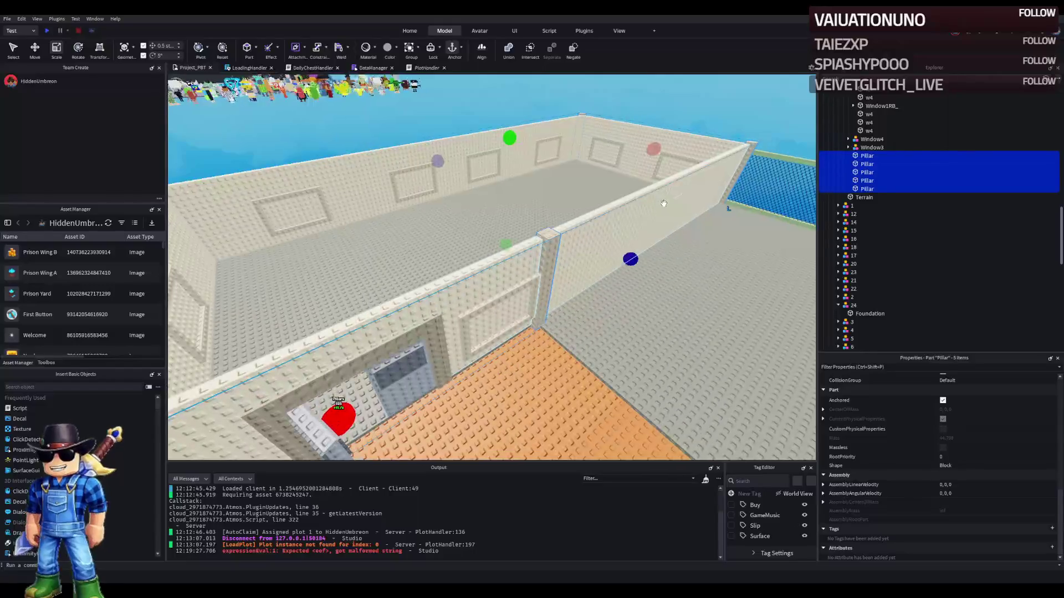
click(708, 217)
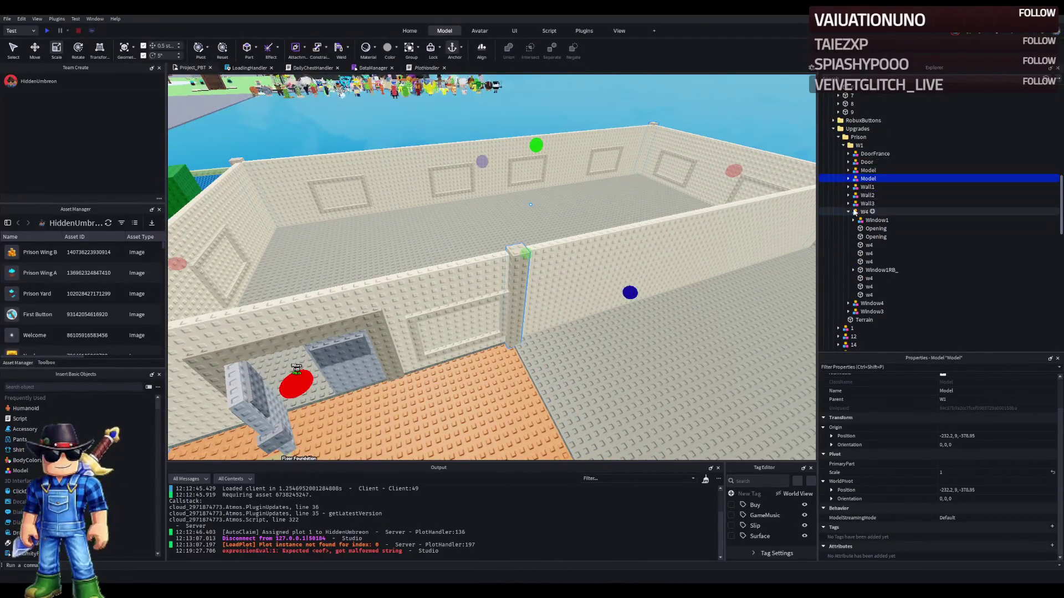
click(848, 212)
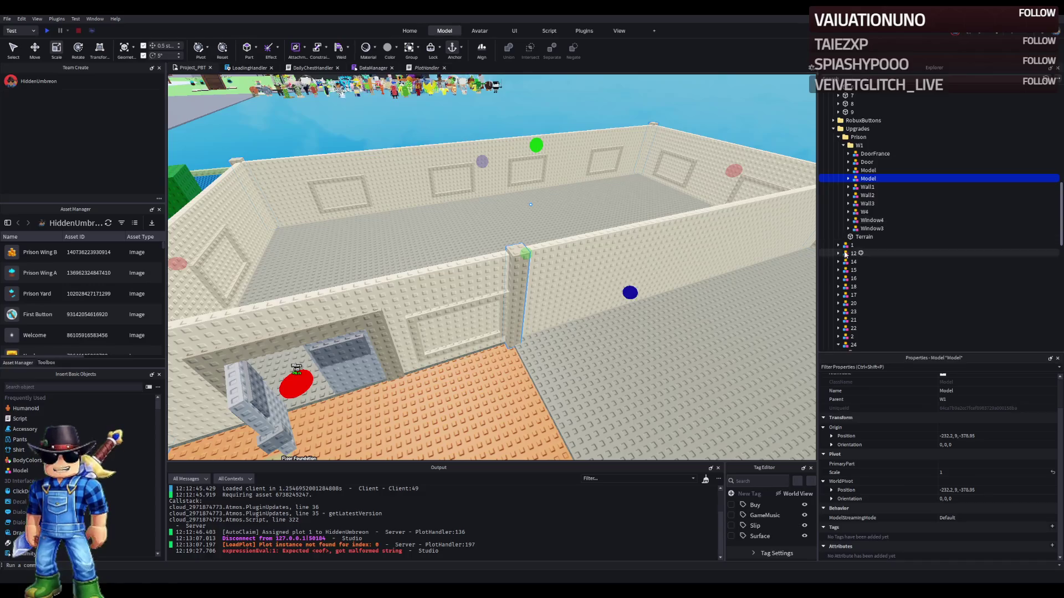
- Duplicate upgrade 24 as upgrade 25 and move the pillars model into it
scroll(897, 277, down, 2)
click(907, 299)
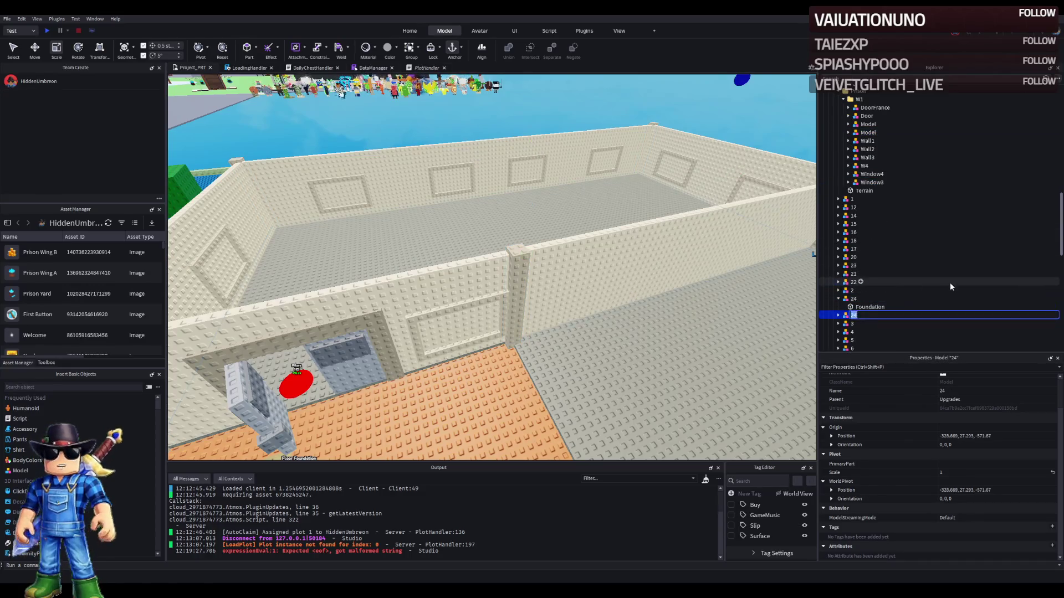
key(ctrl+d)
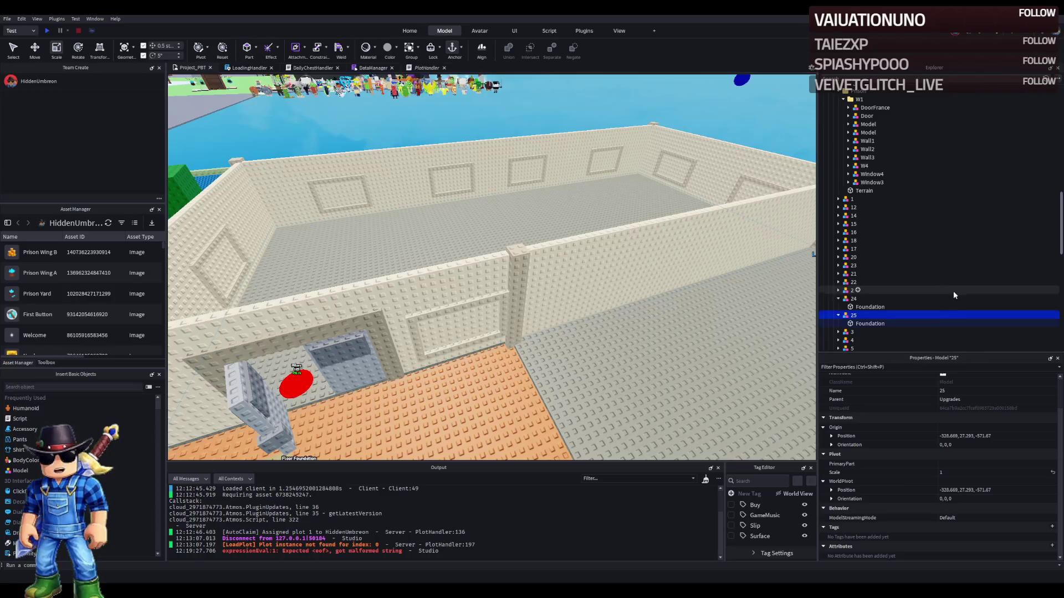
mouse_move(856, 330)
mouse_down()
mouse_move(867, 325)
mouse_move(871, 117)
mouse_move(854, 316)
mouse_up()
click(862, 133)
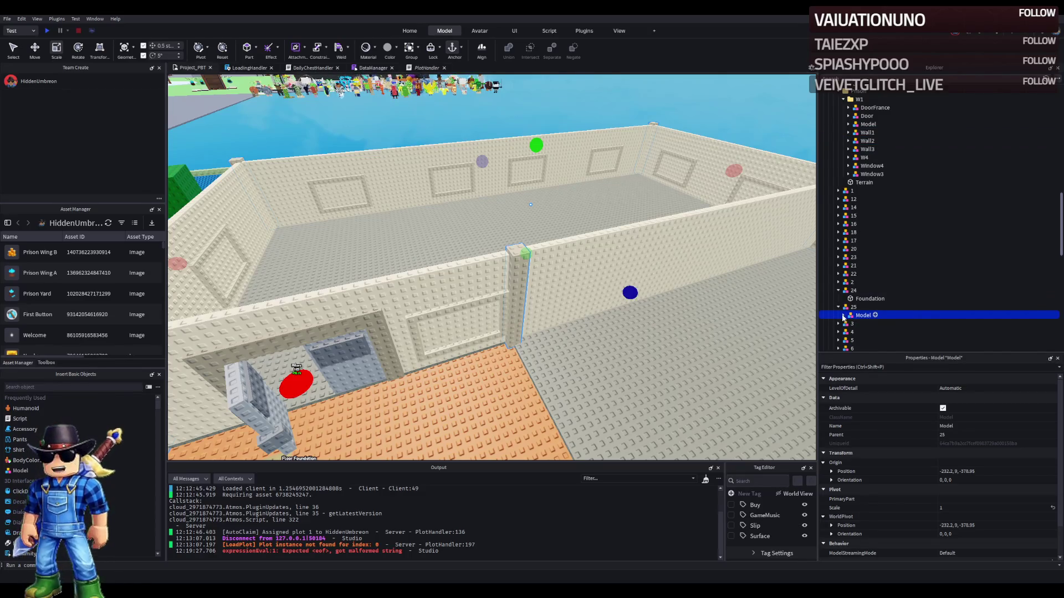
key(f)
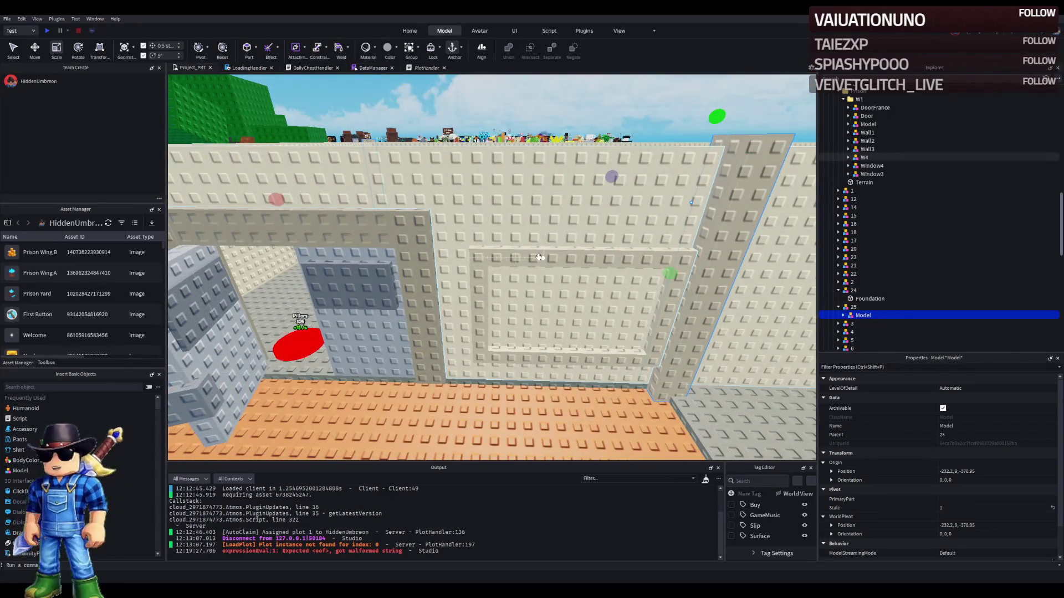
- Move Window1 and Window1RB_ 2 studs to the left
click(540, 257)
click(881, 257)
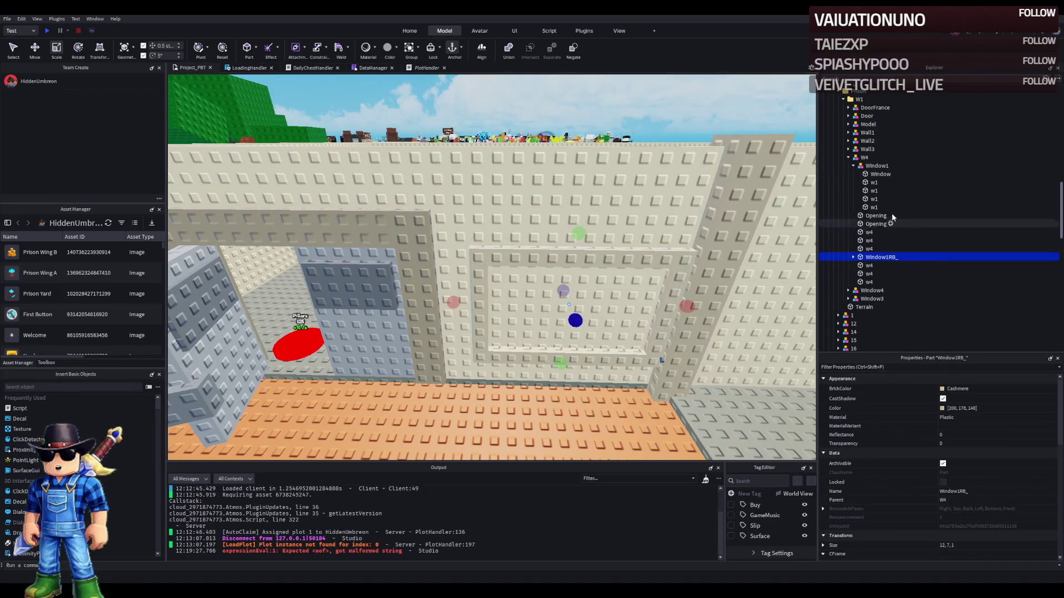
click(854, 166)
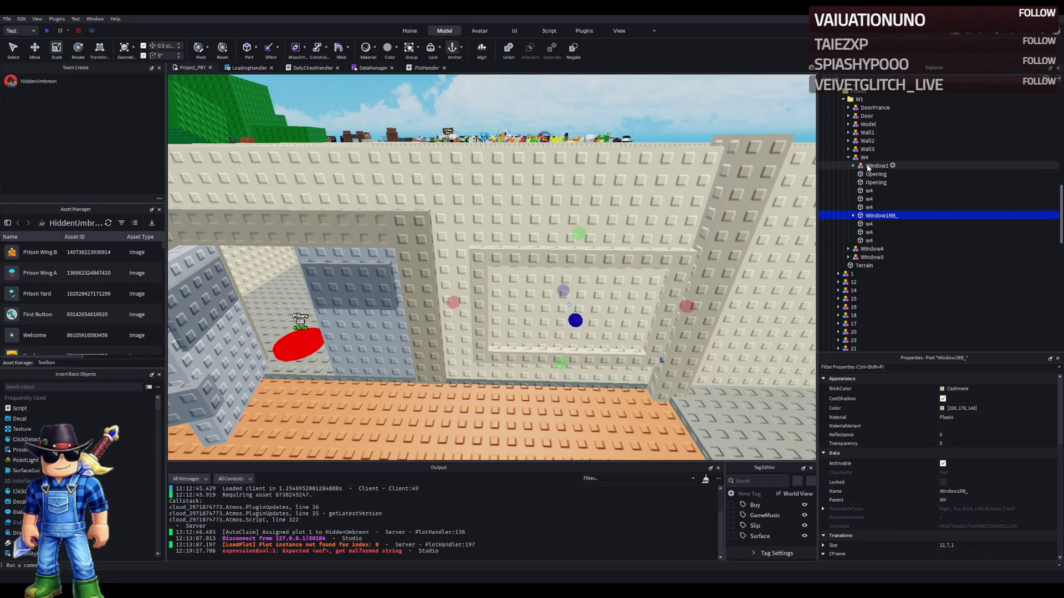
ctrl+click(868, 166)
key(f)
key(ctrl+2)
mouse_move(564, 295)
mouse_down()
mouse_move(579, 296)
mouse_move(556, 293)
mouse_up()
- Duplicate a w4 wall piece and reshape it into a 1×5×1 strip filling the gap
click(487, 280)
key(f)
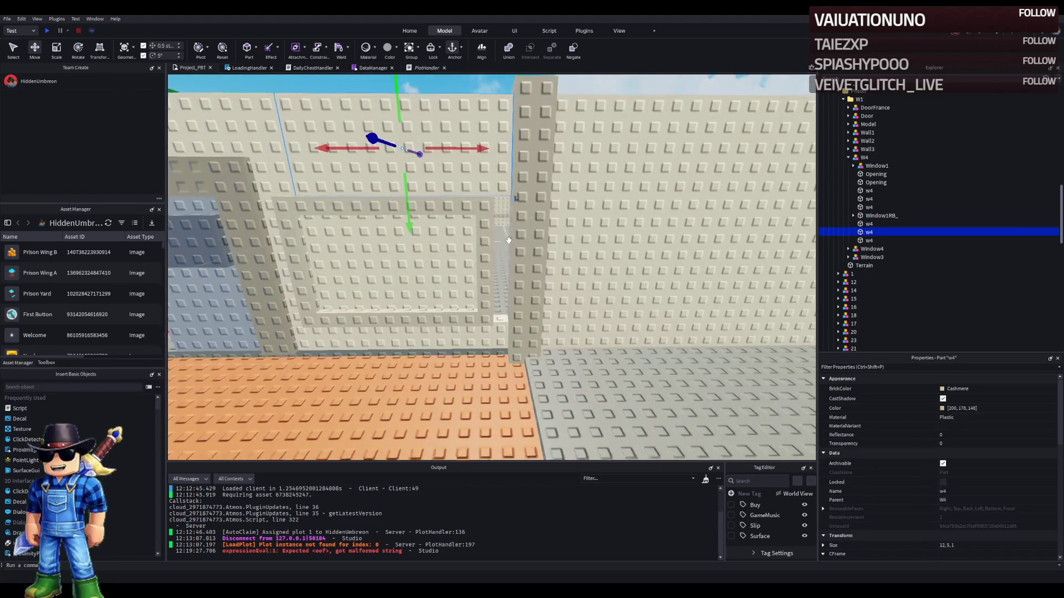
key(ctrl+d)
key(ctrl+3)
mouse_move(273, 161)
mouse_down()
mouse_move(418, 174)
mouse_move(487, 163)
mouse_up()
key(ctrl+2)
drag(503, 214, 504, 308)
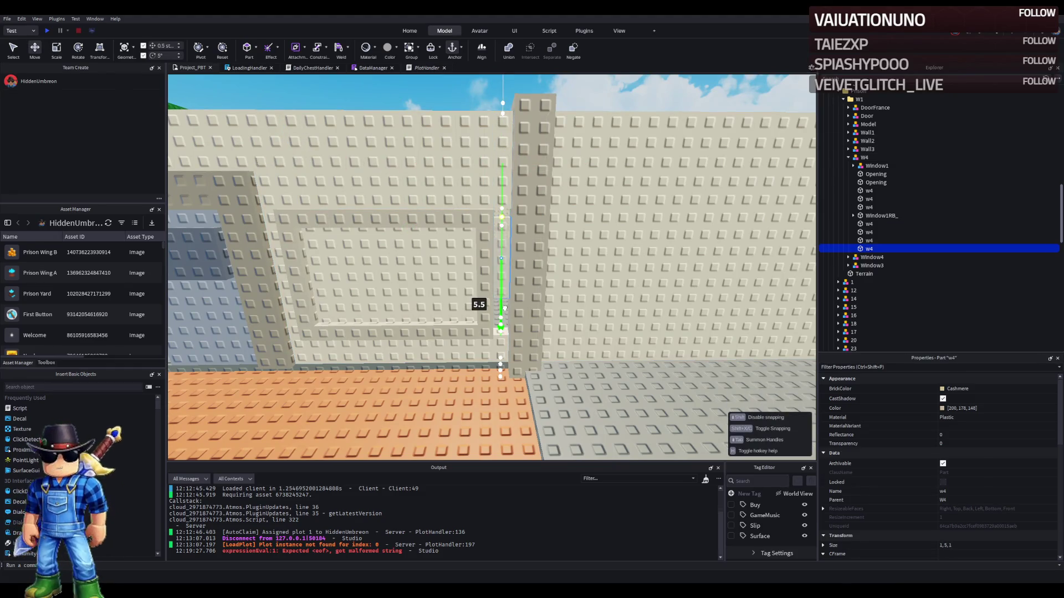
key(ctrl+3)
key(q)
drag(501, 247, 501, 274)
click(494, 319)
scroll(495, 319, up, 3)
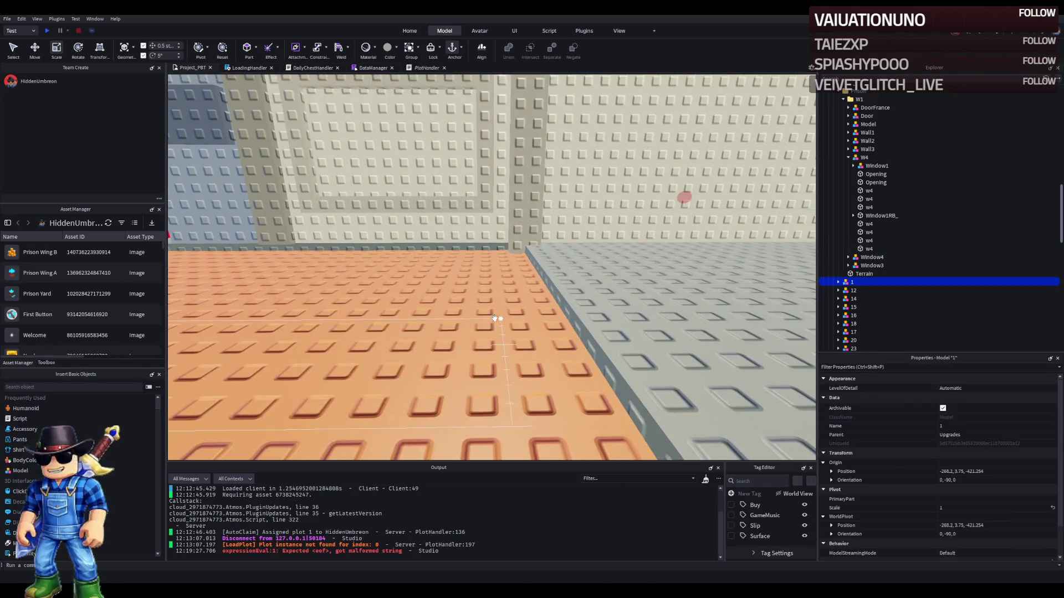
scroll(495, 319, down, 5)
scroll(495, 319, down, 5)
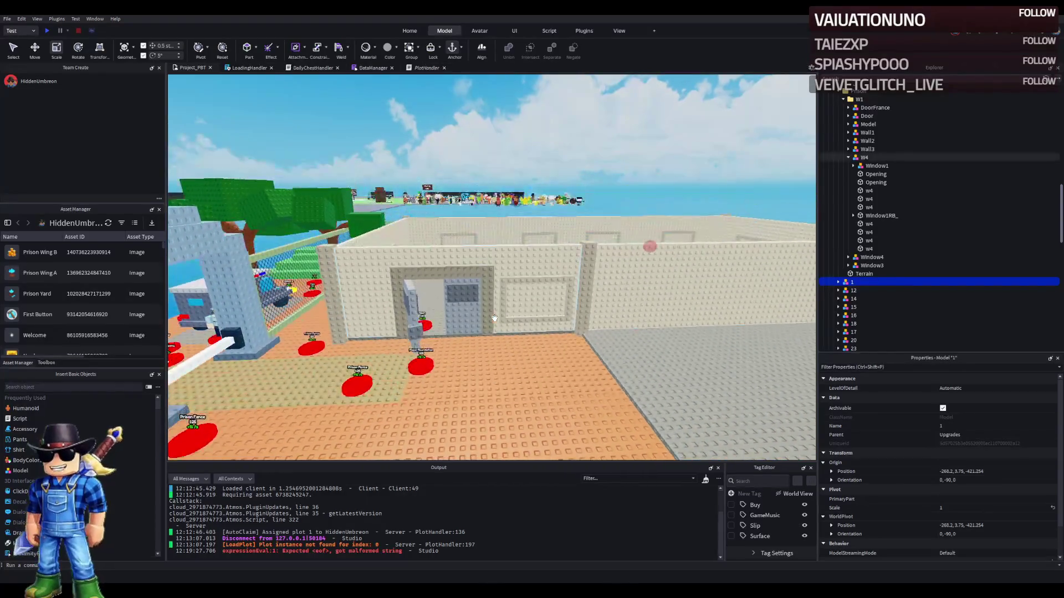
key(w)
key(e)
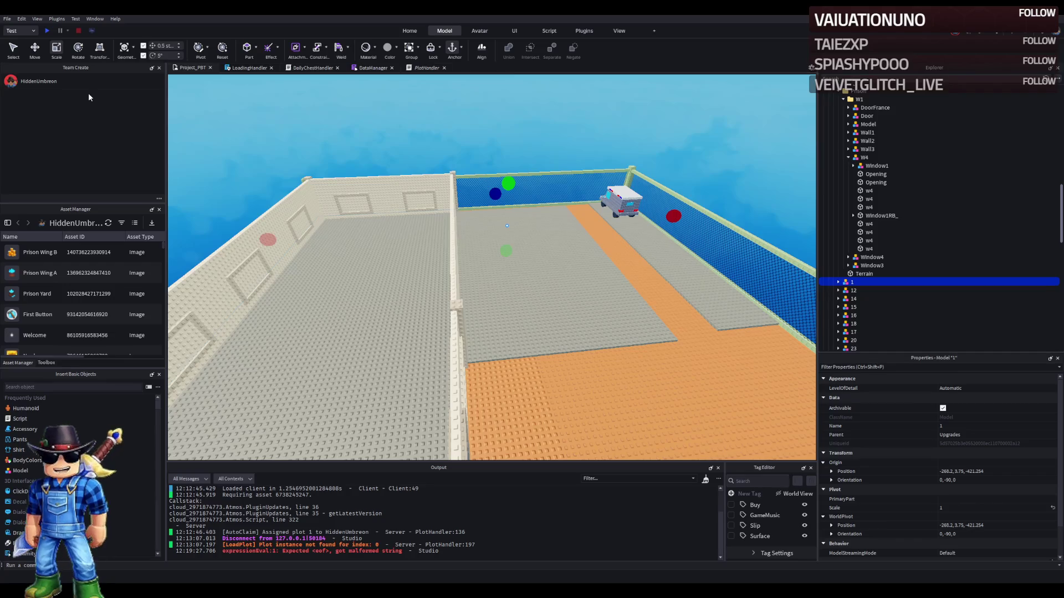
key(s)
key(a)
key(w)
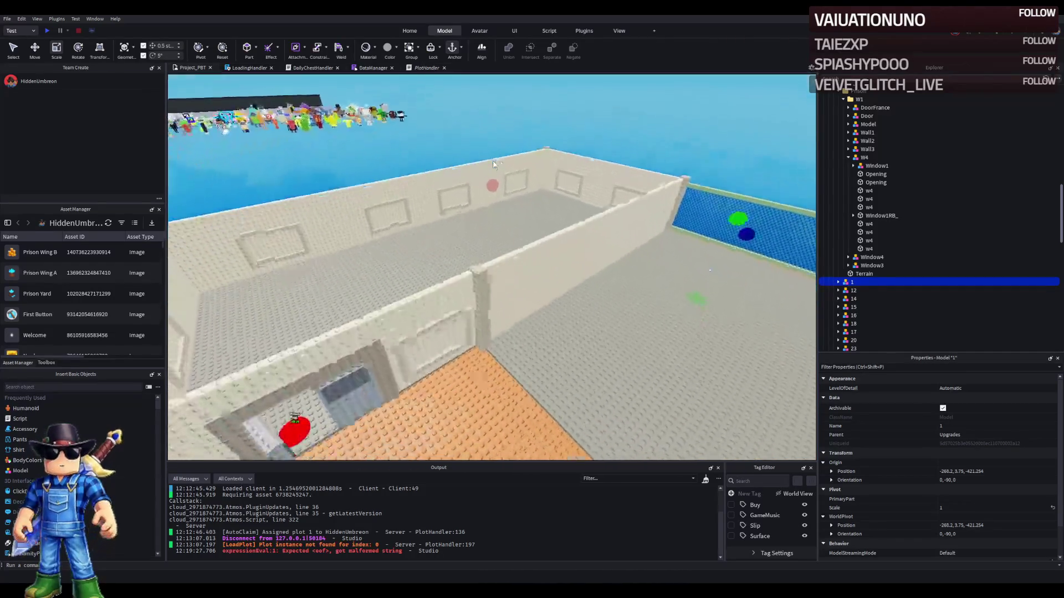
key(a)
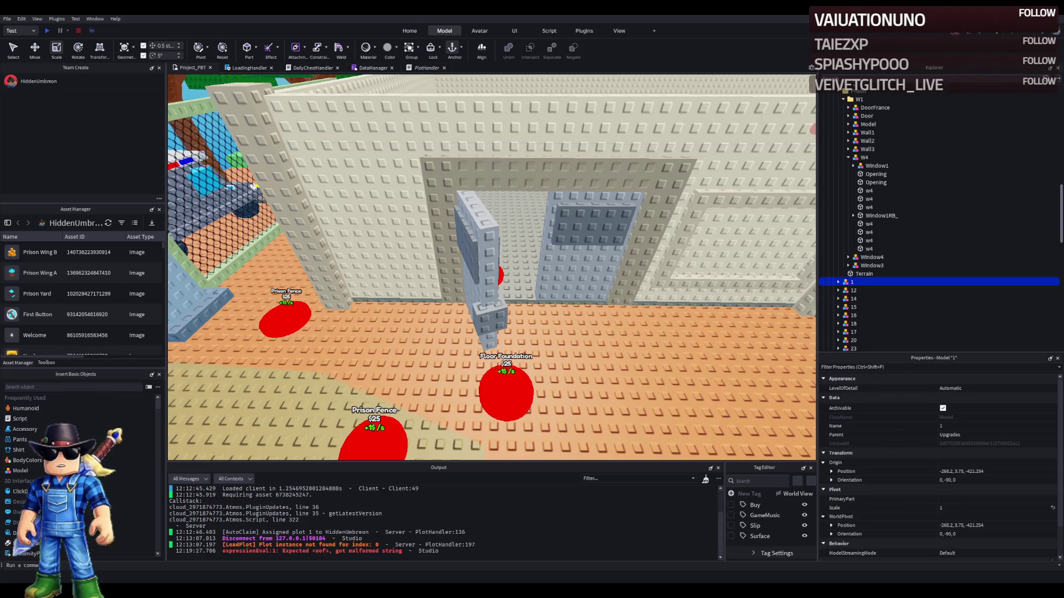
scroll(531, 280, up, 5)
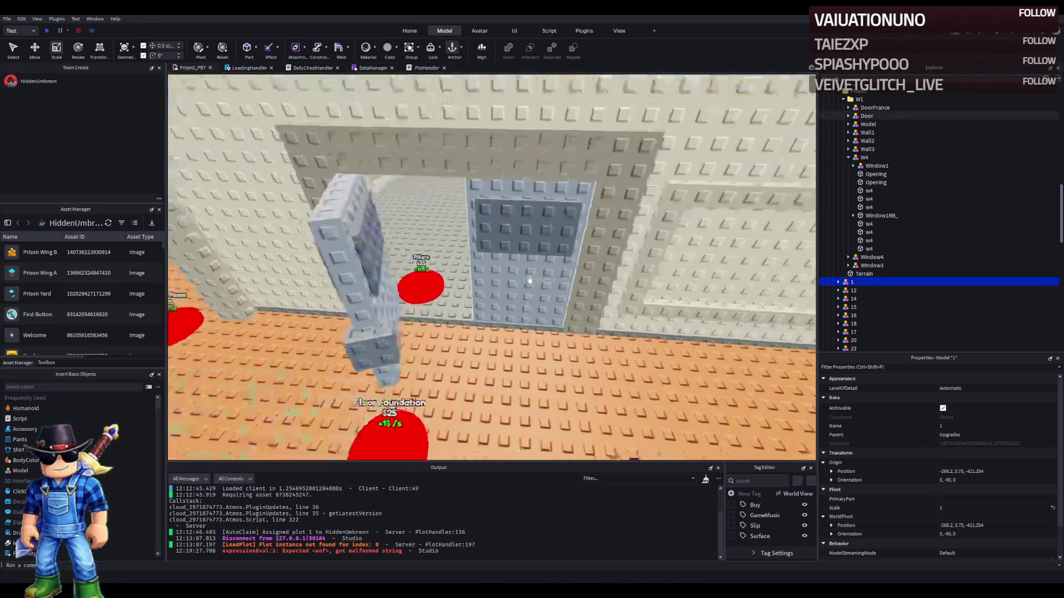
scroll(530, 280, down, 10)
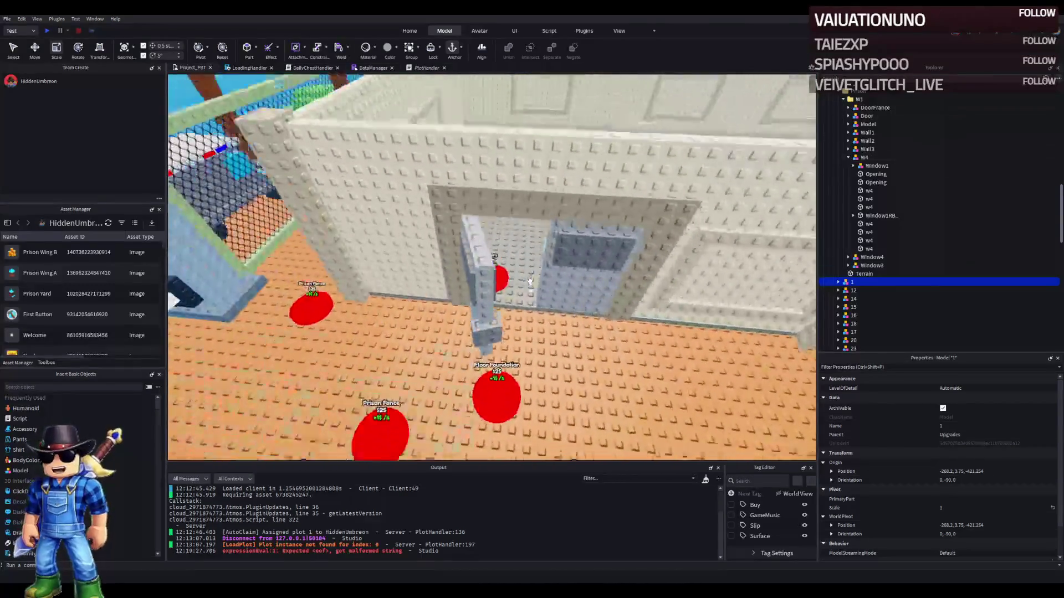
- Set the Pillars button's Price value to 174
click(494, 291)
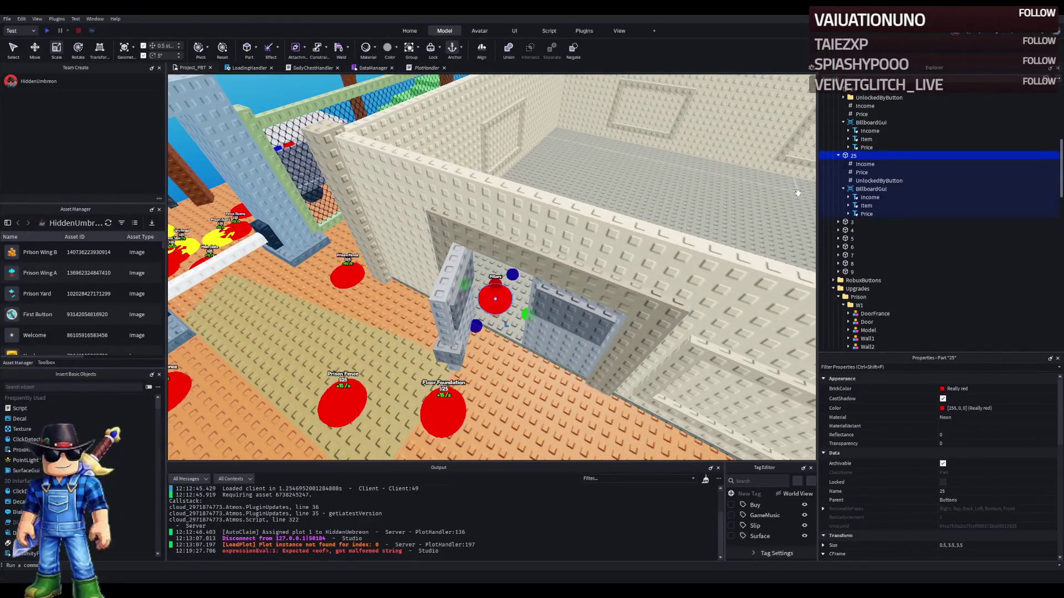
click(863, 173)
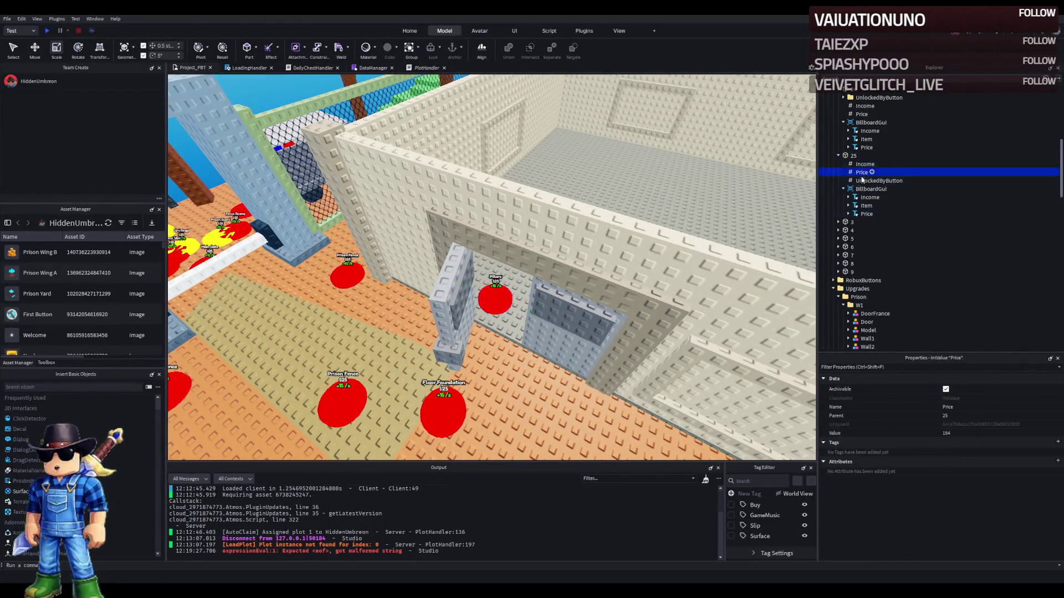
click(948, 433)
text(174)
key(Return)
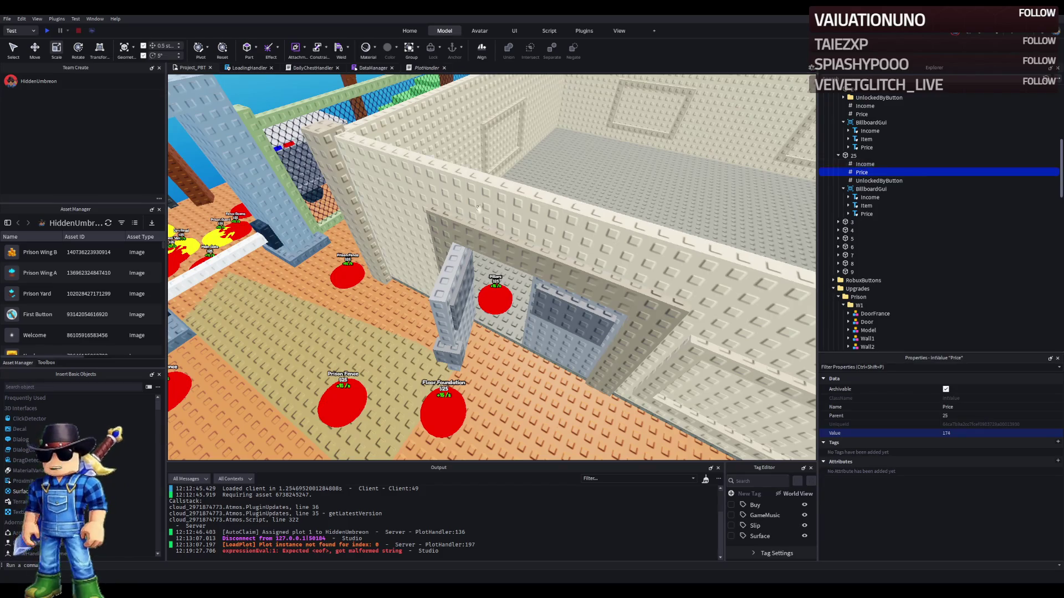
scroll(490, 207, up, 5)
scroll(490, 207, down, 5)
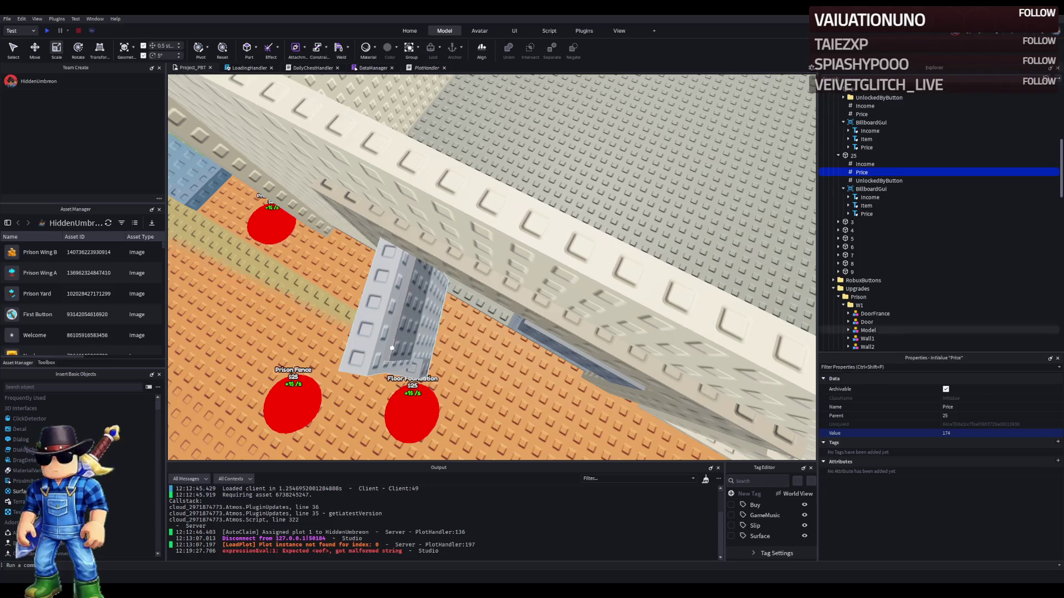
- Correct the Pillars button's price to 196
click(955, 431)
text(196)
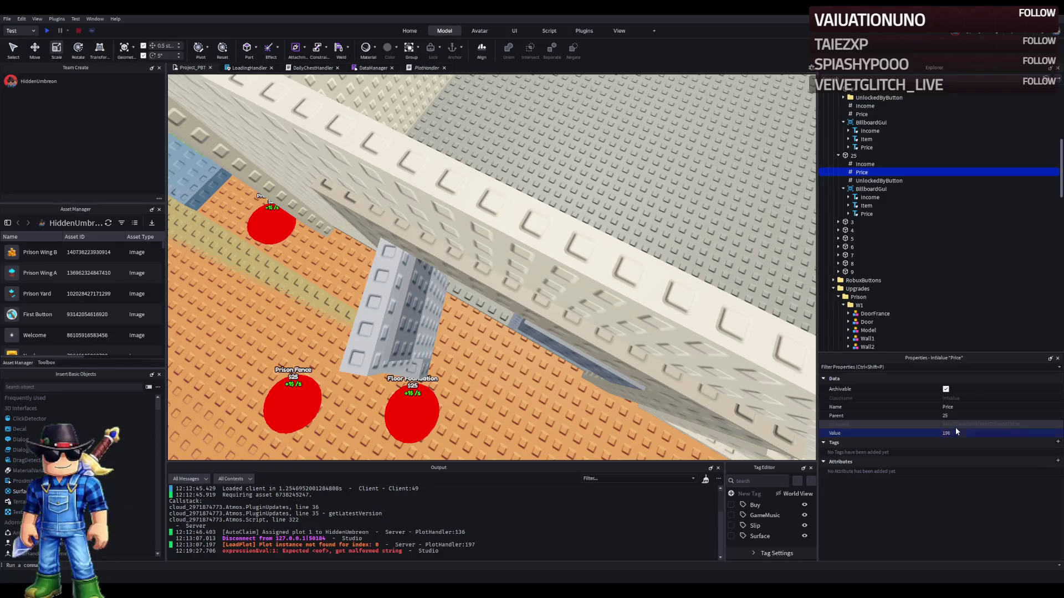
key(Return)
scroll(426, 287, up, 5)
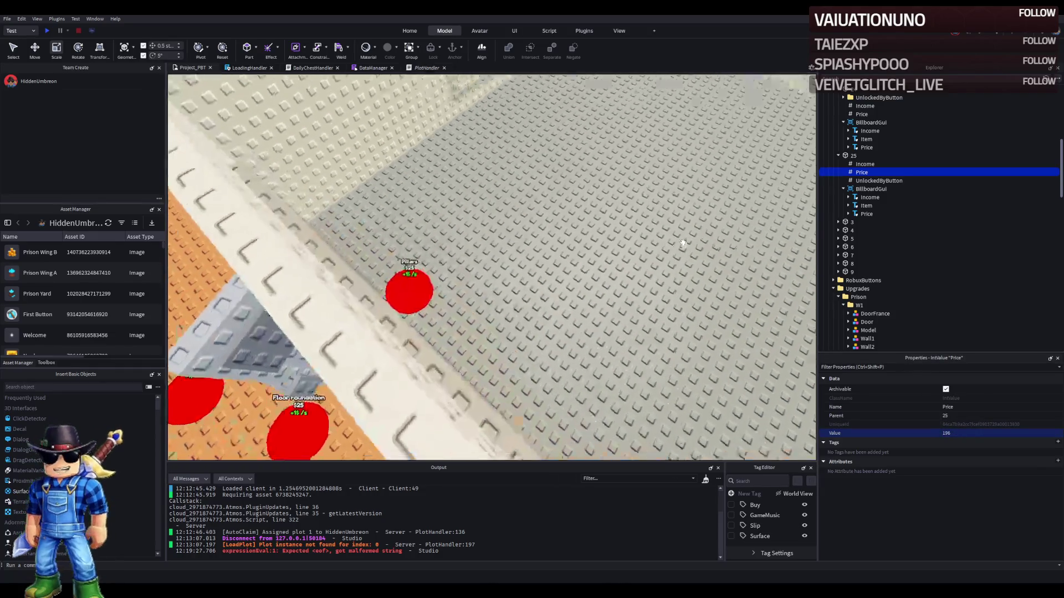
click(426, 287)
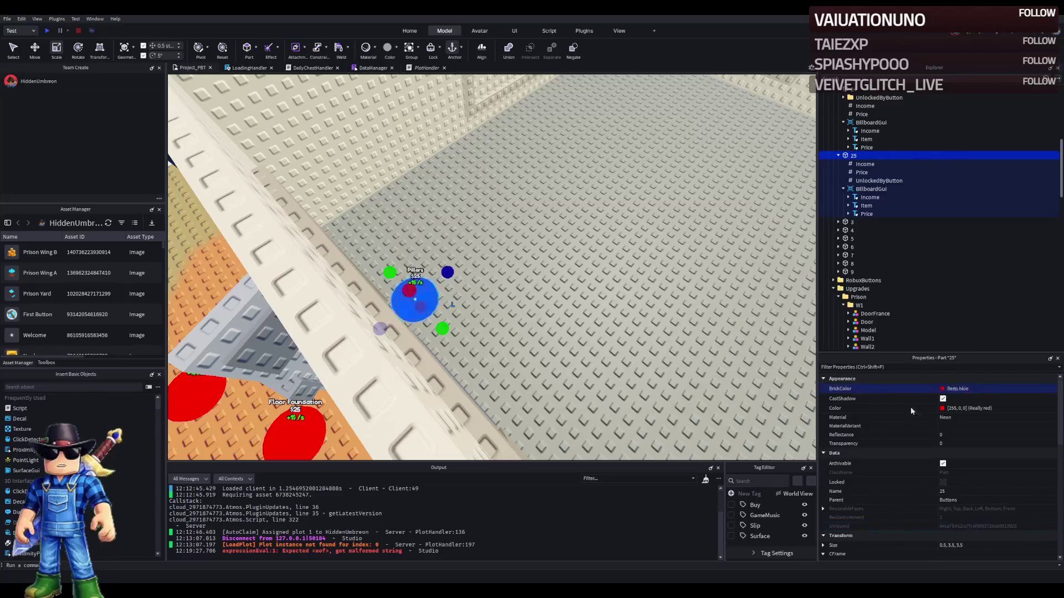
- Set the Income value of button 25 to 10
click(861, 172)
click(881, 164)
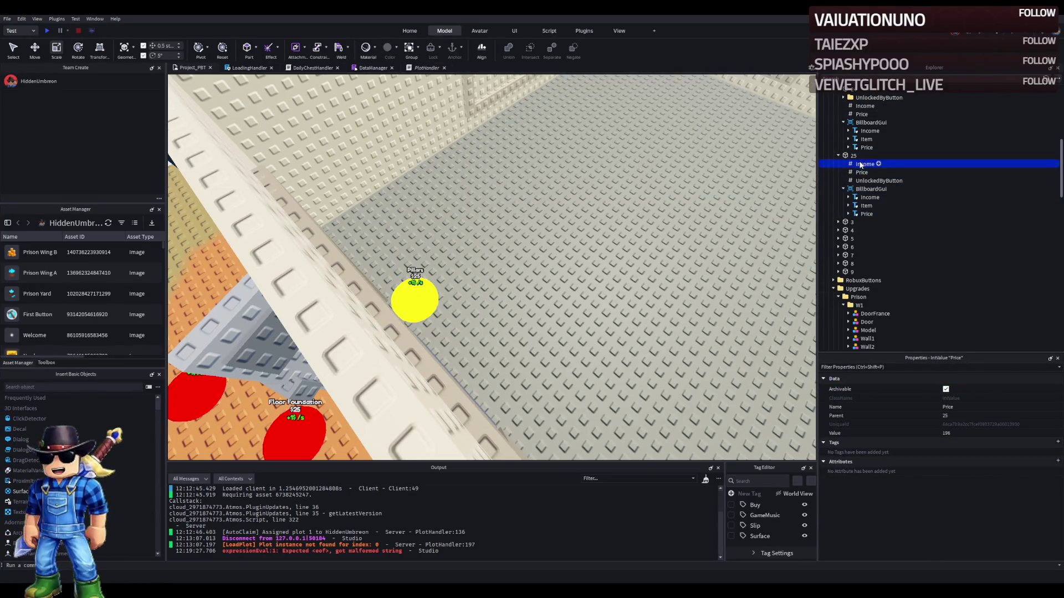
click(957, 435)
text(10)
key(Return)
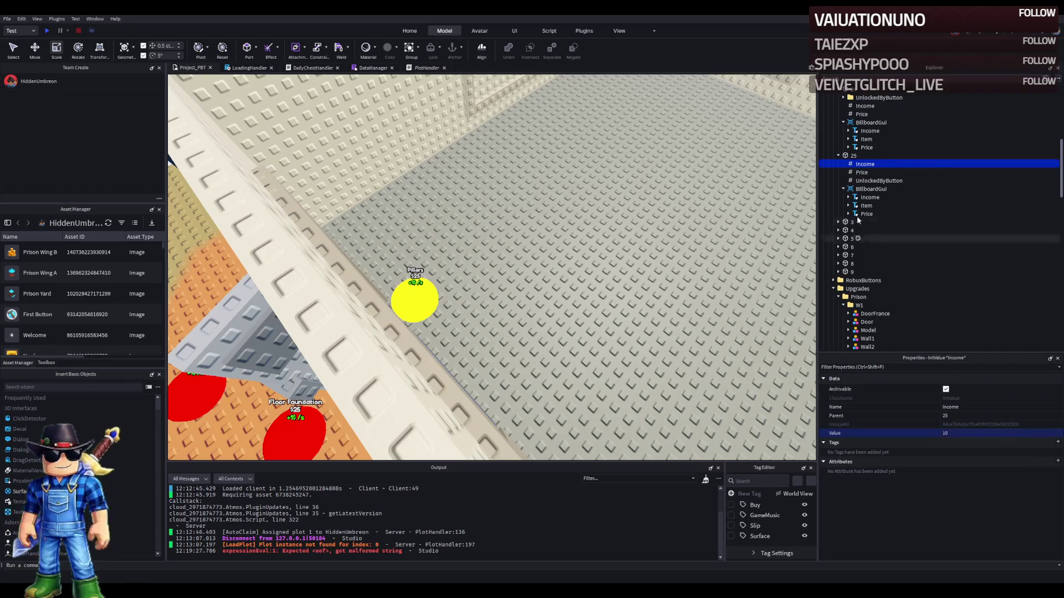
scroll(317, 226, up, 5)
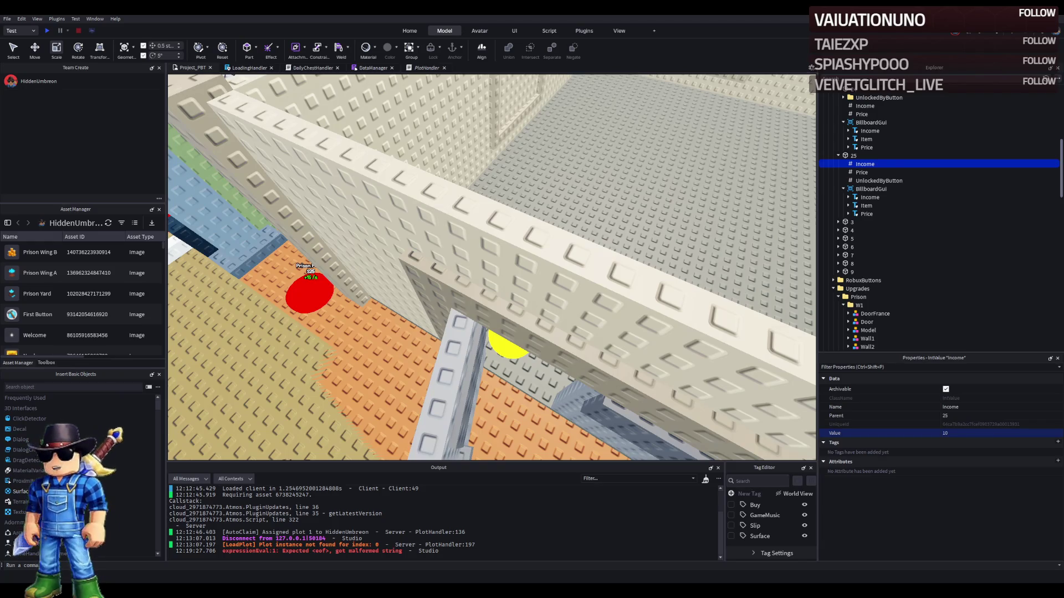
key(a)
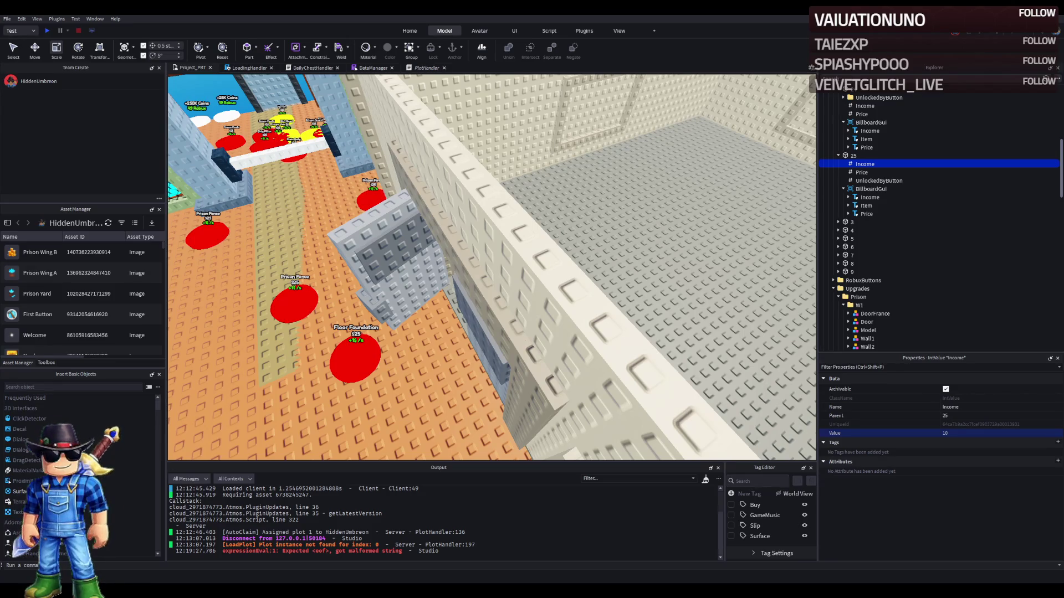
scroll(560, 275, up, 10)
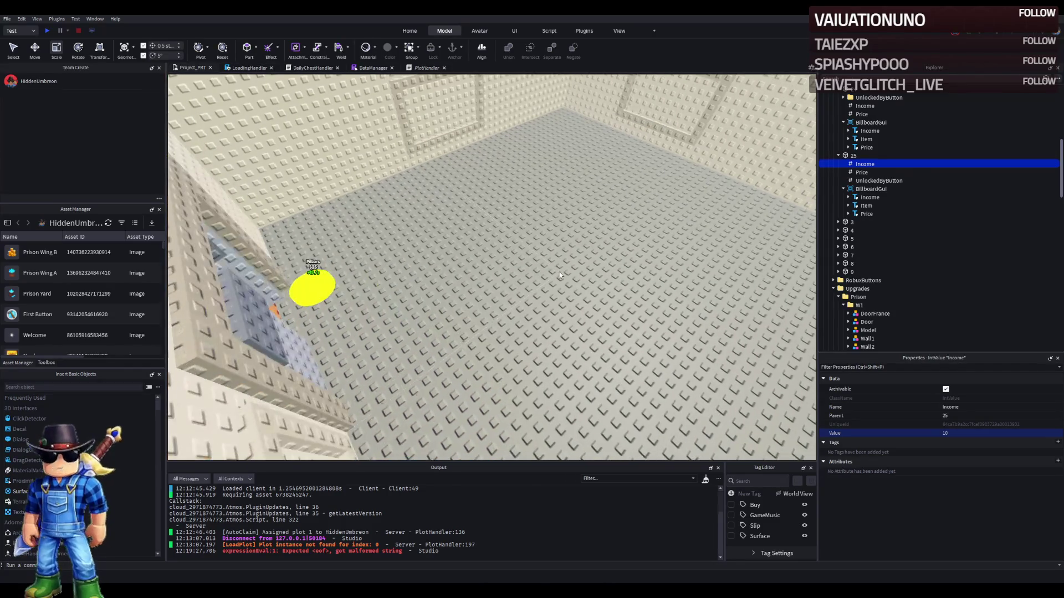
click(328, 288)
scroll(560, 231, down, 10)
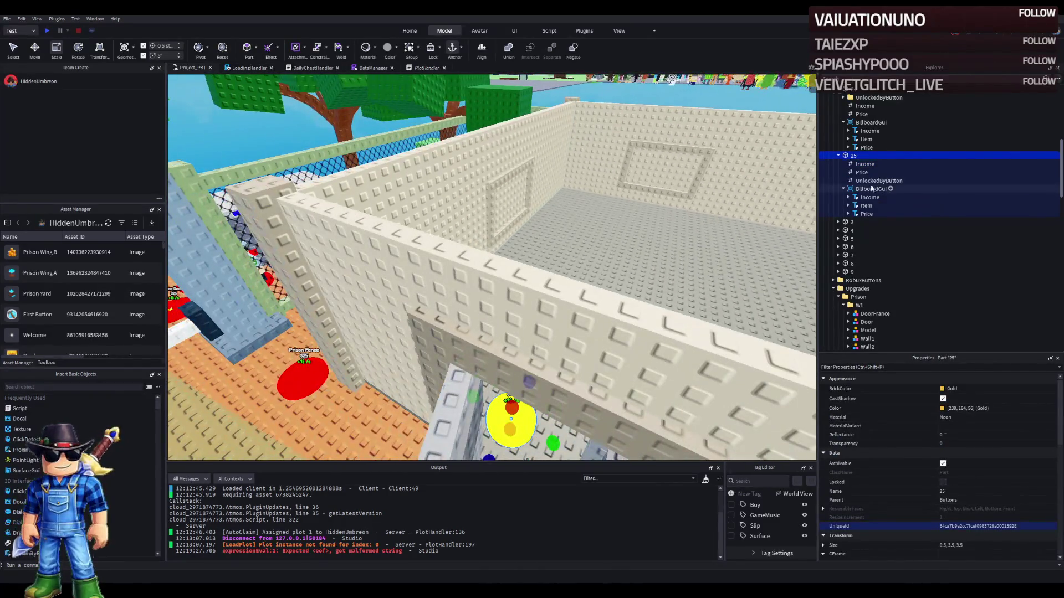
click(875, 181)
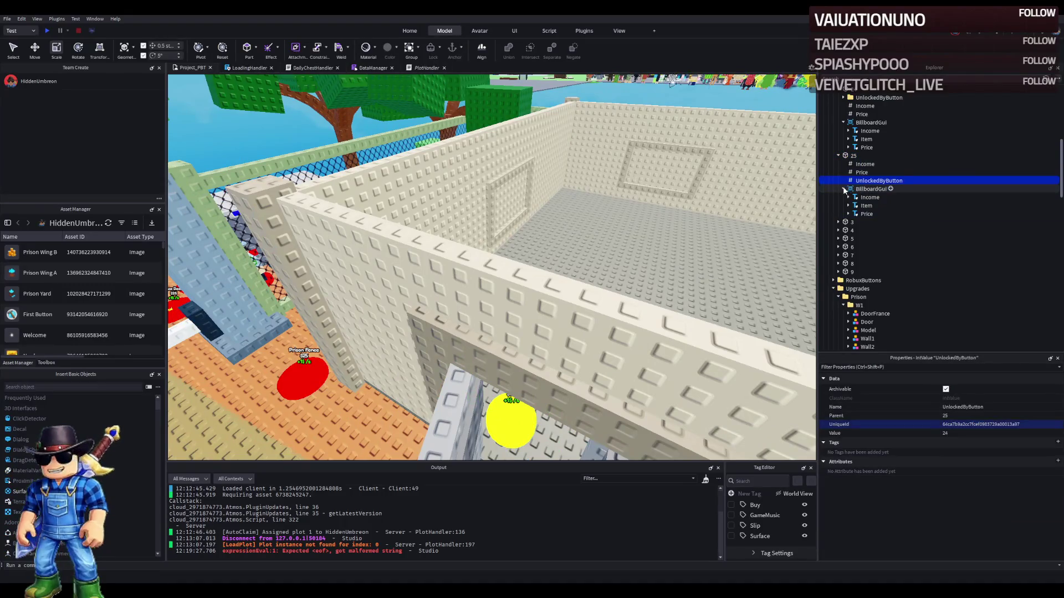
click(843, 189)
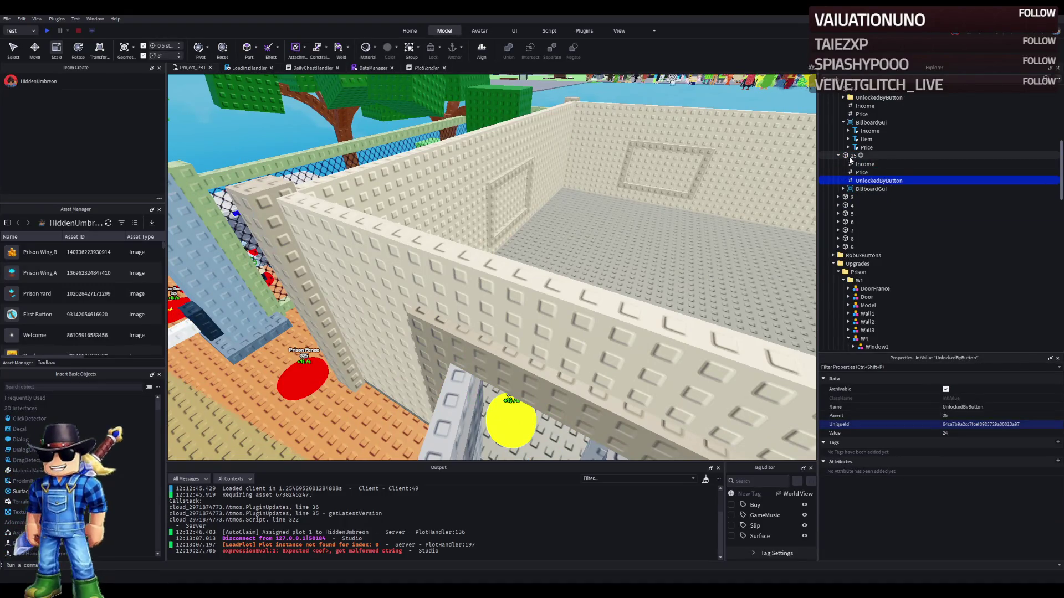
scroll(448, 221, up, 10)
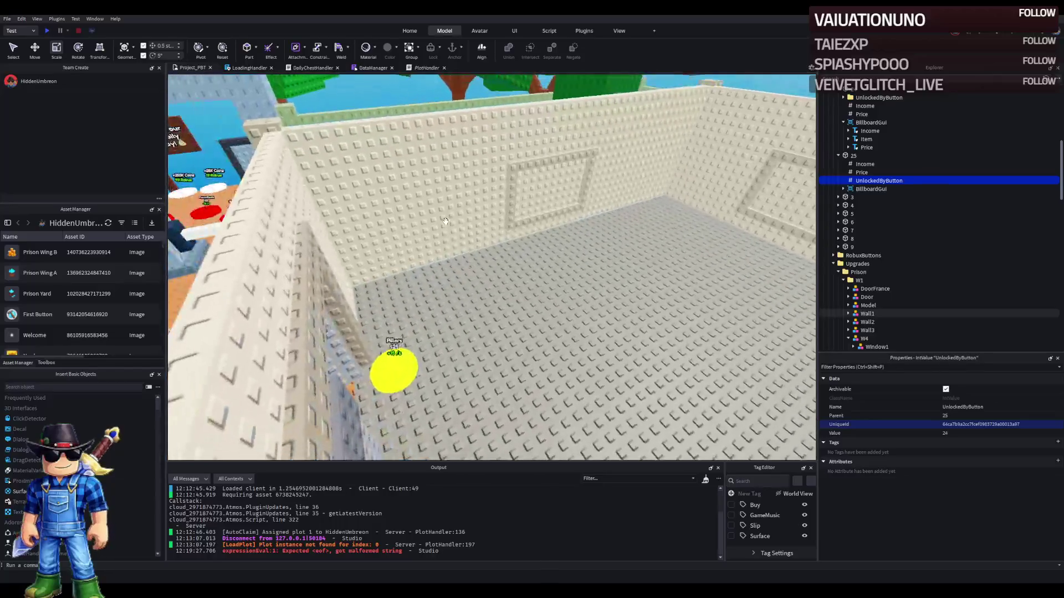
scroll(447, 221, down, 4)
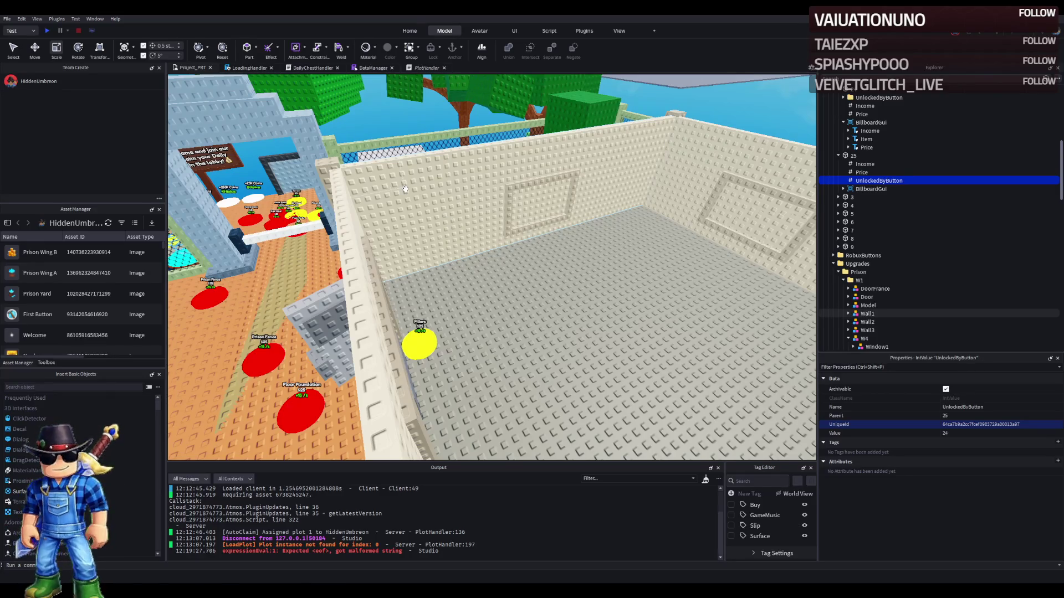
key(w)
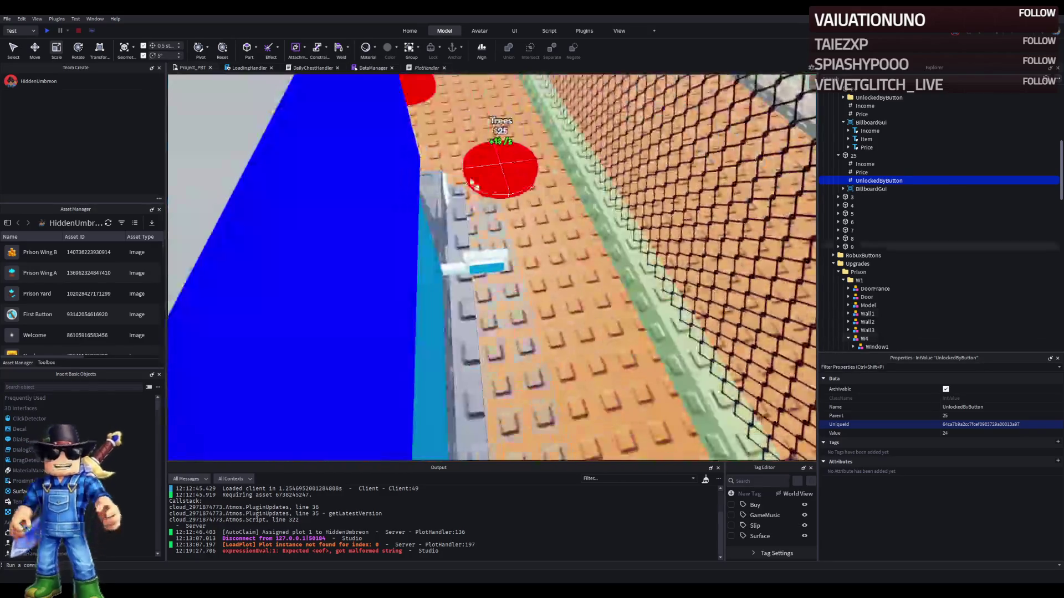
click(914, 247)
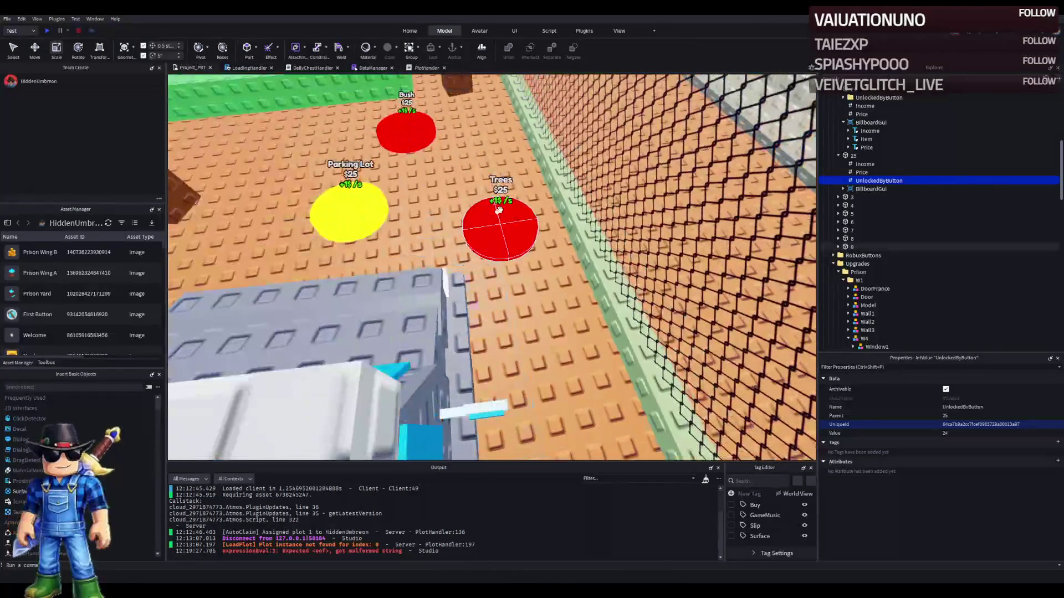
- Check button 9's price, then change button 8's Price value to 8
click(839, 247)
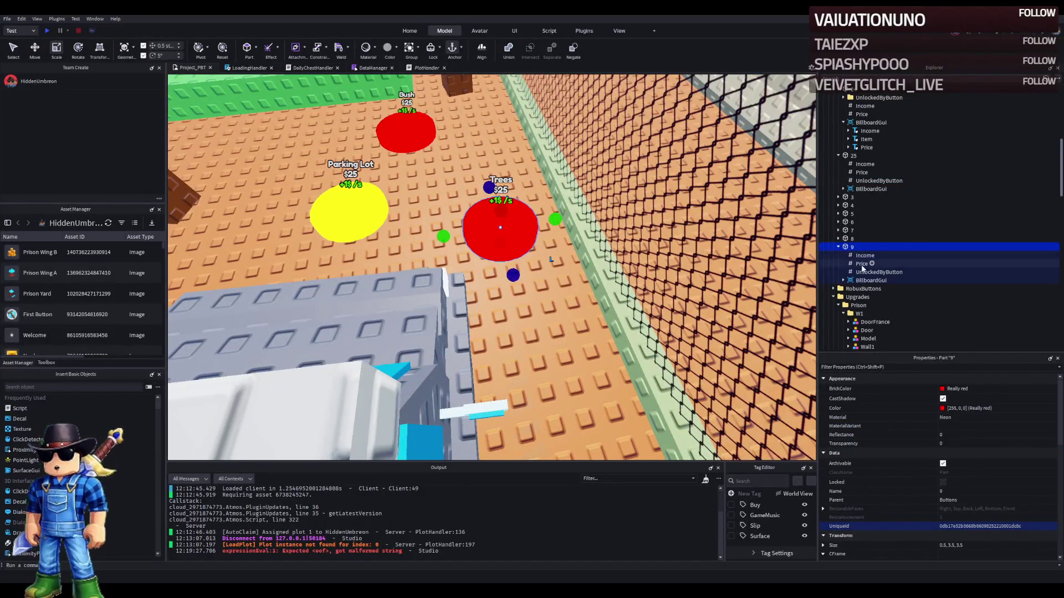
click(862, 264)
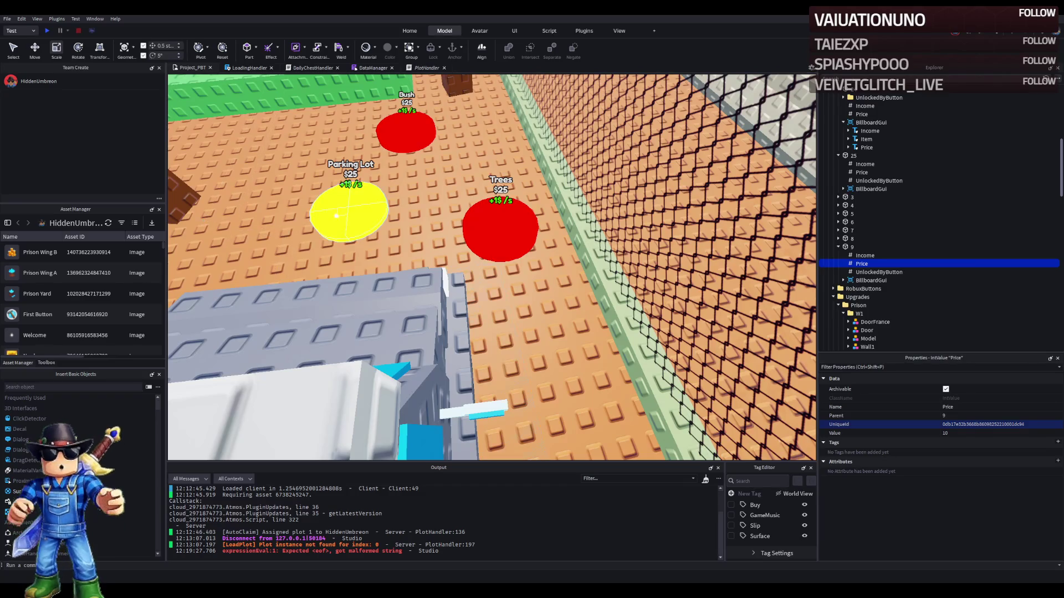
click(847, 238)
key(Right)
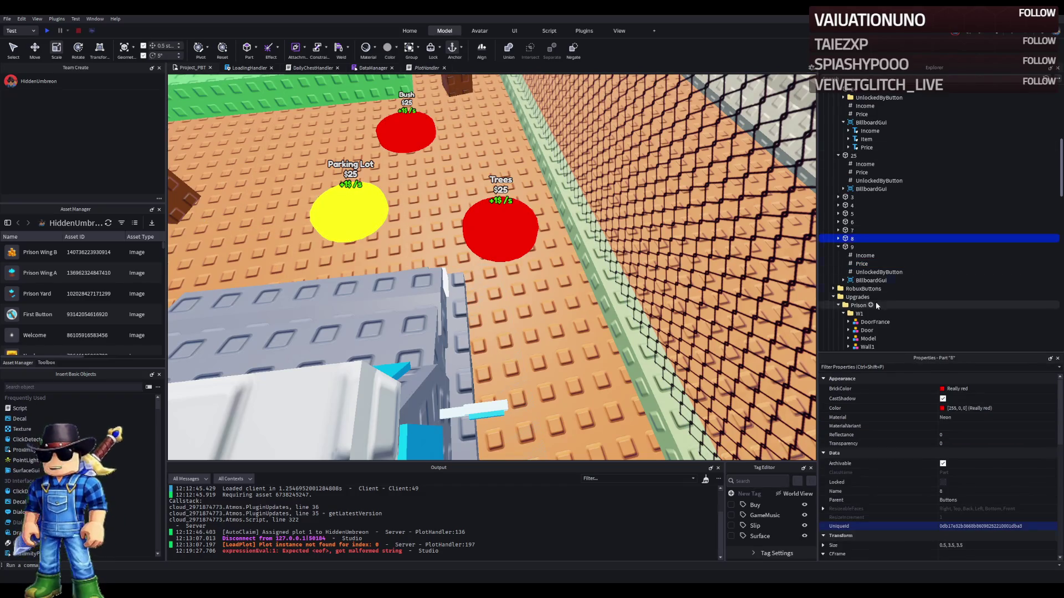
click(873, 255)
click(960, 432)
key(BackSpace)
key(BackSpace)
text(8)
key(Return)
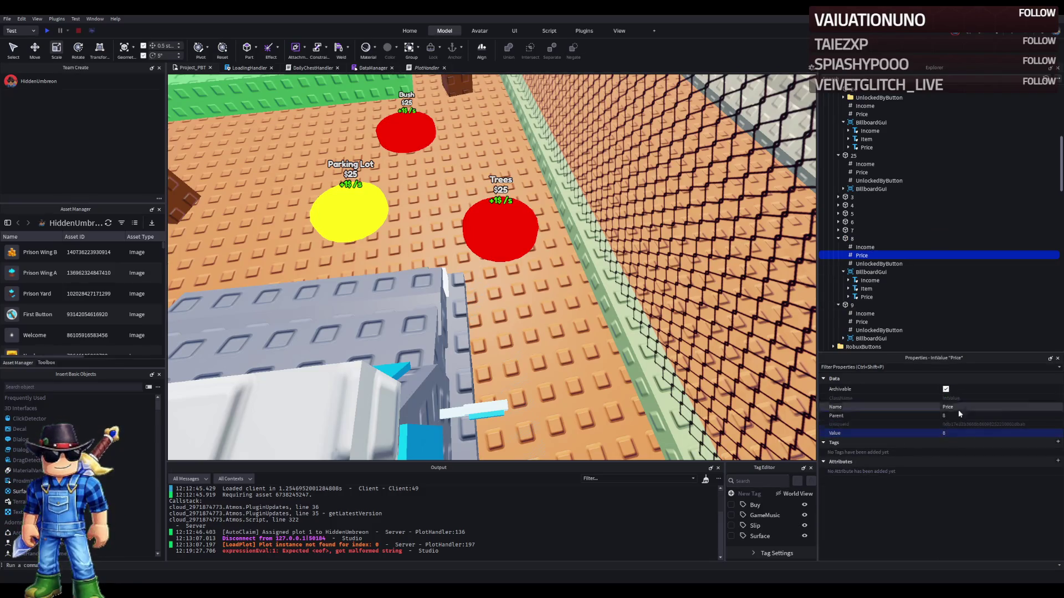
click(838, 239)
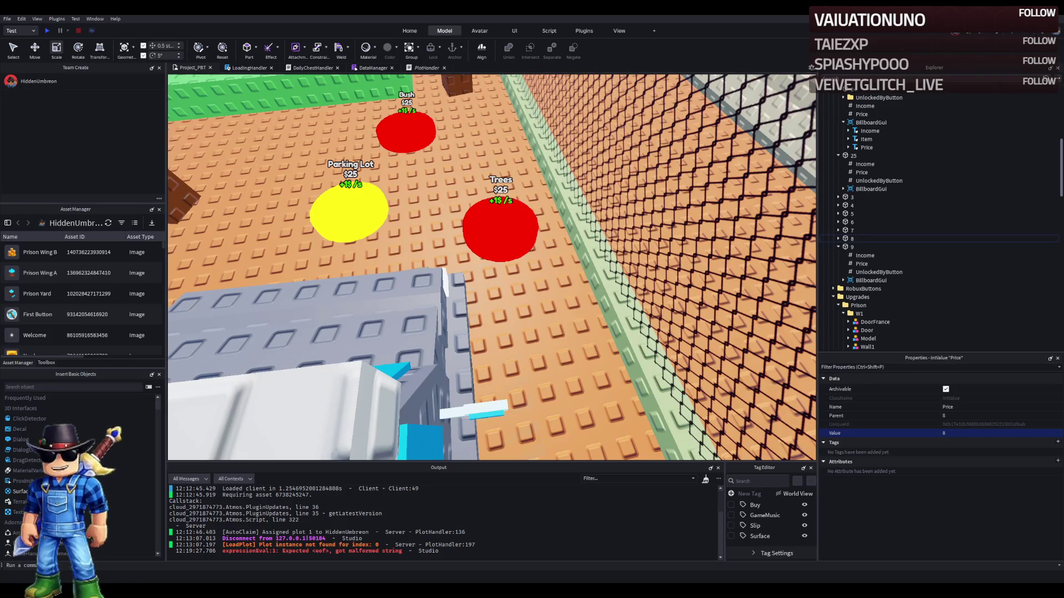
mouse_move(395, 251)
mouse_down()
mouse_move(297, 156)
mouse_move(284, 170)
mouse_up()
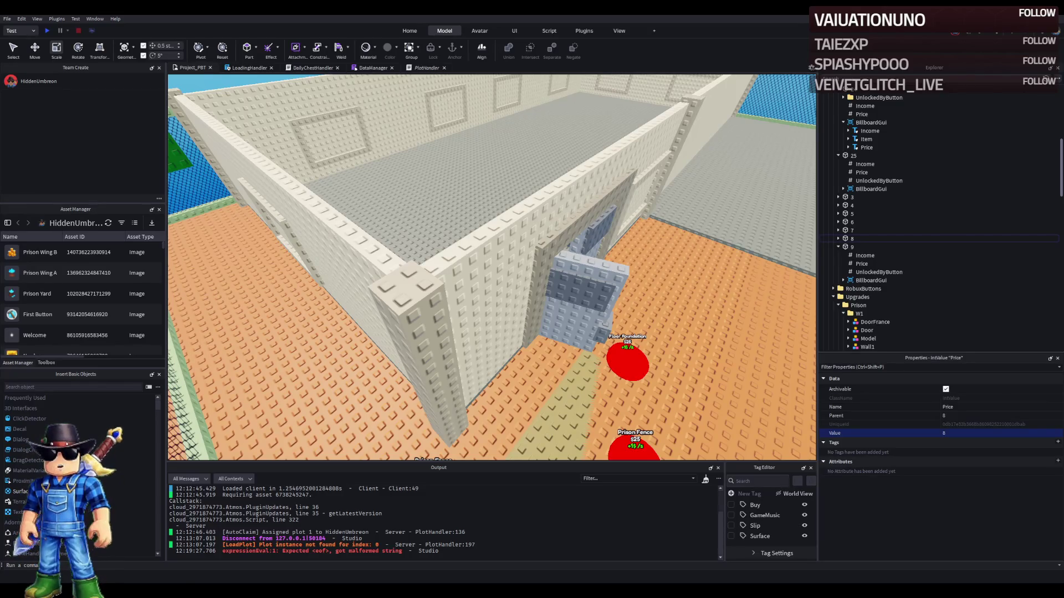
scroll(554, 332, up, 5)
- Drag a copy of the Pillars button beside the grey pillar
click(554, 332)
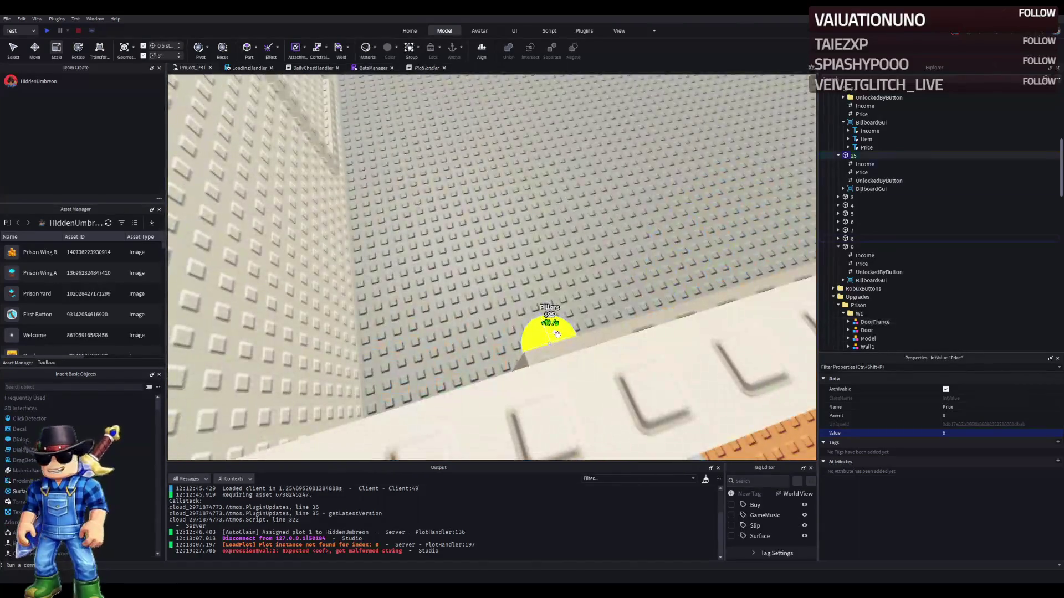
click(862, 172)
click(853, 156)
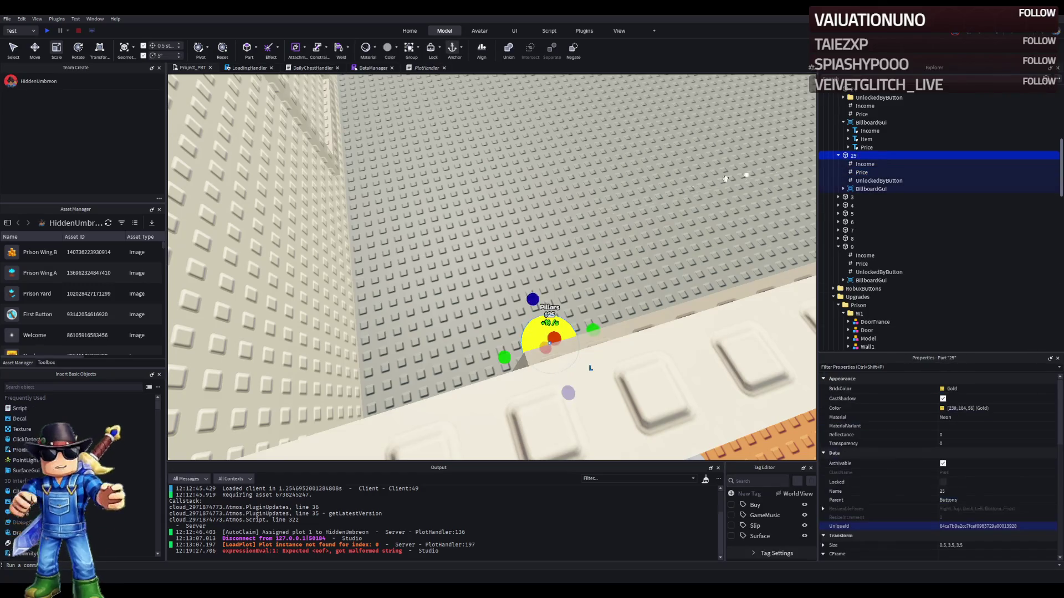
key(f)
mouse_move(420, 236)
mouse_down()
mouse_move(414, 148)
mouse_move(453, 203)
mouse_move(442, 203)
mouse_up()
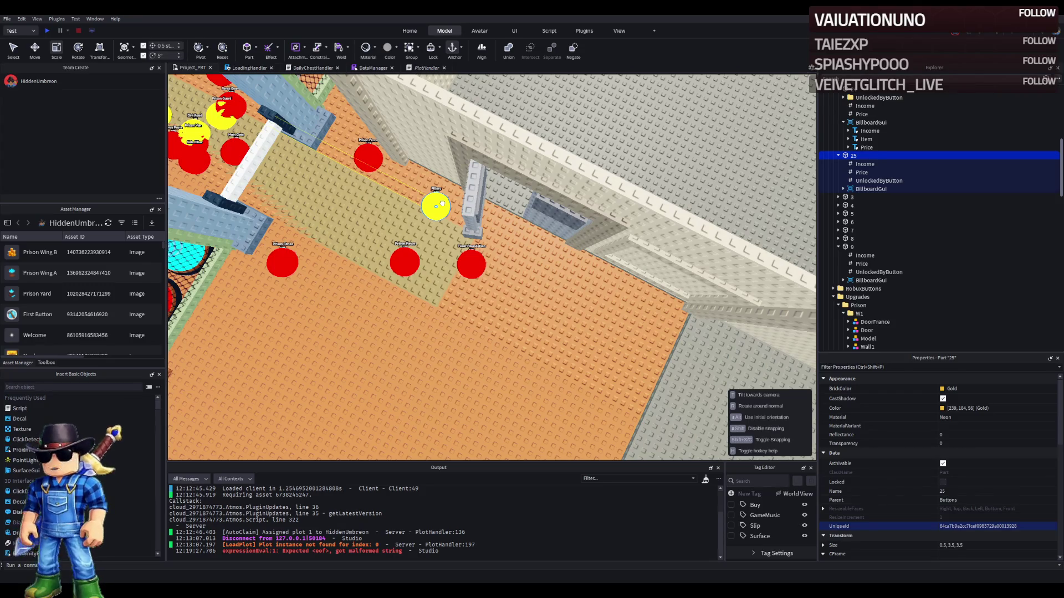
drag(442, 203, 437, 202)
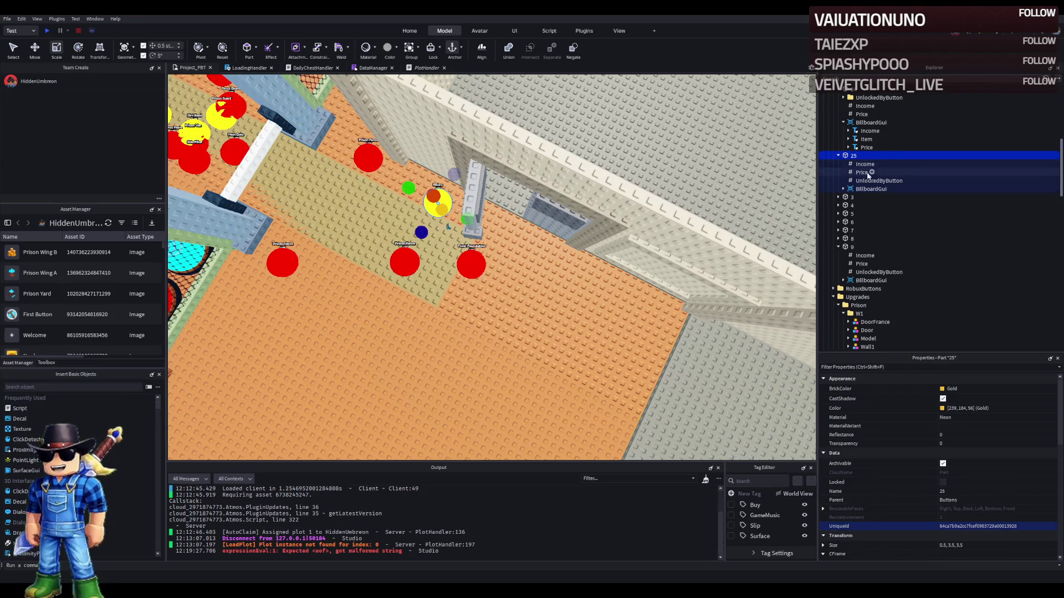
- Rename the copied button to 26
key(F2)
text(26)
key(Return)
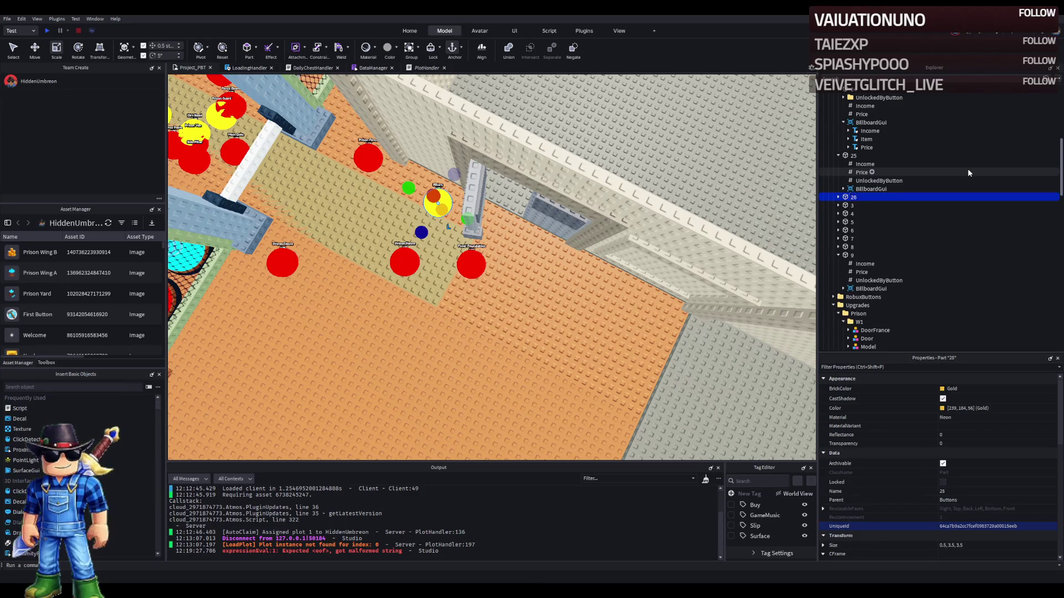
- Set button 26's UnlockedByButton value to 25
double_click(892, 197)
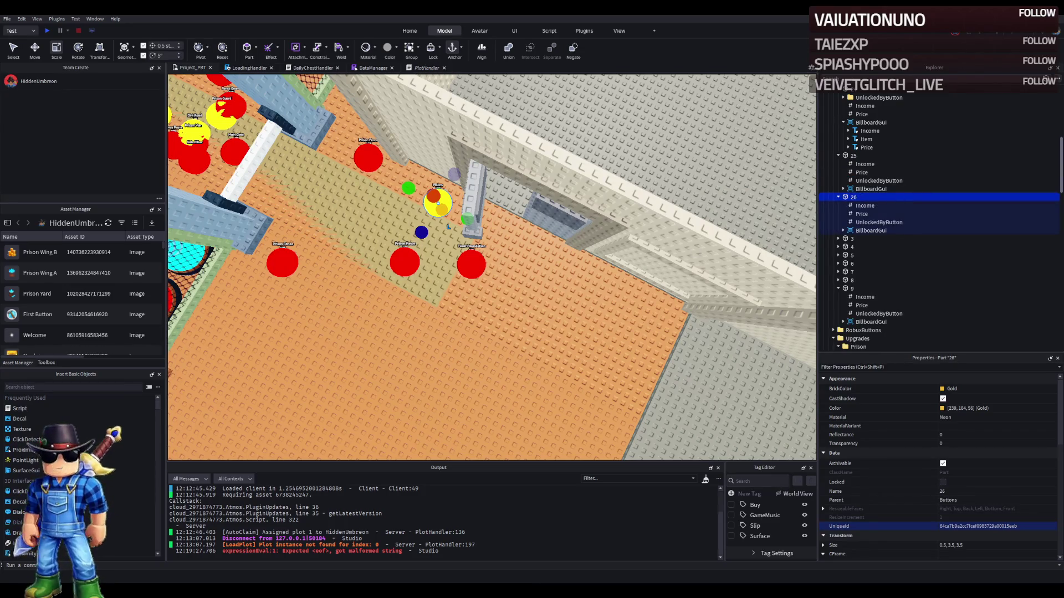
click(880, 222)
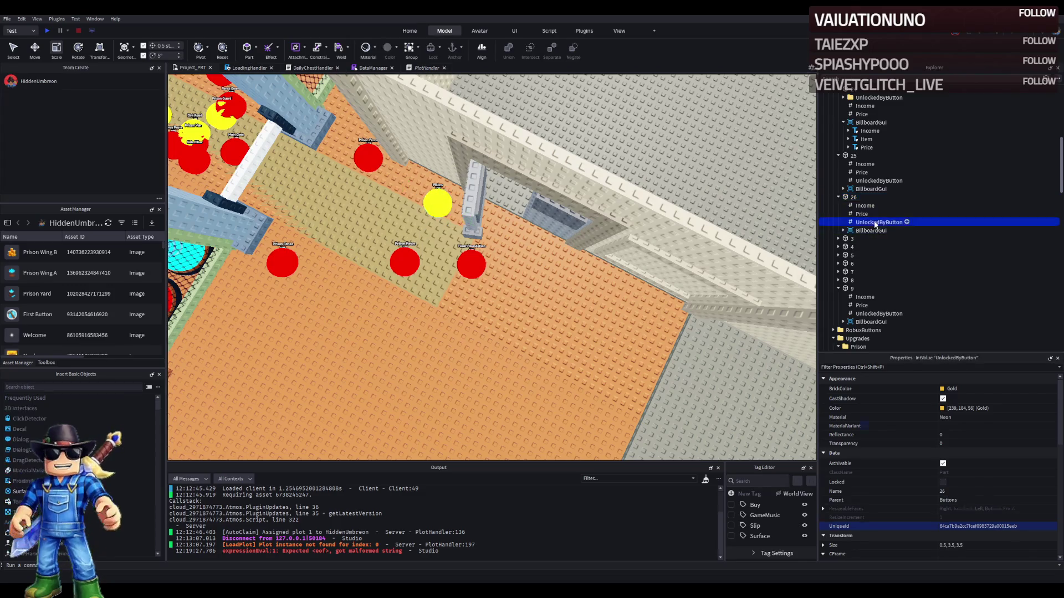
click(989, 434)
text(24)
click(862, 214)
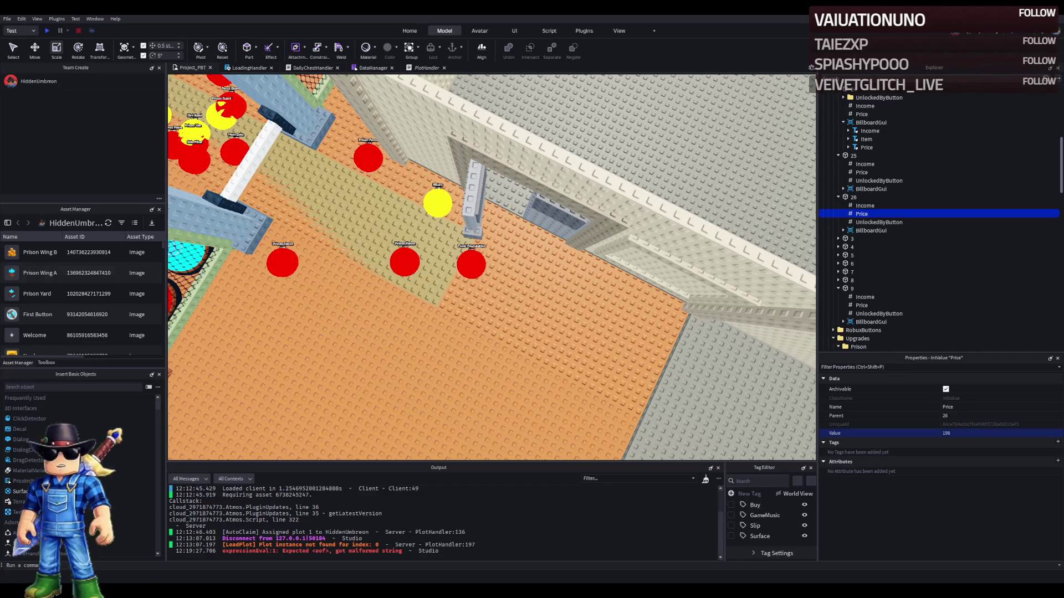
click(853, 155)
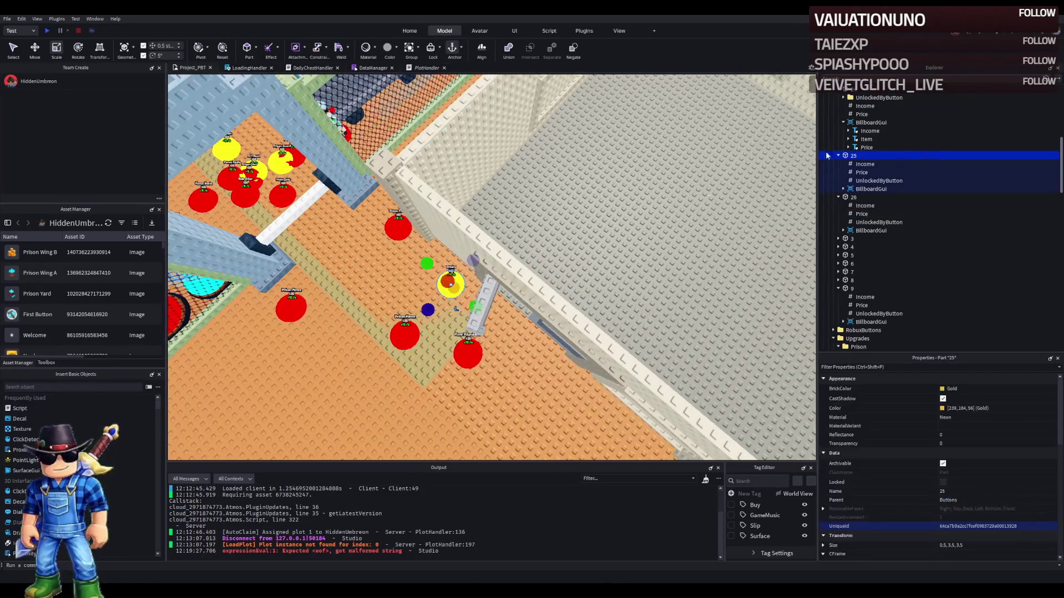
- Make button 26 Really red and set its Price to 197
click(853, 197)
click(942, 390)
key(ctrl+v)
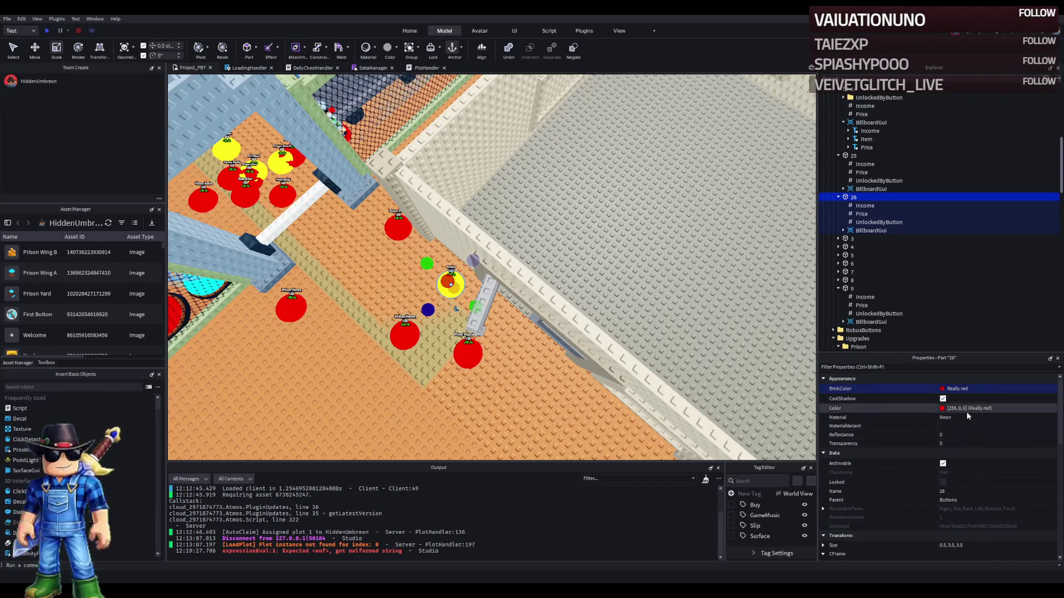
click(862, 214)
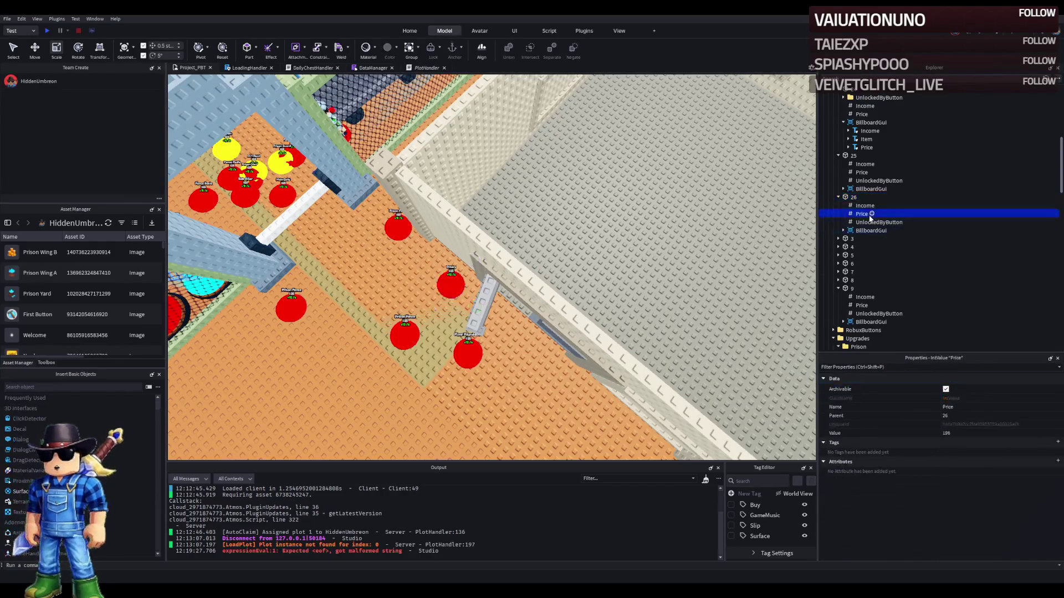
click(985, 432)
text(19)
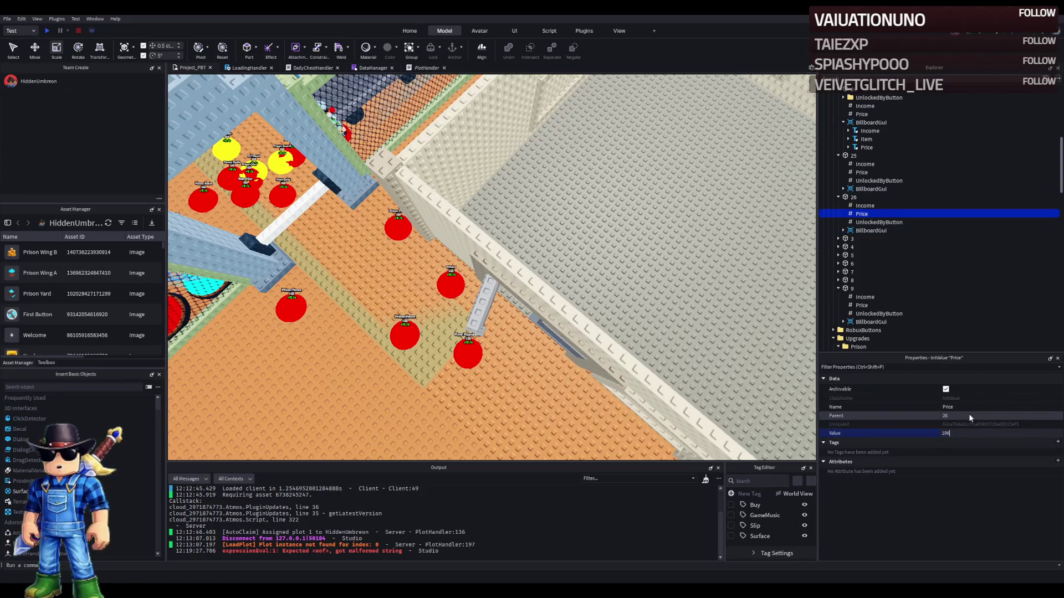
- Move button 26 onto the prison building's grey floor
click(854, 197)
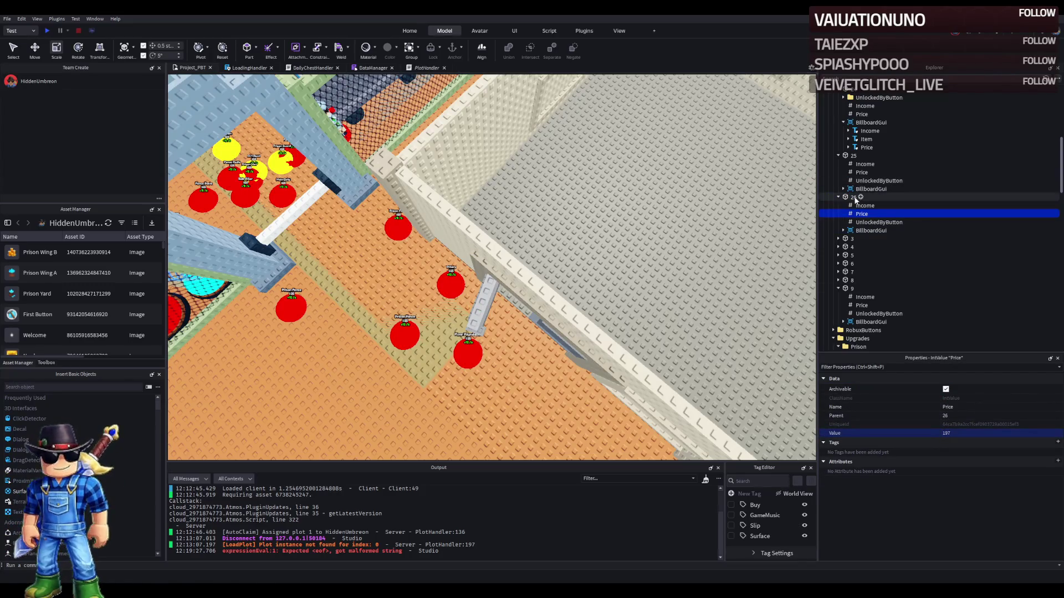
key(ctrl+2)
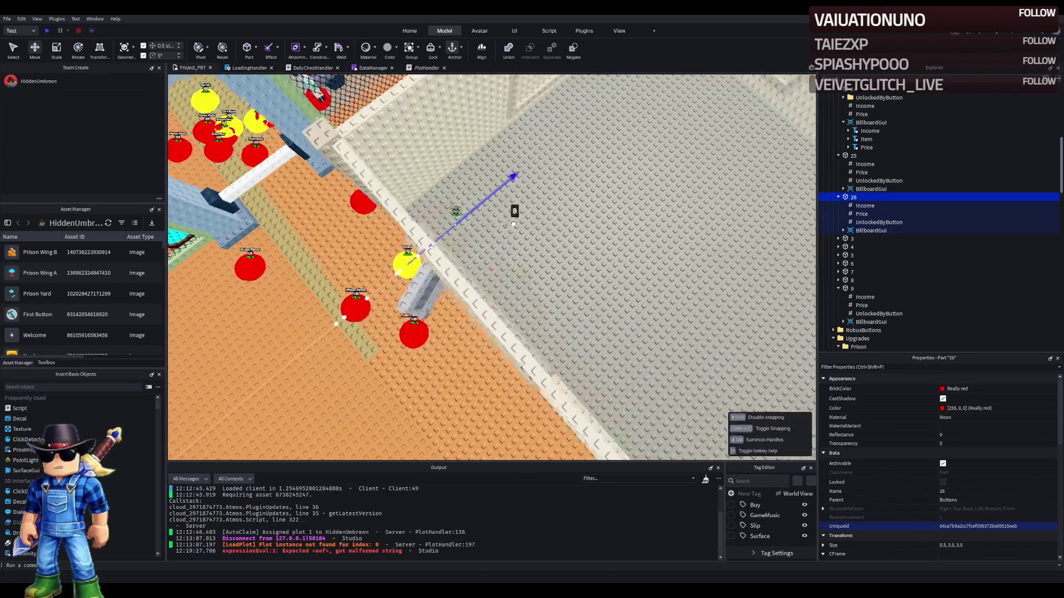
mouse_move(483, 190)
mouse_down()
mouse_move(568, 171)
mouse_move(555, 189)
mouse_up()
key(f)
click(843, 231)
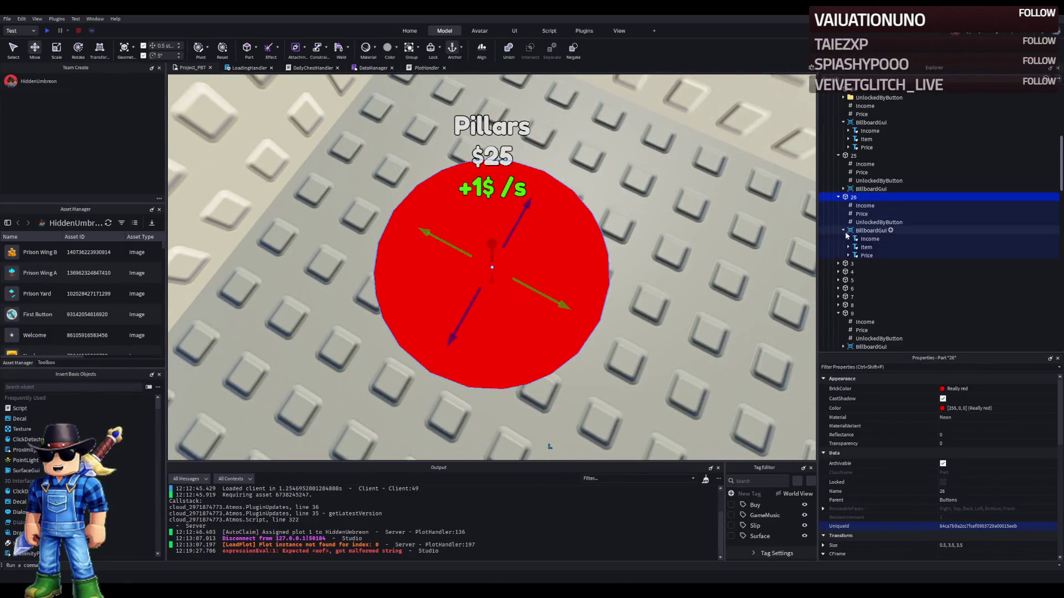
- Change button 26's Item label text from Pillars to Pillar
click(862, 247)
scroll(975, 416, down, 10)
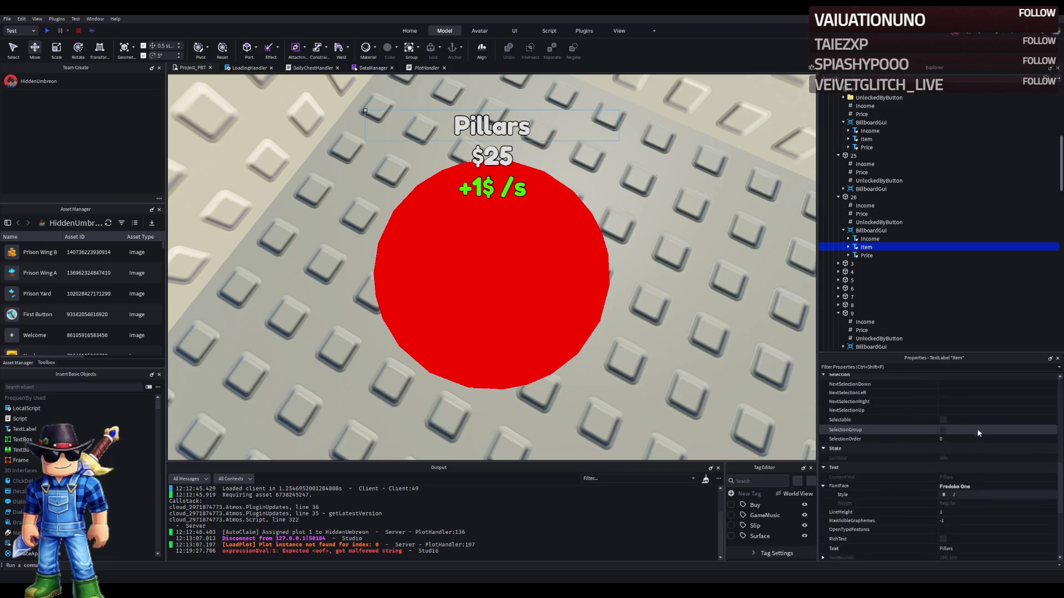
scroll(986, 457, down, 1)
click(980, 468)
key(BackSpace)
click(594, 321)
scroll(502, 324, down, 5)
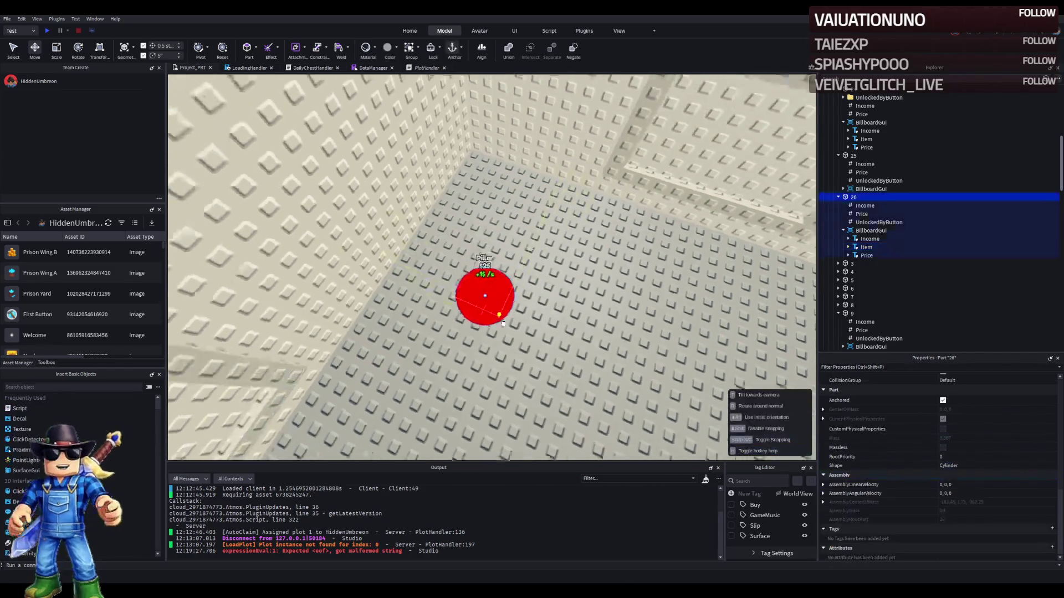
scroll(502, 323, down, 10)
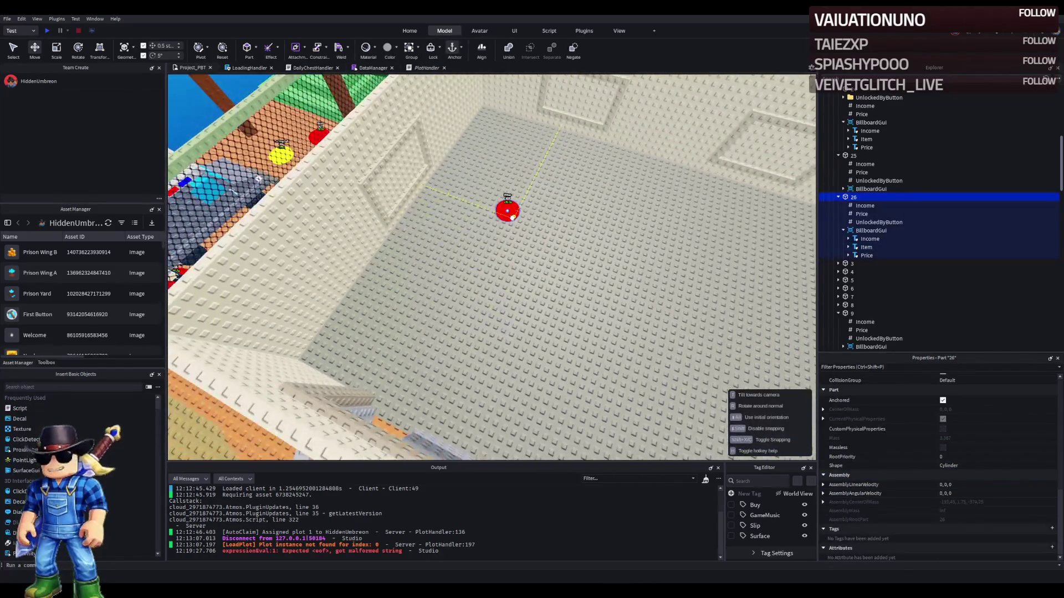
scroll(423, 373, up, 8)
scroll(422, 373, up, 3)
- Change button 25's Item label text from Pillars to Pillar
click(422, 335)
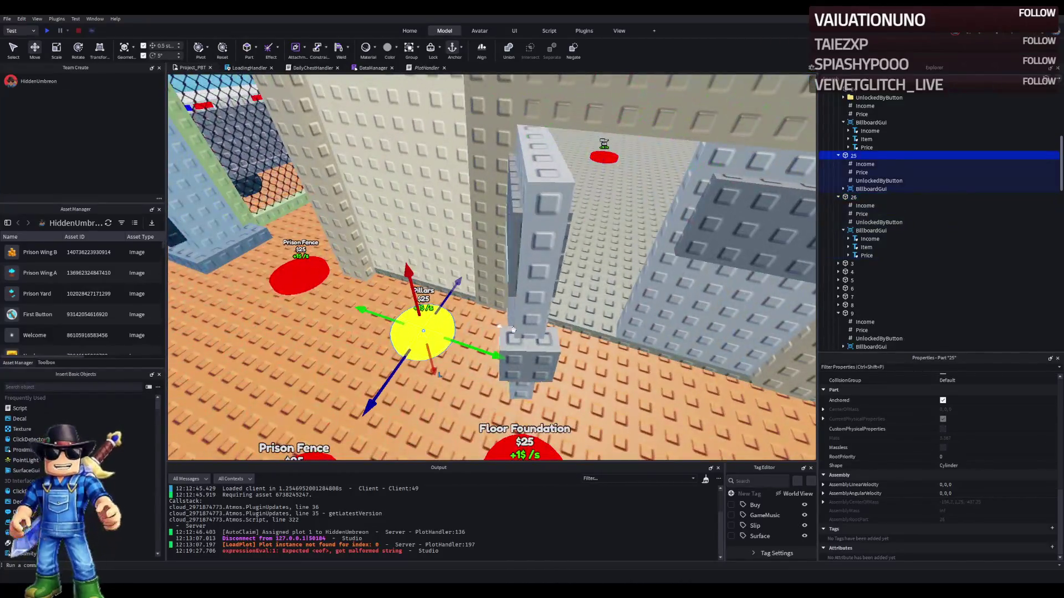
click(864, 181)
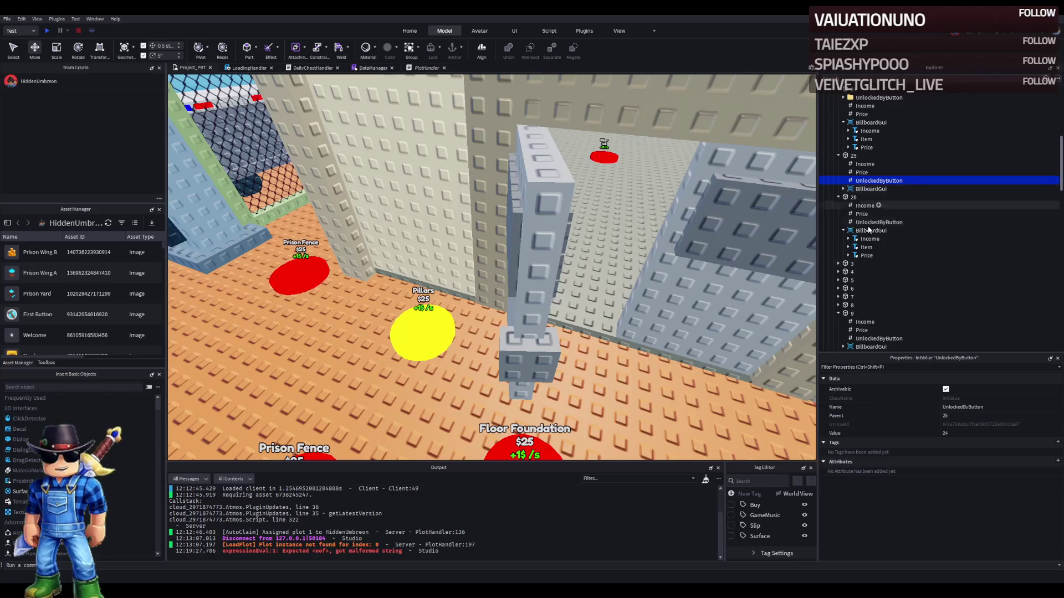
click(842, 189)
click(866, 206)
scroll(1008, 448, down, 5)
click(981, 467)
key(BackSpace)
key(Return)
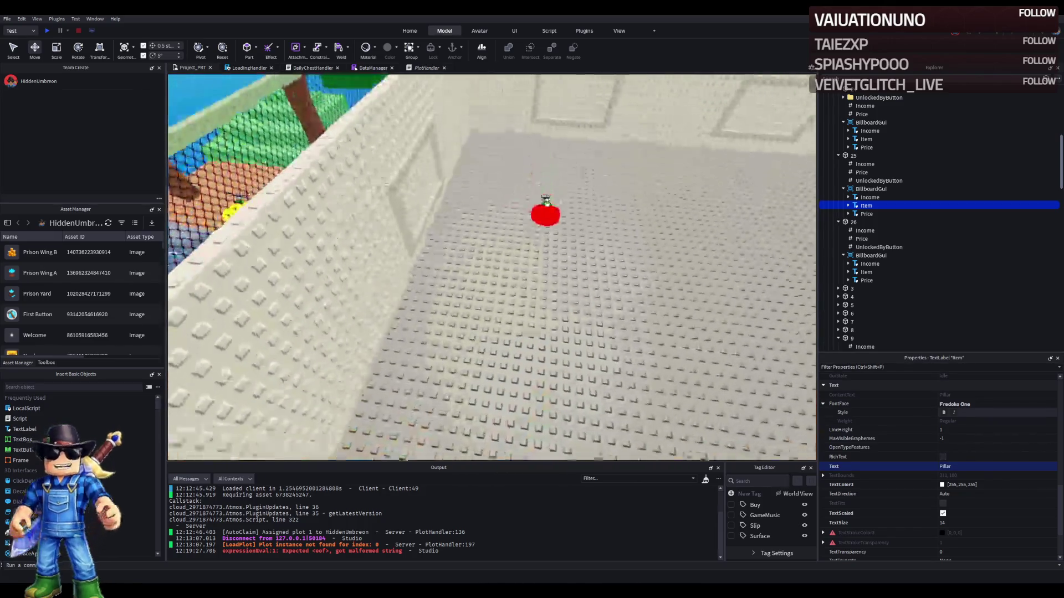
click(544, 209)
scroll(549, 205, down, 3)
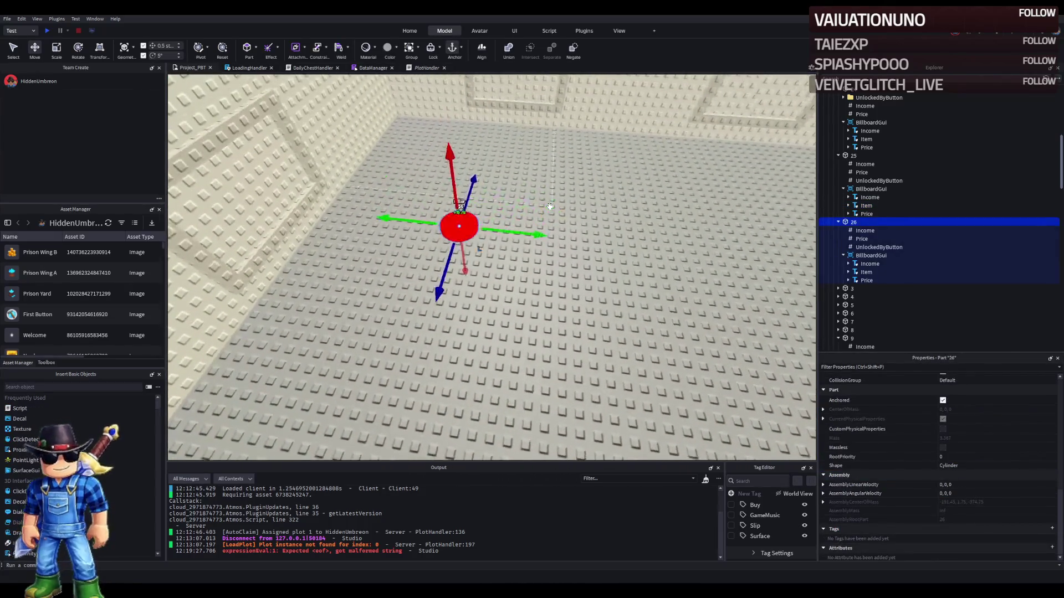
- Duplicate button 26 as button 27 and slide it farther into the prison room
scroll(599, 183, down, 4)
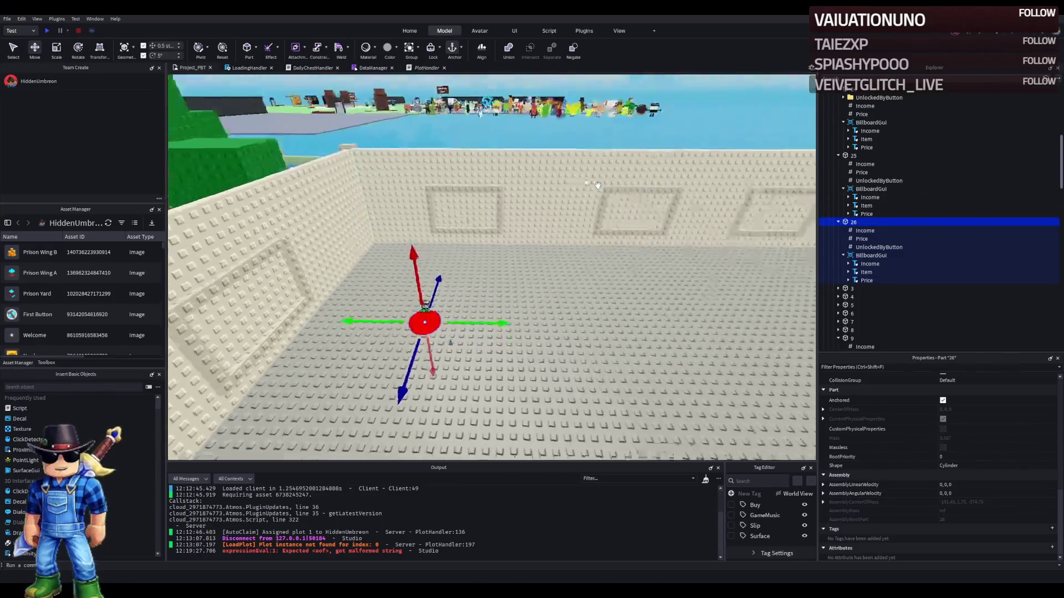
key(ctrl+d)
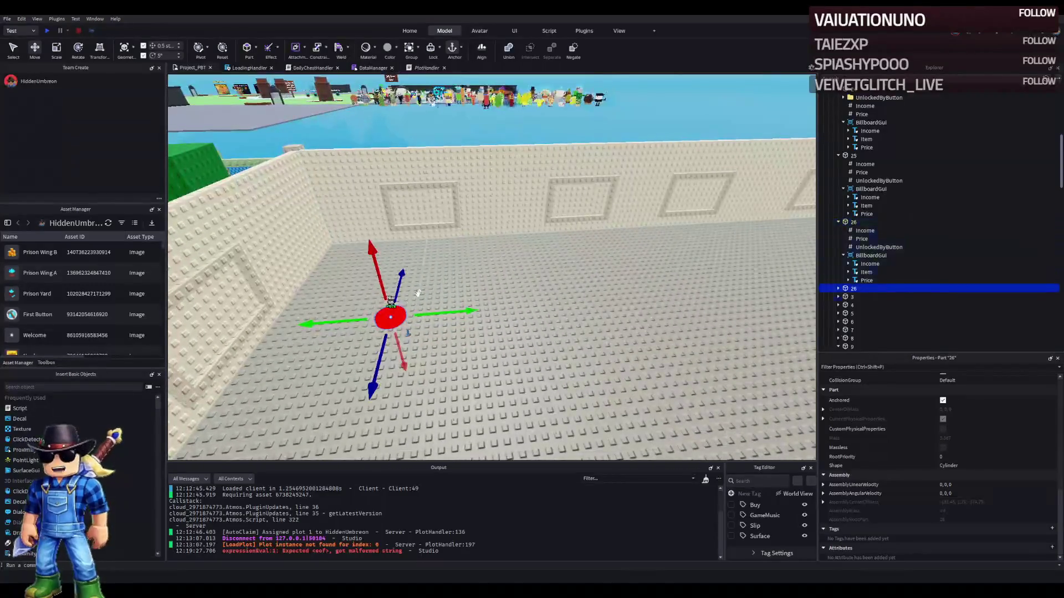
drag(460, 313, 600, 284)
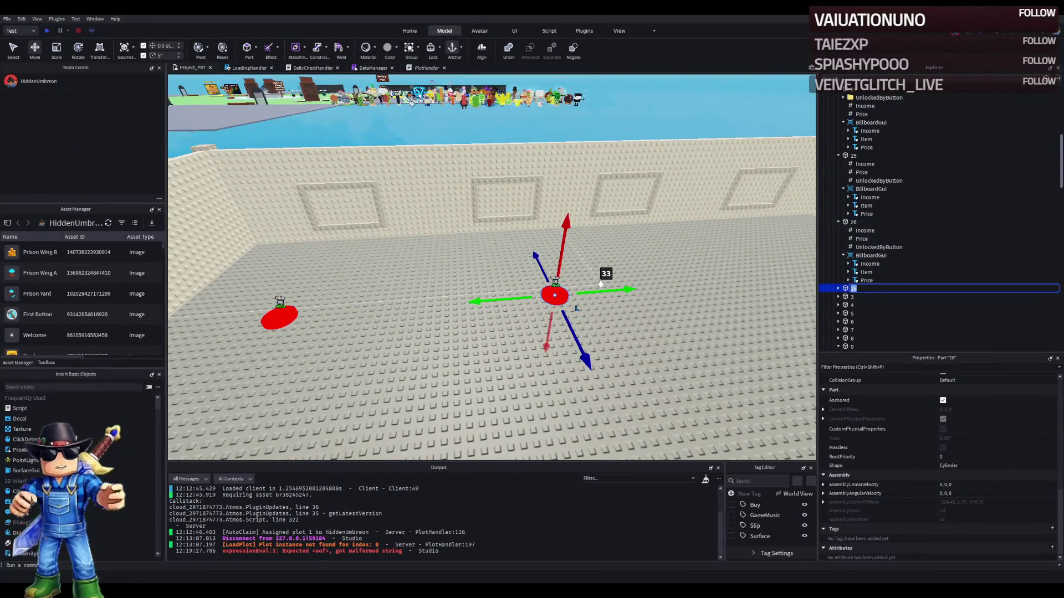
key(Return)
scroll(552, 256, up, 5)
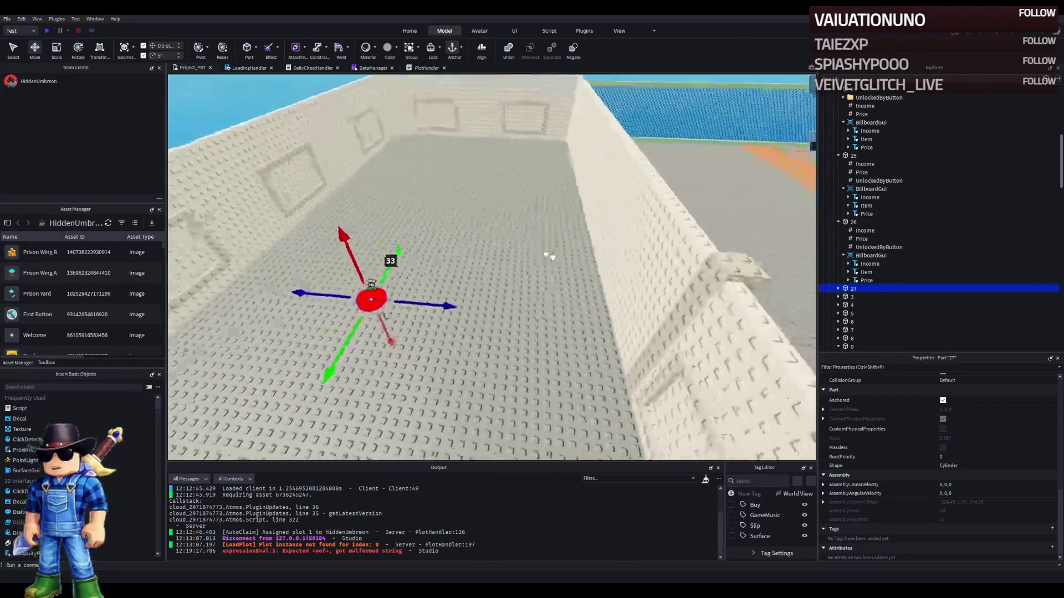
scroll(552, 256, down, 5)
mouse_move(484, 230)
mouse_down()
mouse_move(532, 233)
mouse_move(559, 255)
mouse_up()
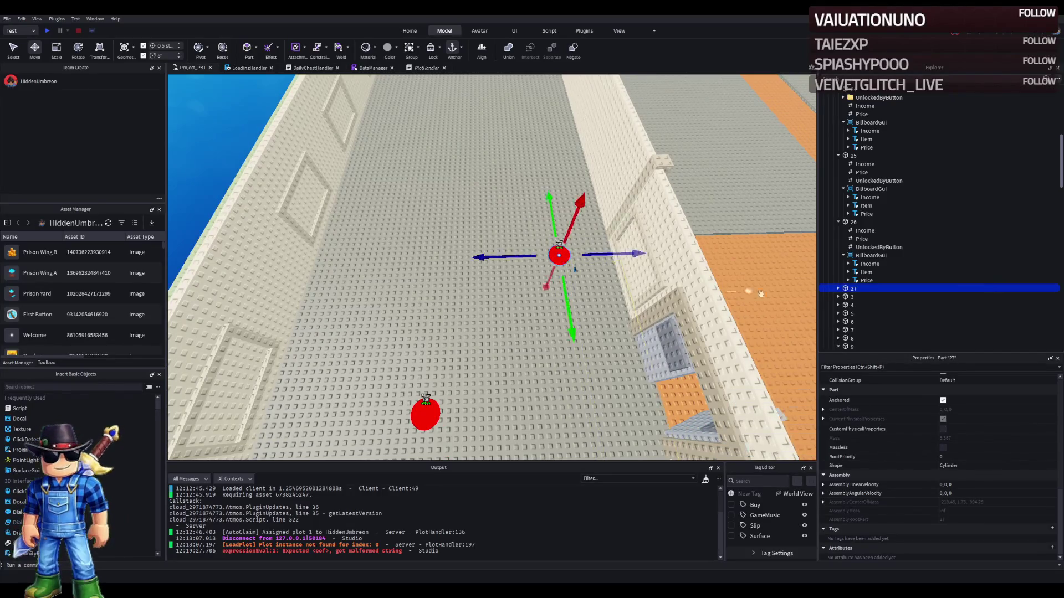
- Inspect button 27's UnlockedByButton and Price values in Explorer
click(838, 288)
click(864, 312)
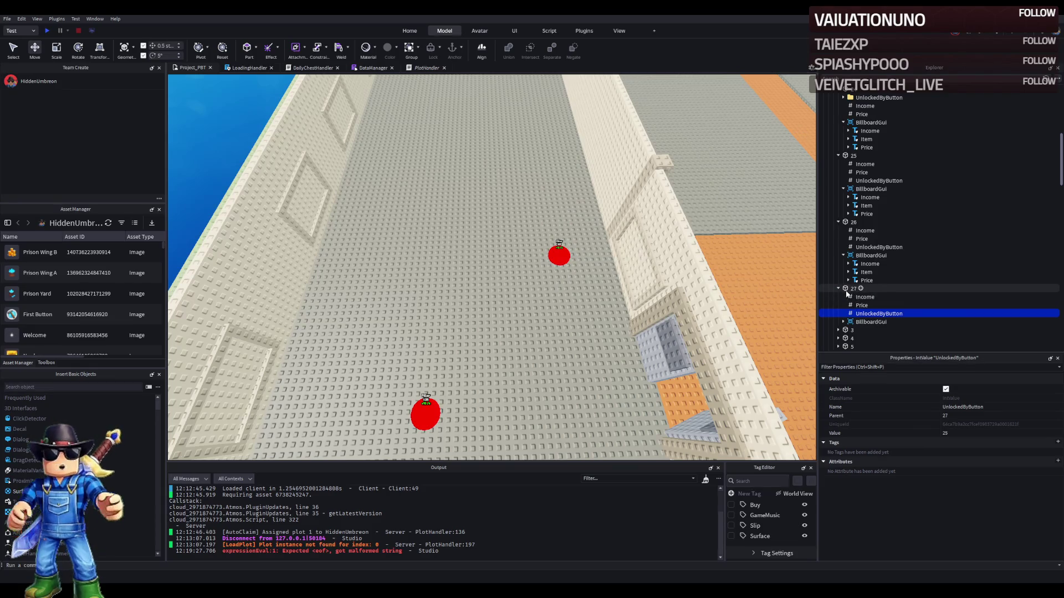
click(862, 305)
- Duplicate button 27, name the copy 28, and place it near the far wall
click(558, 255)
key(f)
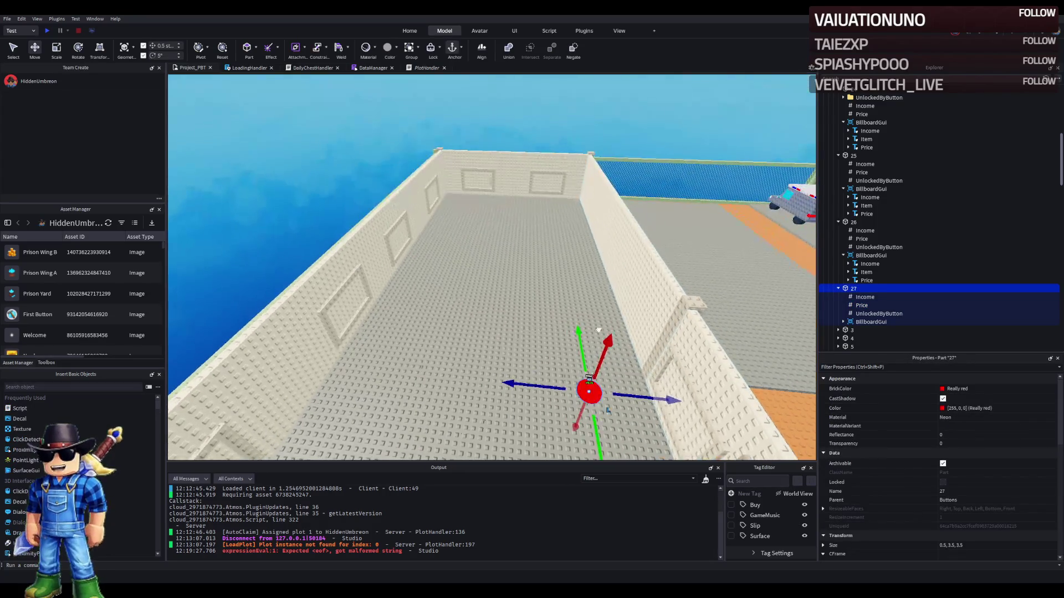
drag(589, 391, 606, 440)
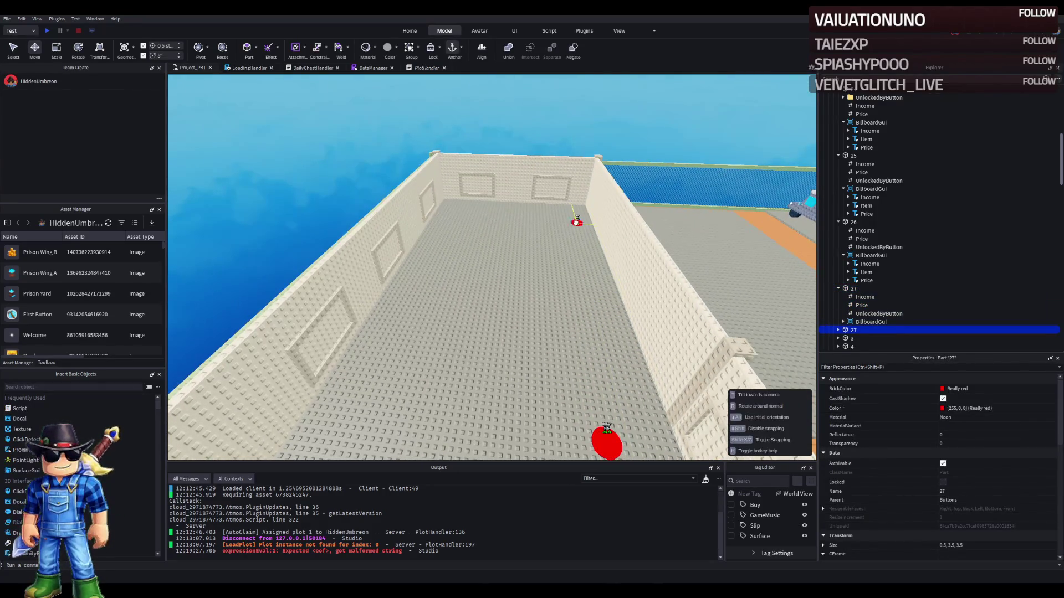
key(F2)
text(8)
key(Return)
- Make another button copy down the floor and name it 29
mouse_move(579, 220)
mouse_down()
mouse_move(564, 304)
mouse_move(444, 281)
mouse_up()
key(ctrl+d)
key(F2)
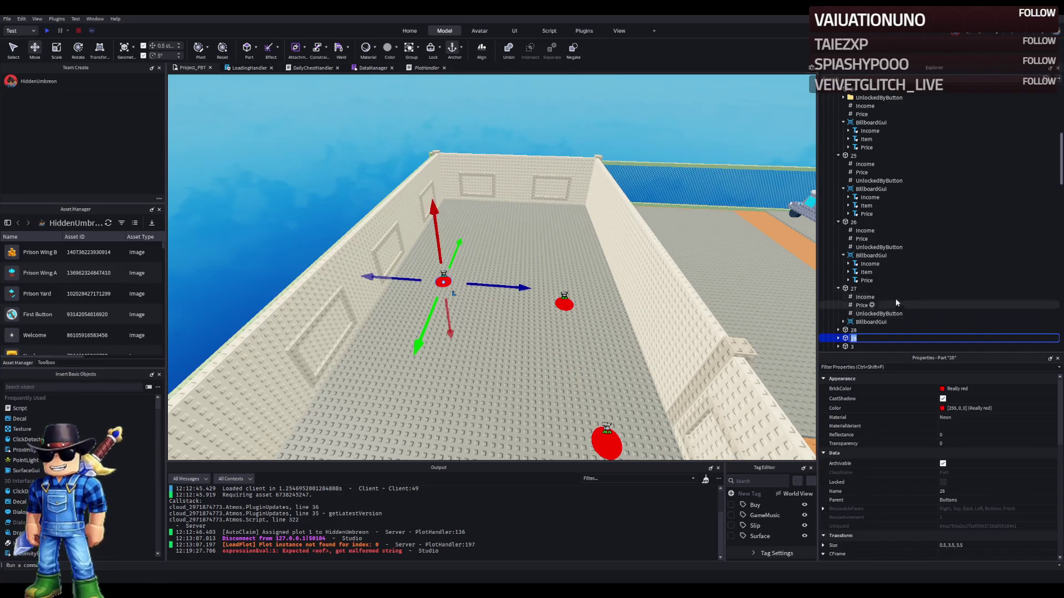
text(29)
key(Return)
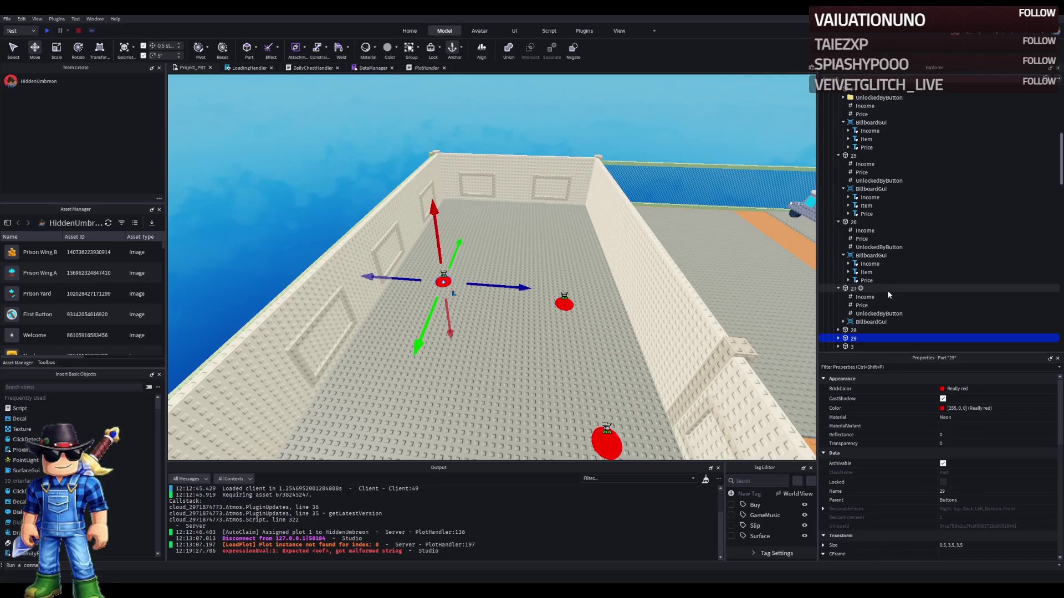
- Reposition buttons 29, 28 and 26 across the prison floor
click(468, 342)
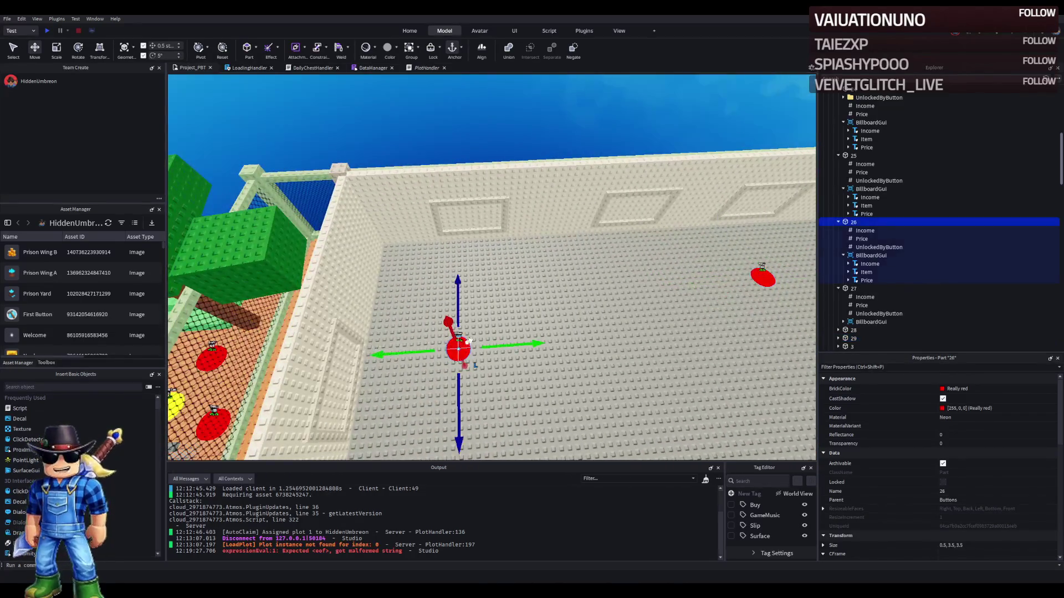
key(w)
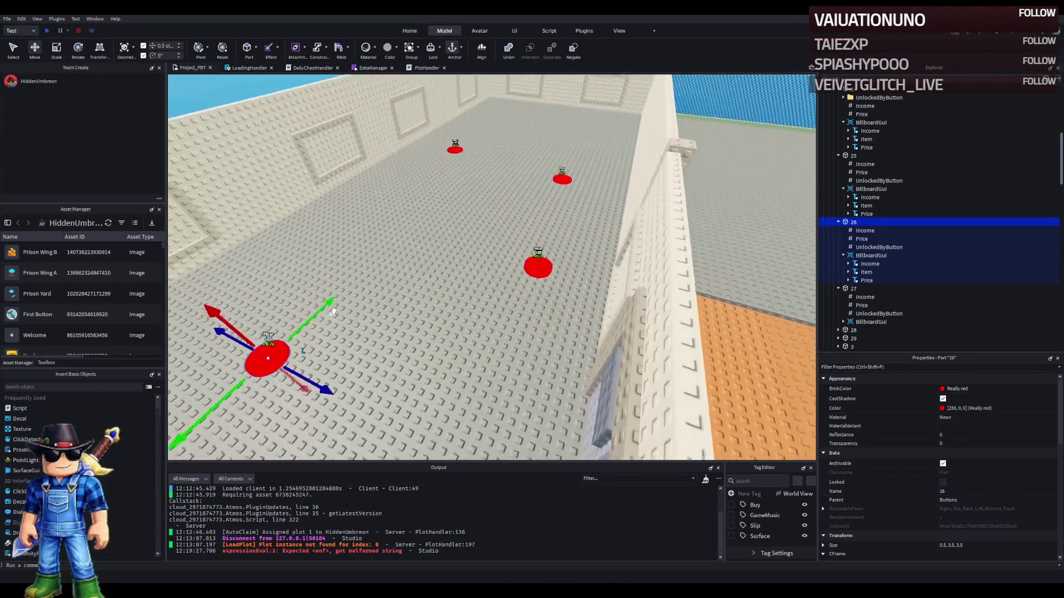
mouse_move(413, 242)
mouse_down()
mouse_move(419, 280)
mouse_move(404, 308)
mouse_up()
drag(536, 257, 537, 299)
scroll(540, 305, up, 5)
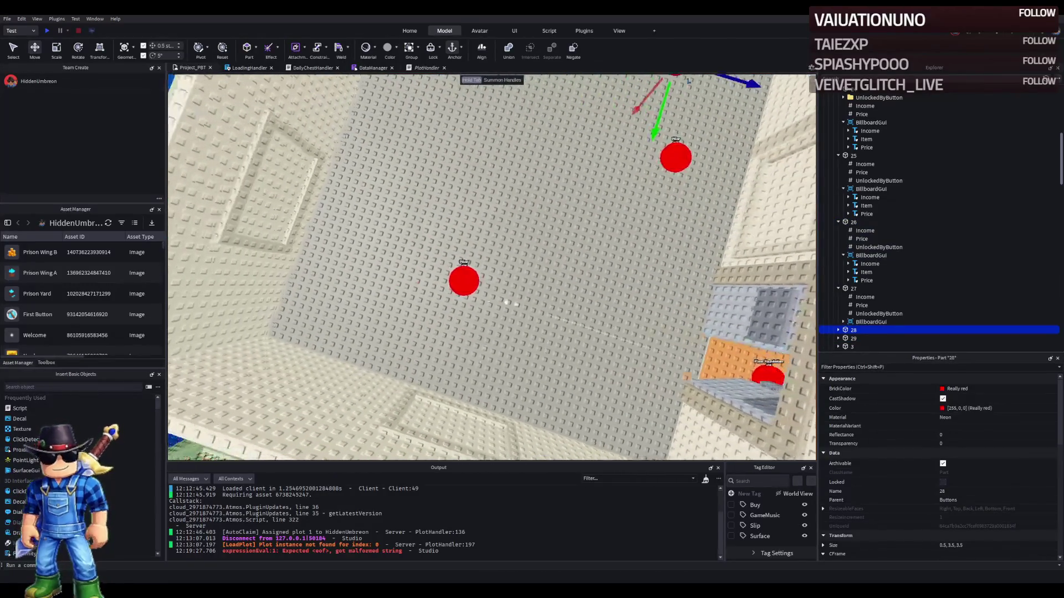
click(470, 284)
mouse_move(469, 284)
mouse_down()
mouse_move(518, 255)
mouse_move(463, 284)
mouse_up()
- Check buttons 27 and 29 and view the whole floor layout from above
click(564, 221)
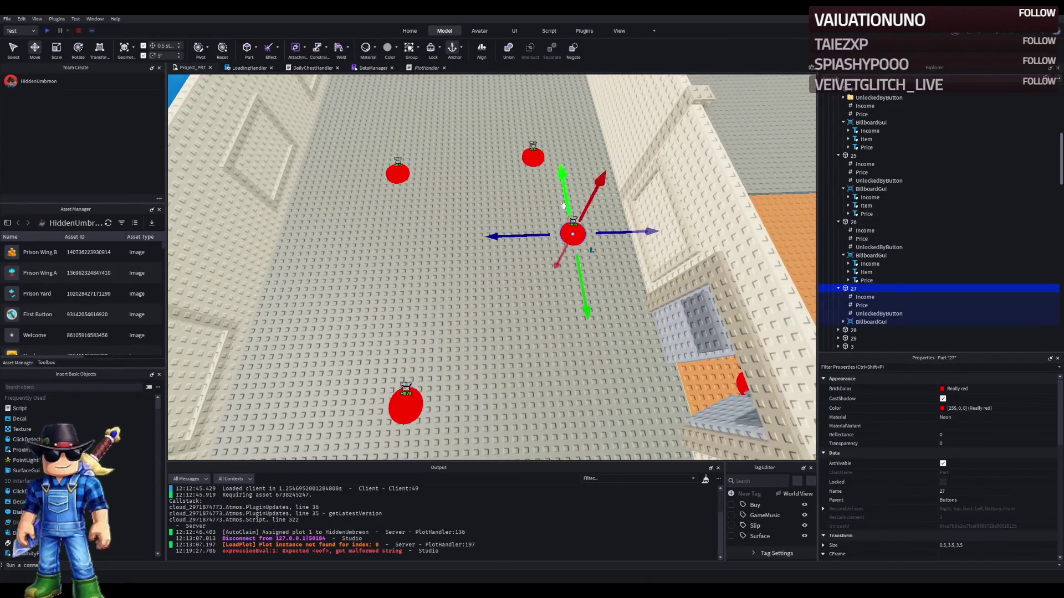
click(530, 159)
click(397, 173)
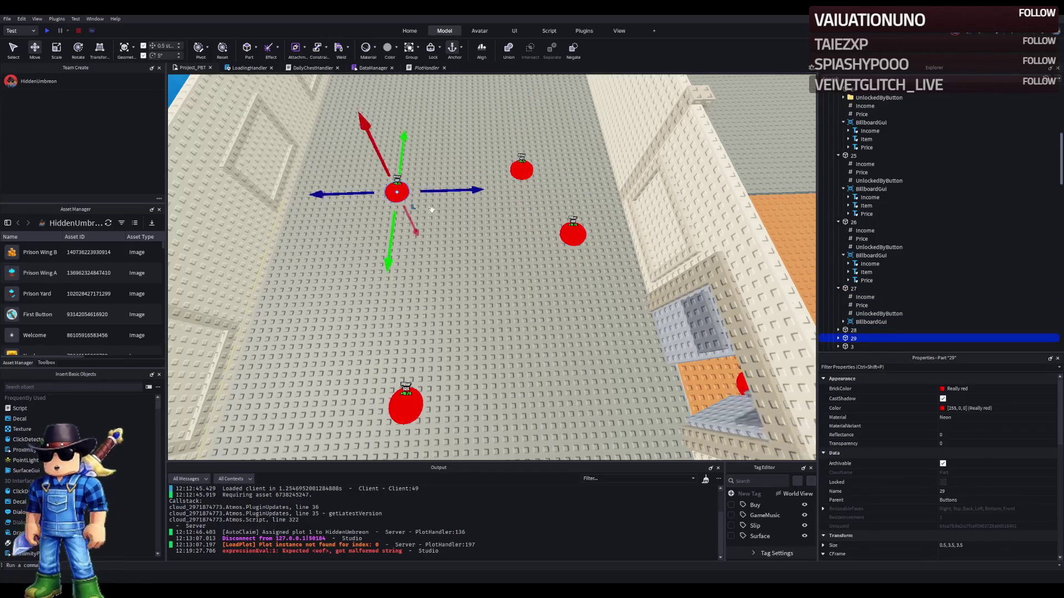
key(f)
key(s)
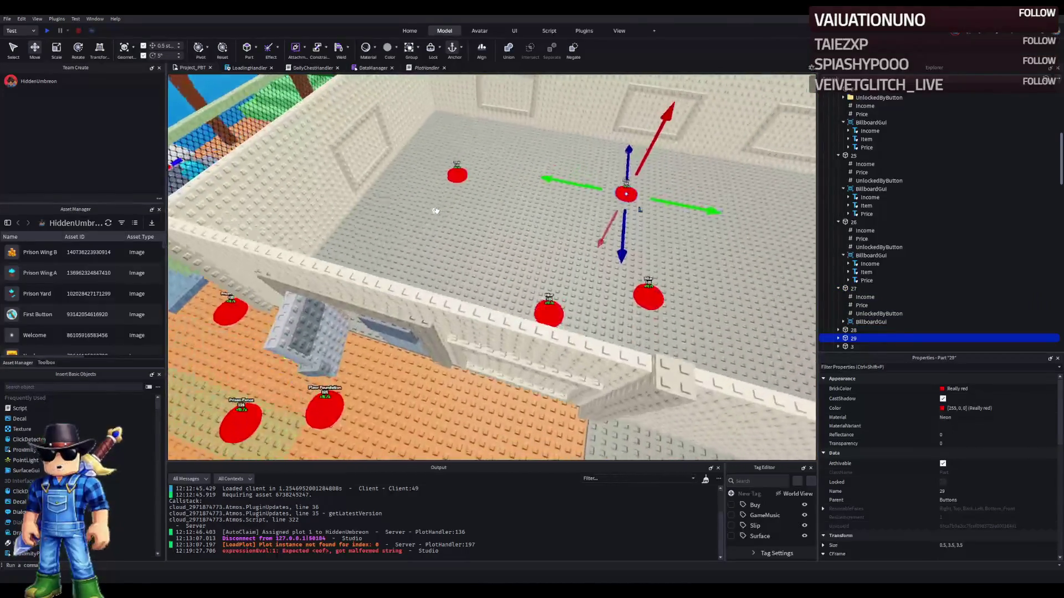
click(410, 174)
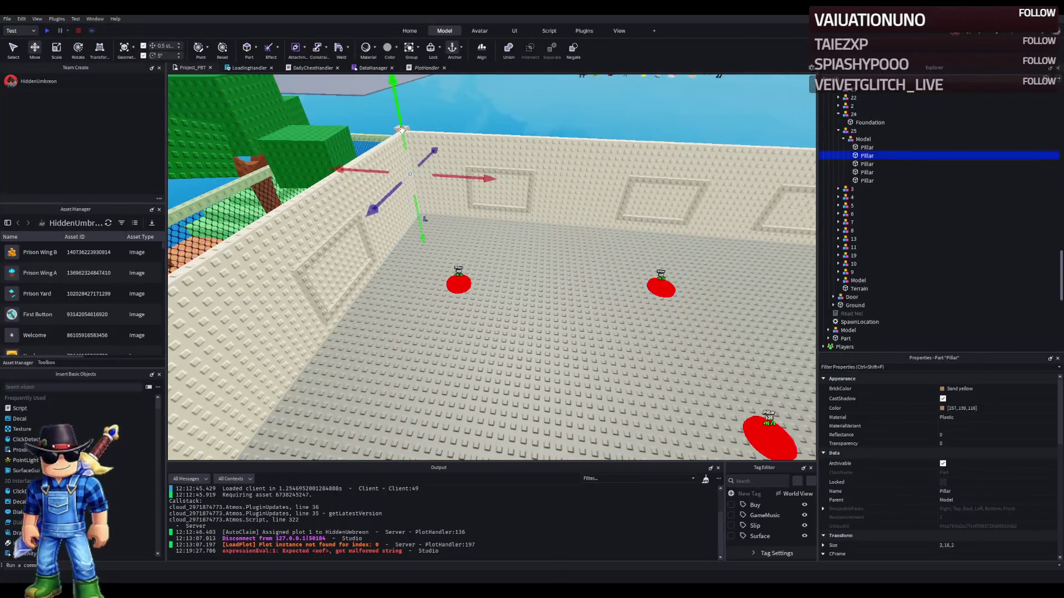
- Duplicate upgrade 25 and rename the copy 26
click(860, 140)
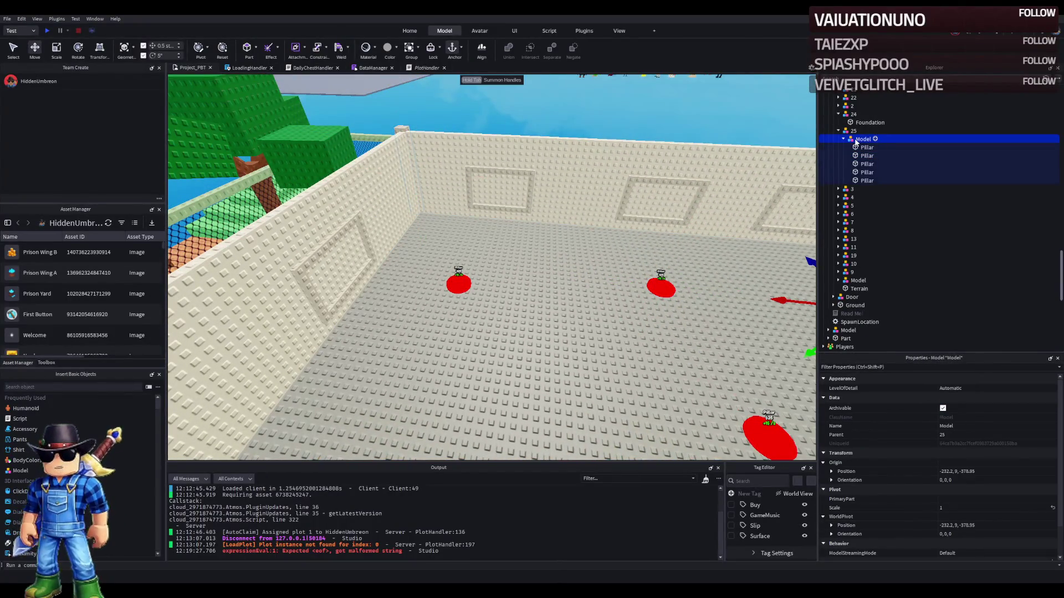
click(962, 135)
key(ctrl+d)
key(F2)
text(26)
key(Return)
- Move pillars two to five from upgrade 25 into upgrade 26 and delete an extra pillar
click(851, 139)
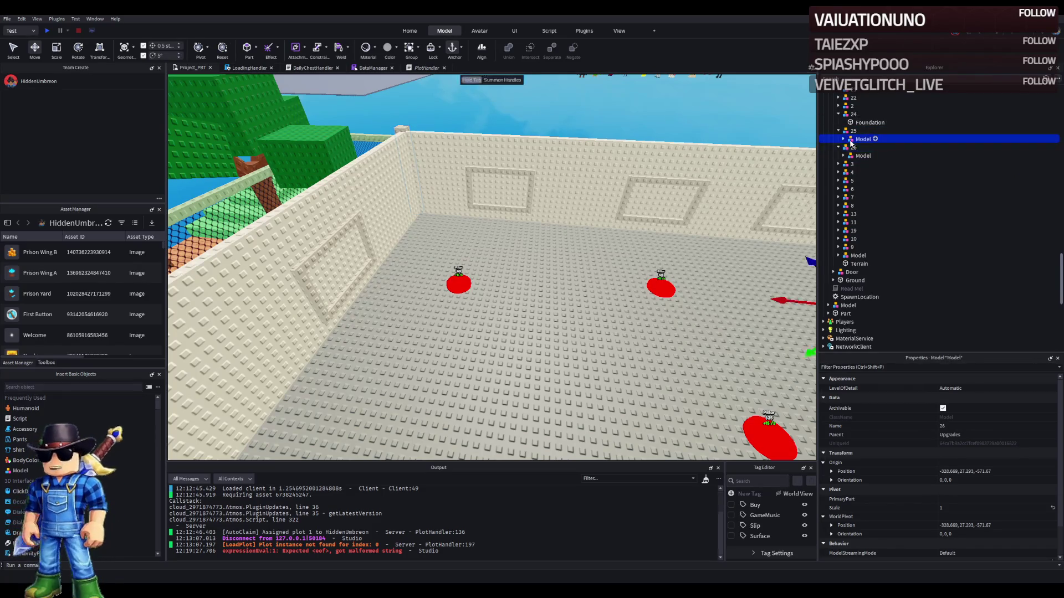
click(844, 139)
click(866, 148)
key(f)
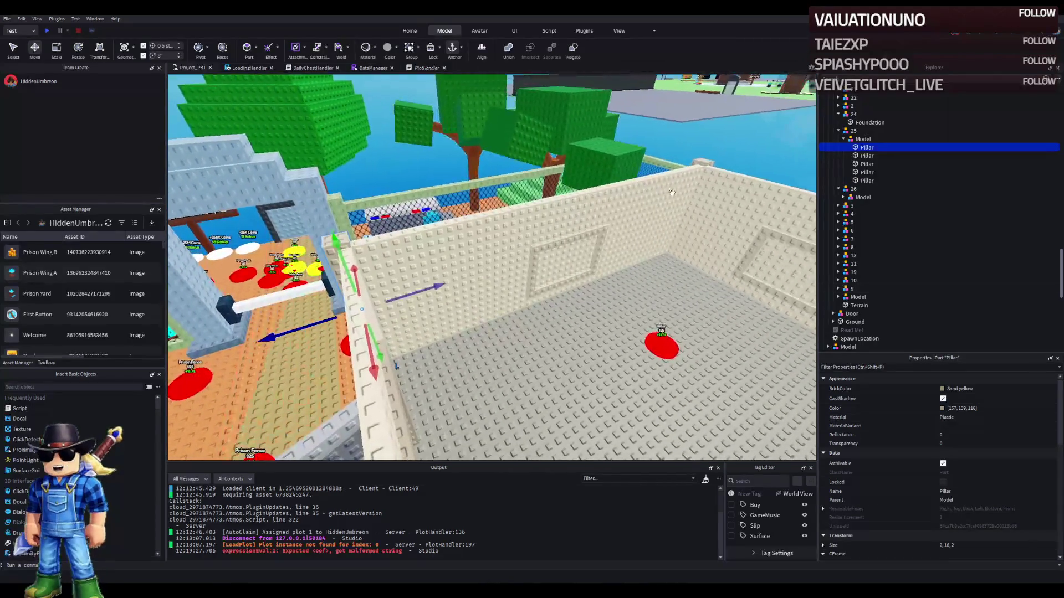
click(866, 155)
shift+click(864, 181)
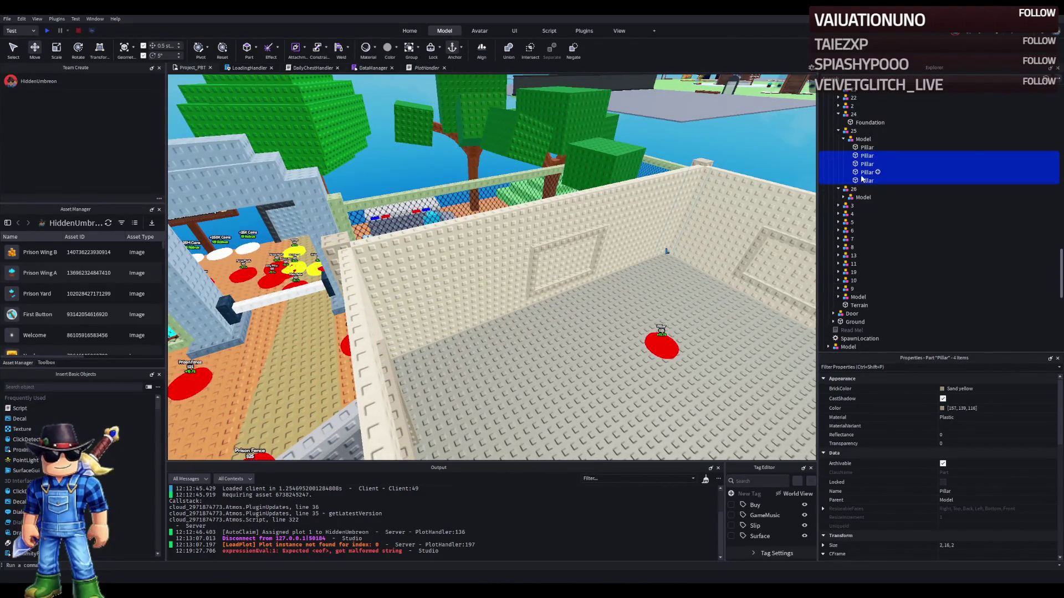
drag(862, 178, 863, 198)
click(864, 172)
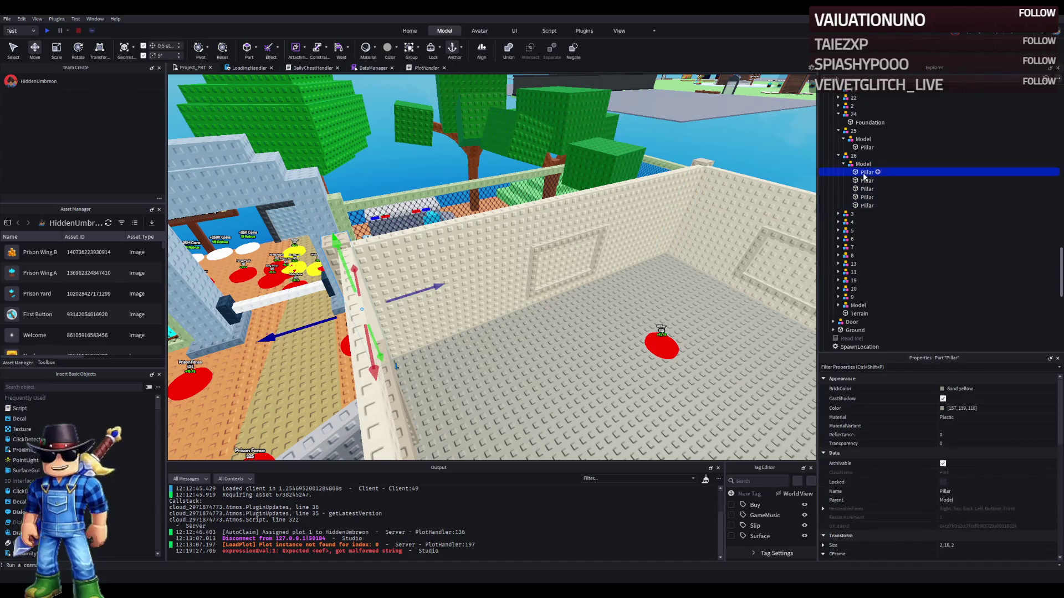
key(Delete)
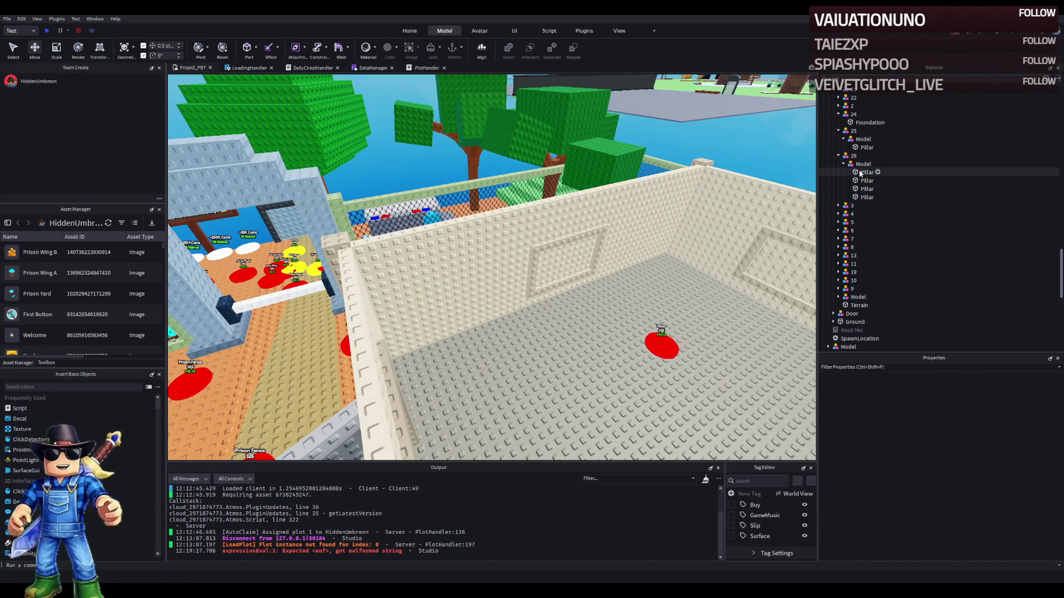
- Duplicate upgrade 26 as upgrade 27, then copy again for upgrade 28
click(865, 155)
key(ctrl+d)
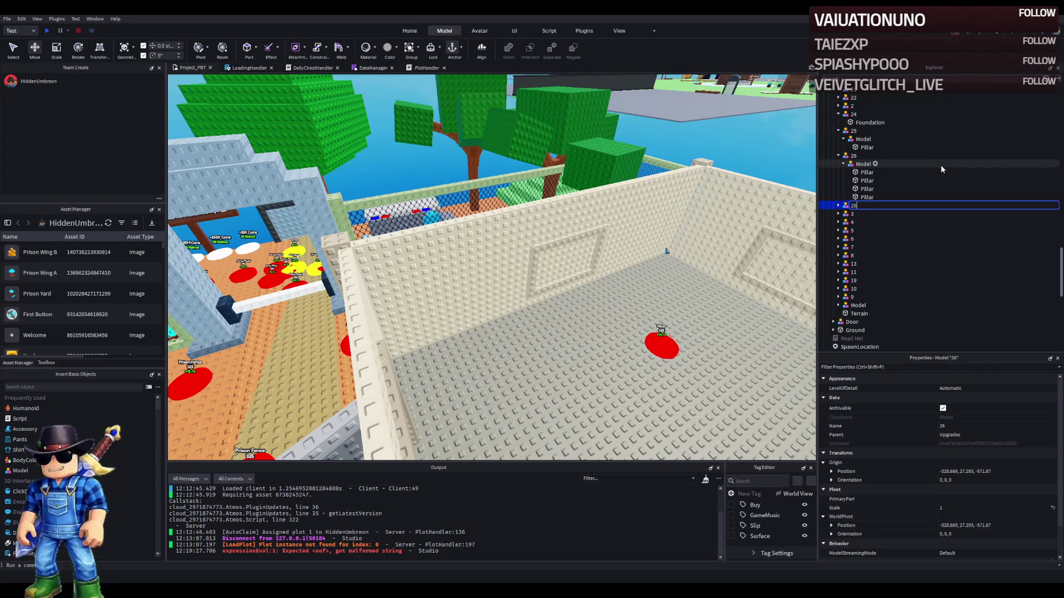
text(27)
key(Return)
click(958, 209)
key(ctrl+d)
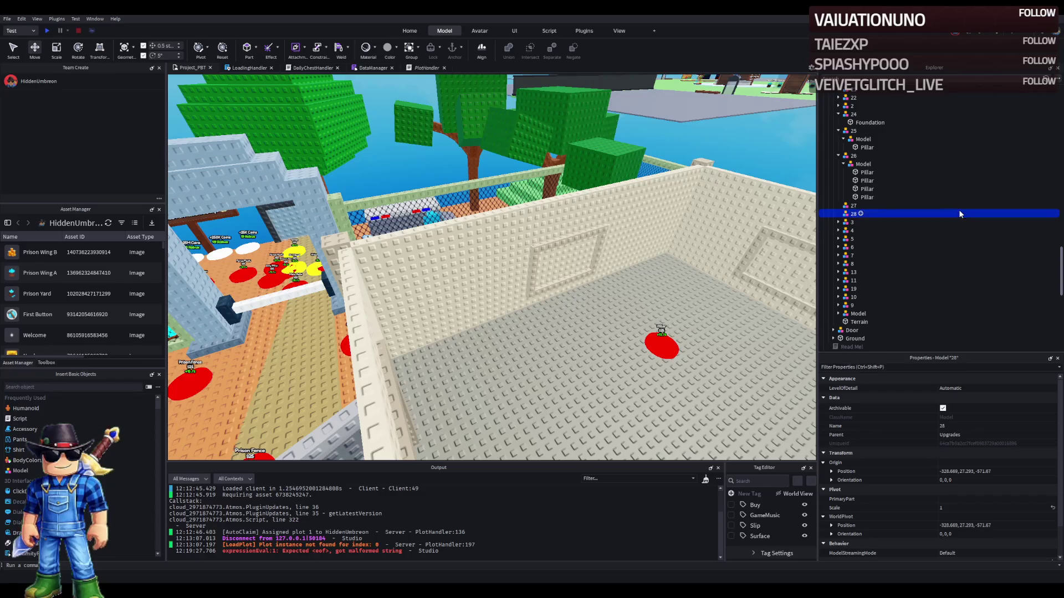
scroll(633, 242, down, 1)
- Move pillars from upgrade 26 into upgrade 28
click(866, 165)
click(867, 181)
key(f)
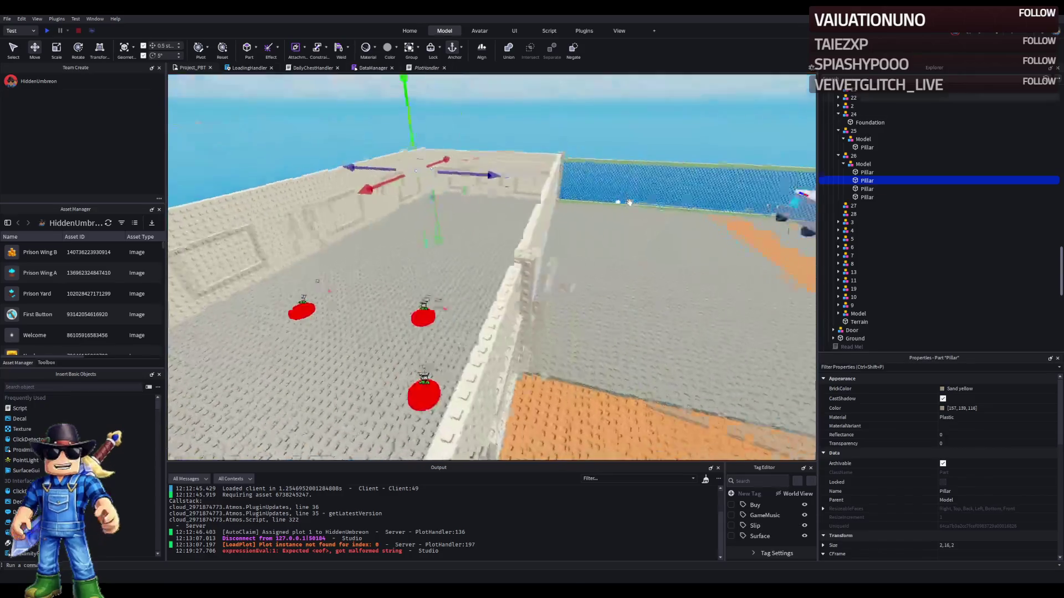
click(866, 197)
mouse_move(865, 198)
mouse_down()
mouse_move(853, 214)
mouse_move(853, 198)
mouse_up()
click(863, 189)
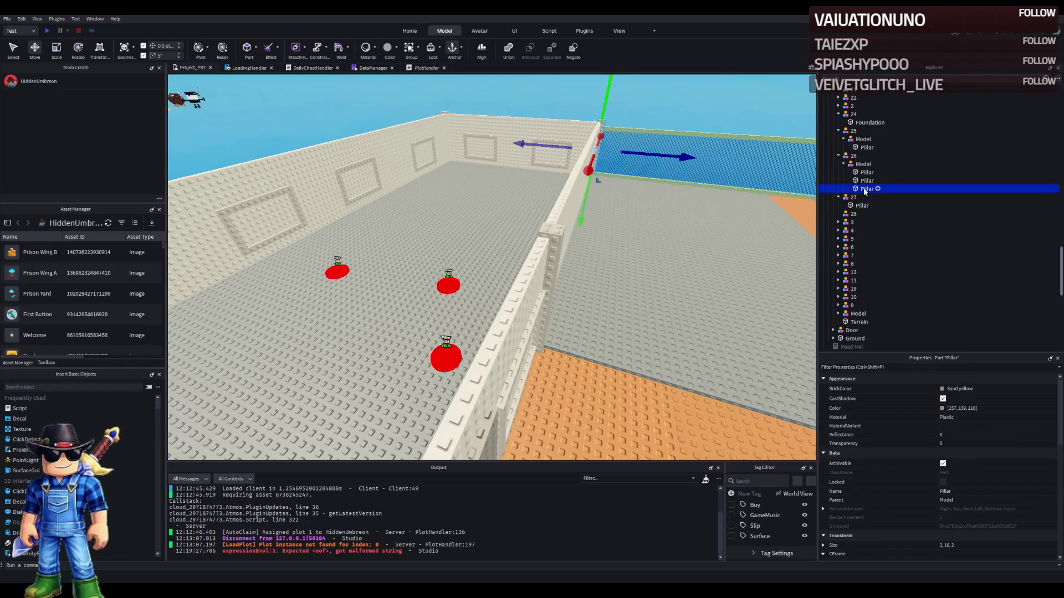
click(450, 284)
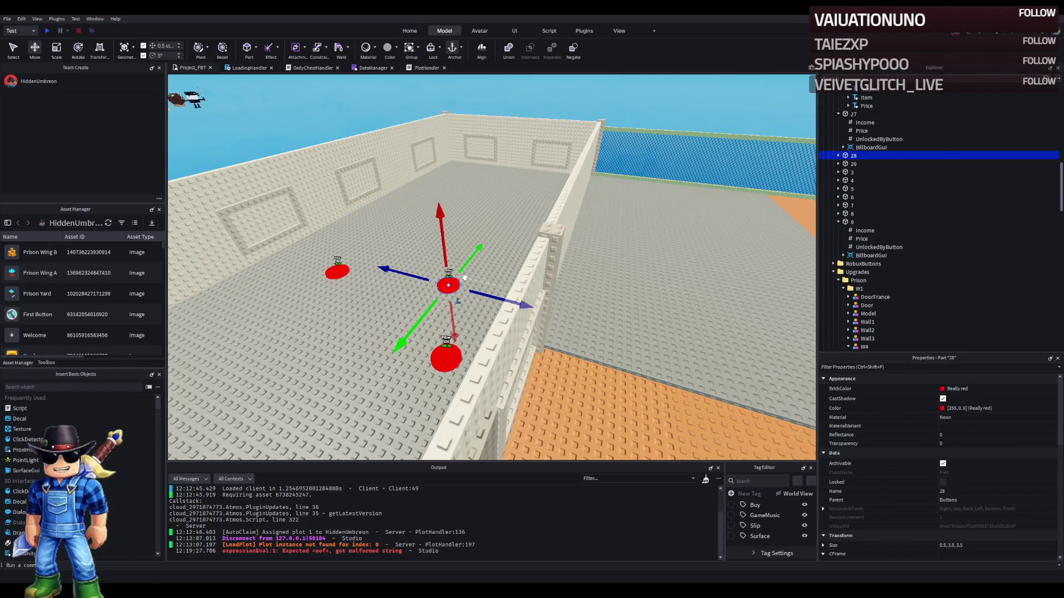
click(556, 231)
click(867, 148)
drag(867, 147, 859, 173)
- Duplicate upgrade 28 as upgrade 29 and move one pillar from upgrade 26 into it
click(856, 164)
key(ctrl+d)
key(F2)
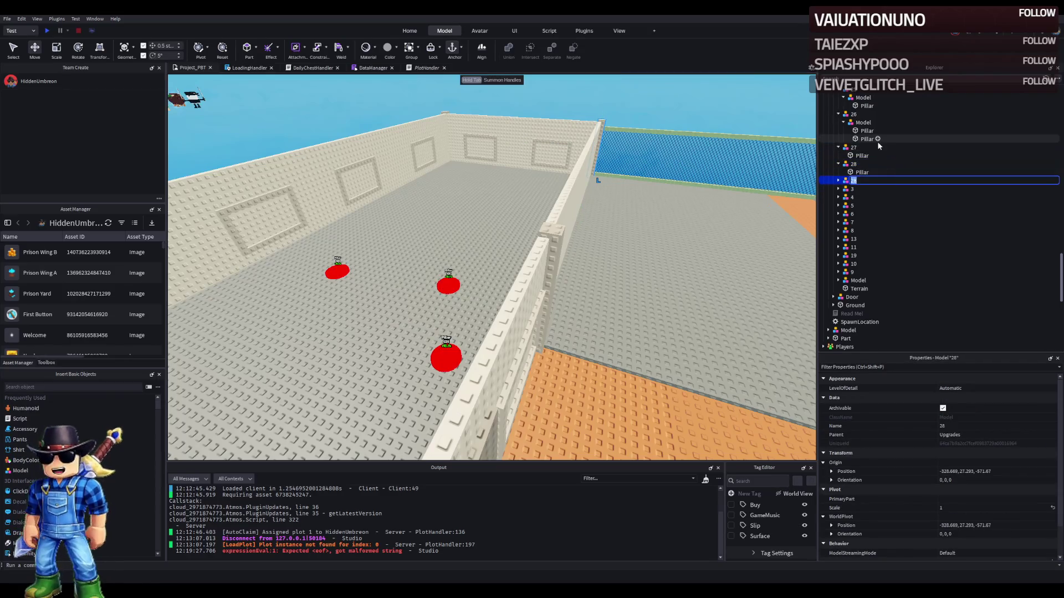
text(29)
key(Return)
click(868, 131)
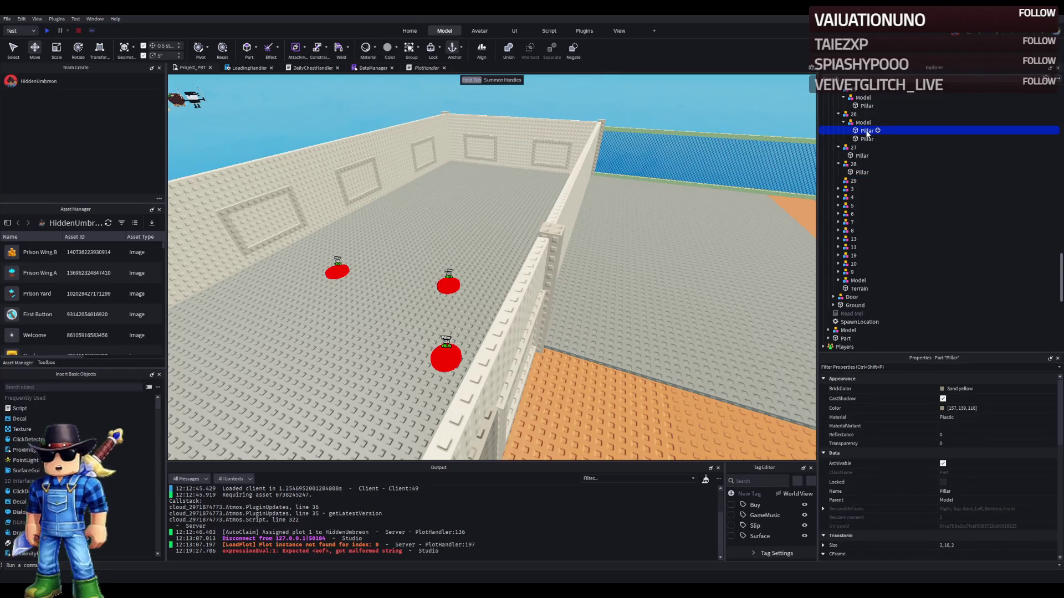
click(866, 139)
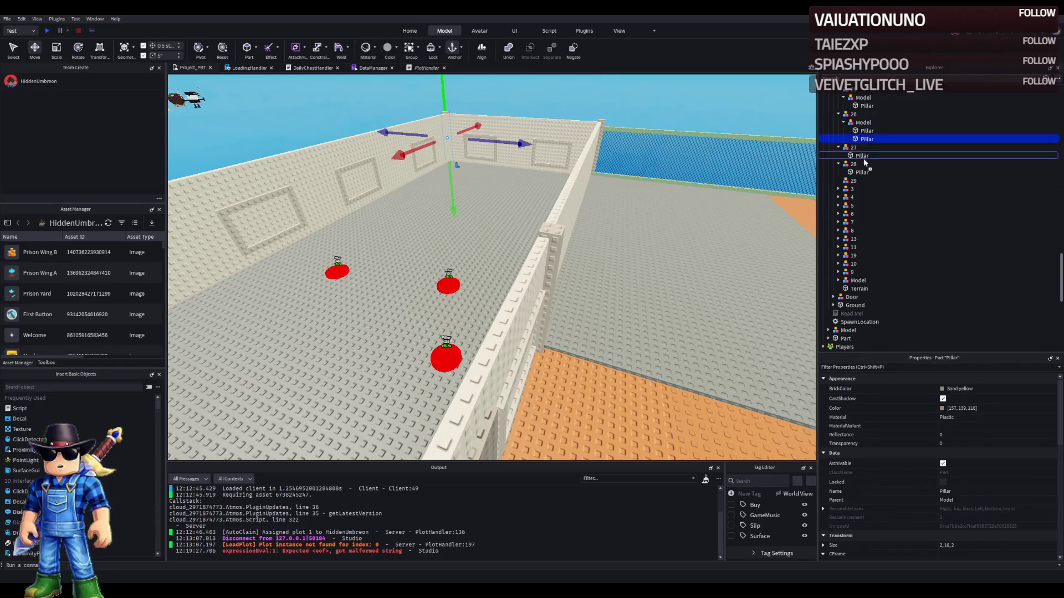
drag(853, 182, 853, 181)
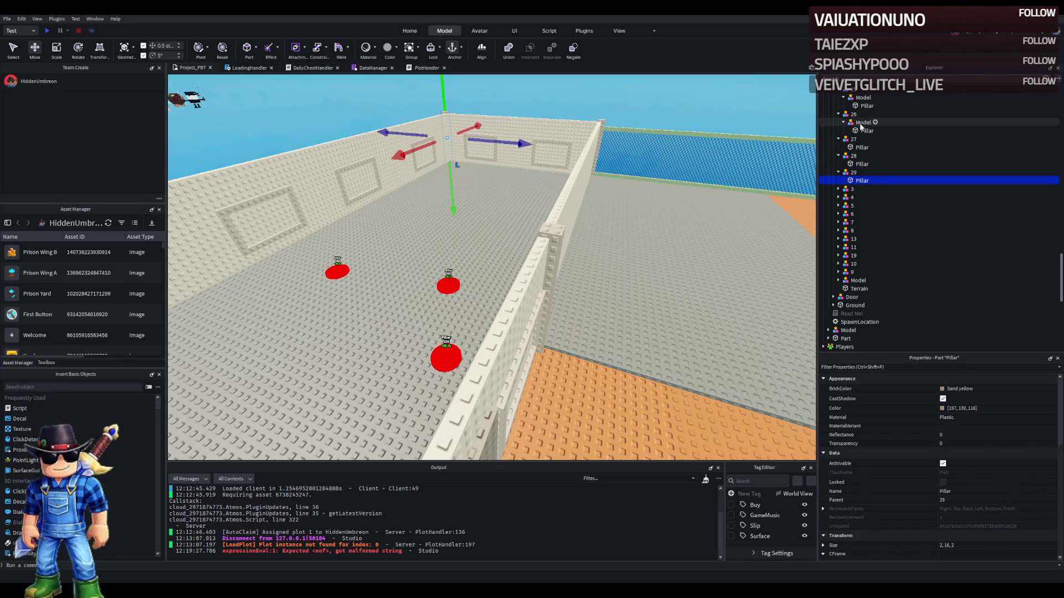
- Ungroup the inner pillar models of upgrades 26 and 25, leaving one pillar each
click(861, 123)
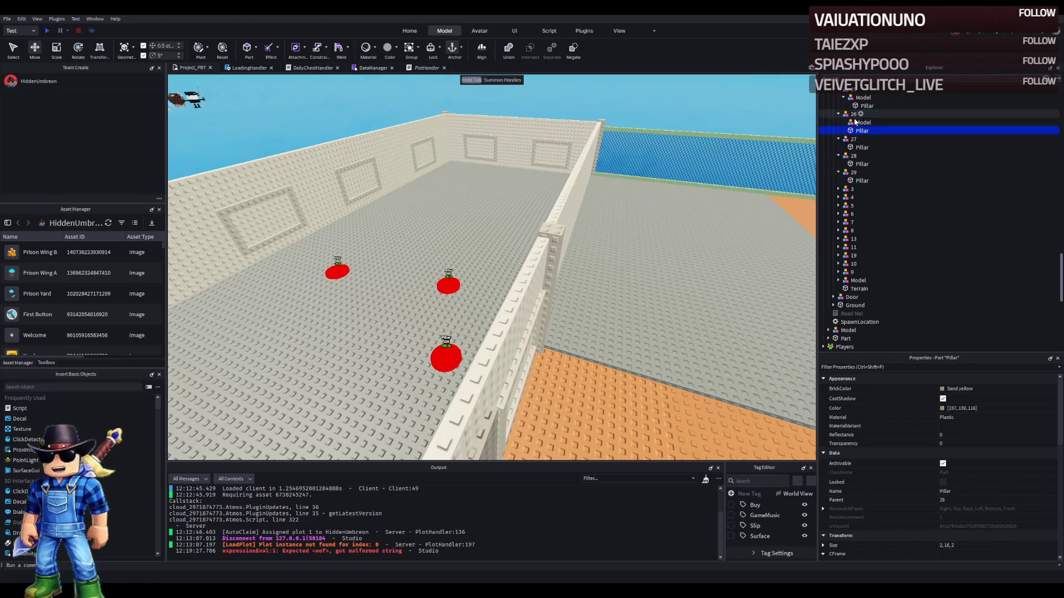
key(Delete)
click(862, 105)
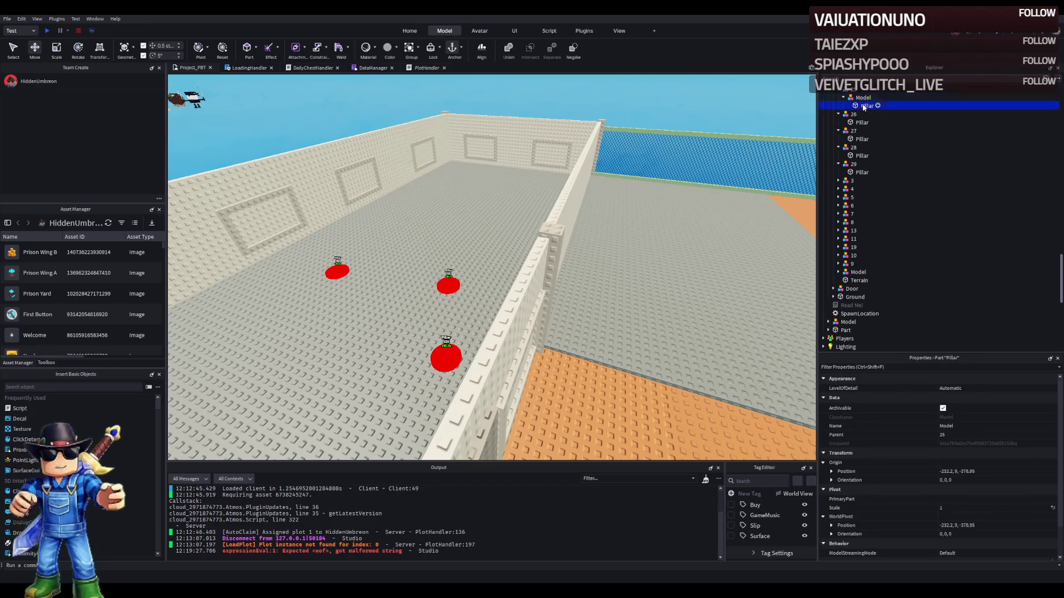
click(860, 97)
key(Delete)
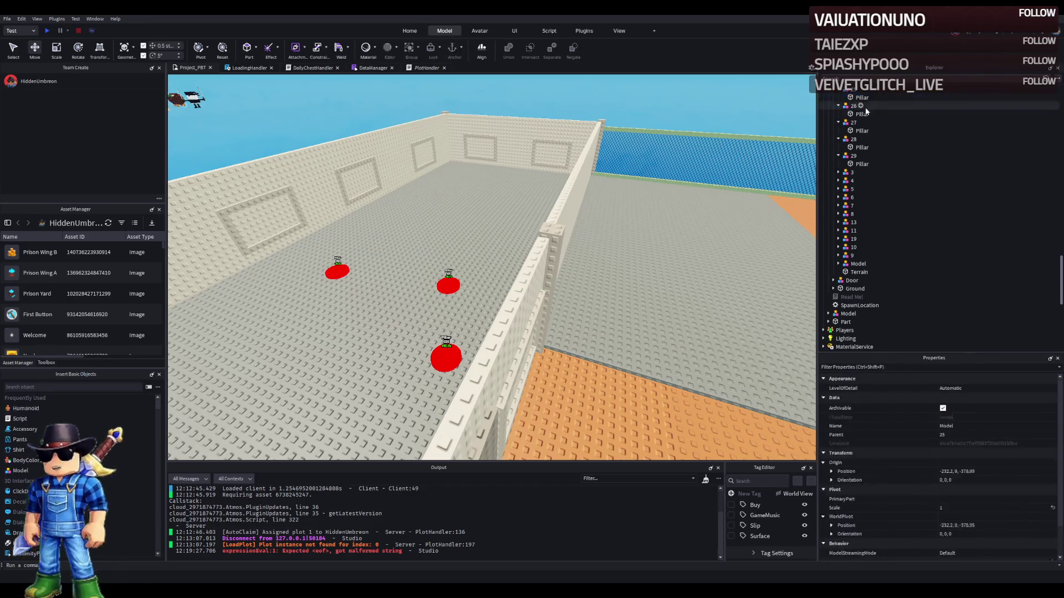
- Collapse upgrades 25 through 29 in Explorer and frame the prison room
scroll(874, 133, up, 2)
click(838, 135)
click(853, 143)
click(839, 143)
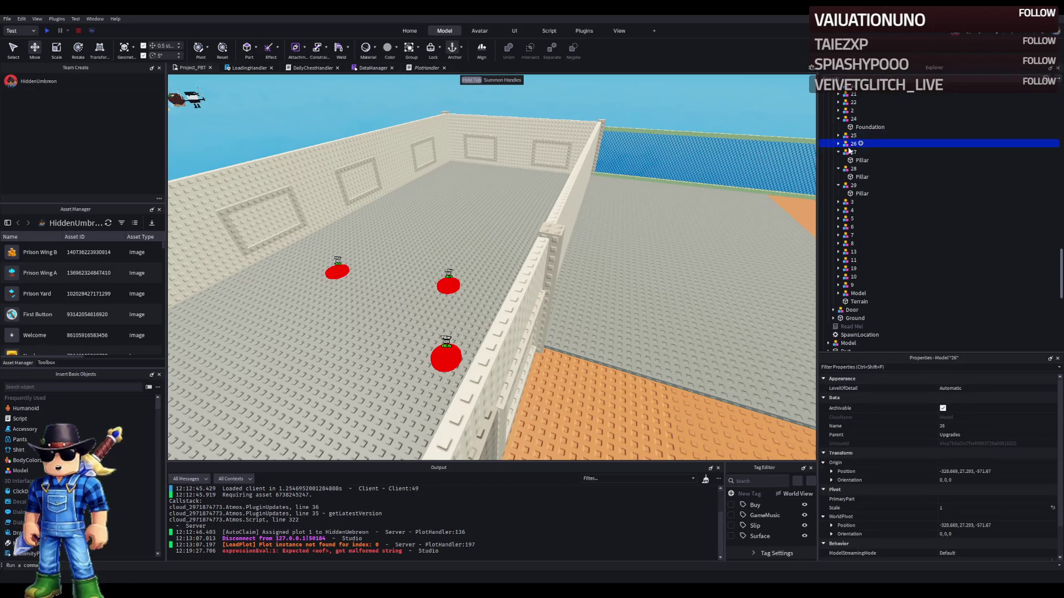
click(853, 152)
click(838, 152)
click(838, 160)
click(853, 168)
click(839, 169)
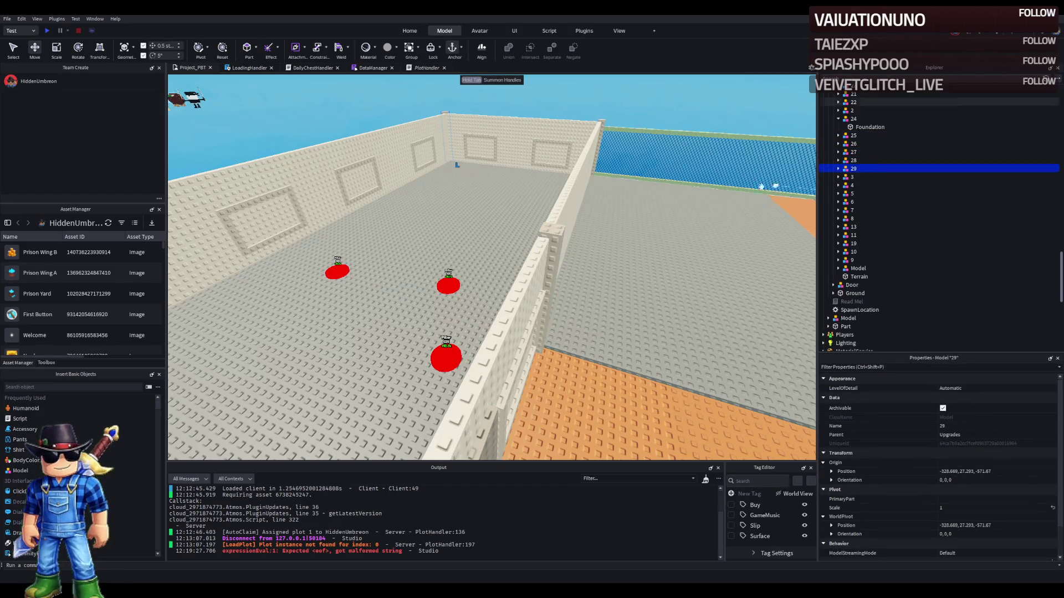
key(f)
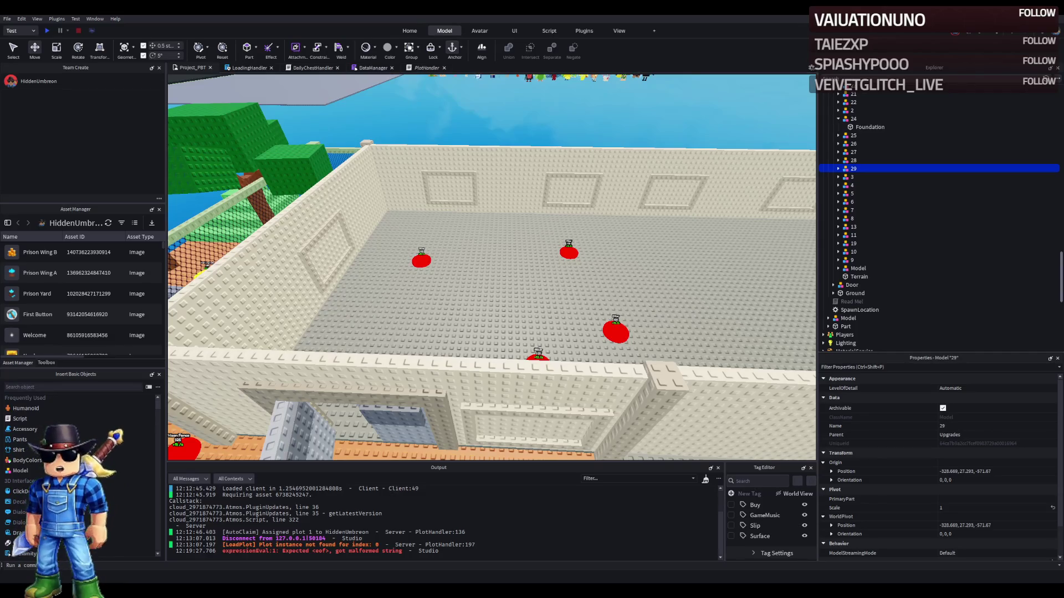
- Select button 25 in the room and open its Price value, currently 196
click(435, 291)
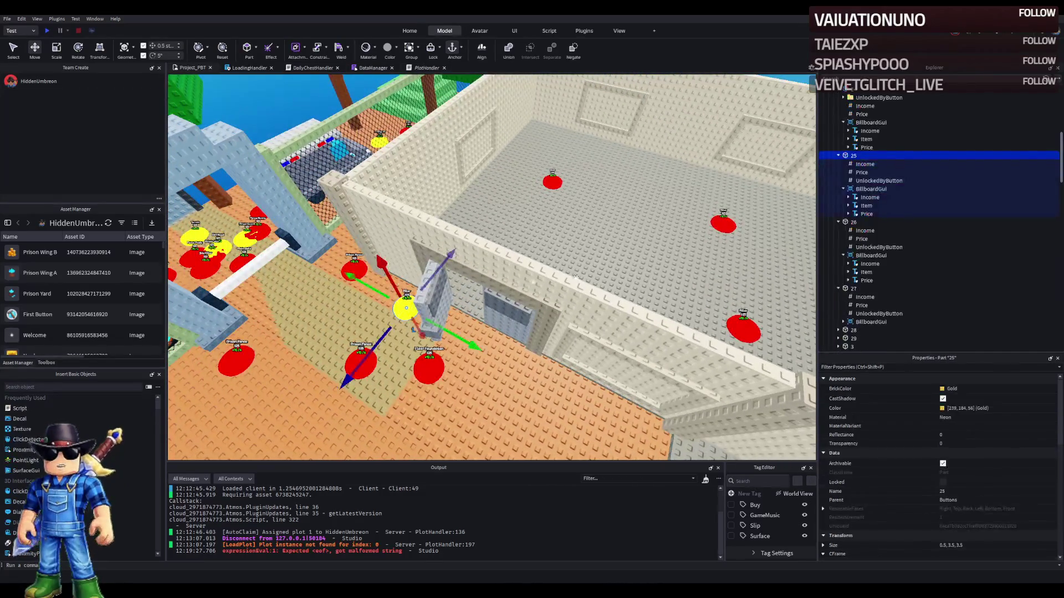
click(914, 172)
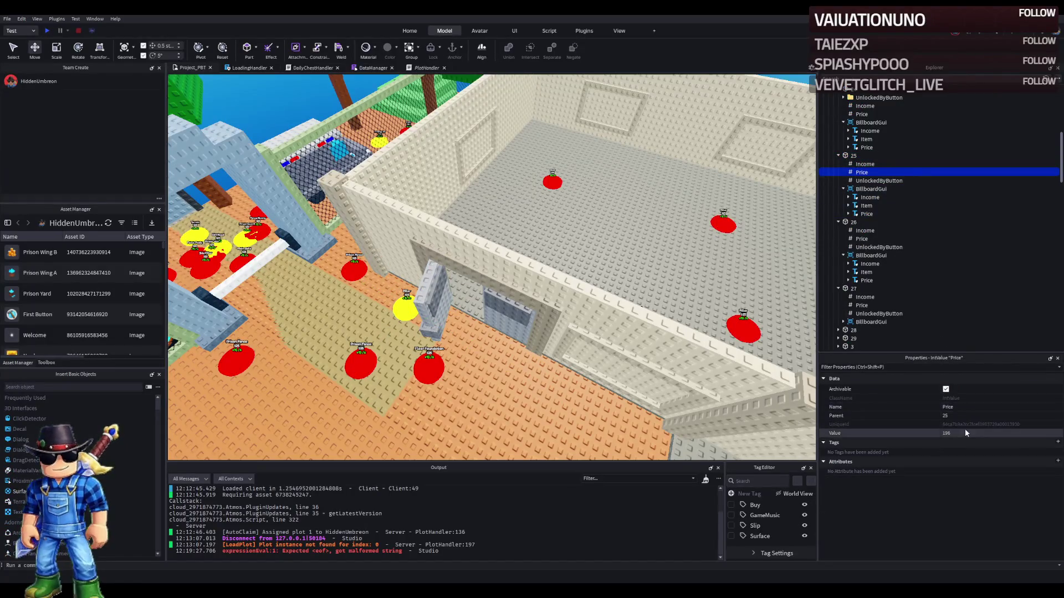